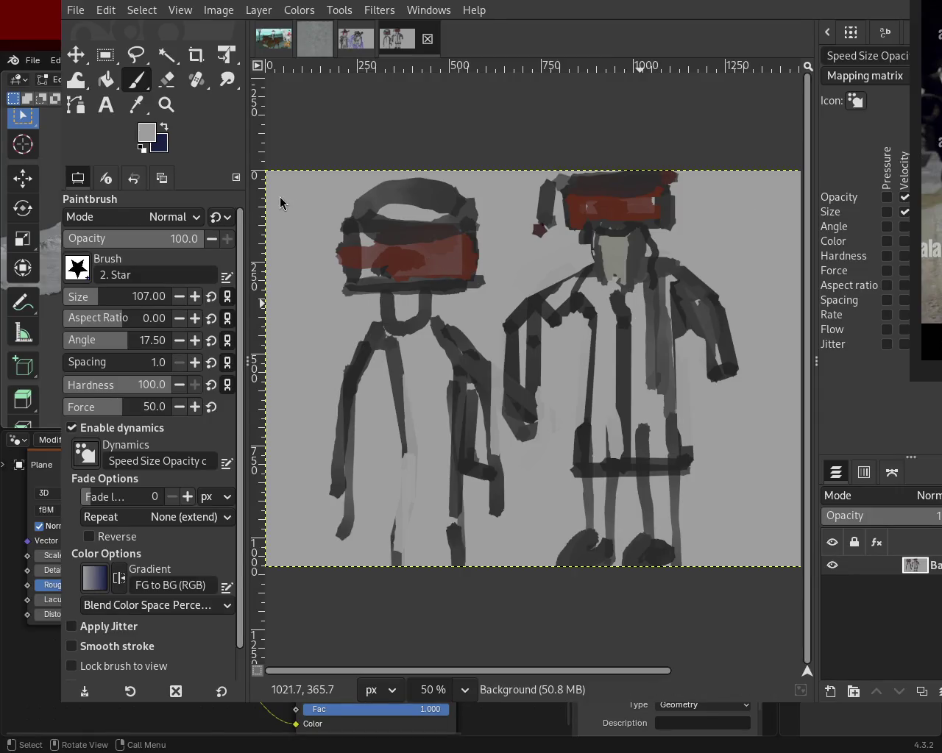
# - At brush size 24, paint a navy diagonal above the right figure's shoulder and two vertical robe stripes
pyautogui.click(163, 128)
pyautogui.click(77, 297)
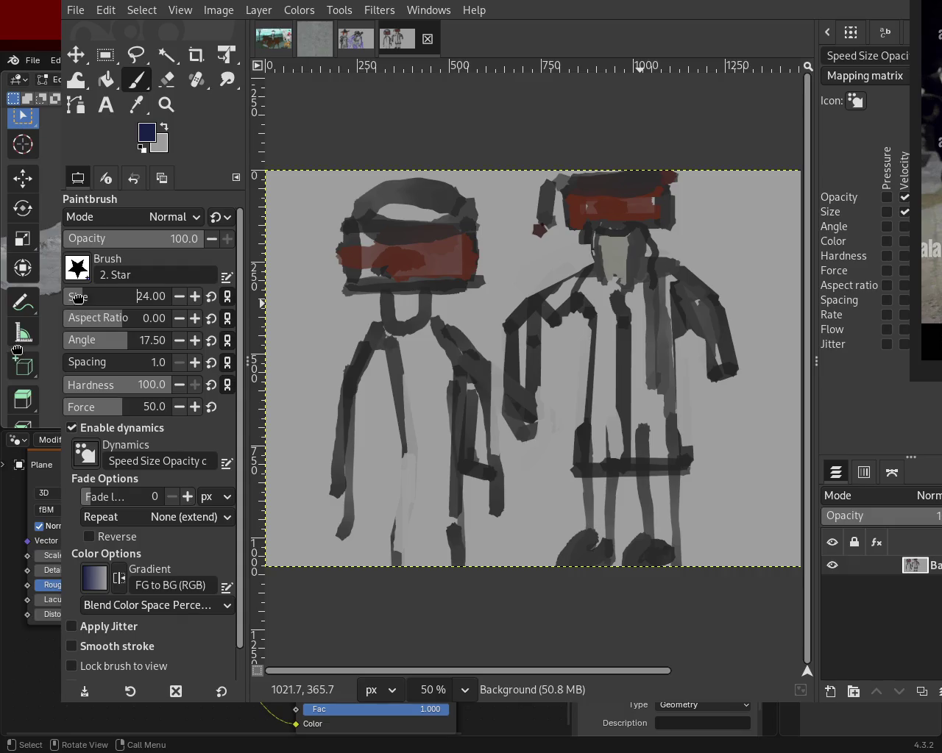
pyautogui.click(583, 259)
pyautogui.keyDown('shift'); pyautogui.click(511, 297); pyautogui.keyUp('shift')
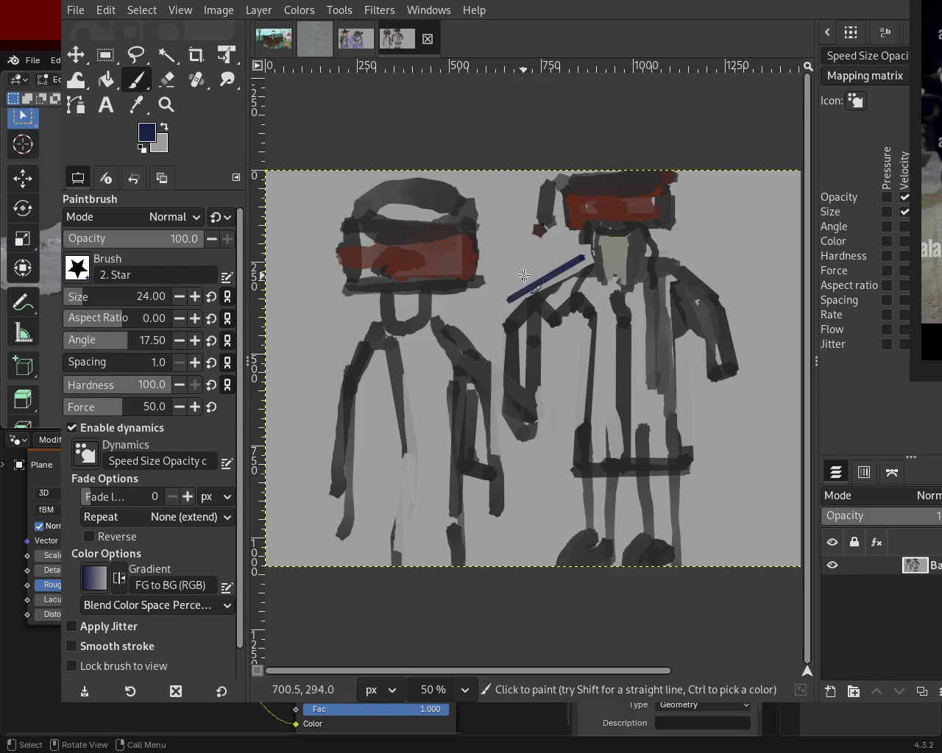
pyautogui.click(549, 324)
pyautogui.keyDown('shift'); pyautogui.click(542, 476); pyautogui.keyUp('shift')
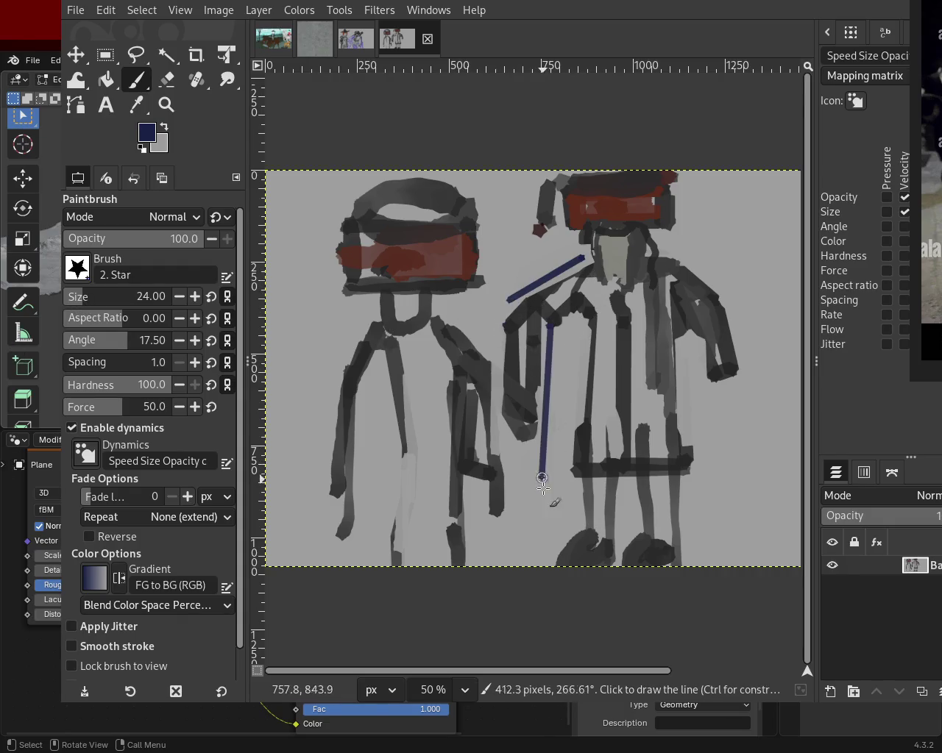
pyautogui.click(573, 321)
pyautogui.keyDown('shift'); pyautogui.click(569, 440); pyautogui.keyUp('shift')
pyautogui.click(548, 319)
pyautogui.keyDown('shift'); pyautogui.click(542, 475); pyautogui.keyUp('shift')
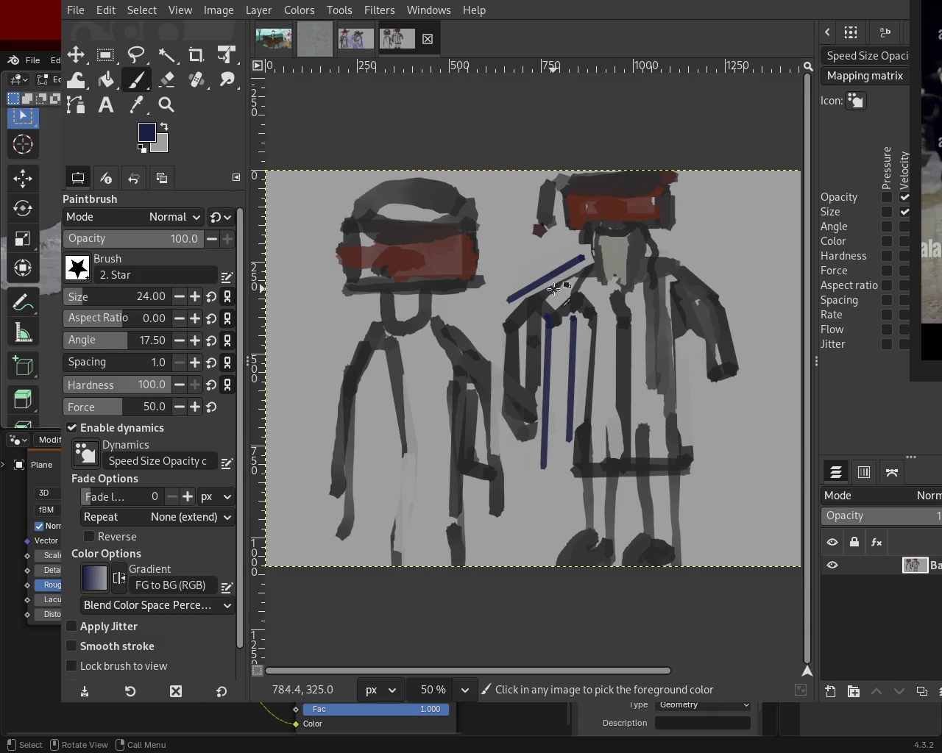
# - Add dark robe strokes, two shorter navy stripes on the robe's right side, and a navy shoulder line
pyautogui.moveTo(622, 302); pyautogui.dragTo(685, 346)
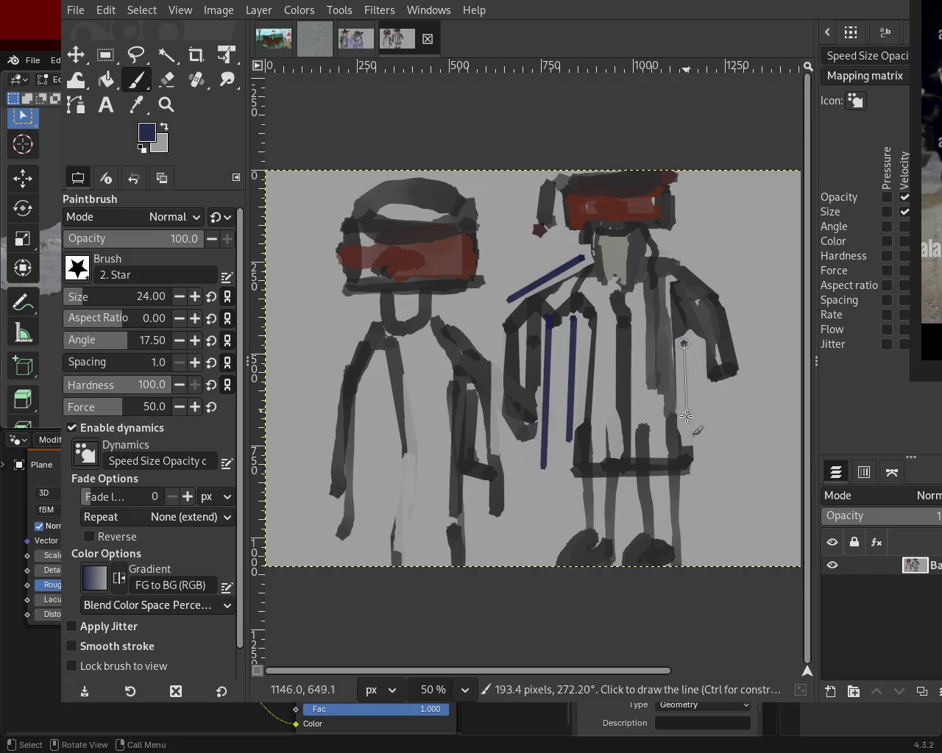
pyautogui.keyDown('shift'); pyautogui.click(697, 467); pyautogui.keyUp('shift')
pyautogui.hotkey('ctrl', 'z')
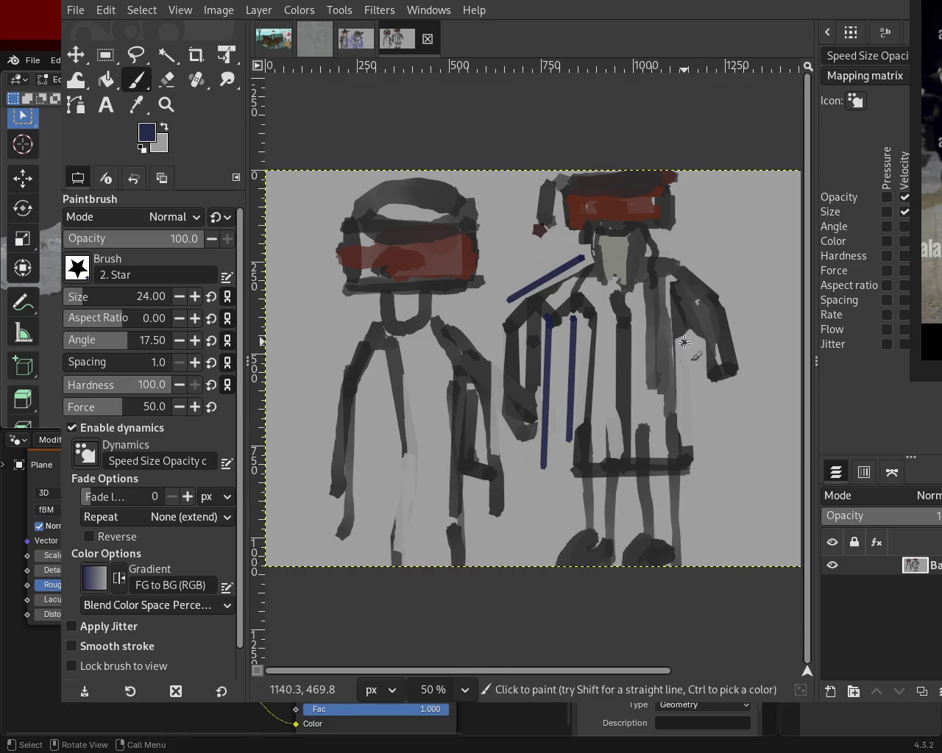
pyautogui.keyDown('shift'); pyautogui.click(690, 453); pyautogui.keyUp('shift')
pyautogui.keyDown('shift'); pyautogui.click(702, 471); pyautogui.keyUp('shift')
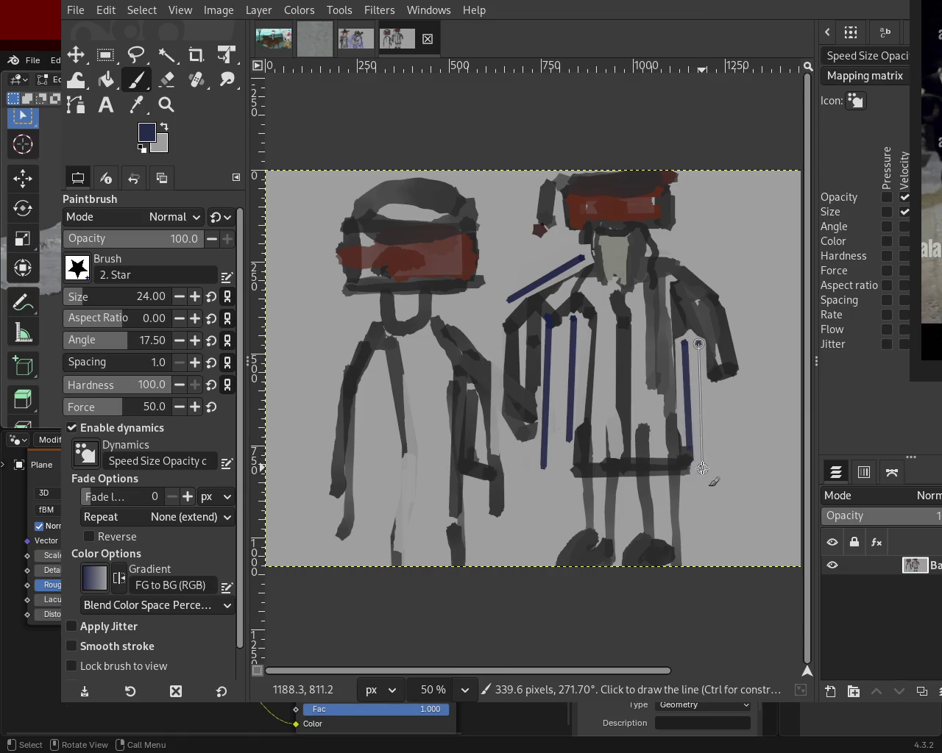
pyautogui.click(670, 245)
pyautogui.keyDown('shift'); pyautogui.click(741, 308); pyautogui.keyUp('shift')
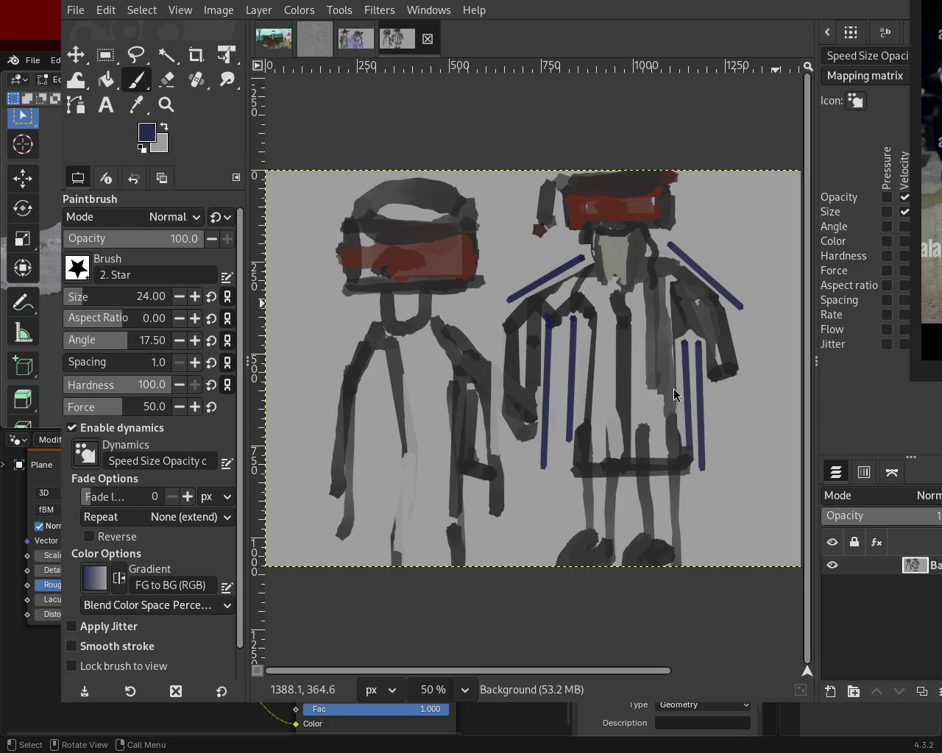
# - Paint over the long navy diagonal and its leftover edge in light grey
pyautogui.keyDown('ctrl'); pyautogui.click(575, 272); pyautogui.keyUp('ctrl')
pyautogui.click(580, 257)
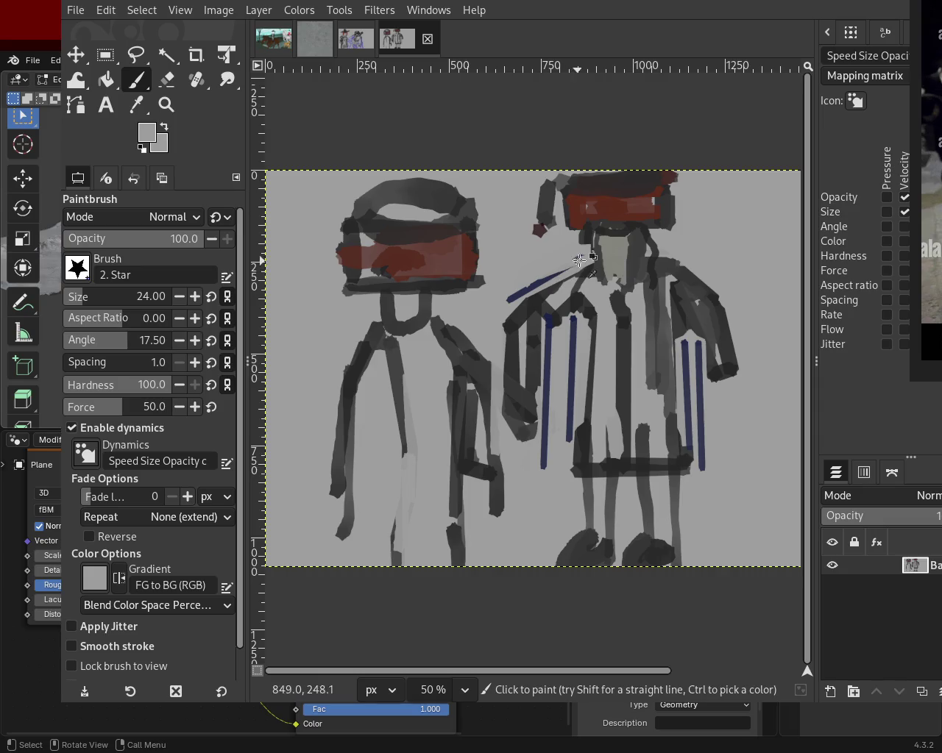
pyautogui.keyDown('shift'); pyautogui.click(507, 302); pyautogui.keyUp('shift')
pyautogui.keyDown('shift'); pyautogui.click(556, 267); pyautogui.keyUp('shift')
pyautogui.keyDown('shift'); pyautogui.click(584, 257); pyautogui.keyUp('shift')
pyautogui.keyDown('shift'); pyautogui.click(565, 267); pyautogui.keyUp('shift')
pyautogui.keyDown('shift'); pyautogui.click(581, 263); pyautogui.keyUp('shift')
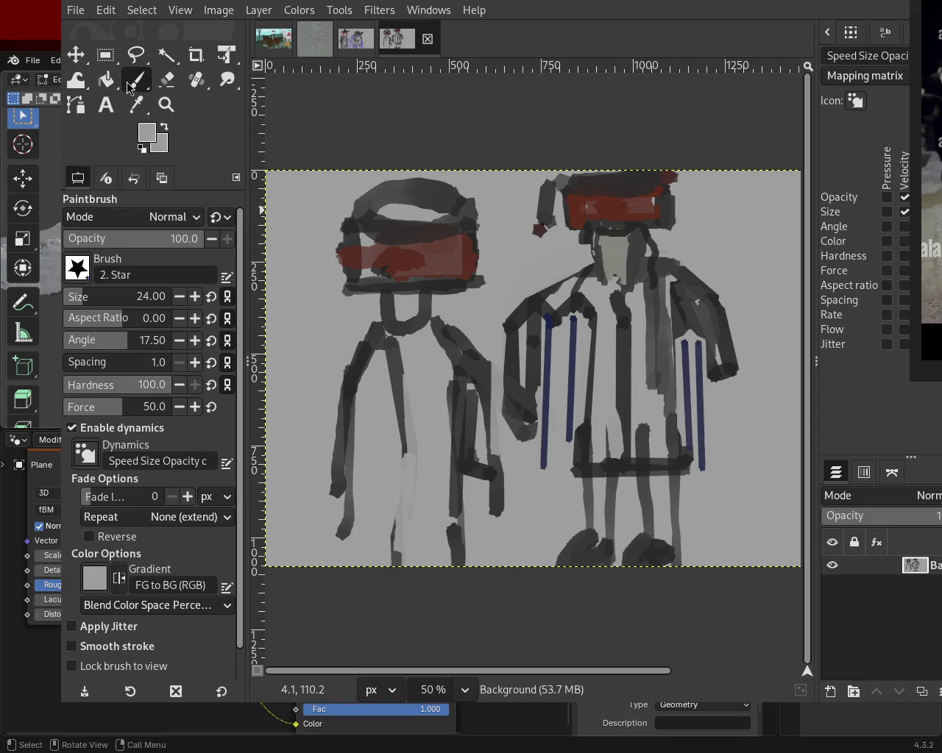
# - Pick navy again and paint four short dashes across the right figure's shoulders
pyautogui.keyDown('ctrl'); pyautogui.click(547, 318); pyautogui.keyUp('ctrl')
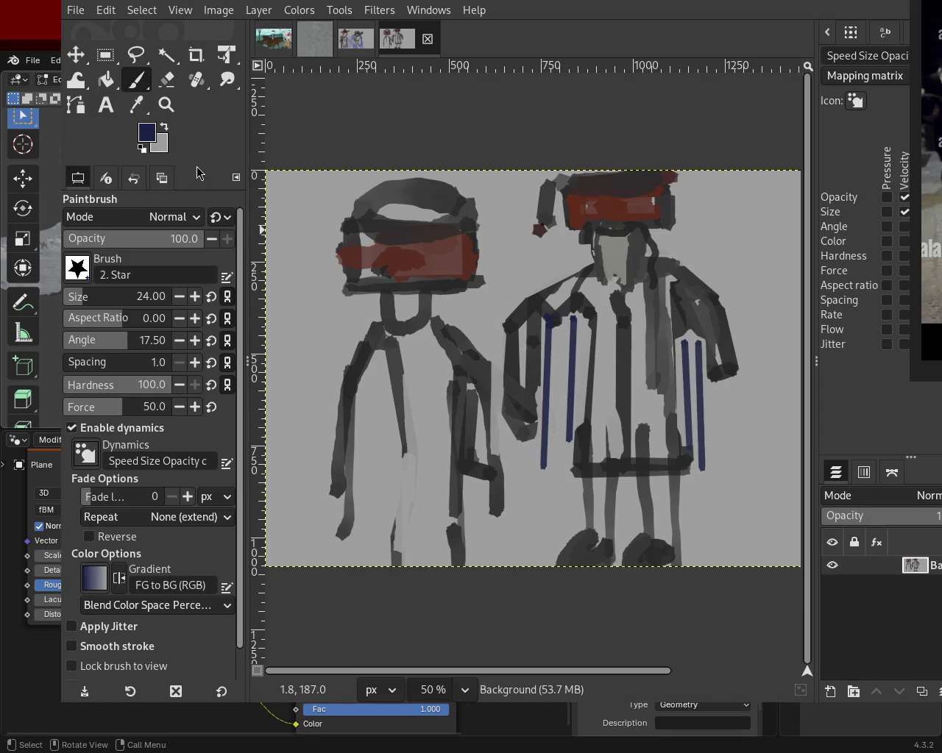
pyautogui.click(550, 262)
pyautogui.keyDown('shift'); pyautogui.click(581, 275); pyautogui.keyUp('shift')
pyautogui.click(524, 275)
pyautogui.keyDown('shift'); pyautogui.click(552, 285); pyautogui.keyUp('shift')
pyautogui.click(689, 233)
pyautogui.keyDown('shift'); pyautogui.click(673, 271); pyautogui.keyUp('shift')
pyautogui.click(720, 246)
pyautogui.keyDown('shift'); pyautogui.click(697, 285); pyautogui.keyUp('shift')
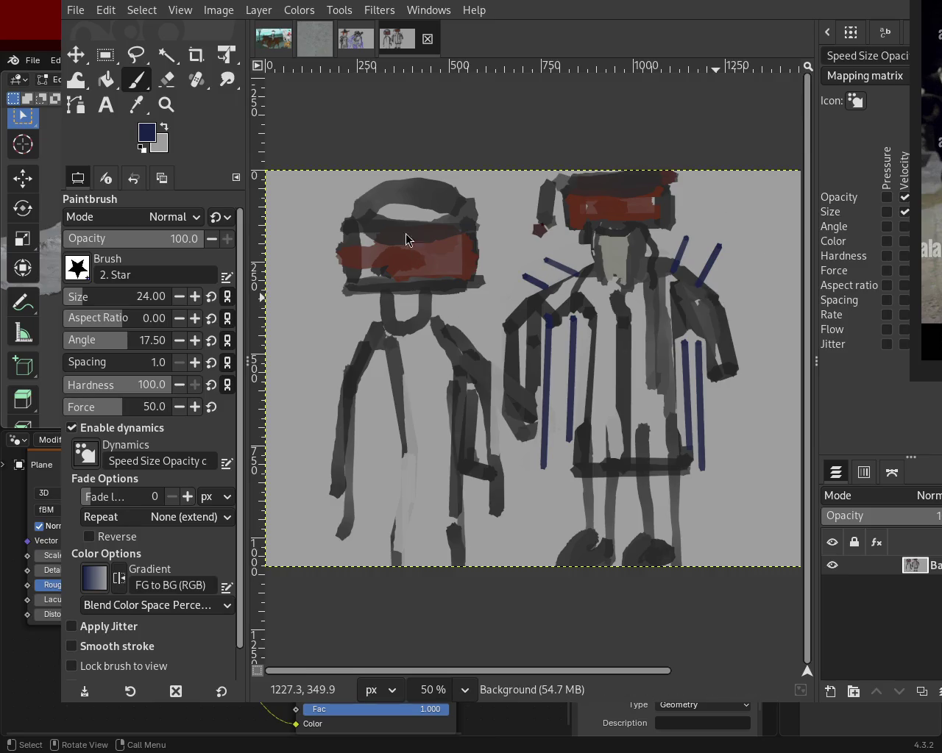
# - Trim the tops of the shoulder dashes with light grey, then pick navy from a robe stripe
pyautogui.keyDown('ctrl'); pyautogui.click(563, 250); pyautogui.keyUp('ctrl')
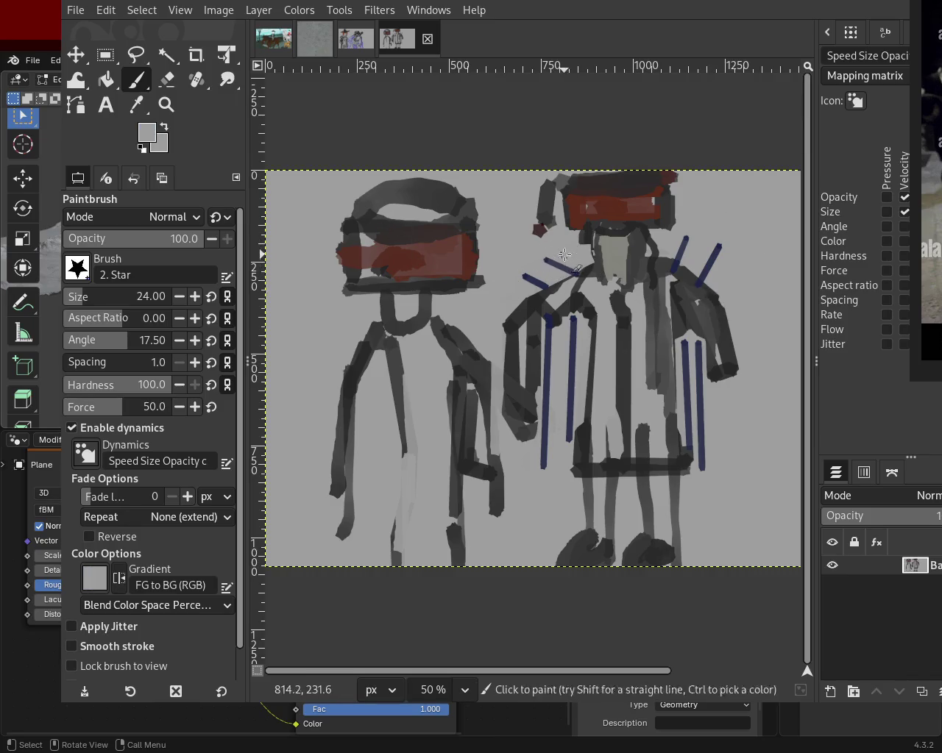
pyautogui.moveTo(551, 264); pyautogui.dragTo(578, 274)
pyautogui.moveTo(667, 235)
pyautogui.mouseDown()
pyautogui.moveTo(727, 264)
pyautogui.moveTo(745, 296)
pyautogui.moveTo(746, 261)
pyautogui.moveTo(760, 283)
pyautogui.mouseUp()
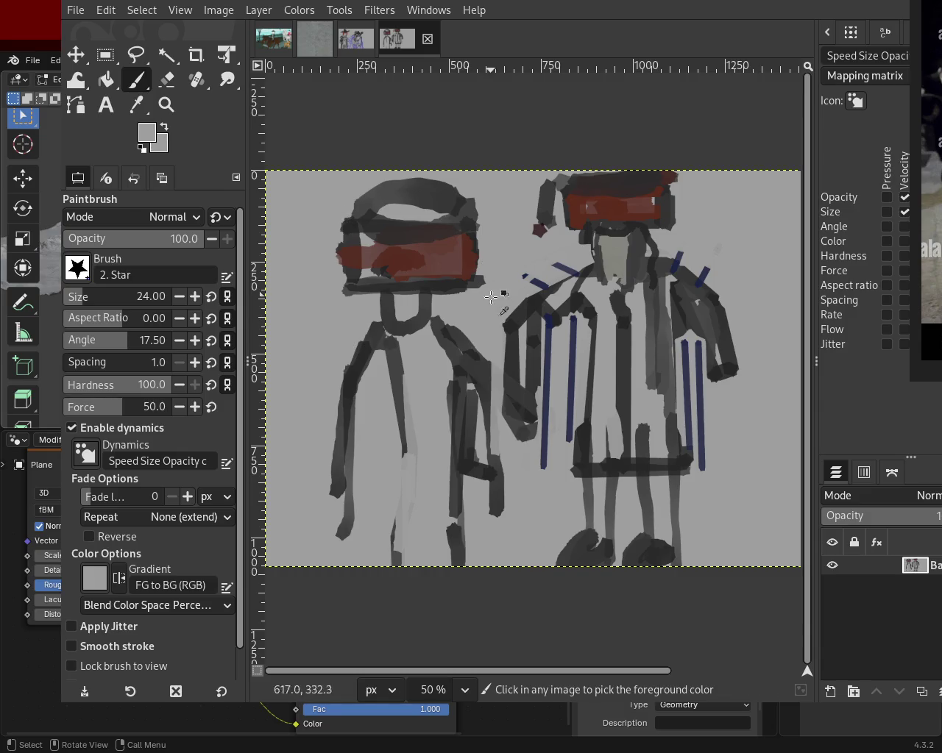
pyautogui.keyDown('ctrl'); pyautogui.click(574, 331); pyautogui.keyUp('ctrl')
# - Repaint the right figure's navy stripes and darken the area beside its right foot in near-black
pyautogui.keyDown('shift'); pyautogui.click(573, 440); pyautogui.keyUp('shift')
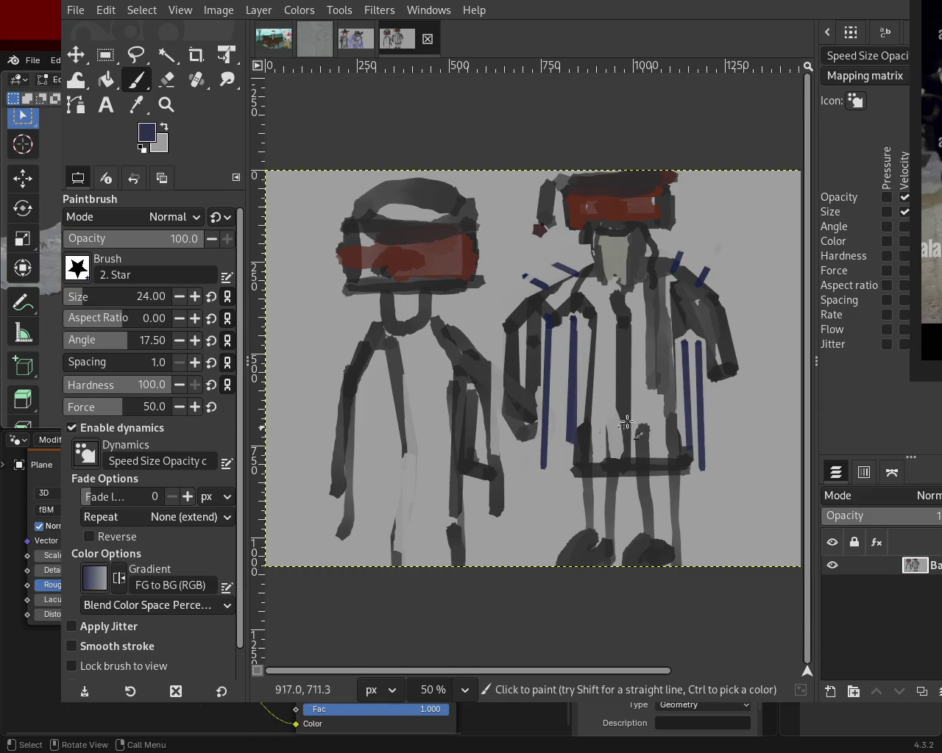
pyautogui.click(684, 342)
pyautogui.keyDown('shift'); pyautogui.click(689, 449); pyautogui.keyUp('shift')
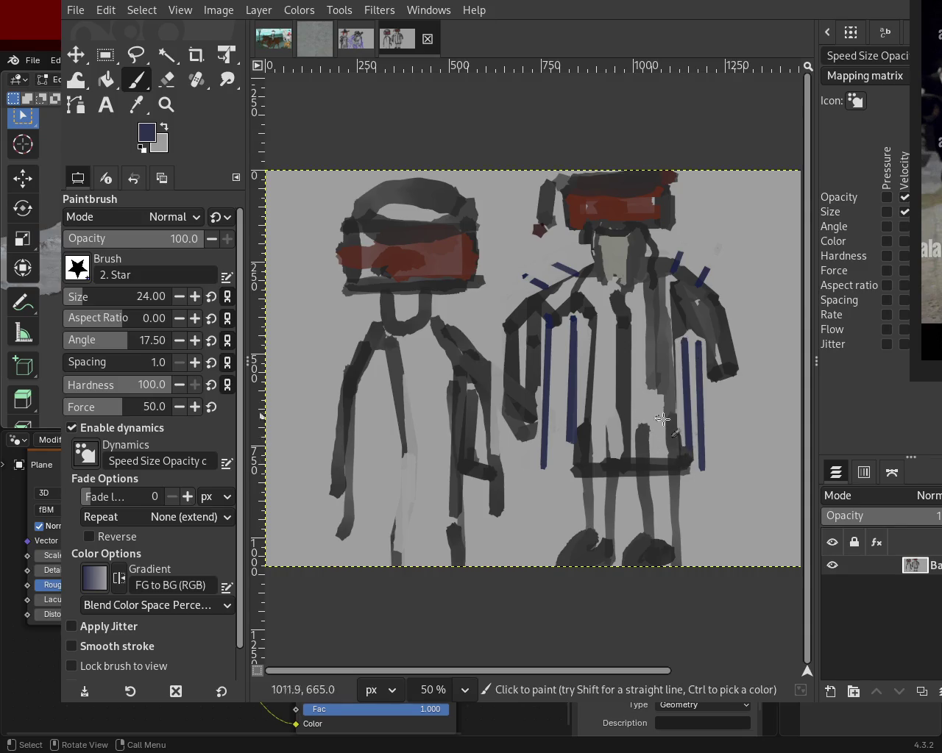
pyautogui.keyDown('ctrl'); pyautogui.click(679, 430); pyautogui.keyUp('ctrl')
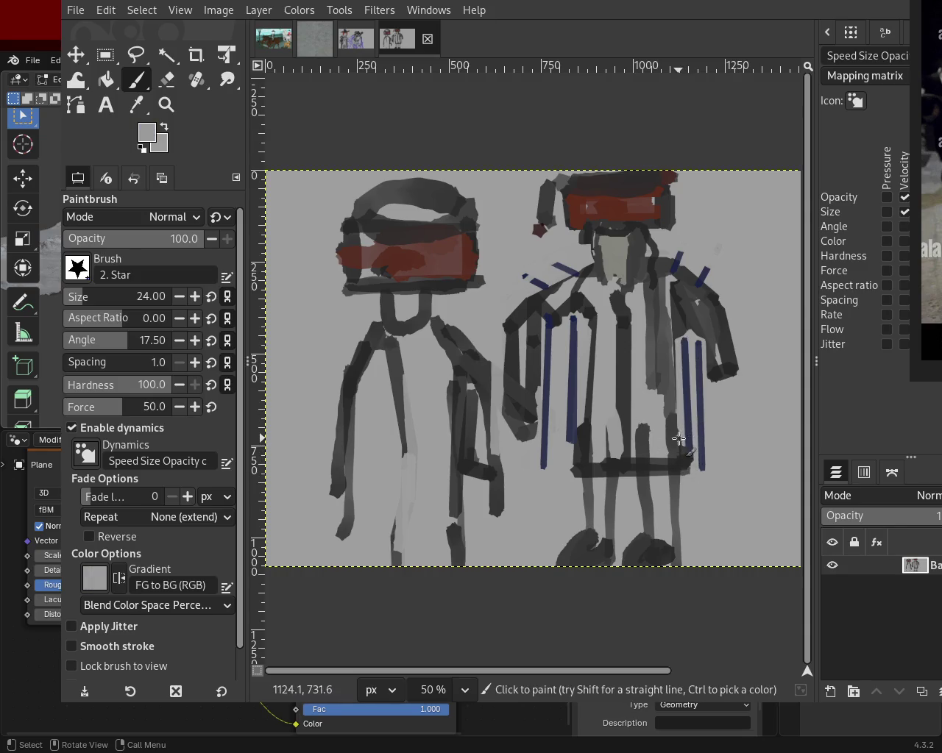
pyautogui.hotkey('ctrl', 'z')
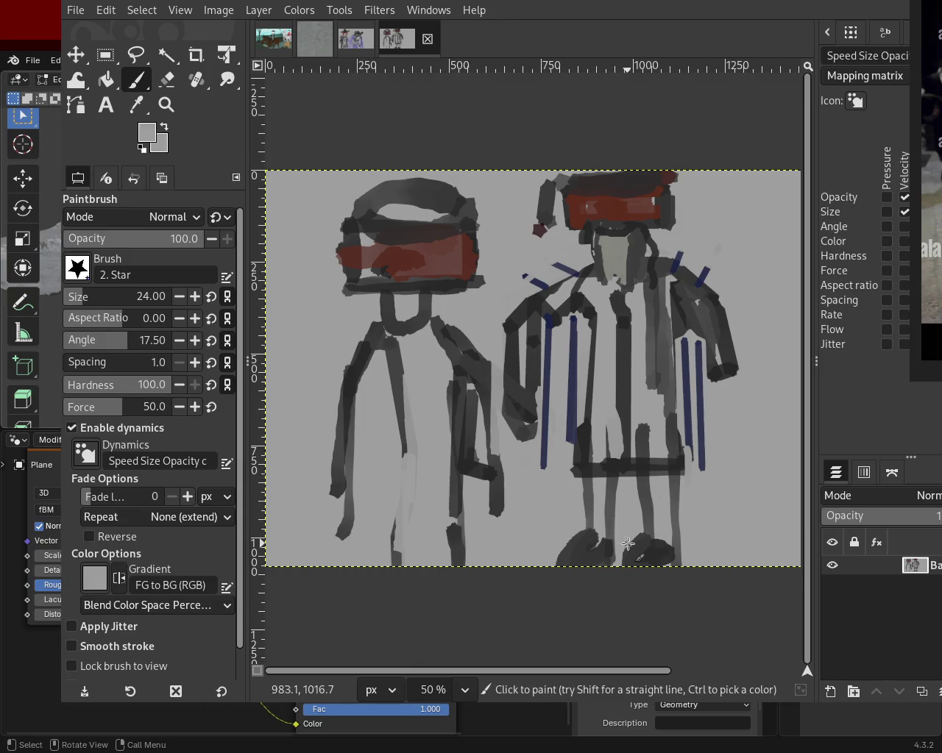
pyautogui.keyDown('ctrl'); pyautogui.click(631, 543); pyautogui.keyUp('ctrl')
pyautogui.moveTo(640, 545); pyautogui.dragTo(616, 563)
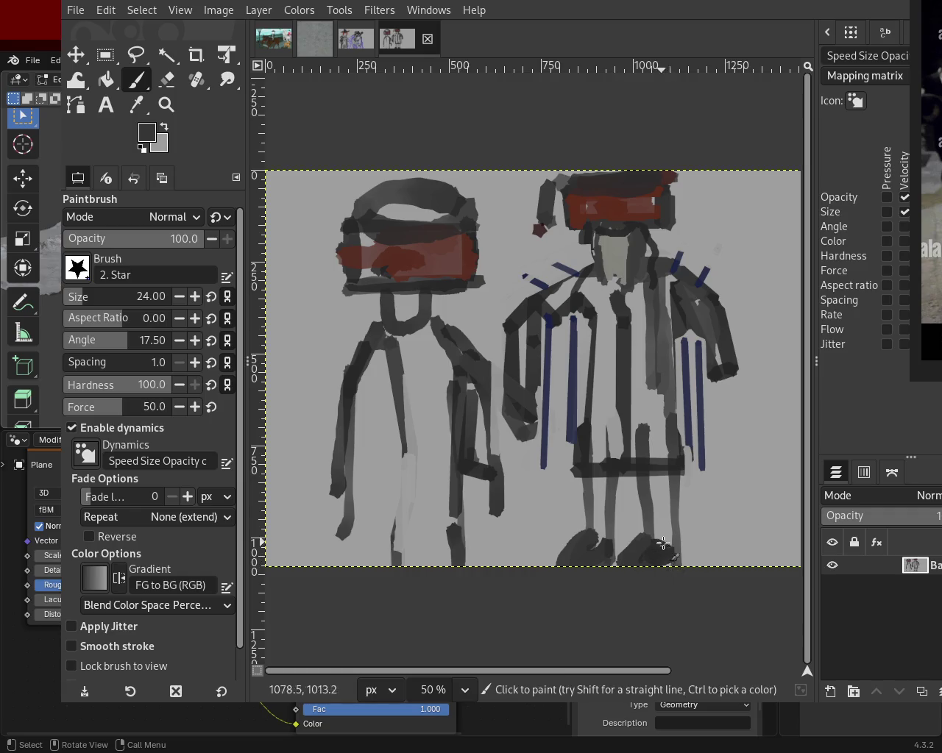
pyautogui.keyDown('ctrl'); pyautogui.click(610, 507); pyautogui.keyUp('ctrl')
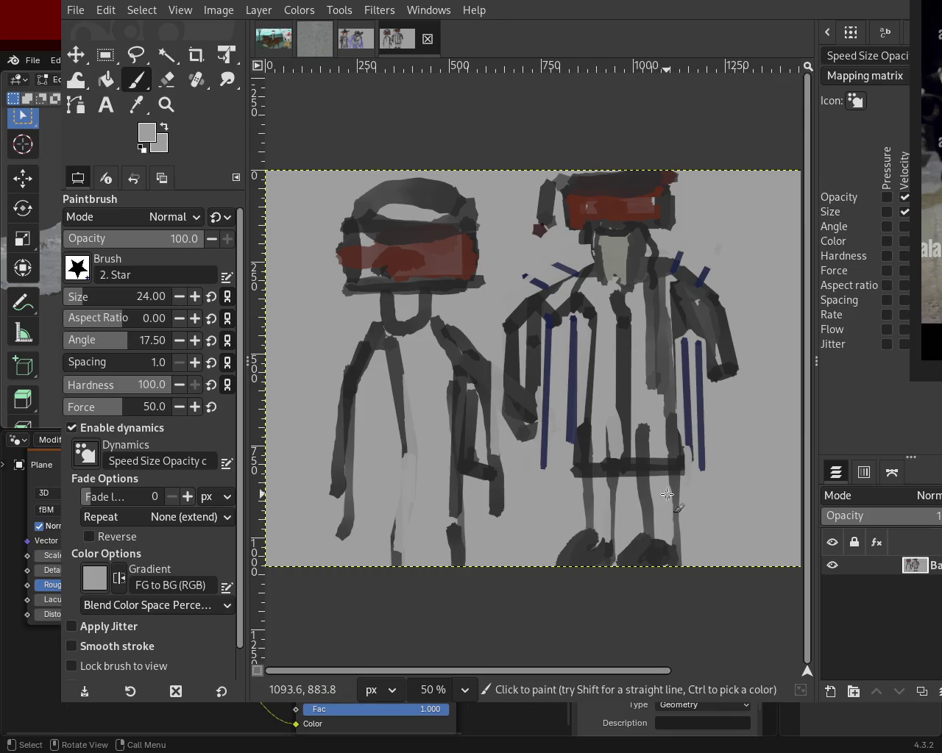
# - Paint near-black lines around the left figure's neck and chest, then pick light grey
pyautogui.keyDown('ctrl'); pyautogui.click(451, 340); pyautogui.keyUp('ctrl')
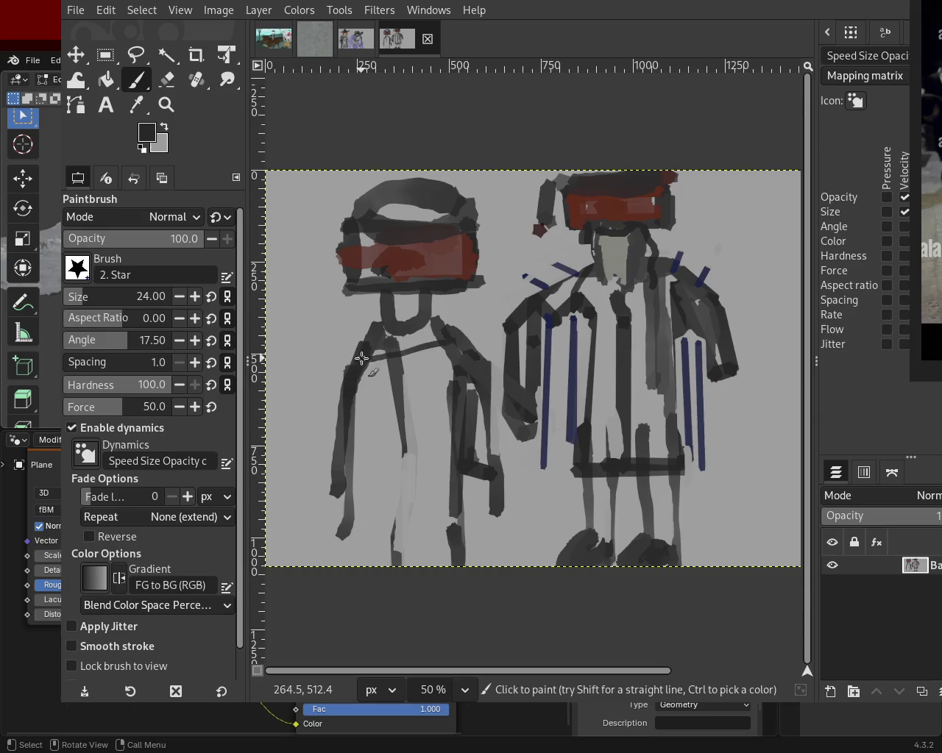
pyautogui.moveTo(435, 321)
pyautogui.mouseDown()
pyautogui.moveTo(379, 318)
pyautogui.moveTo(446, 315)
pyautogui.moveTo(388, 408)
pyautogui.moveTo(401, 341)
pyautogui.moveTo(406, 457)
pyautogui.mouseUp()
pyautogui.keyDown('ctrl'); pyautogui.click(426, 328); pyautogui.keyUp('ctrl')
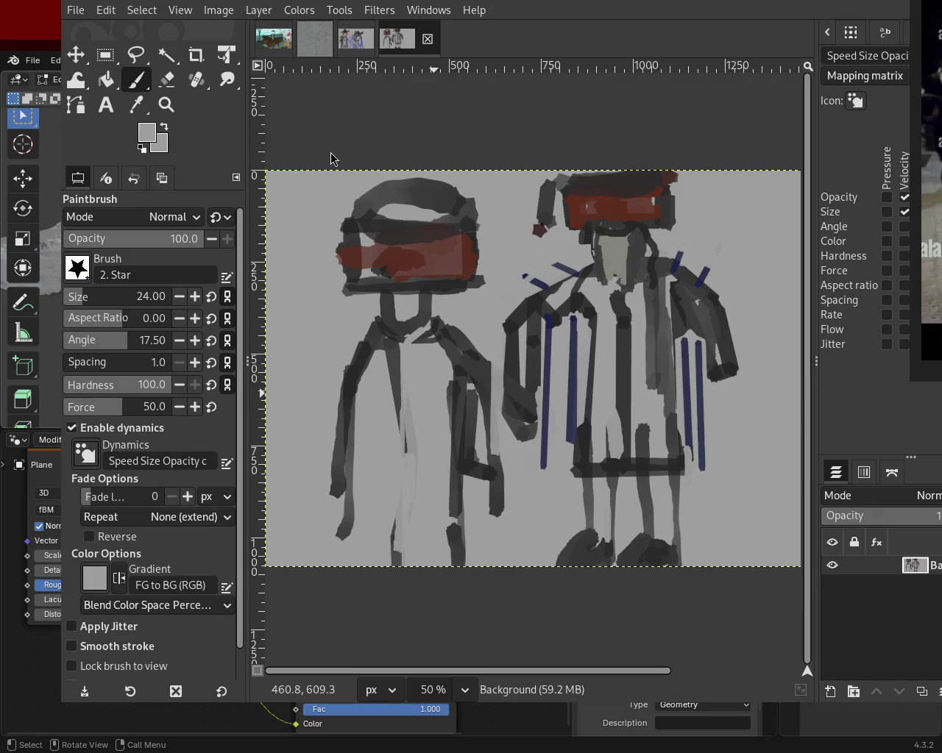
pyautogui.press('ctrl')
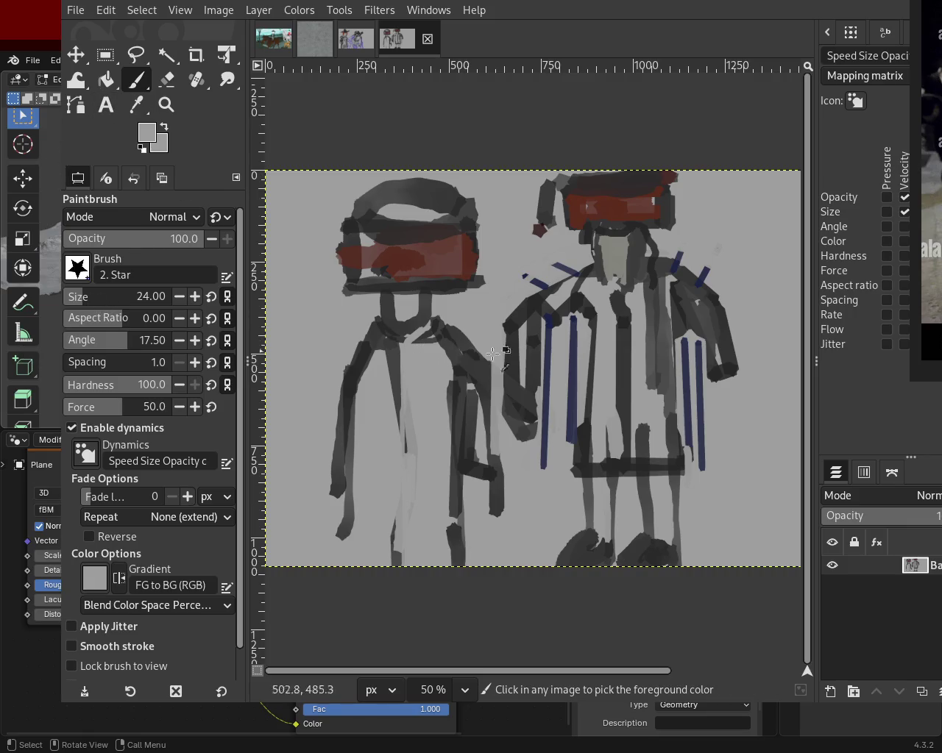
# - Paint a thick near-black stroke down the left figure's arm and enlarge the brush to 39
pyautogui.keyDown('ctrl'); pyautogui.click(529, 362); pyautogui.keyUp('ctrl')
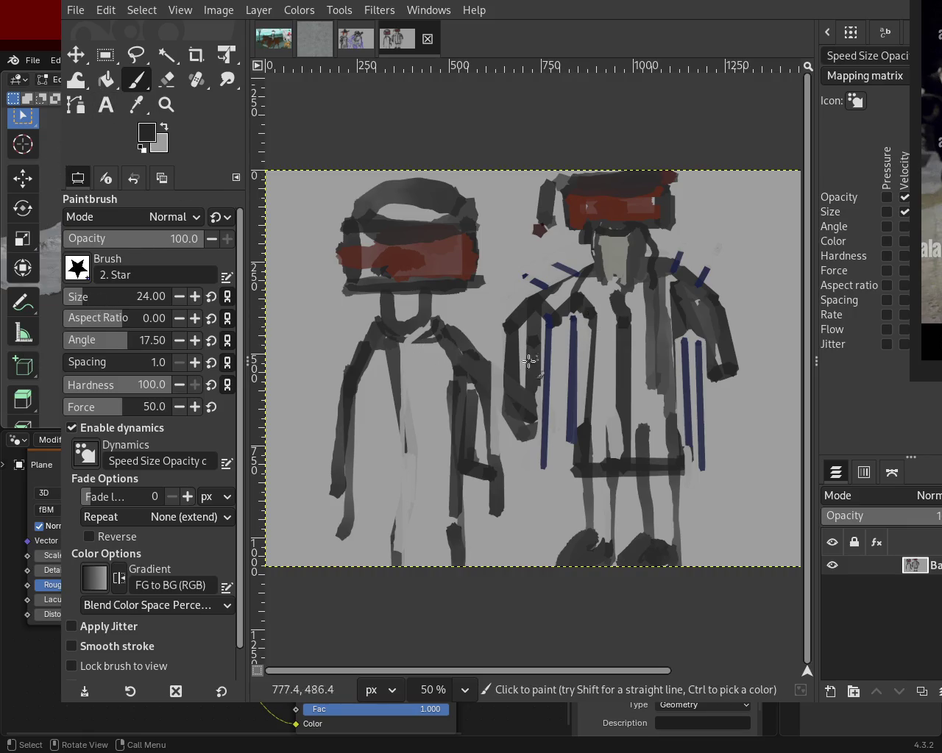
pyautogui.keyDown('shift'); pyautogui.click(443, 519); pyautogui.keyUp('shift')
pyautogui.hotkey('ctrl', 'z')
pyautogui.moveTo(443, 348); pyautogui.dragTo(448, 475)
pyautogui.click(81, 303)
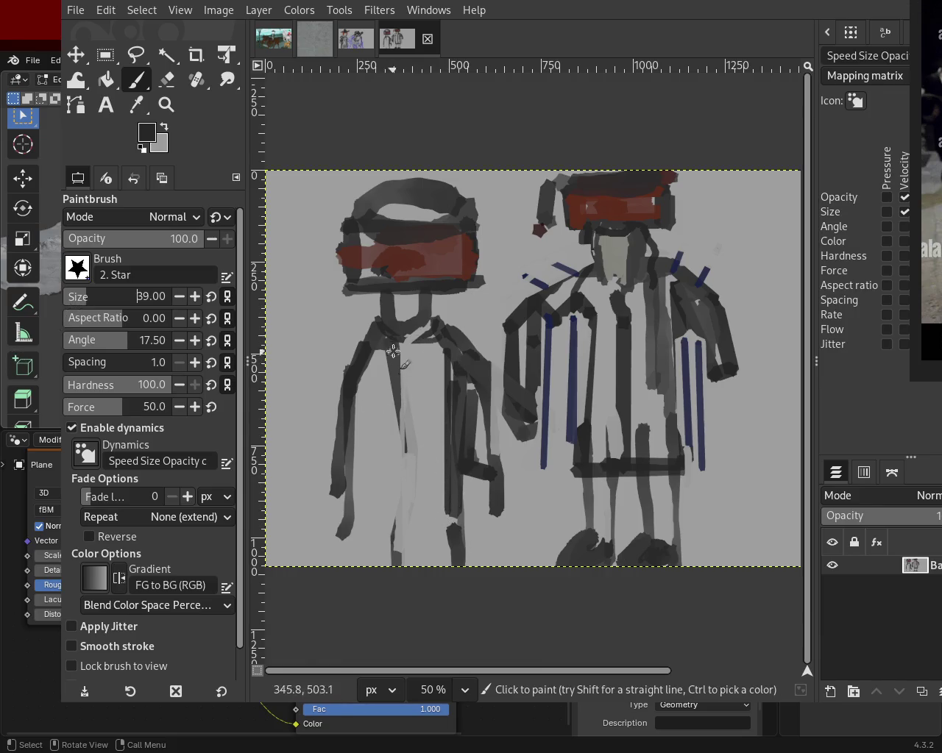
pyautogui.moveTo(356, 345); pyautogui.dragTo(323, 447)
pyautogui.hotkey('ctrl', 'z')
# - Erase the right figure's dark left arm to lighten it
pyautogui.moveTo(531, 341); pyautogui.dragTo(550, 407)
pyautogui.hotkey('ctrl', 'z')
pyautogui.hotkey('shift', 'e')
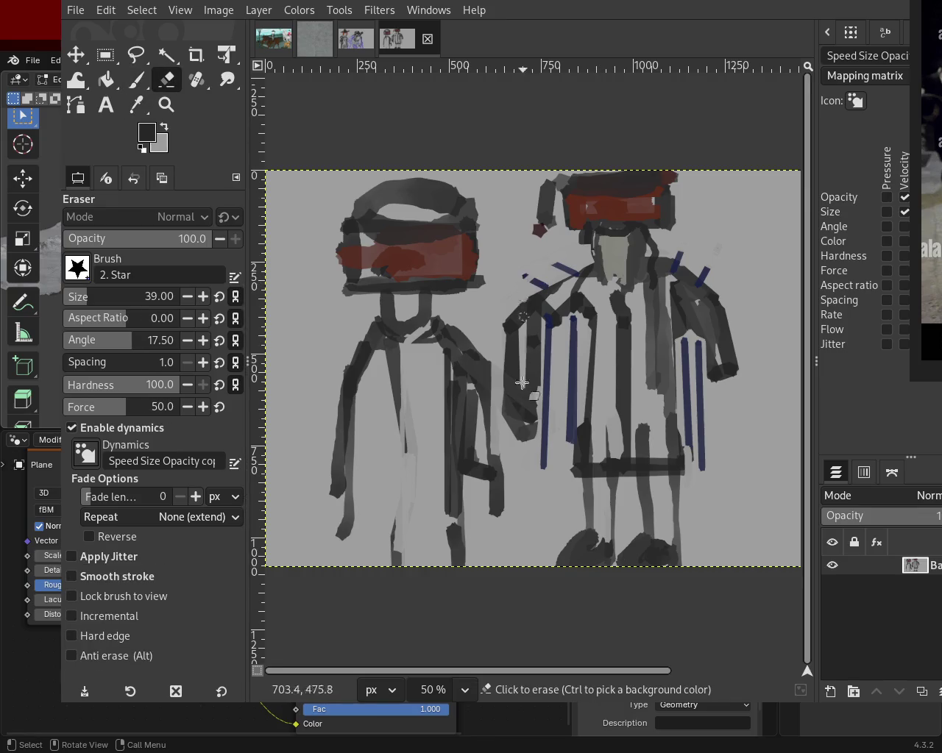
pyautogui.moveTo(525, 298); pyautogui.dragTo(515, 434)
pyautogui.moveTo(514, 324)
pyautogui.mouseDown()
pyautogui.moveTo(511, 353)
pyautogui.moveTo(542, 399)
pyautogui.moveTo(544, 348)
pyautogui.moveTo(509, 385)
pyautogui.moveTo(507, 338)
pyautogui.moveTo(513, 439)
pyautogui.moveTo(510, 393)
pyautogui.moveTo(530, 434)
pyautogui.moveTo(534, 419)
pyautogui.moveTo(520, 403)
pyautogui.mouseUp()
# - Draw straight dark grey vertical lines down the left side of the right figure's robe
pyautogui.click(135, 79)
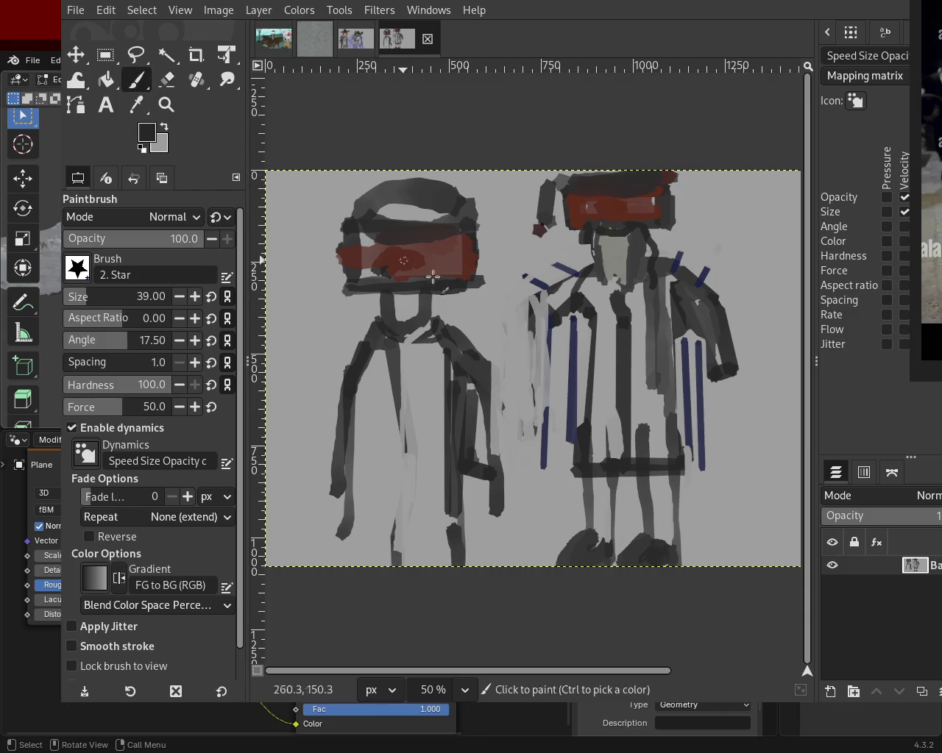
pyautogui.keyDown('ctrl'); pyautogui.click(551, 322); pyautogui.keyUp('ctrl')
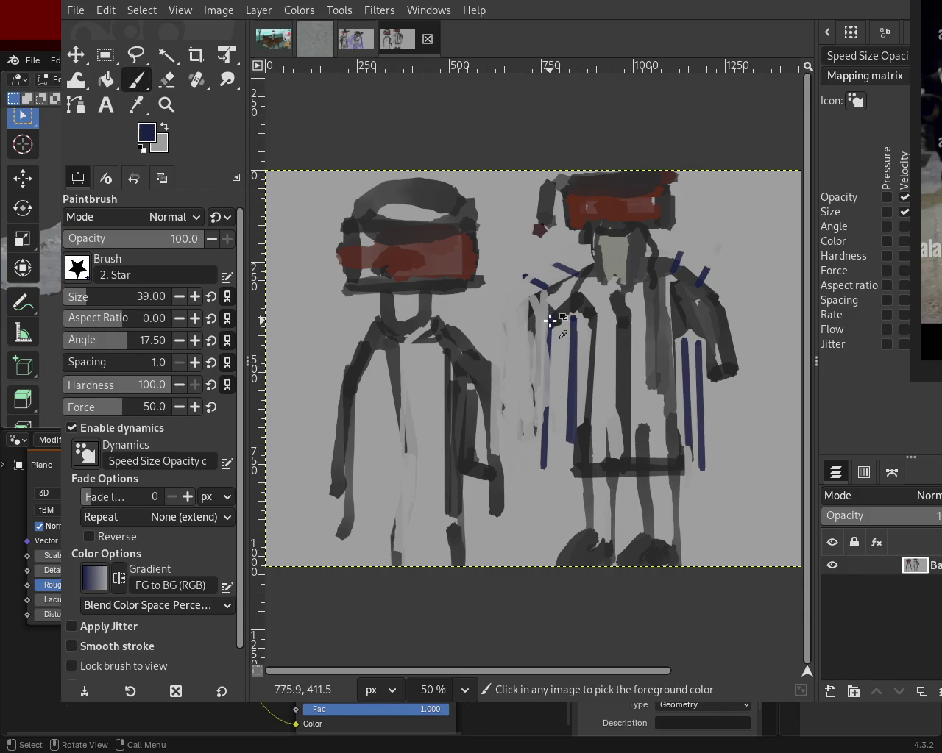
pyautogui.keyDown('shift'); pyautogui.click(559, 477); pyautogui.keyUp('shift')
pyautogui.hotkey('ctrl', 'z')
pyautogui.keyDown('ctrl'); pyautogui.click(559, 315); pyautogui.keyUp('ctrl')
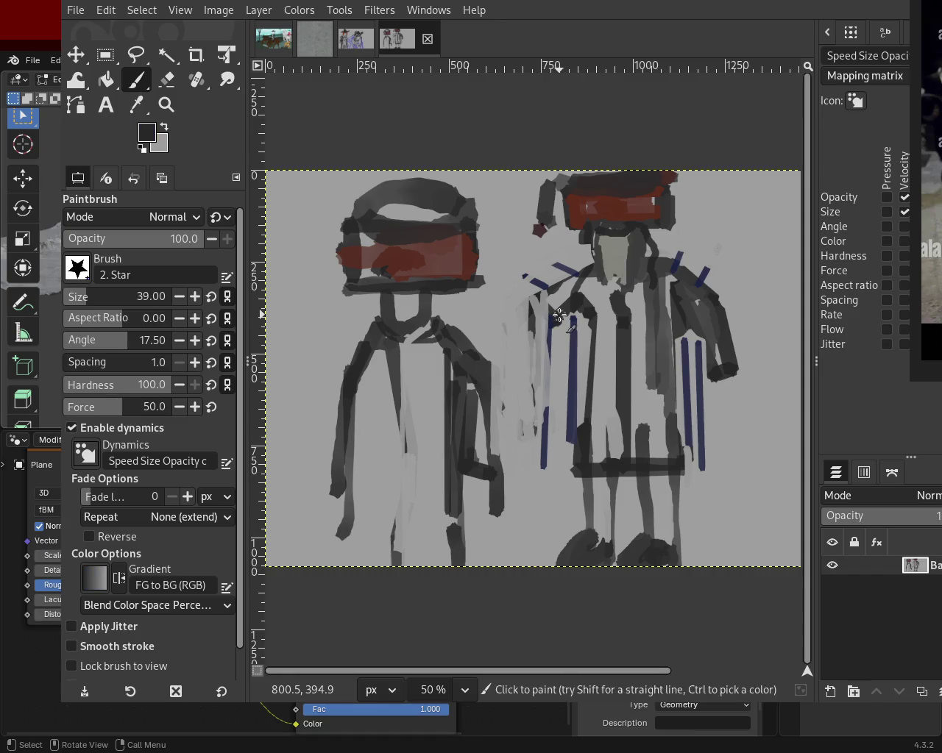
pyautogui.keyDown('shift'); pyautogui.click(563, 448); pyautogui.keyUp('shift')
pyautogui.keyDown('shift'); pyautogui.click(528, 447); pyautogui.keyUp('shift')
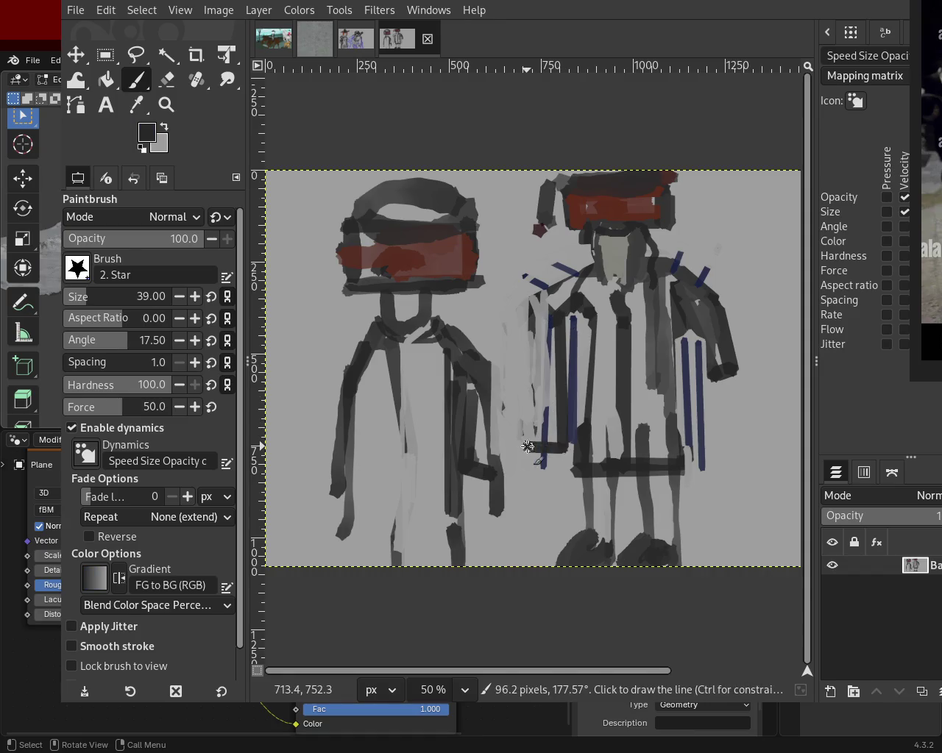
pyautogui.keyDown('shift'); pyautogui.click(535, 300); pyautogui.keyUp('shift')
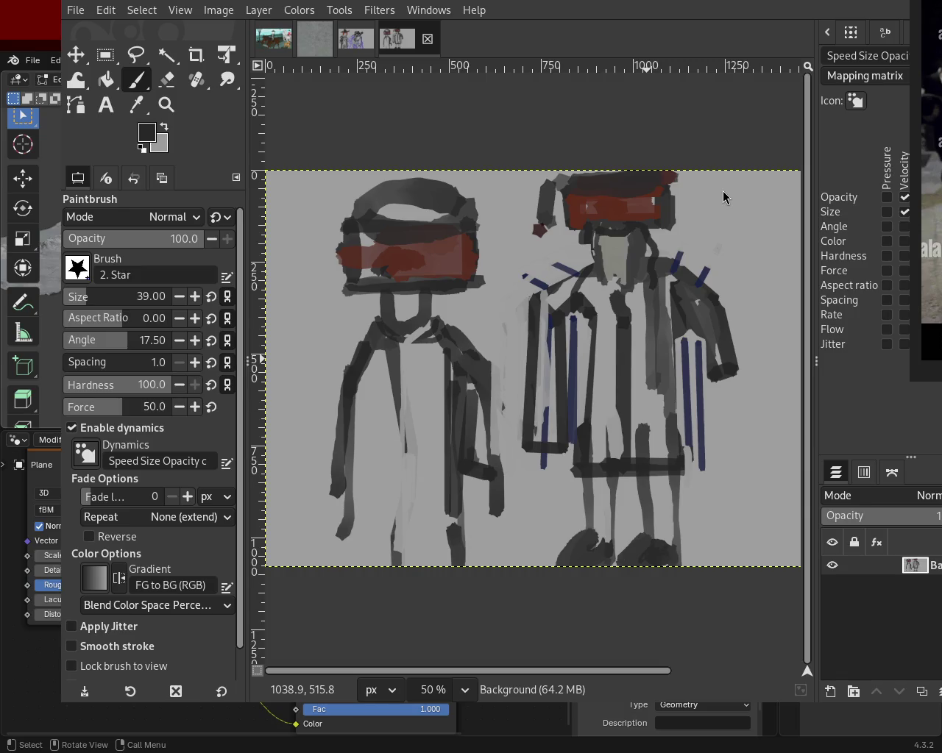
pyautogui.keyDown('ctrl'); pyautogui.click(517, 285); pyautogui.keyUp('ctrl')
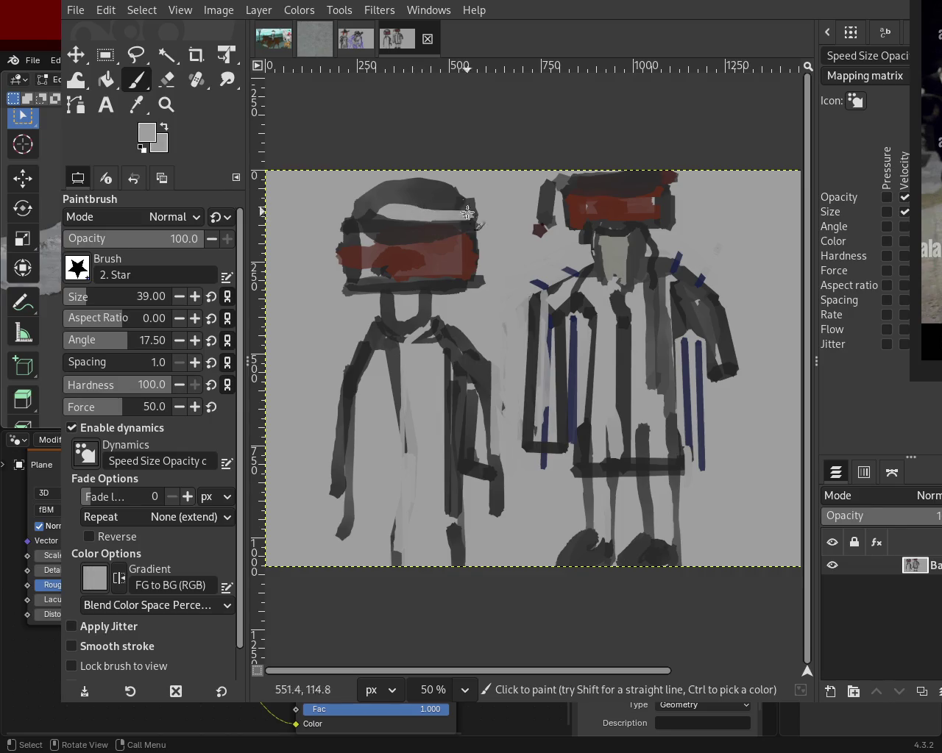
# - Paint out the left figure's head top in light grey, covering the dark stroke beneath it
pyautogui.moveTo(440, 227)
pyautogui.mouseDown()
pyautogui.moveTo(399, 204)
pyautogui.moveTo(434, 217)
pyautogui.moveTo(383, 207)
pyautogui.mouseUp()
pyautogui.hotkey('ctrl', 'z')
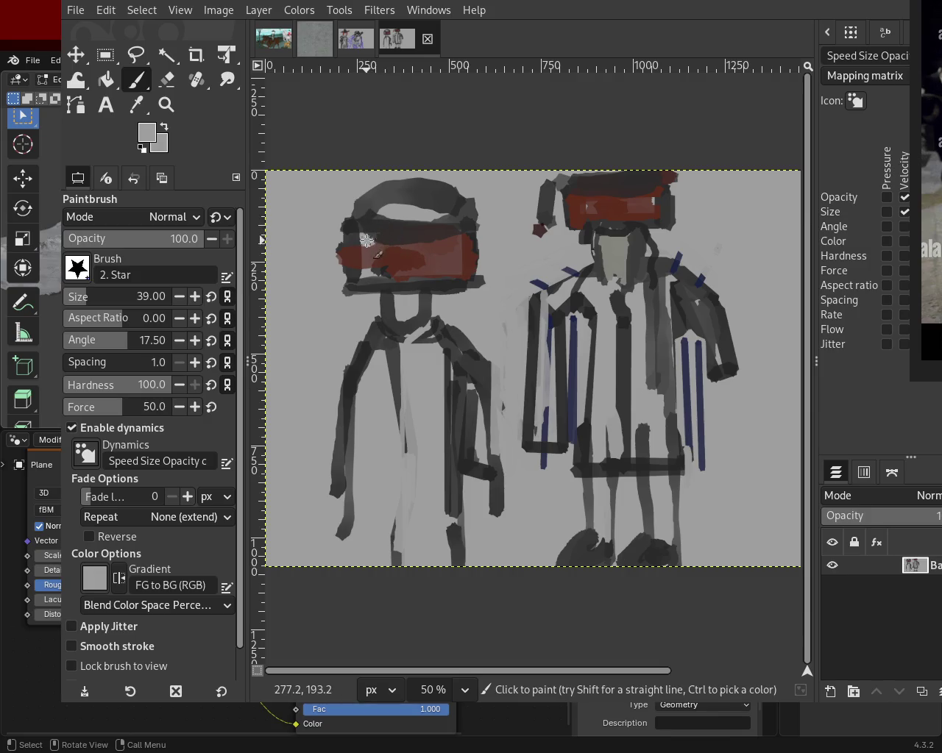
pyautogui.keyDown('ctrl'); pyautogui.click(456, 242); pyautogui.keyUp('ctrl')
pyautogui.moveTo(394, 246)
pyautogui.mouseDown()
pyautogui.moveTo(447, 211)
pyautogui.moveTo(416, 202)
pyautogui.moveTo(445, 215)
pyautogui.moveTo(404, 212)
pyautogui.moveTo(466, 213)
pyautogui.moveTo(428, 237)
pyautogui.mouseUp()
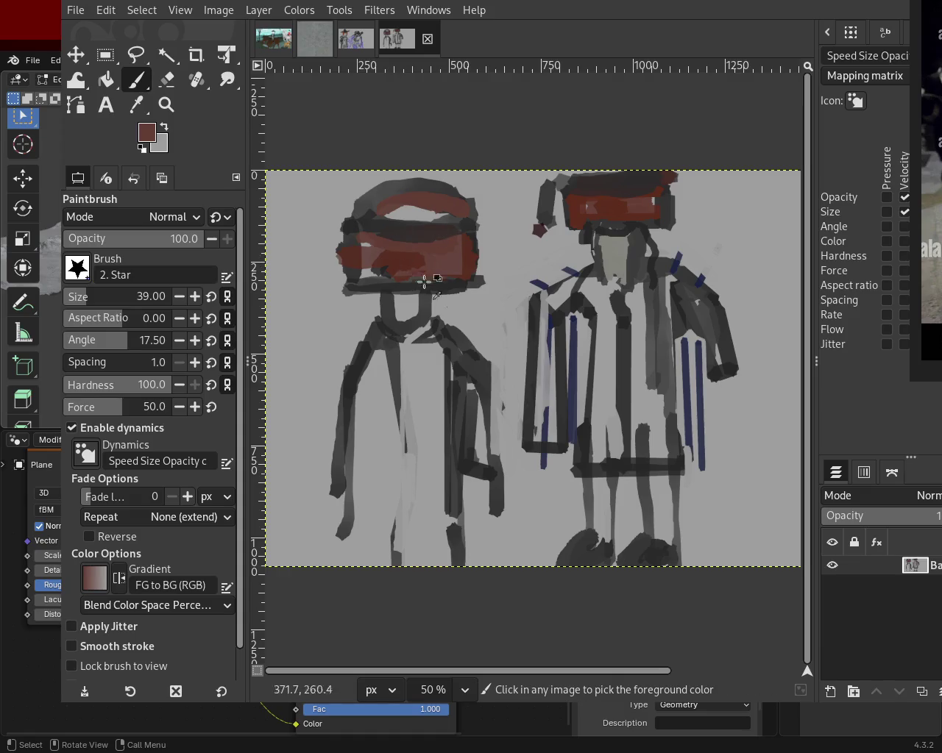
pyautogui.keyDown('ctrl'); pyautogui.click(486, 299); pyautogui.keyUp('ctrl')
pyautogui.moveTo(421, 271)
pyautogui.mouseDown()
pyautogui.moveTo(483, 243)
pyautogui.moveTo(472, 262)
pyautogui.moveTo(485, 262)
pyautogui.moveTo(439, 293)
pyautogui.mouseUp()
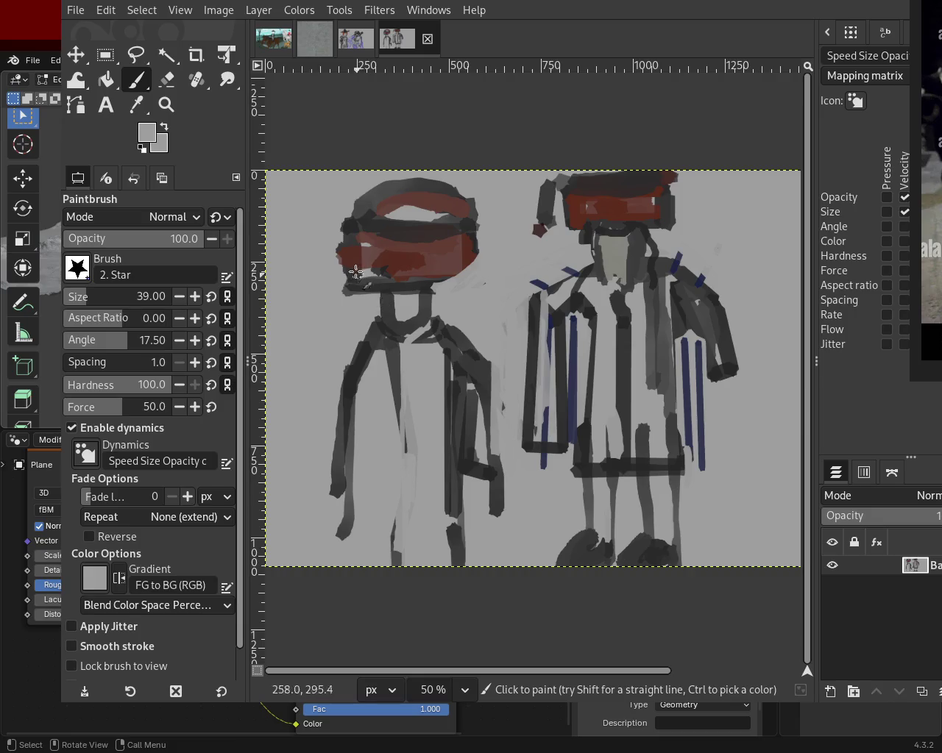
pyautogui.moveTo(345, 234)
pyautogui.mouseDown()
pyautogui.moveTo(394, 200)
pyautogui.moveTo(471, 210)
pyautogui.moveTo(339, 195)
pyautogui.moveTo(521, 214)
pyautogui.moveTo(376, 214)
pyautogui.moveTo(418, 195)
pyautogui.moveTo(474, 215)
pyautogui.moveTo(347, 201)
pyautogui.moveTo(462, 196)
pyautogui.mouseUp()
pyautogui.hotkey('ctrl', 'z')
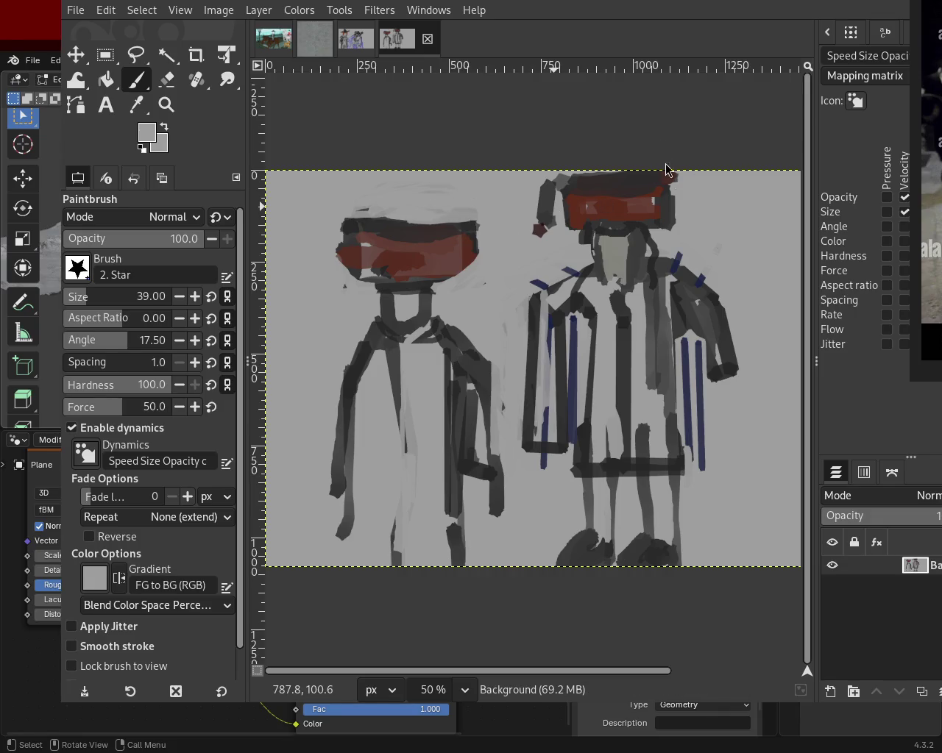
# - Paint out the dark patch beside the right hat and add dark vertical strokes to the right chest
pyautogui.moveTo(524, 241)
pyautogui.mouseDown()
pyautogui.moveTo(557, 228)
pyautogui.moveTo(535, 206)
pyautogui.moveTo(538, 218)
pyautogui.moveTo(553, 181)
pyautogui.moveTo(554, 225)
pyautogui.moveTo(557, 182)
pyautogui.moveTo(540, 241)
pyautogui.mouseUp()
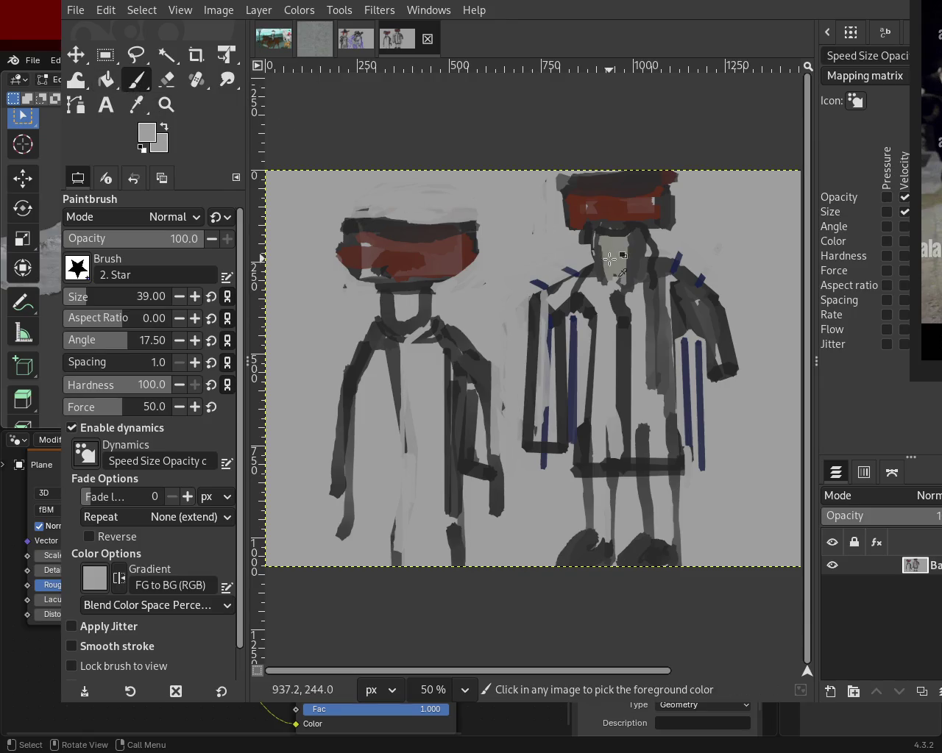
pyautogui.keyDown('ctrl'); pyautogui.click(631, 262); pyautogui.keyUp('ctrl')
pyautogui.hotkey('ctrl', 'z')
pyautogui.hotkey('ctrl', 'y')
pyautogui.hotkey('ctrl', 'z')
pyautogui.keyDown('ctrl'); pyautogui.click(585, 297); pyautogui.keyUp('ctrl')
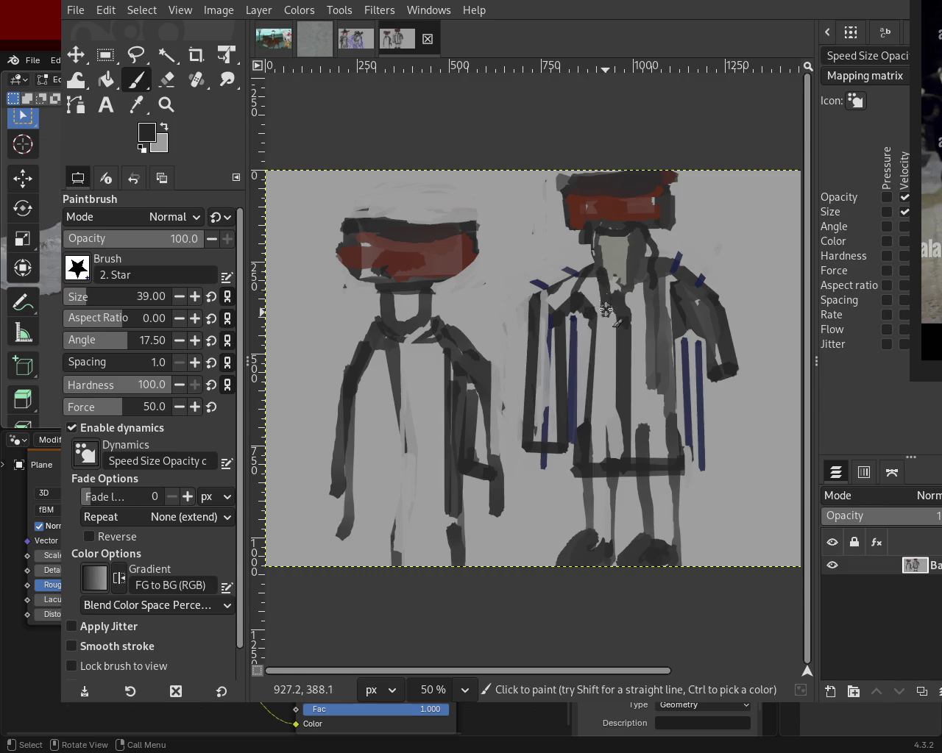
pyautogui.moveTo(615, 337)
pyautogui.mouseDown()
pyautogui.moveTo(615, 285)
pyautogui.moveTo(629, 282)
pyautogui.moveTo(633, 263)
pyautogui.moveTo(615, 260)
pyautogui.moveTo(619, 303)
pyautogui.mouseUp()
pyautogui.keyDown('ctrl'); pyautogui.click(626, 269); pyautogui.keyUp('ctrl')
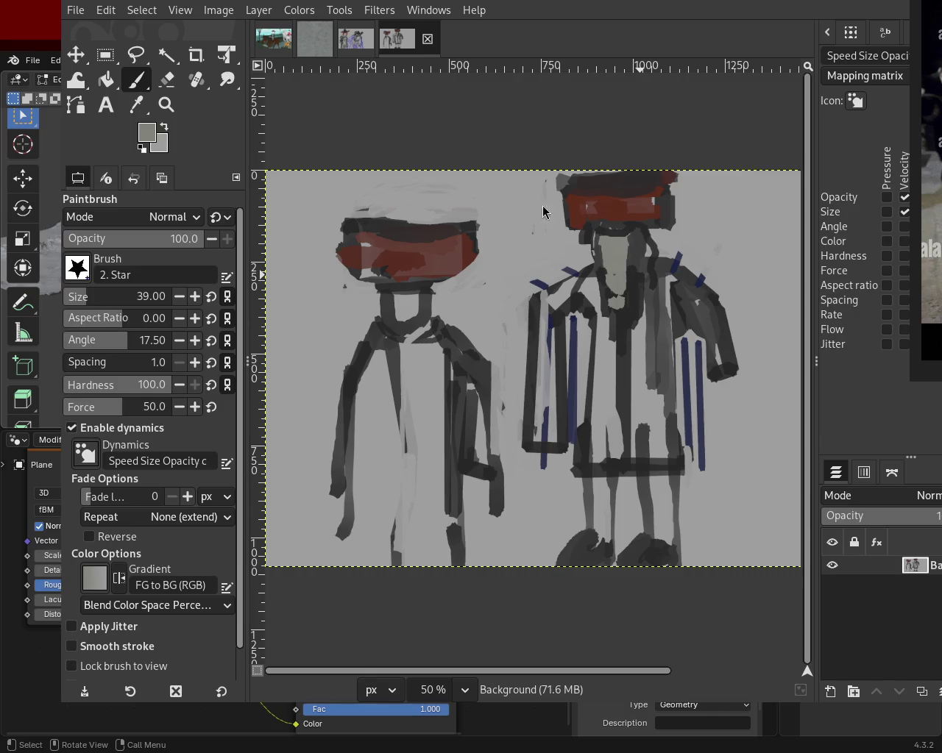
pyautogui.keyDown('ctrl'); pyautogui.click(622, 298); pyautogui.keyUp('ctrl')
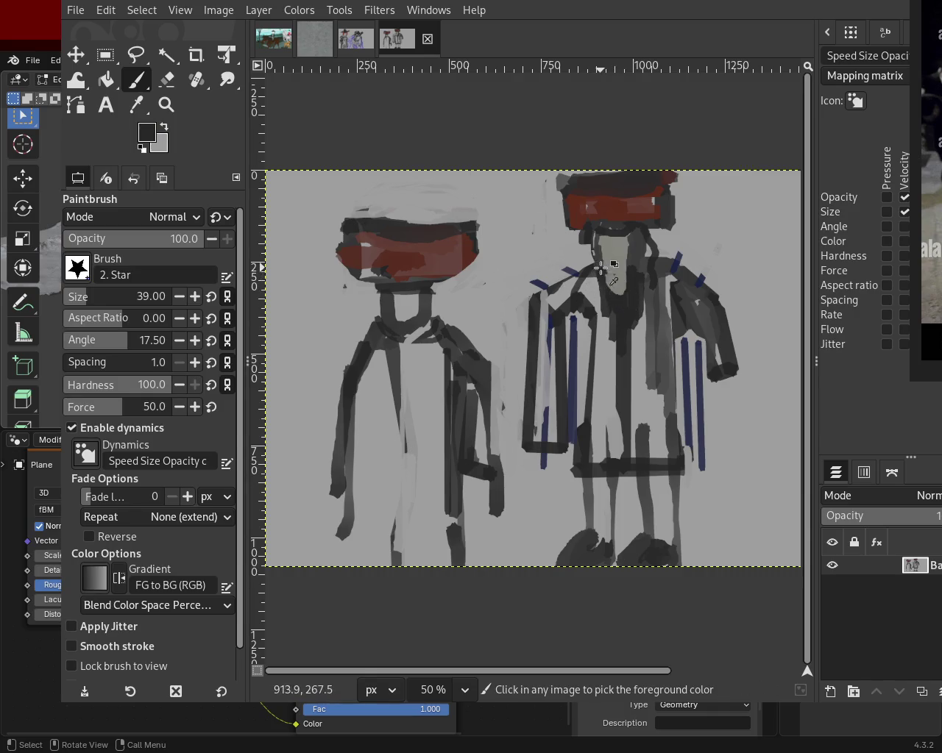
# - Sample a medium grey and paint a pale face under the left figure's hat
pyautogui.keyDown('ctrl'); pyautogui.click(567, 276); pyautogui.keyUp('ctrl')
pyautogui.keyDown('ctrl'); pyautogui.click(424, 330); pyautogui.keyUp('ctrl')
pyautogui.keyDown('ctrl'); pyautogui.click(434, 304); pyautogui.keyUp('ctrl')
pyautogui.keyDown('ctrl'); pyautogui.click(415, 304); pyautogui.keyUp('ctrl')
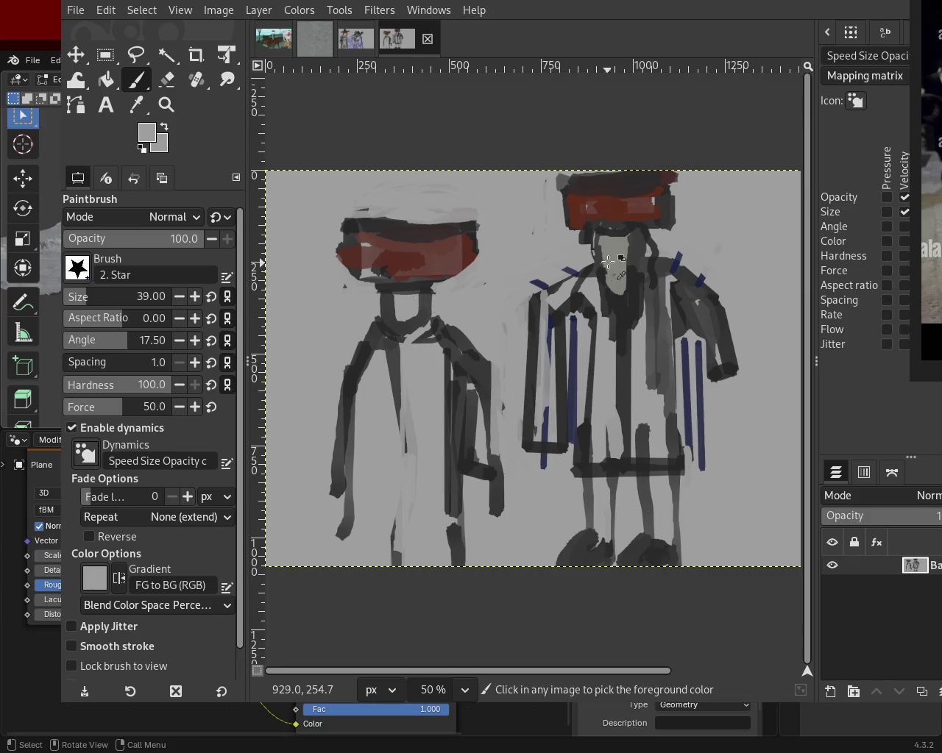
pyautogui.keyDown('ctrl'); pyautogui.click(401, 331); pyautogui.keyUp('ctrl')
pyautogui.moveTo(409, 354)
pyautogui.mouseDown()
pyautogui.moveTo(397, 290)
pyautogui.moveTo(423, 304)
pyautogui.moveTo(404, 321)
pyautogui.moveTo(413, 297)
pyautogui.moveTo(425, 312)
pyautogui.mouseUp()
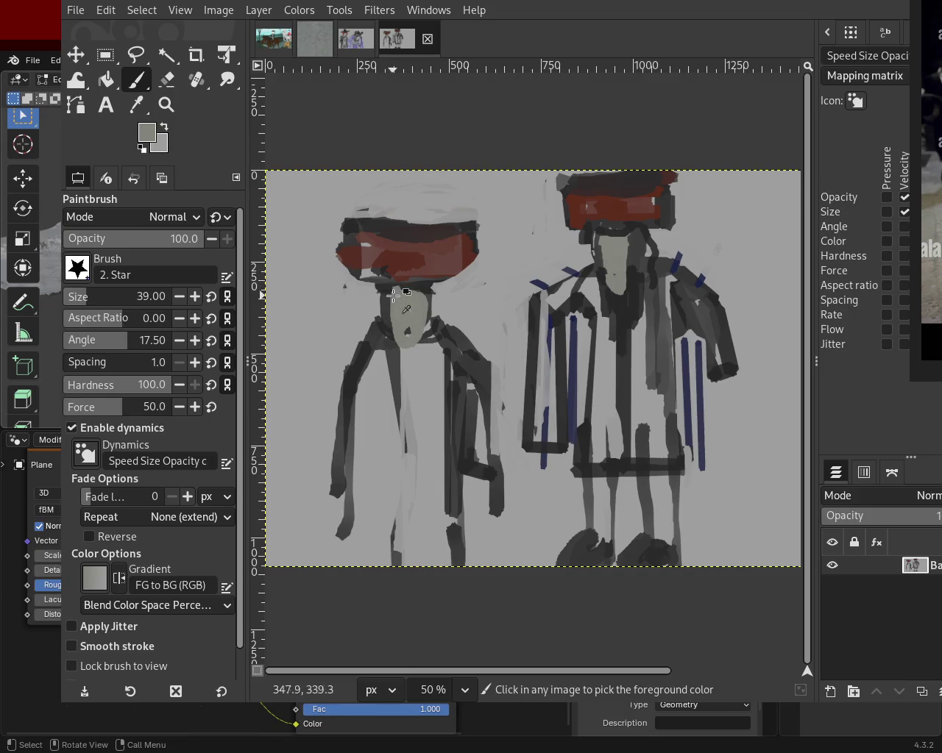
pyautogui.keyDown('ctrl'); pyautogui.click(429, 329); pyautogui.keyUp('ctrl')
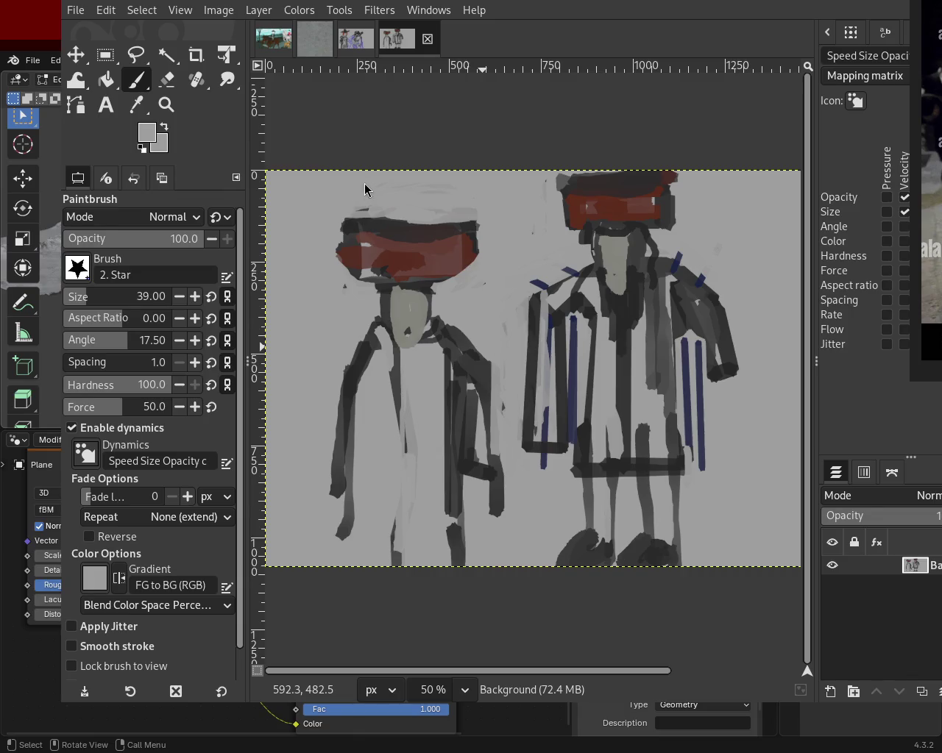
pyautogui.keyDown('ctrl'); pyautogui.click(438, 329); pyautogui.keyUp('ctrl')
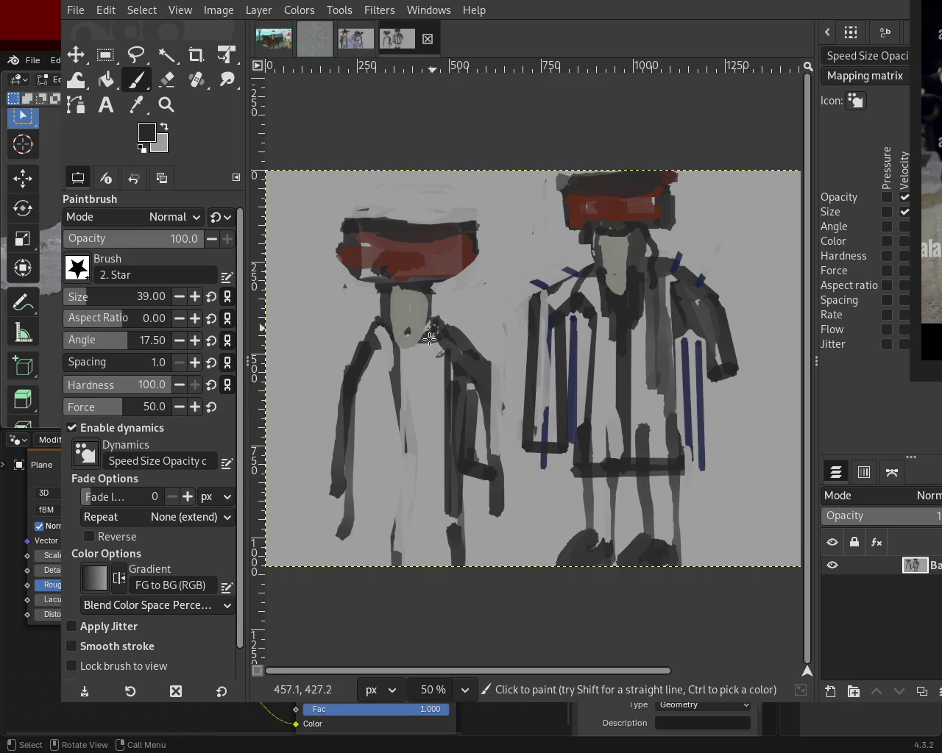
# - Paint a dark collar stroke under the left figure's face, then undo it to retry
pyautogui.moveTo(424, 330)
pyautogui.mouseDown()
pyautogui.moveTo(418, 348)
pyautogui.moveTo(401, 334)
pyautogui.moveTo(405, 353)
pyautogui.mouseUp()
pyautogui.hotkey('ctrl', 'z')
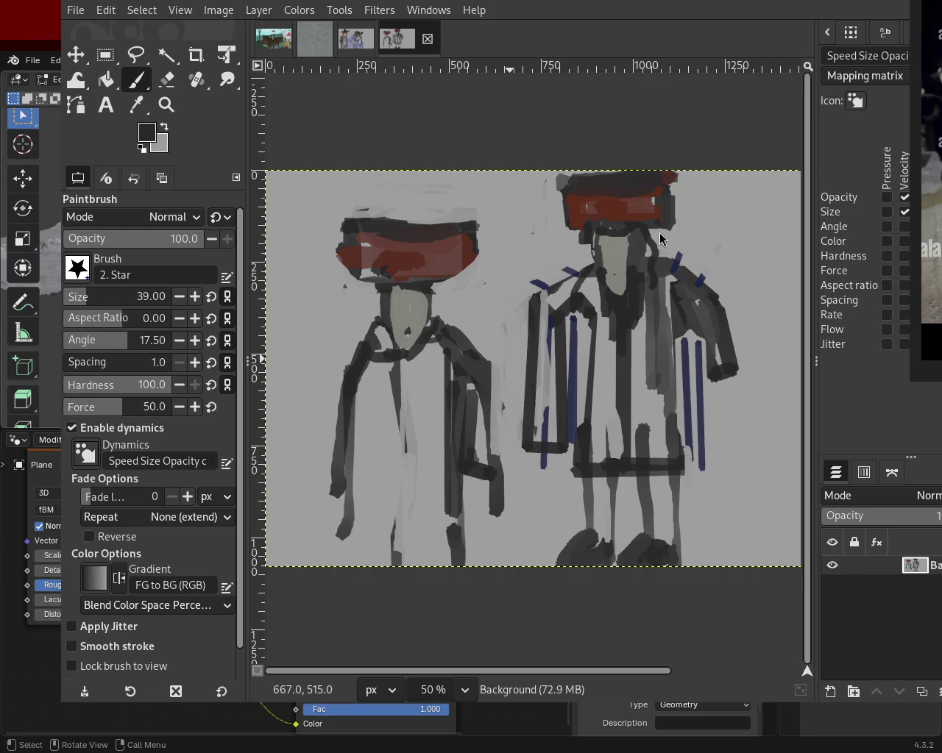
# - Paint a red oval rim atop the left hat with a pale grey ring inside it
pyautogui.keyDown('ctrl'); pyautogui.click(389, 254); pyautogui.keyUp('ctrl')
pyautogui.moveTo(377, 217); pyautogui.dragTo(372, 220)
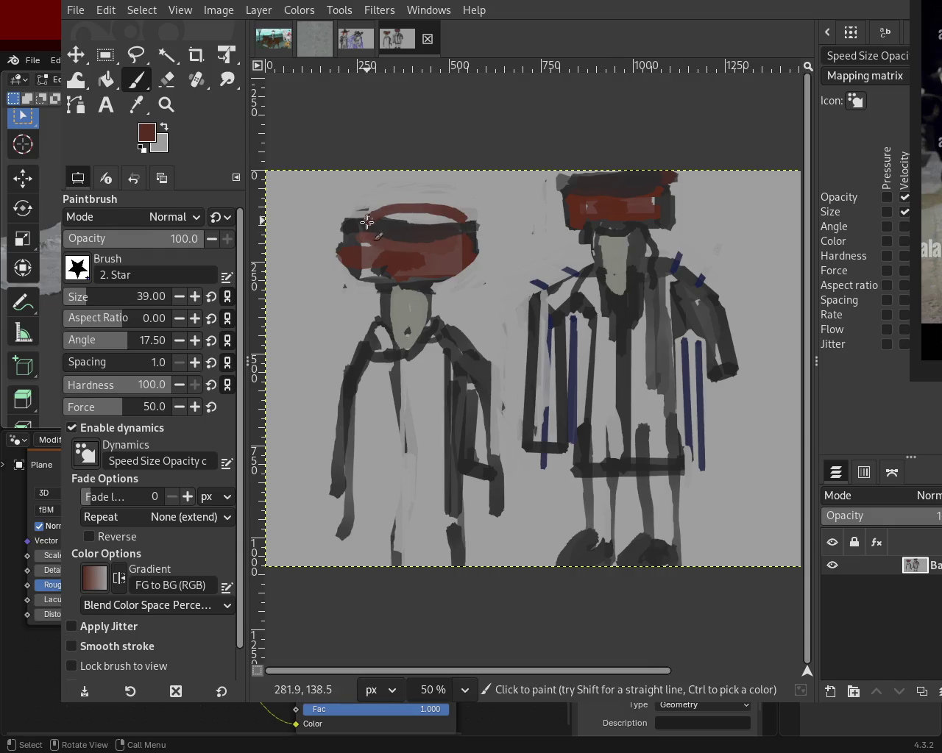
pyautogui.keyDown('ctrl'); pyautogui.click(432, 219); pyautogui.keyUp('ctrl')
pyautogui.moveTo(444, 224)
pyautogui.mouseDown()
pyautogui.moveTo(351, 217)
pyautogui.moveTo(346, 203)
pyautogui.moveTo(465, 222)
pyautogui.moveTo(362, 228)
pyautogui.moveTo(361, 219)
pyautogui.moveTo(459, 229)
pyautogui.moveTo(402, 234)
pyautogui.mouseUp()
# - Add a dark arc over the left hat's top and paint out the dark edge to its left
pyautogui.keyDown('ctrl'); pyautogui.click(352, 217); pyautogui.keyUp('ctrl')
pyautogui.hotkey('ctrl', 'z')
pyautogui.hotkey('ctrl', 'z')
pyautogui.hotkey('ctrl', 'z')
pyautogui.hotkey('ctrl', 'z')
pyautogui.hotkey('ctrl', 'z')
pyautogui.hotkey('ctrl', 'z')
pyautogui.moveTo(463, 229); pyautogui.dragTo(345, 225)
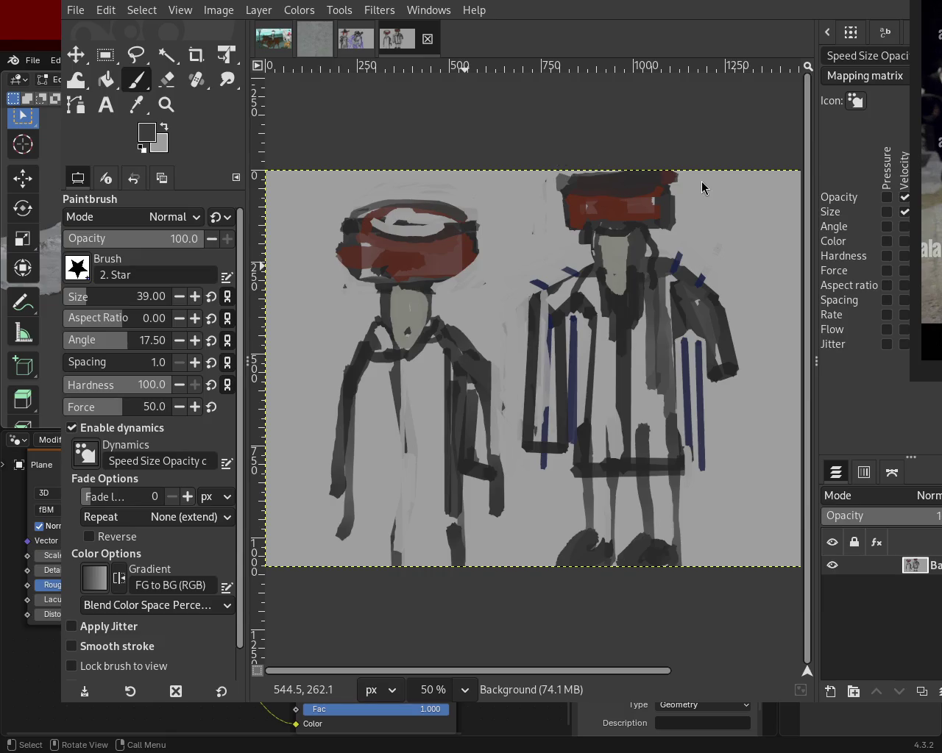
pyautogui.keyDown('ctrl'); pyautogui.click(484, 209); pyautogui.keyUp('ctrl')
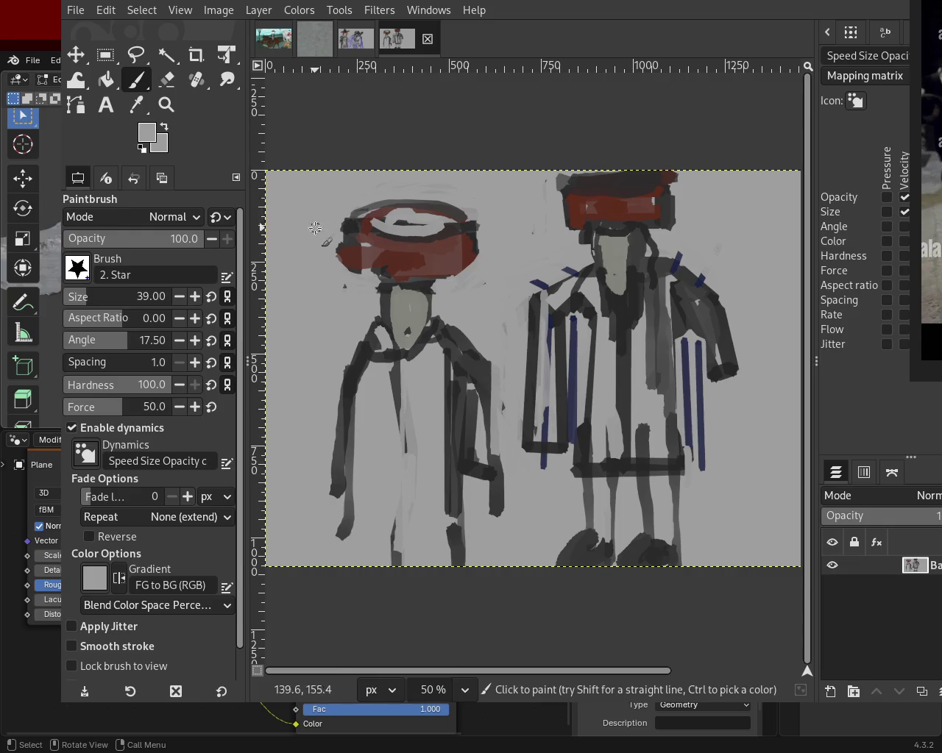
pyautogui.moveTo(348, 214); pyautogui.dragTo(339, 265)
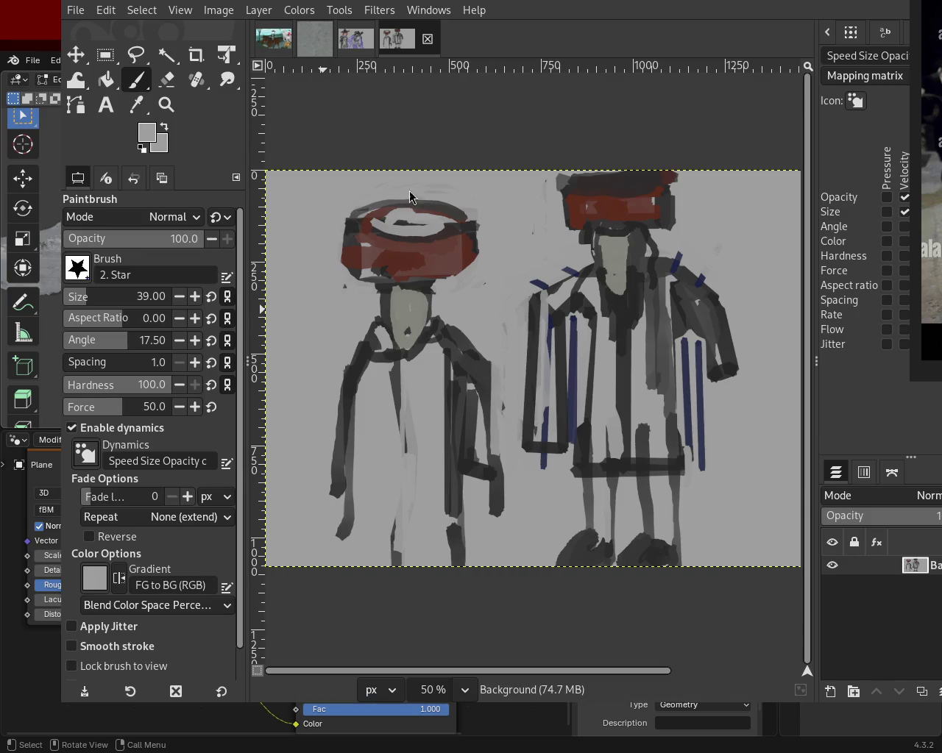
pyautogui.keyDown('ctrl'); pyautogui.click(581, 202); pyautogui.keyUp('ctrl')
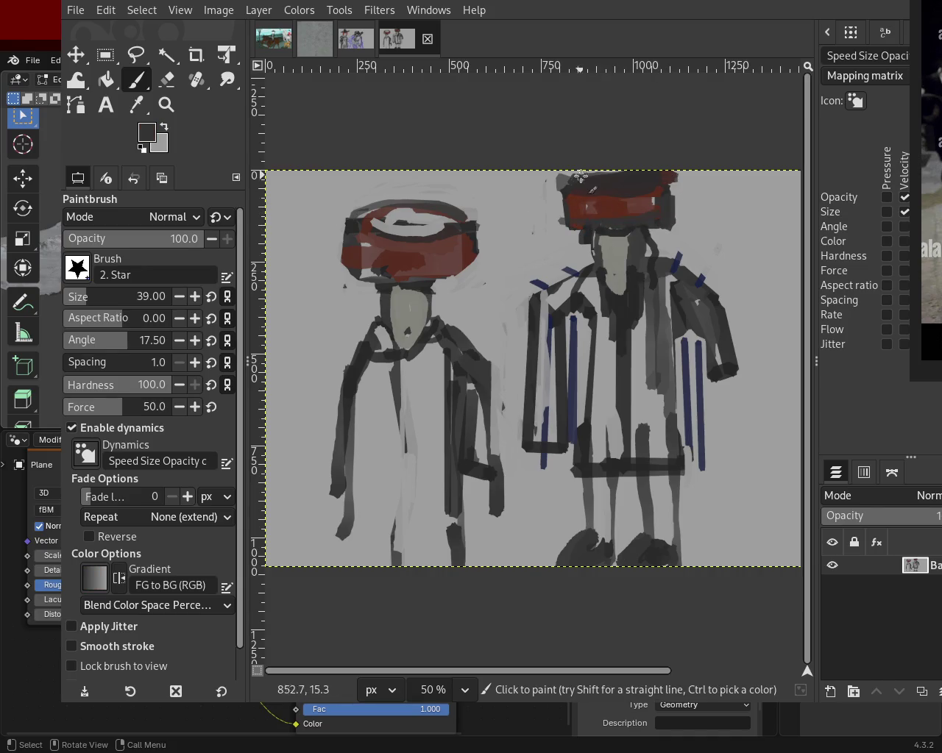
pyautogui.keyDown('ctrl'); pyautogui.click(631, 204); pyautogui.keyUp('ctrl')
# - Fill the right figure's hat with a solid dark maroon
pyautogui.keyDown('ctrl'); pyautogui.click(649, 214); pyautogui.keyUp('ctrl')
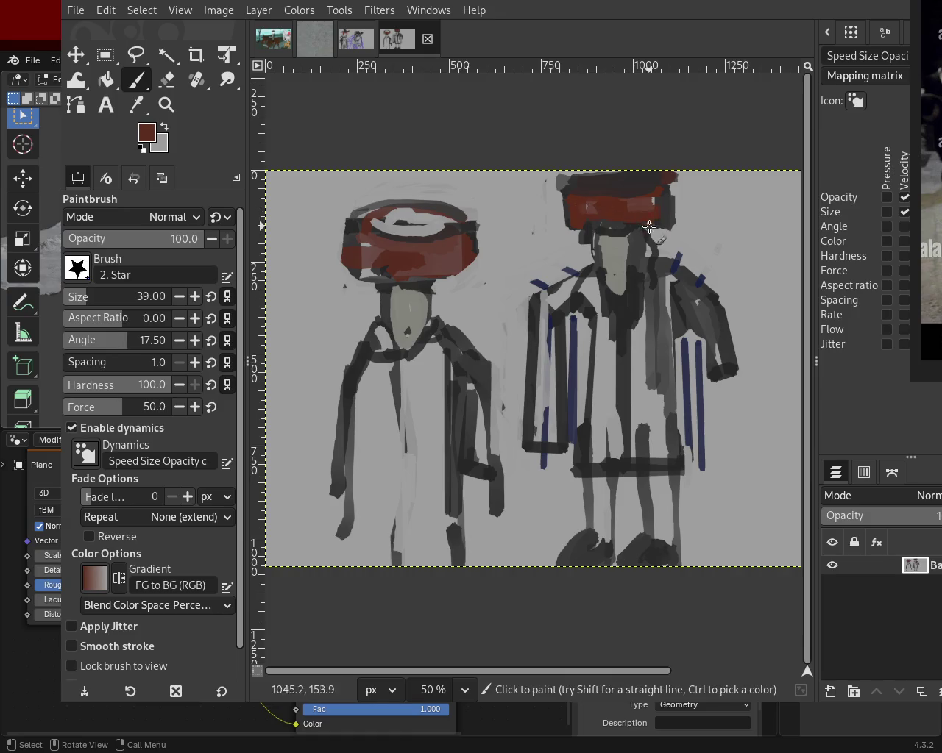
pyautogui.moveTo(575, 222); pyautogui.dragTo(671, 209)
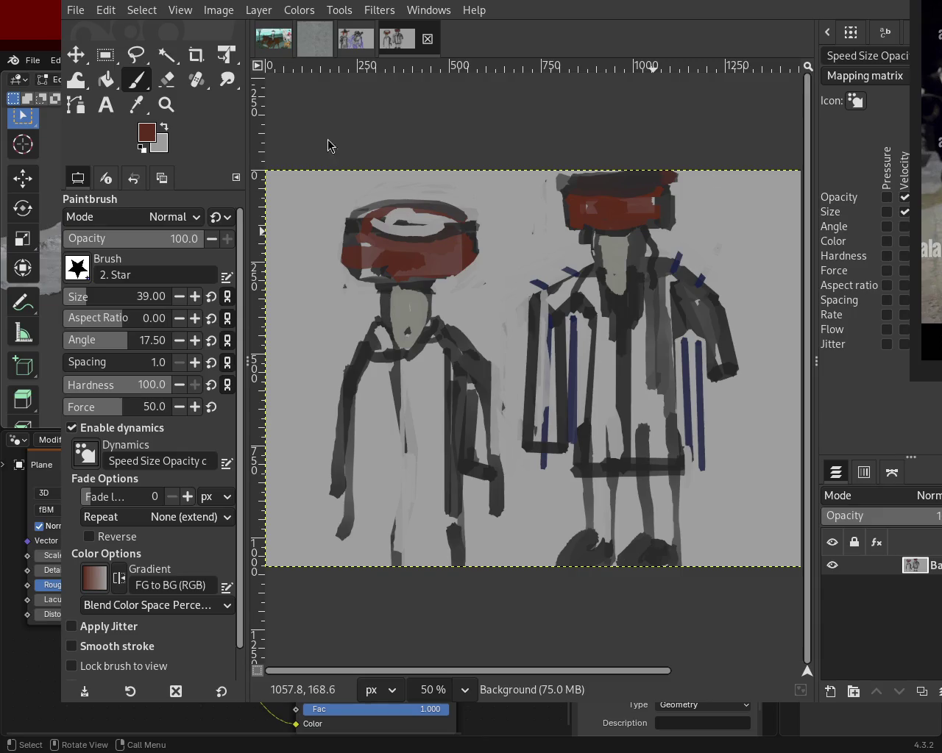
pyautogui.keyDown('ctrl'); pyautogui.click(378, 273); pyautogui.keyUp('ctrl')
pyautogui.keyDown('ctrl'); pyautogui.click(363, 225); pyautogui.keyUp('ctrl')
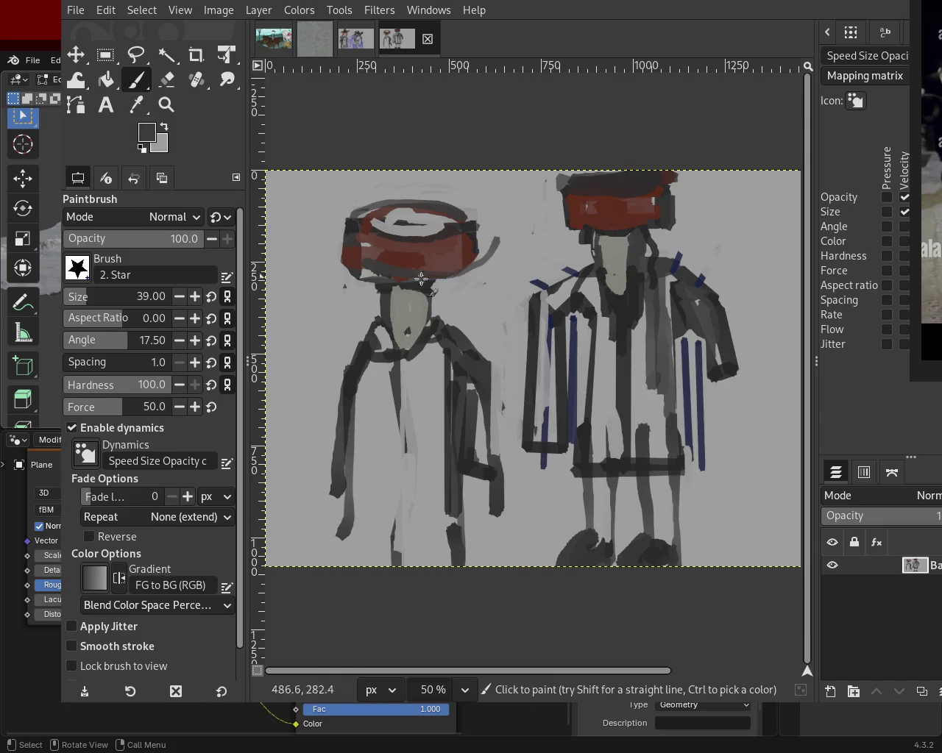
# - Draw a near-black band under the left hat's brim, retrying the curve until it fits
pyautogui.keyDown('ctrl'); pyautogui.click(473, 234); pyautogui.keyUp('ctrl')
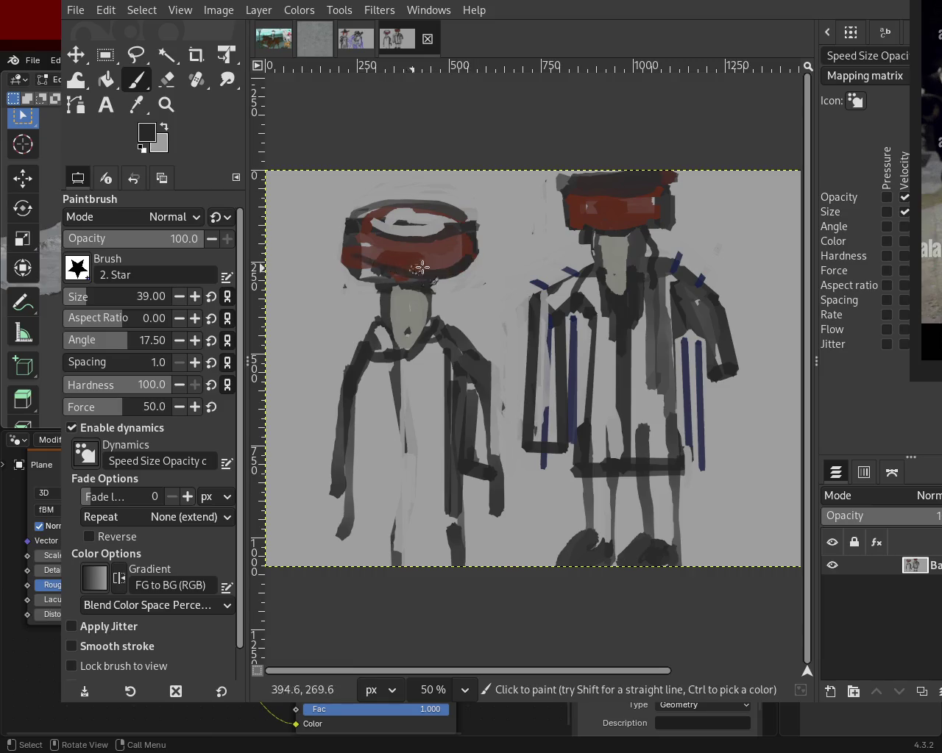
pyautogui.moveTo(339, 267); pyautogui.dragTo(471, 269)
pyautogui.hotkey('ctrl', 'z')
pyautogui.moveTo(360, 266); pyautogui.dragTo(461, 273)
pyautogui.hotkey('ctrl', 'z')
pyautogui.moveTo(361, 273); pyautogui.dragTo(484, 279)
pyautogui.hotkey('ctrl', 'z')
pyautogui.moveTo(353, 271); pyautogui.dragTo(465, 274)
pyautogui.hotkey('ctrl', 'z')
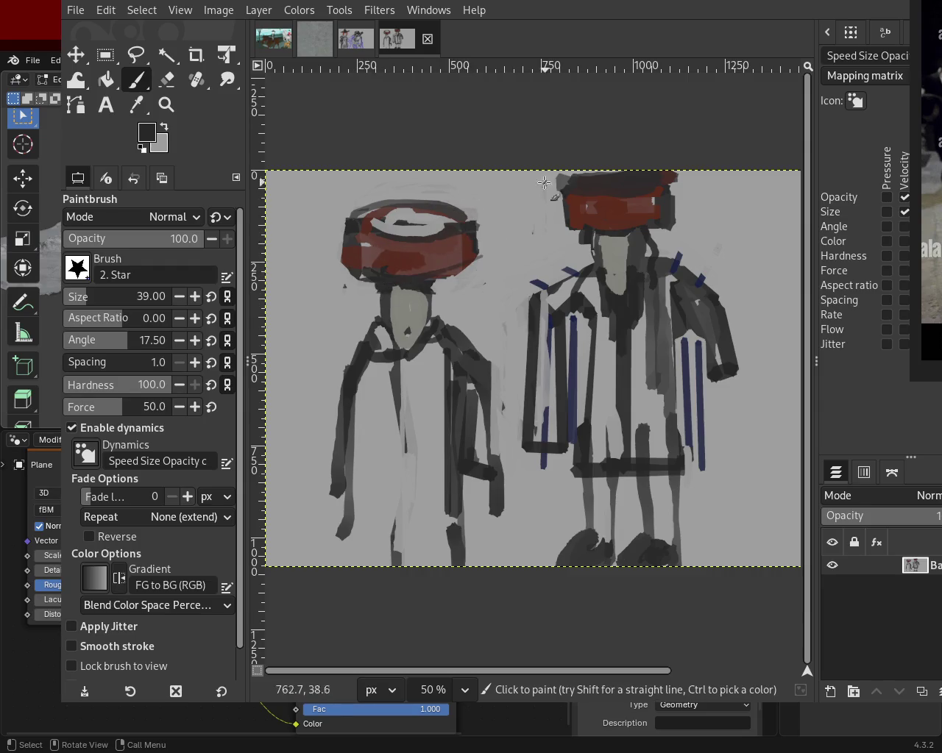
pyautogui.hotkey('ctrl', 'z')
pyautogui.moveTo(355, 271); pyautogui.dragTo(463, 274)
pyautogui.hotkey('ctrl', 'z')
pyautogui.moveTo(363, 270); pyautogui.dragTo(475, 265)
pyautogui.hotkey('ctrl', 'z')
pyautogui.hotkey('ctrl', 'z')
pyautogui.hotkey('ctrl', 'z')
pyautogui.moveTo(361, 270); pyautogui.dragTo(468, 272)
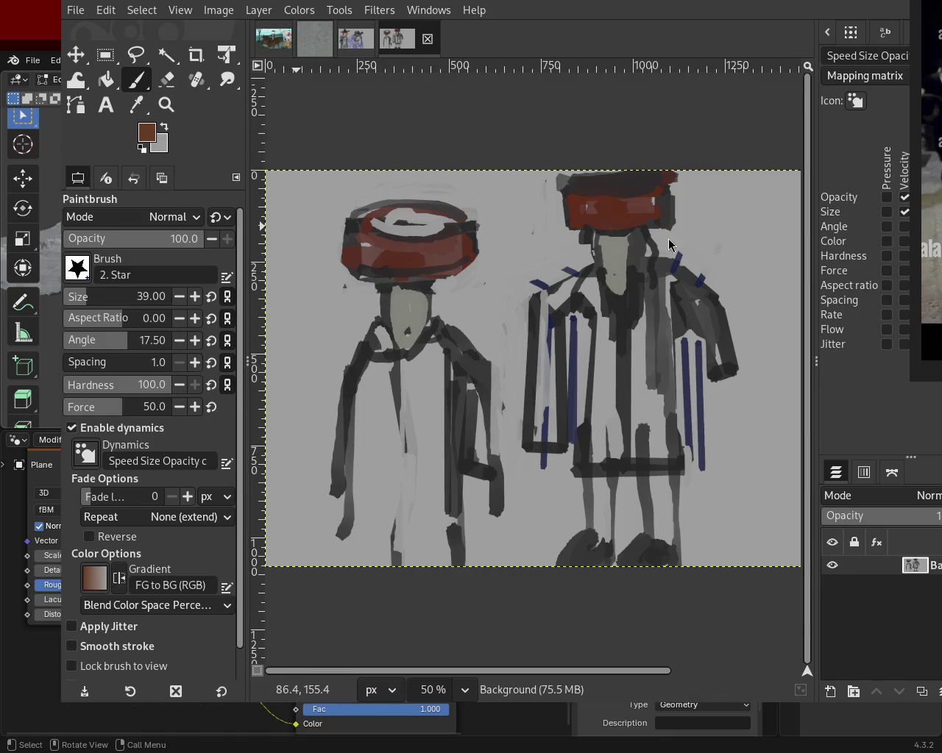
# - Paint brown strokes along the left hat's lower edge and under its brim, undoing the orange one
pyautogui.moveTo(364, 285)
pyautogui.mouseDown()
pyautogui.moveTo(436, 289)
pyautogui.moveTo(389, 283)
pyautogui.moveTo(377, 286)
pyautogui.moveTo(374, 305)
pyautogui.mouseUp()
pyautogui.moveTo(441, 287); pyautogui.dragTo(445, 316)
pyautogui.hotkey('ctrl', 'z')
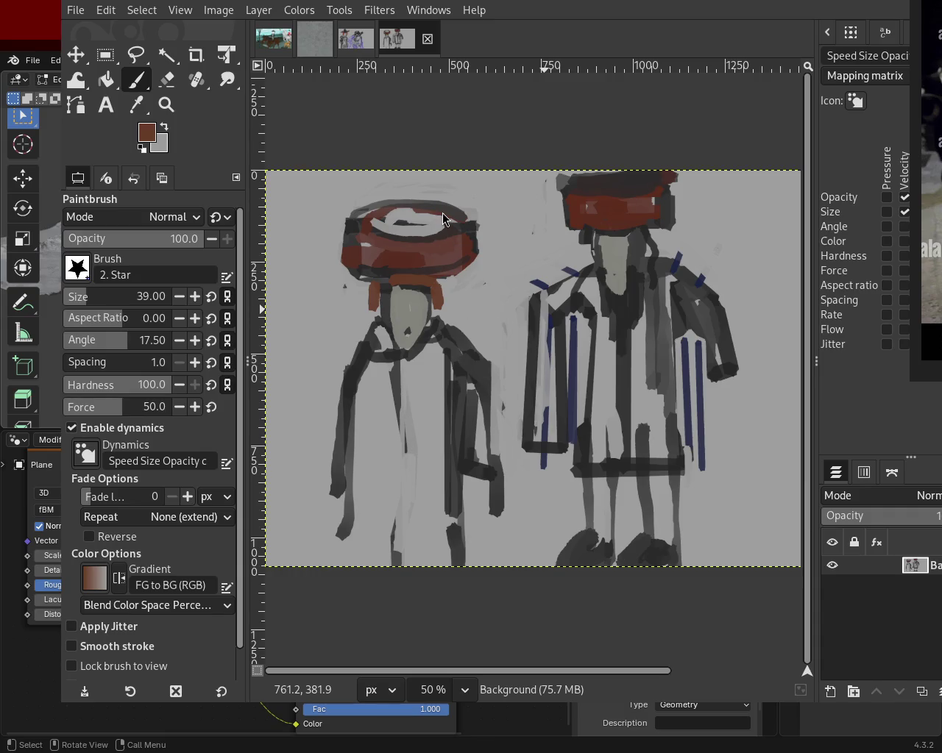
# - Sample dark grey to darken the left figure's hair and outline the right figure's face and neck
pyautogui.press('ctrl')
pyautogui.keyDown('ctrl'); pyautogui.click(425, 291); pyautogui.keyUp('ctrl')
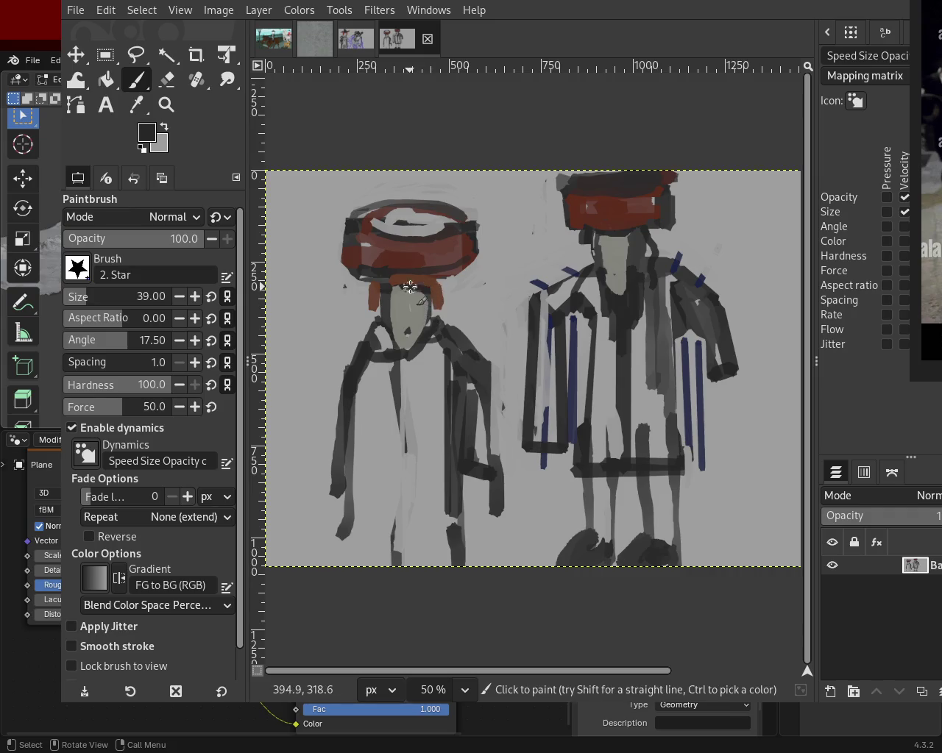
pyautogui.moveTo(430, 331); pyautogui.dragTo(386, 285)
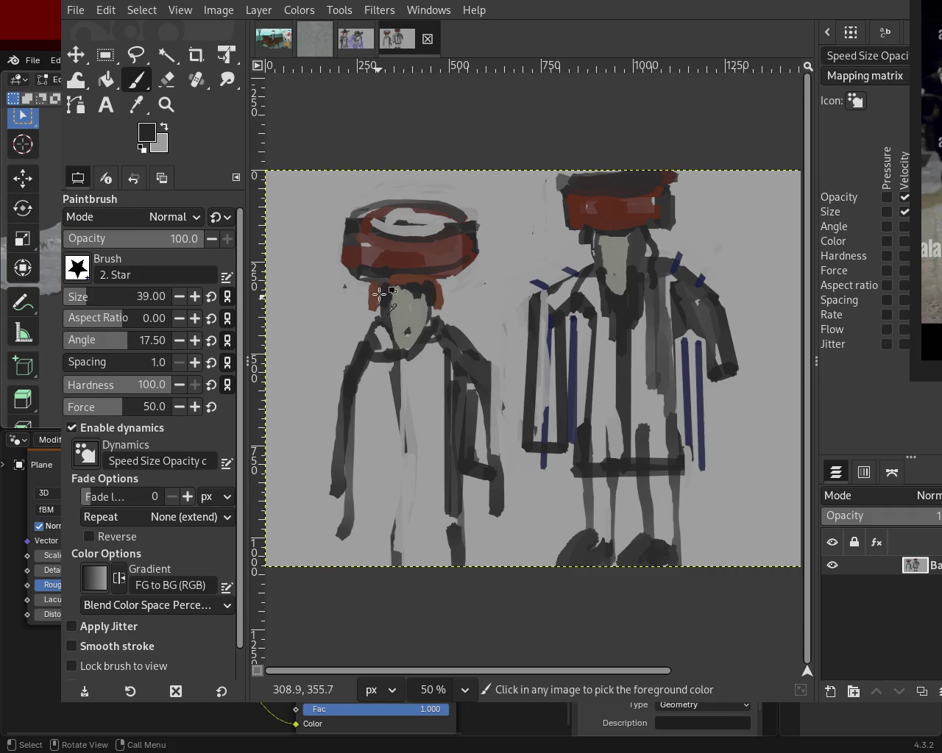
pyautogui.moveTo(591, 234); pyautogui.dragTo(579, 298)
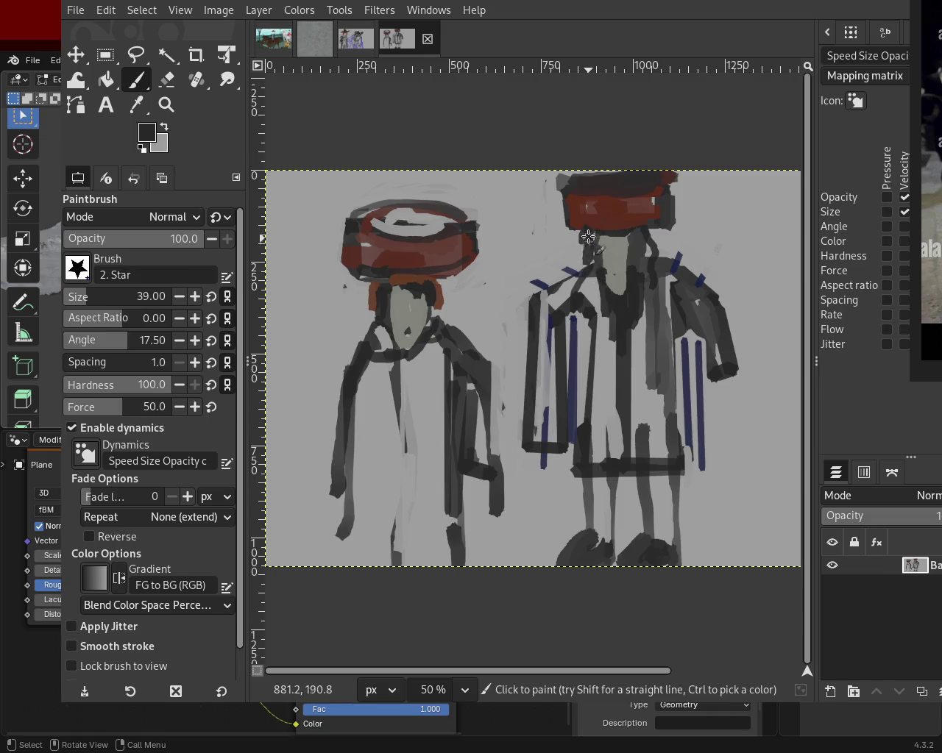
pyautogui.moveTo(586, 230); pyautogui.dragTo(604, 313)
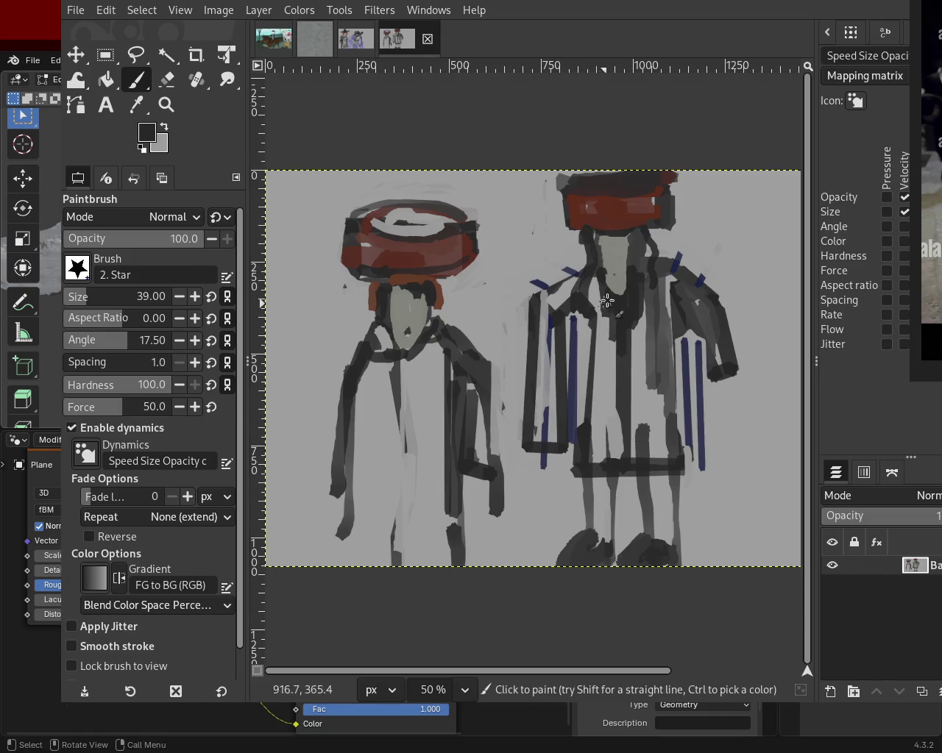
# - At brush size 26, paint a dark navy vertical stroke down the right figure
pyautogui.click(95, 306)
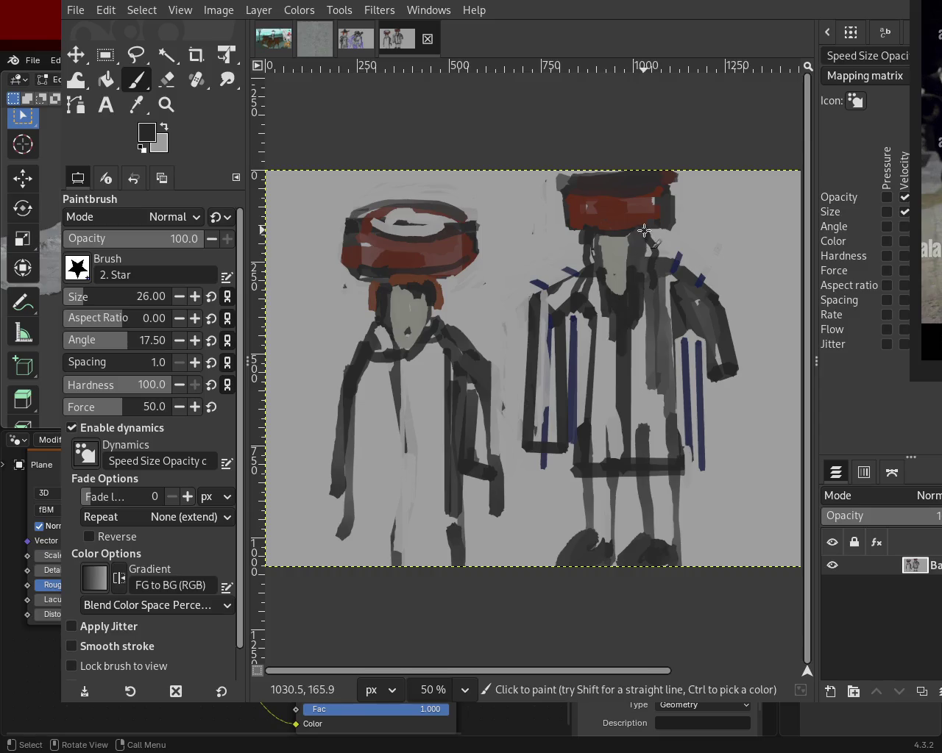
pyautogui.press('ctrl')
pyautogui.keyDown('ctrl'); pyautogui.click(578, 296); pyautogui.keyUp('ctrl')
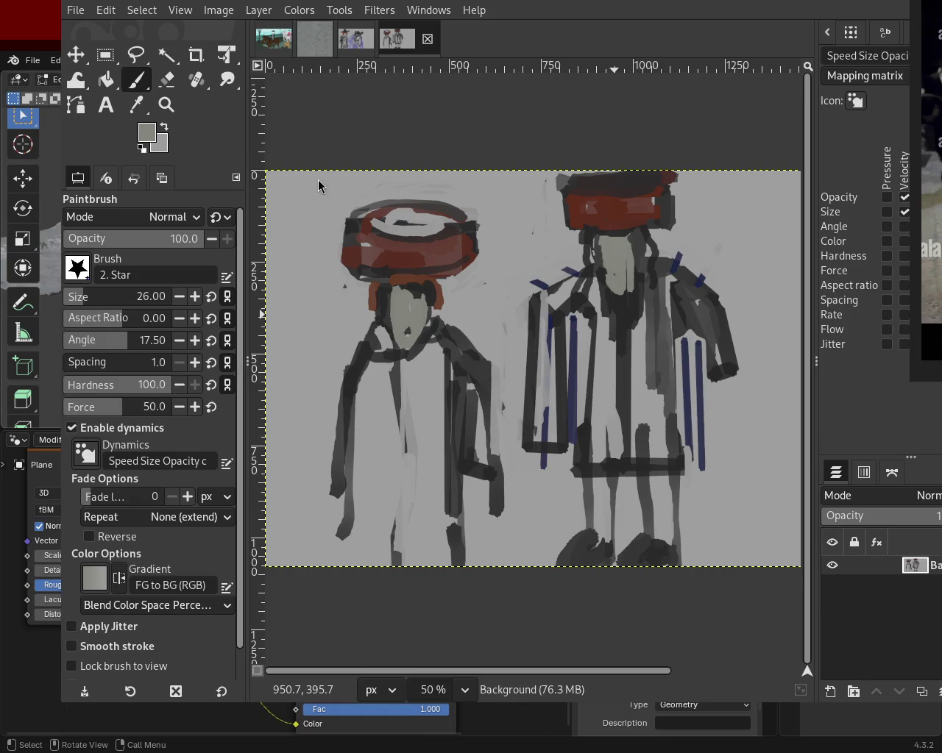
pyautogui.press('ctrl')
pyautogui.keyDown('ctrl'); pyautogui.click(574, 324); pyautogui.keyUp('ctrl')
pyautogui.moveTo(574, 316); pyautogui.dragTo(582, 478)
pyautogui.keyDown('ctrl'); pyautogui.click(587, 461); pyautogui.keyUp('ctrl')
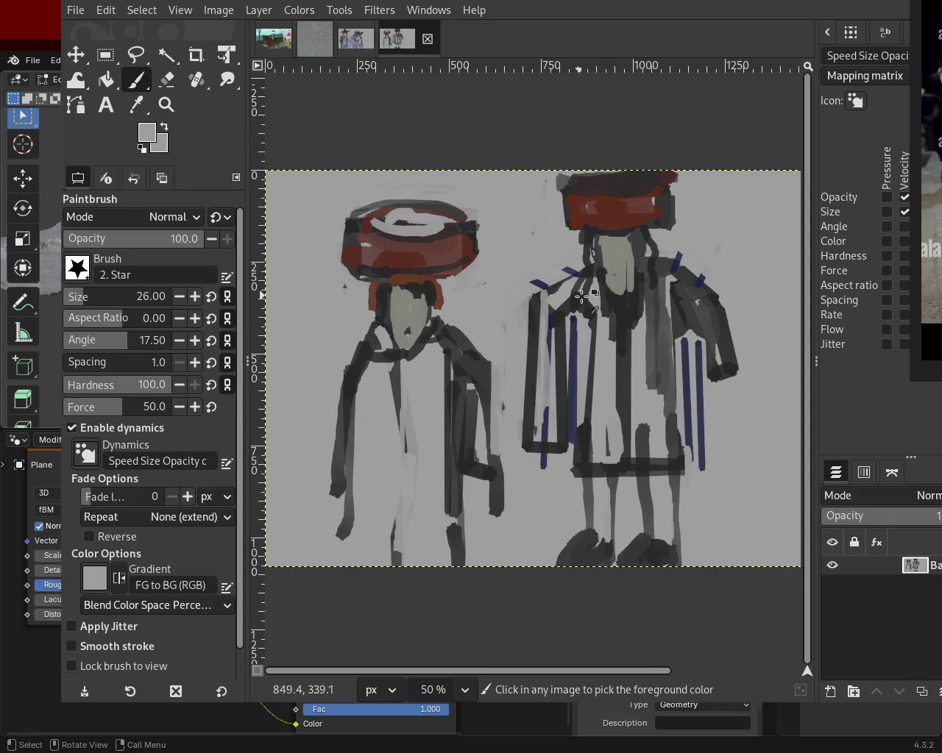
# - Try a navy stripe down the left robe twice, undoing both attempts
pyautogui.keyDown('ctrl'); pyautogui.click(575, 272); pyautogui.keyUp('ctrl')
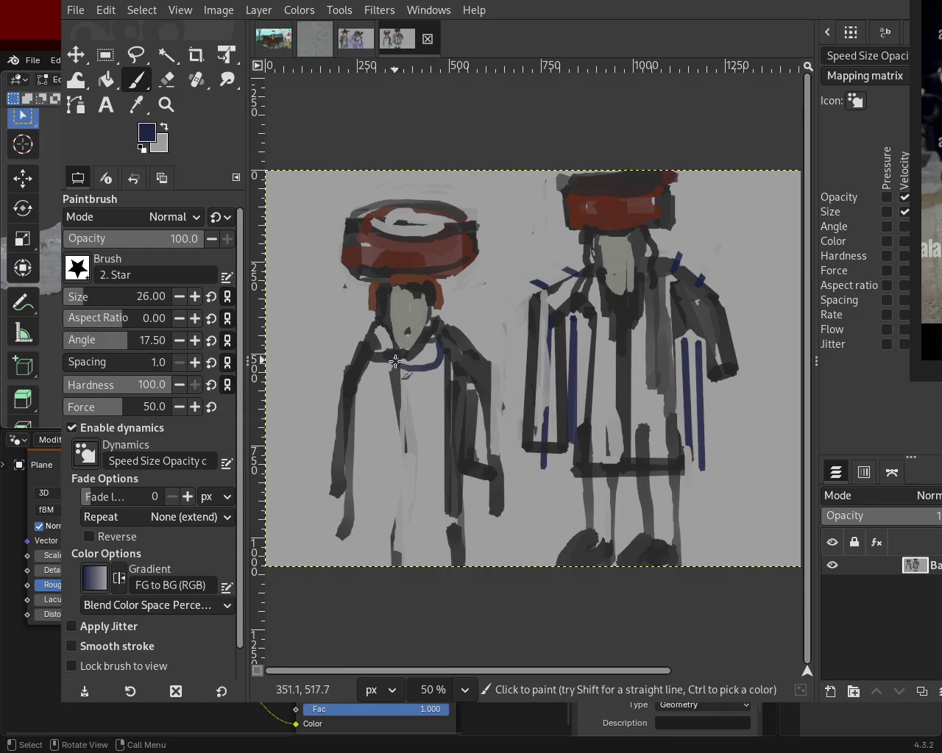
pyautogui.moveTo(386, 362); pyautogui.dragTo(362, 542)
pyautogui.hotkey('ctrl', 'z')
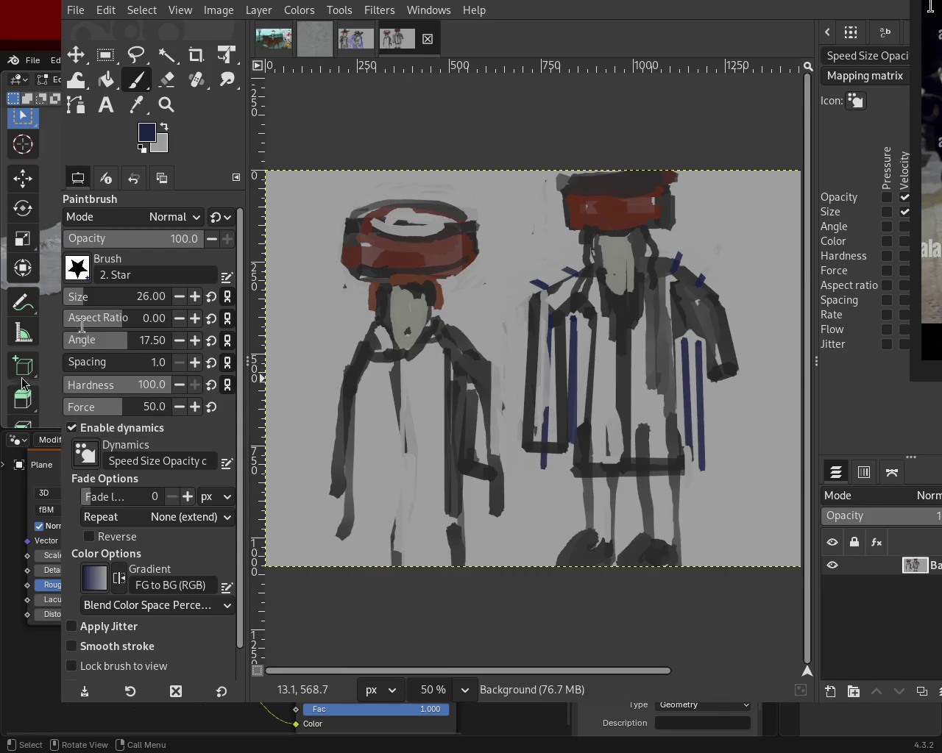
pyautogui.moveTo(371, 368)
pyautogui.mouseDown()
pyautogui.moveTo(378, 518)
pyautogui.moveTo(365, 565)
pyautogui.mouseUp()
pyautogui.hotkey('ctrl', 'z')
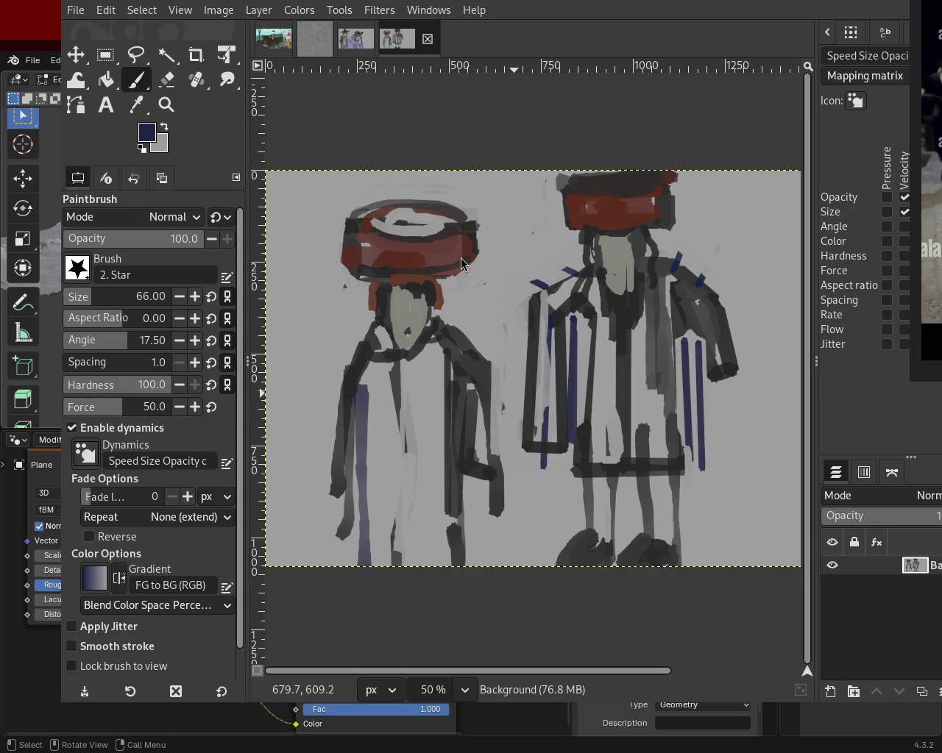
# - Paint a blue stripe, sampled from an existing stripe, down the left figure's robe
pyautogui.press('ctrl')
pyautogui.keyDown('ctrl'); pyautogui.click(576, 349); pyautogui.keyUp('ctrl')
pyautogui.moveTo(430, 416); pyautogui.dragTo(431, 593)
pyautogui.hotkey('ctrl', 'z')
pyautogui.moveTo(434, 368); pyautogui.dragTo(440, 593)
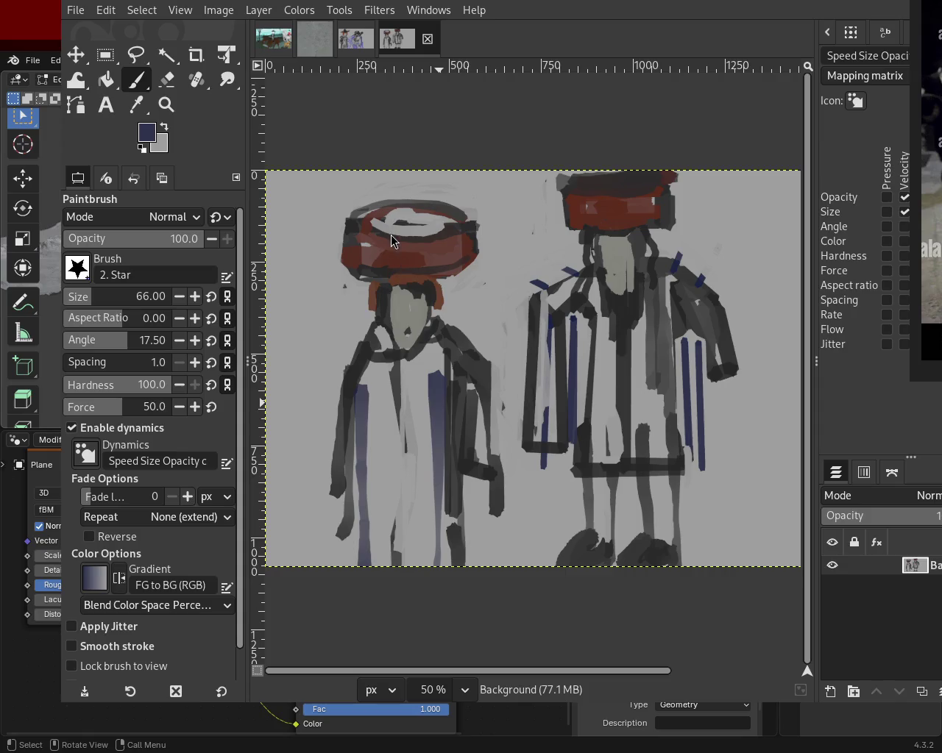
# - Paint light grey over the left figure's coat, partly covering the blue stripe
pyautogui.press('ctrl')
pyautogui.keyDown('ctrl'); pyautogui.click(363, 403); pyautogui.keyUp('ctrl')
pyautogui.moveTo(401, 430); pyautogui.dragTo(403, 566)
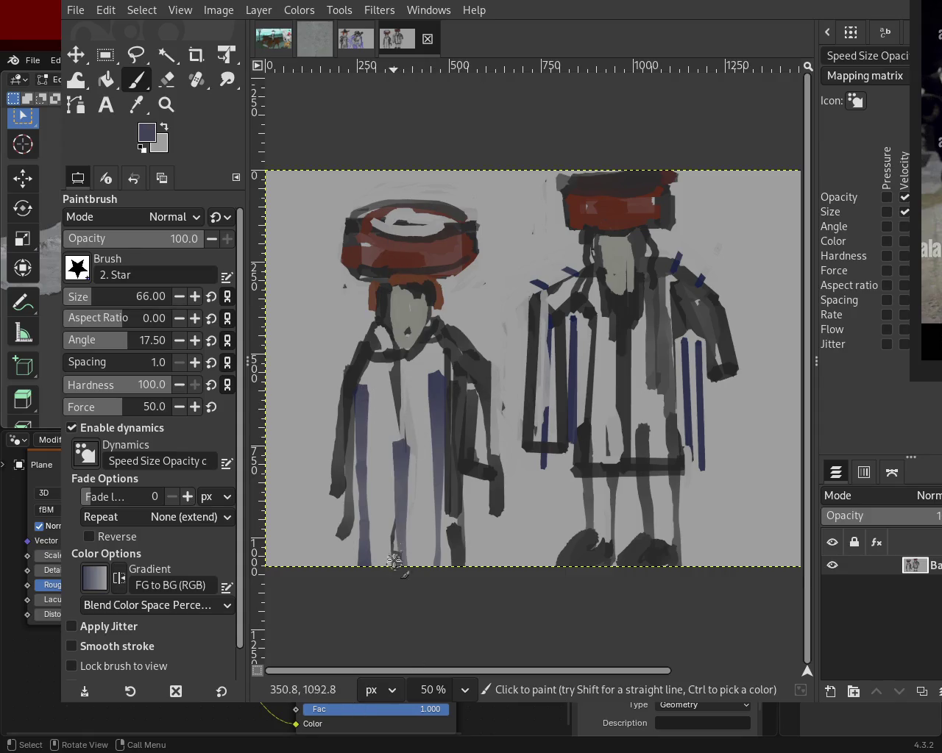
pyautogui.moveTo(415, 471); pyautogui.dragTo(387, 429)
pyautogui.moveTo(443, 360); pyautogui.dragTo(439, 464)
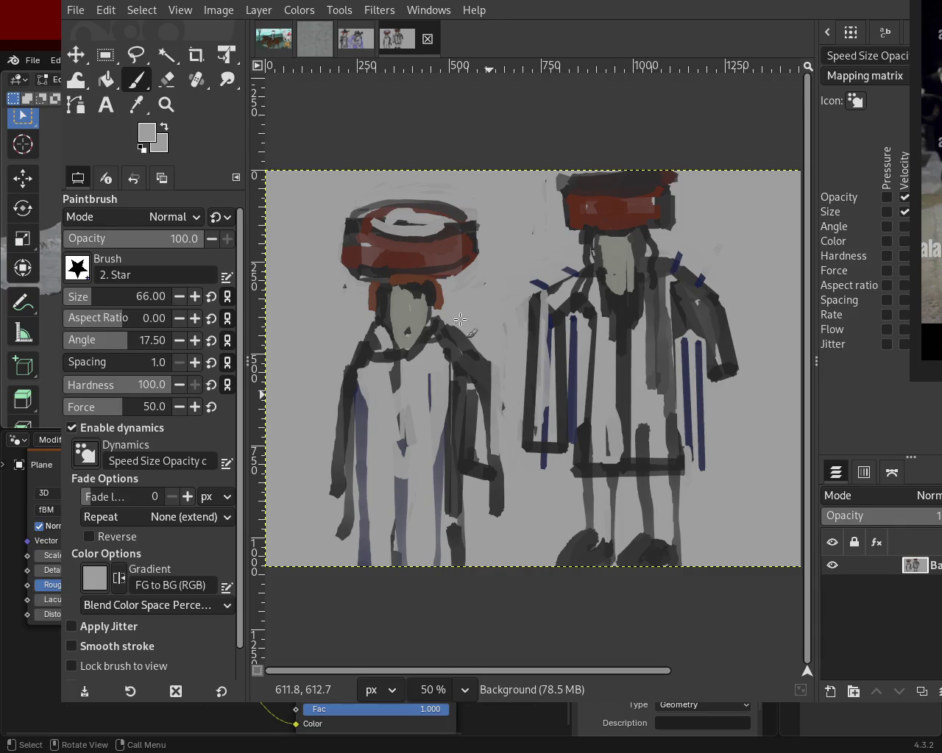
pyautogui.keyDown('ctrl'); pyautogui.click(375, 352); pyautogui.keyUp('ctrl')
# - With the Eraser, lighten the left figure's neck and shoulder
pyautogui.keyDown('ctrl'); pyautogui.click(387, 343); pyautogui.keyUp('ctrl')
pyautogui.click(167, 79)
pyautogui.click(384, 337)
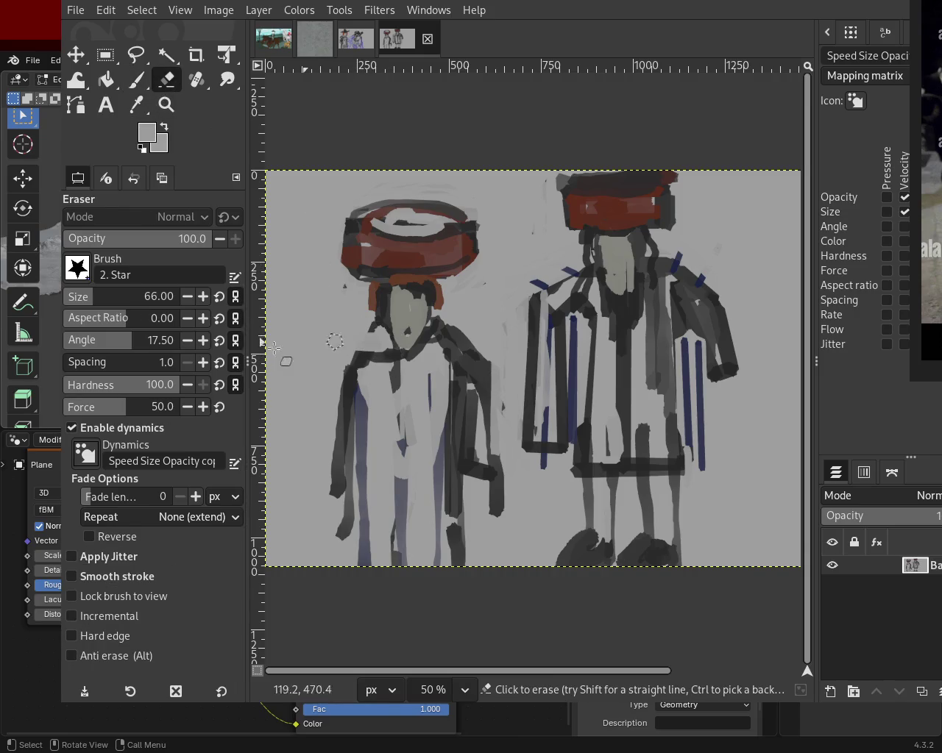
pyautogui.moveTo(346, 323); pyautogui.dragTo(487, 363)
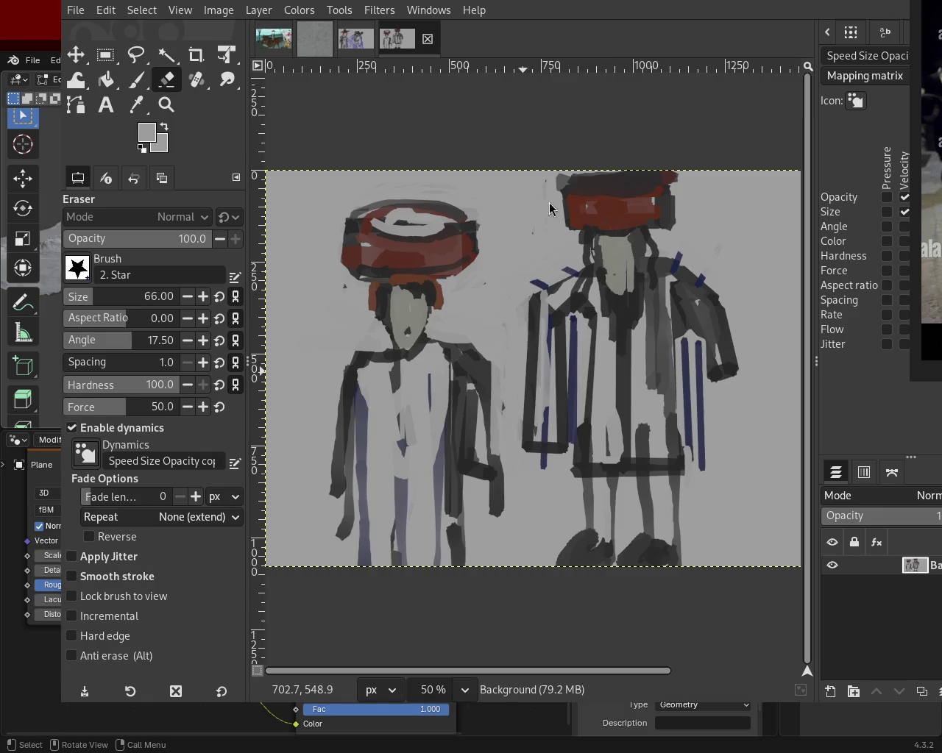
# - Erase the right figure's left edge back to grey, redoing it with a grey-picked colour
pyautogui.keyDown('ctrl'); pyautogui.click(391, 357); pyautogui.keyUp('ctrl')
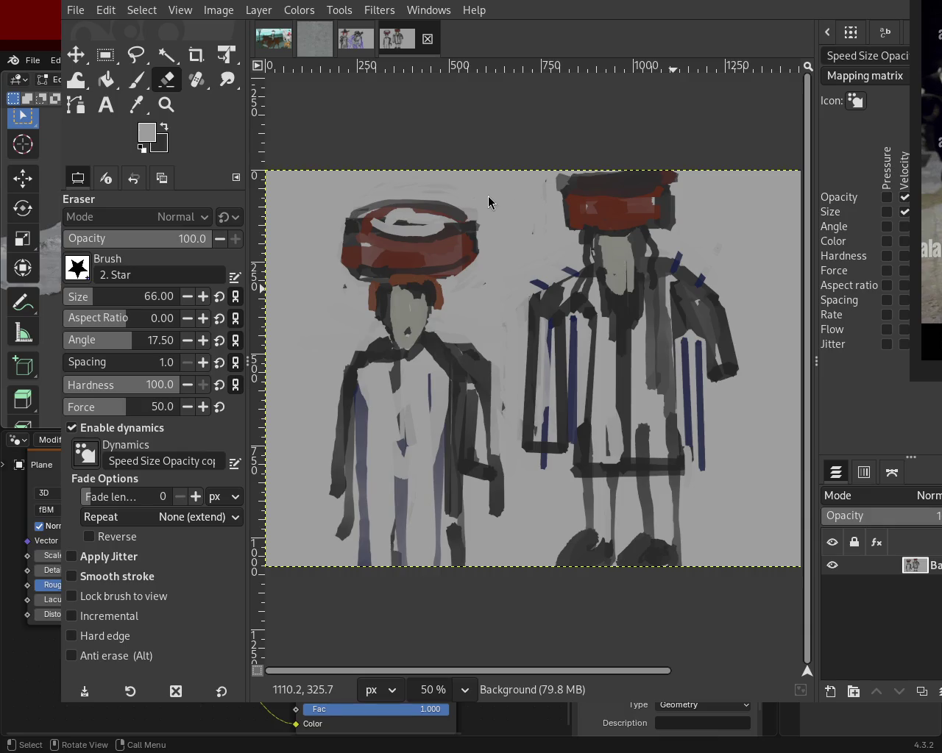
pyautogui.press('ctrl')
pyautogui.moveTo(545, 278); pyautogui.dragTo(531, 347)
pyautogui.hotkey('ctrl', 'z')
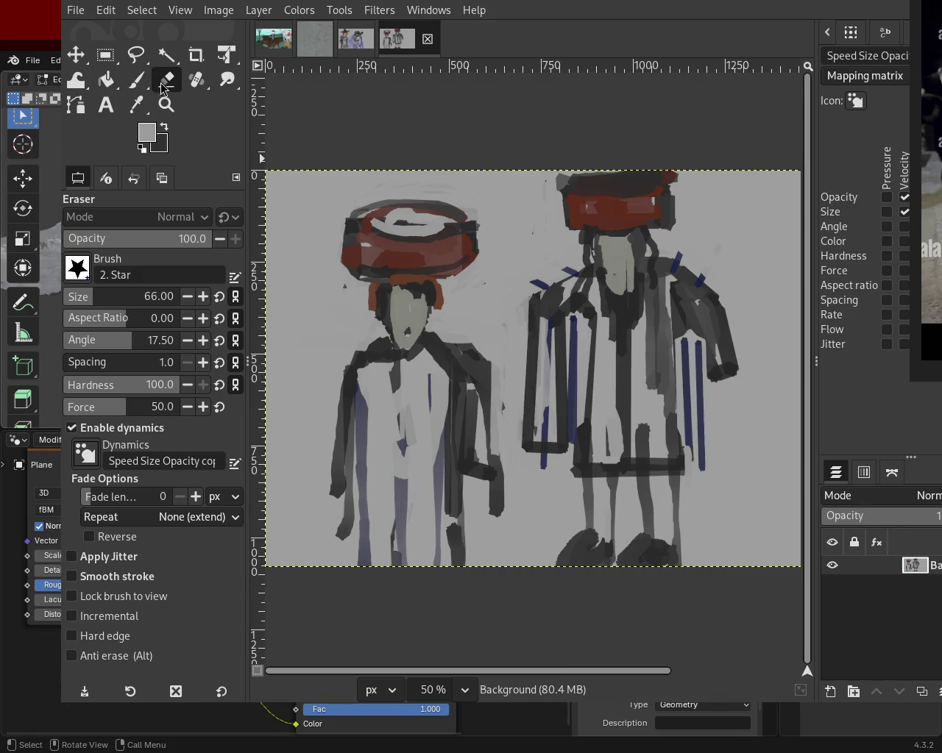
pyautogui.keyDown('ctrl'); pyautogui.click(447, 276); pyautogui.keyUp('ctrl')
pyautogui.moveTo(534, 280); pyautogui.dragTo(533, 353)
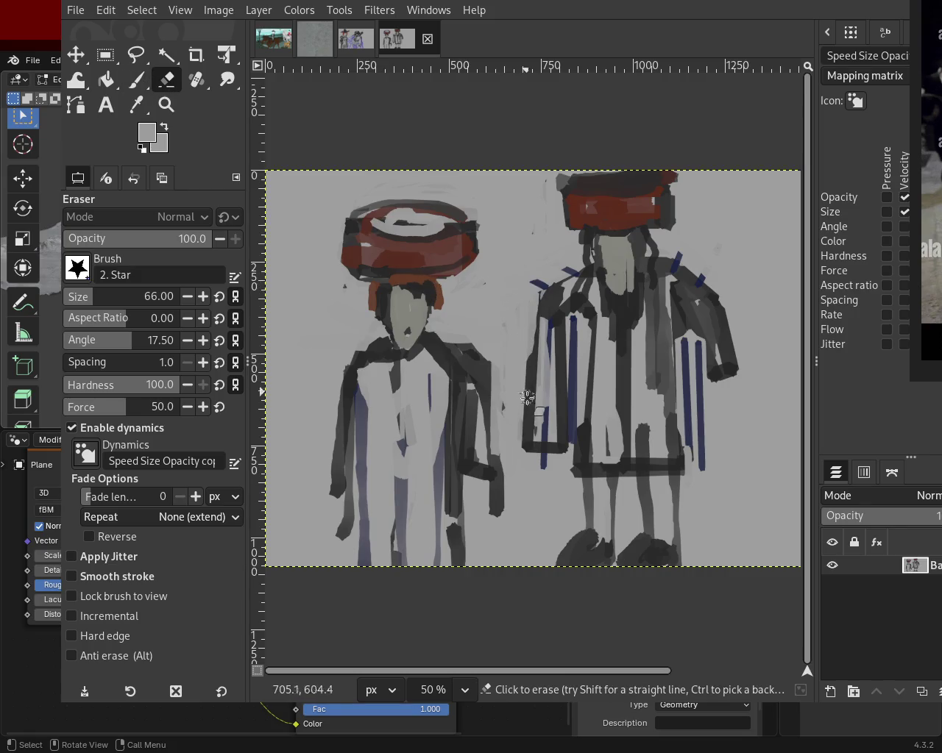
pyautogui.moveTo(527, 480); pyautogui.dragTo(527, 486)
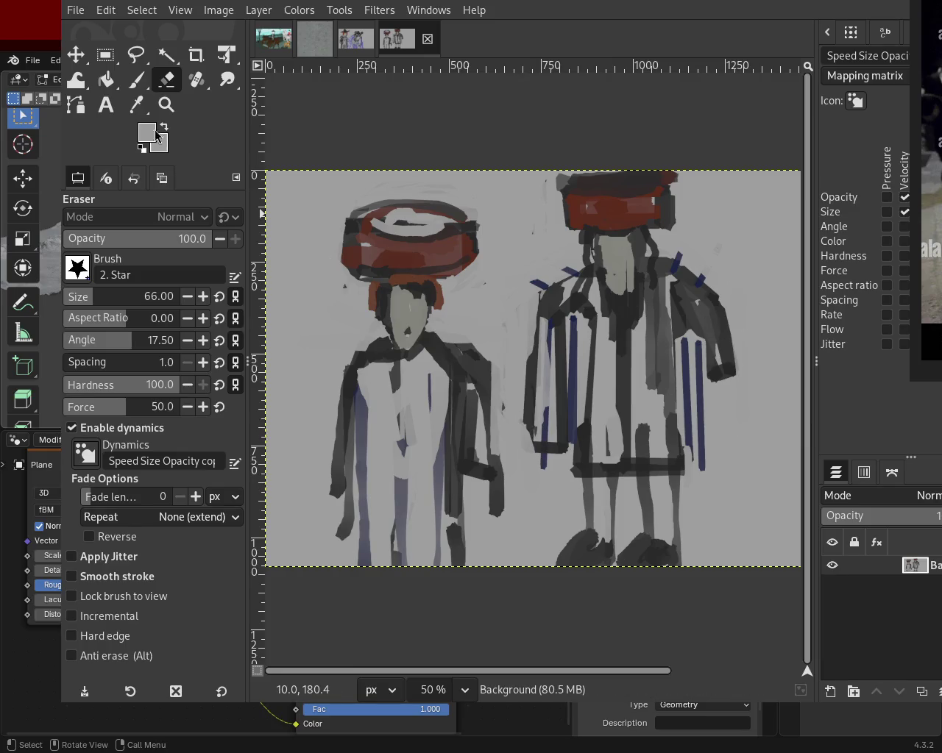
# - With the Paintbrush, draw a straight dark line down the right figure's arm
pyautogui.click(135, 79)
pyautogui.keyDown('ctrl'); pyautogui.click(729, 347); pyautogui.keyUp('ctrl')
pyautogui.moveTo(729, 362); pyautogui.dragTo(728, 424)
pyautogui.hotkey('ctrl', 'z')
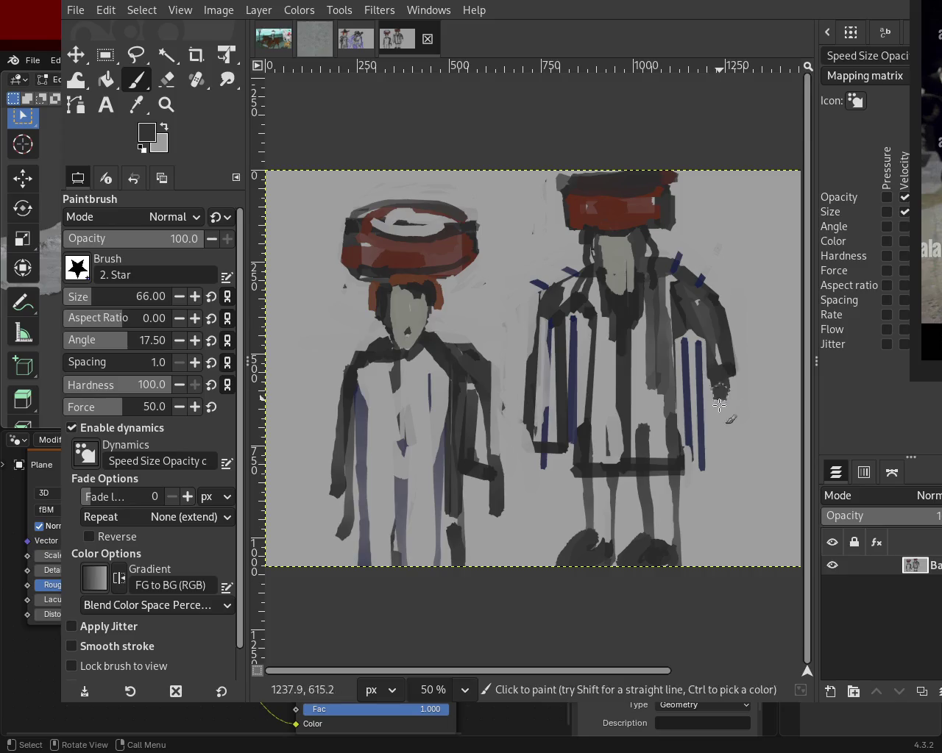
pyautogui.keyDown('shift'); pyautogui.click(709, 423); pyautogui.keyUp('shift')
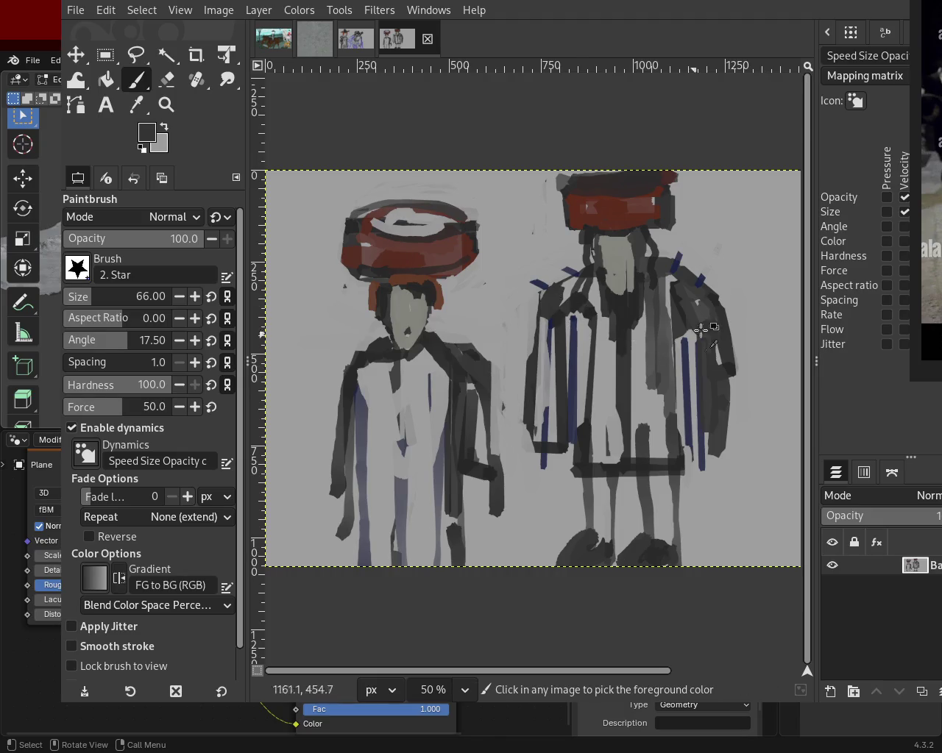
pyautogui.keyDown('ctrl'); pyautogui.click(732, 305); pyautogui.keyUp('ctrl')
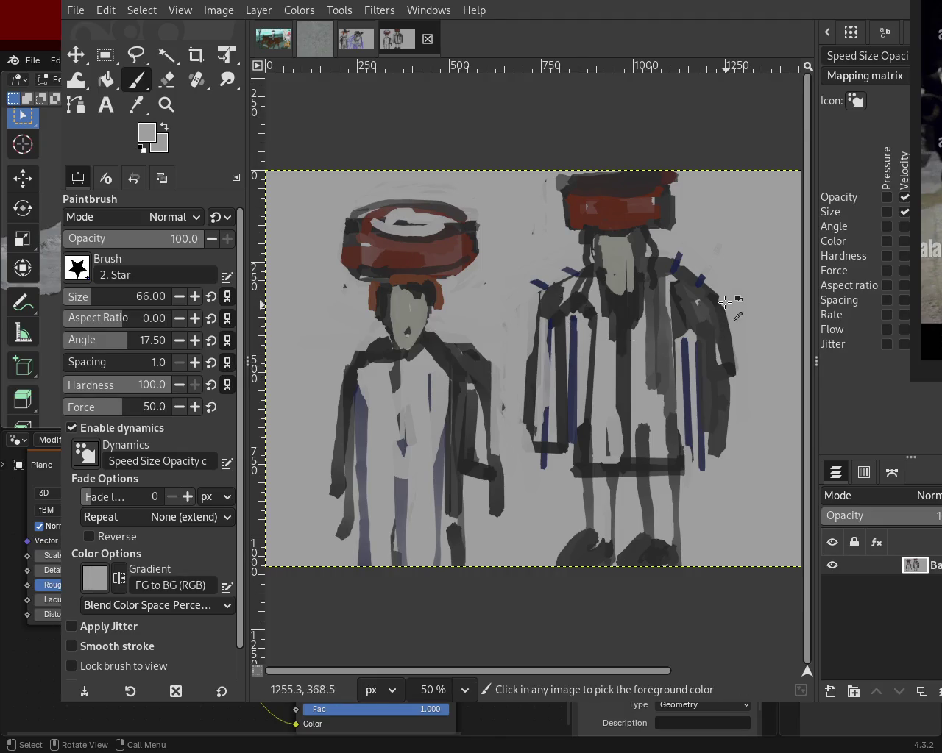
# - Erase straight strips along the right figure's right edge and into the left figure's left arm
pyautogui.click(177, 81)
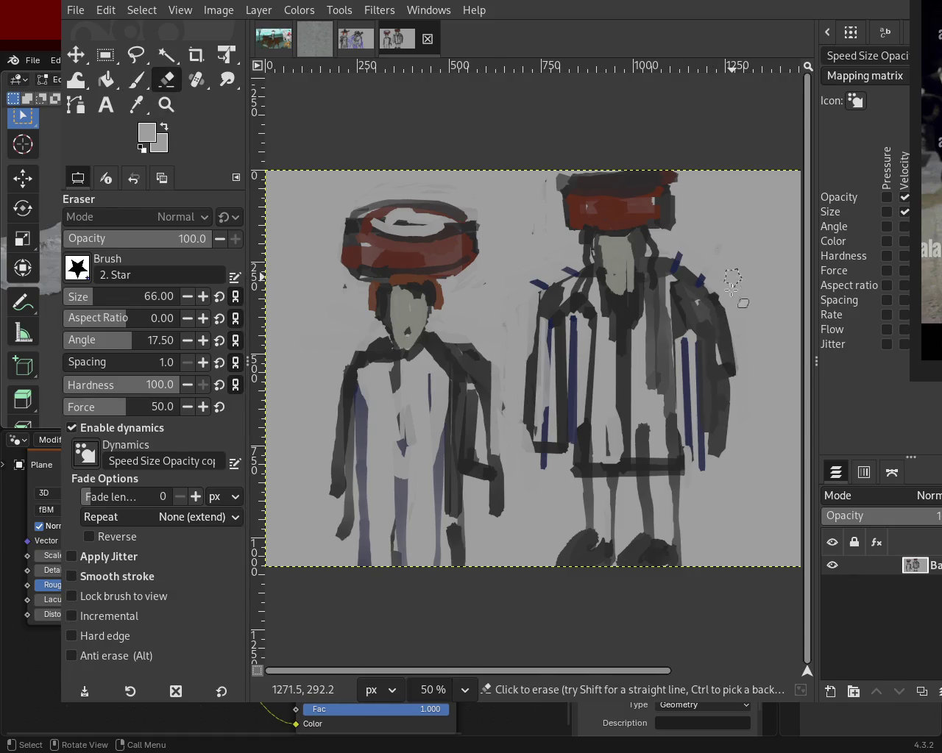
pyautogui.keyDown('shift'); pyautogui.click(740, 441); pyautogui.keyUp('shift')
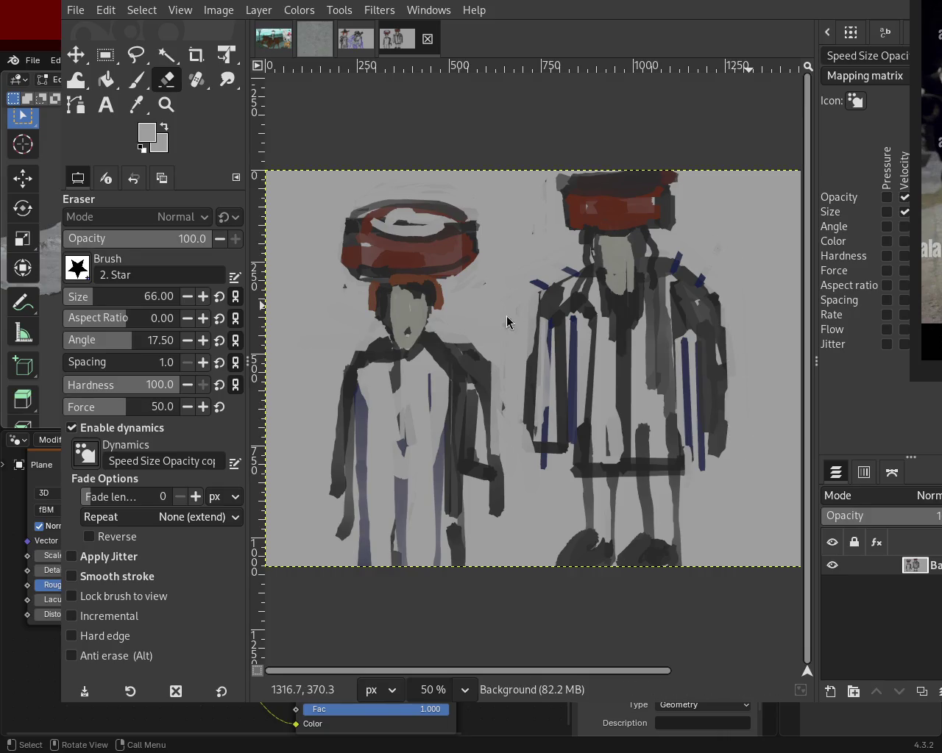
pyautogui.keyDown('ctrl'); pyautogui.click(353, 366); pyautogui.keyUp('ctrl')
pyautogui.click(357, 379)
pyautogui.keyDown('shift'); pyautogui.click(347, 499); pyautogui.keyUp('shift')
pyautogui.hotkey('ctrl', 'z')
pyautogui.keyDown('ctrl'); pyautogui.click(361, 362); pyautogui.keyUp('ctrl')
pyautogui.click(358, 409)
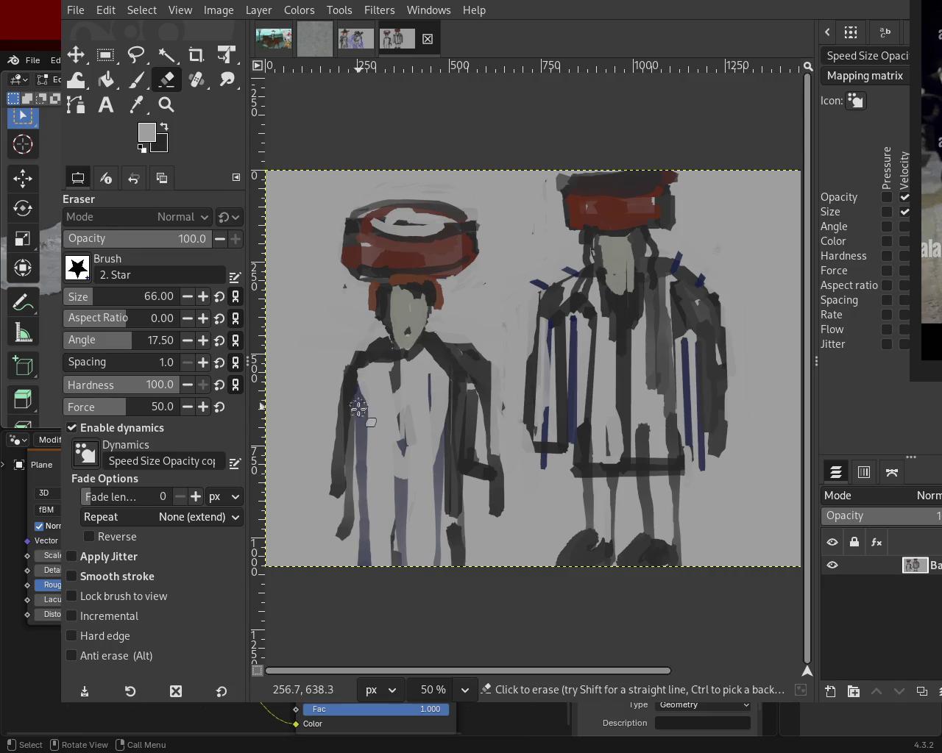
pyautogui.keyDown('shift'); pyautogui.click(352, 503); pyautogui.keyUp('shift')
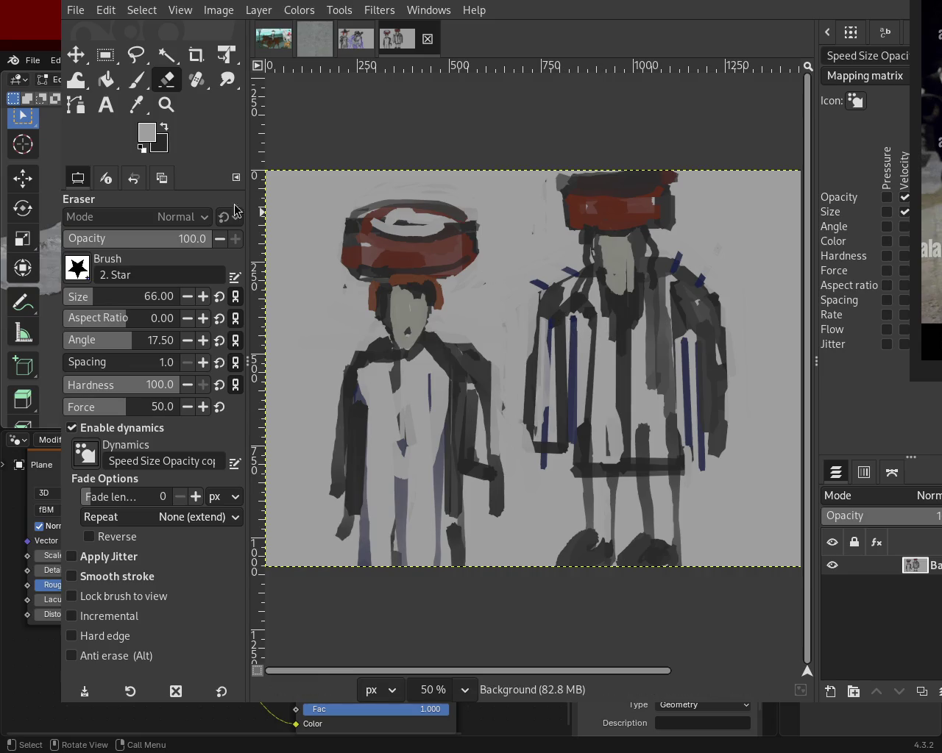
# - Erase the right figure's left robe edge to light grey, undoing a stray straight stroke
pyautogui.click(530, 301)
pyautogui.keyDown('shift'); pyautogui.click(529, 481); pyautogui.keyUp('shift')
pyautogui.hotkey('ctrl', 'z')
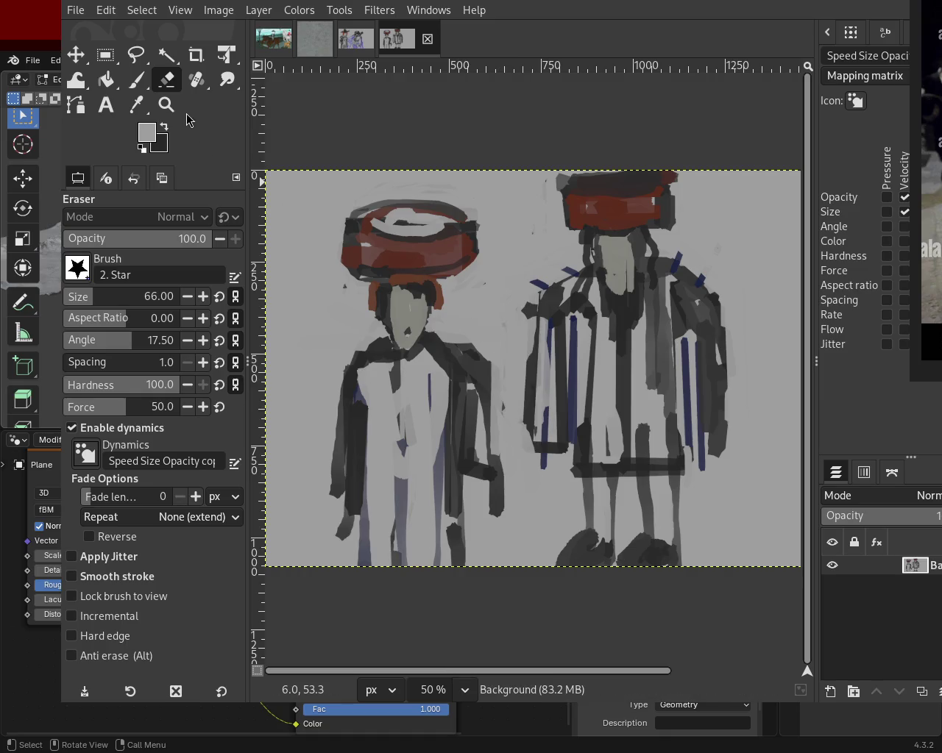
pyautogui.keyDown('ctrl'); pyautogui.click(527, 299); pyautogui.keyUp('ctrl')
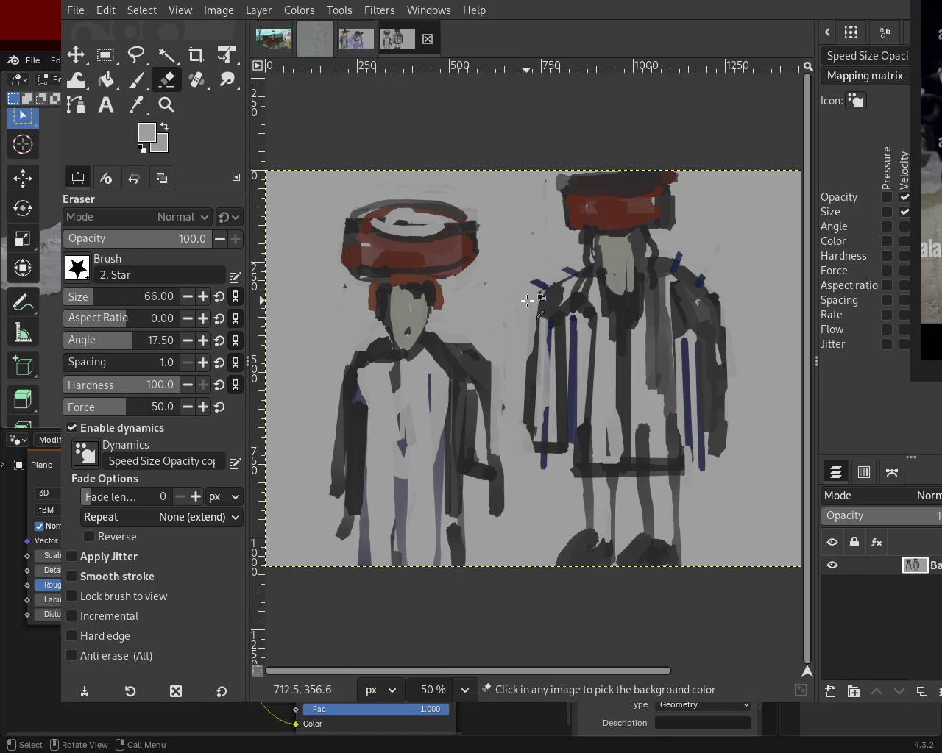
pyautogui.keyDown('shift'); pyautogui.click(534, 425); pyautogui.keyUp('shift')
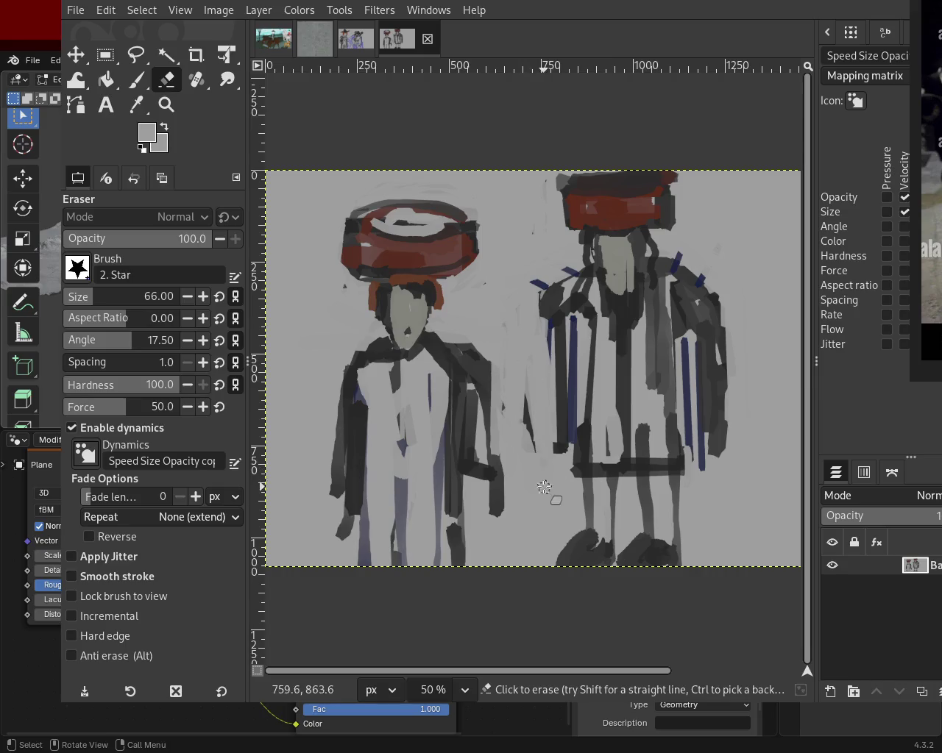
# - Paint straight dark lines down the right figure's left edge with a colour sampled from it
pyautogui.click(136, 79)
pyautogui.keyDown('ctrl'); pyautogui.click(576, 315); pyautogui.keyUp('ctrl')
pyautogui.click(557, 307)
pyautogui.keyDown('shift'); pyautogui.click(550, 443); pyautogui.keyUp('shift')
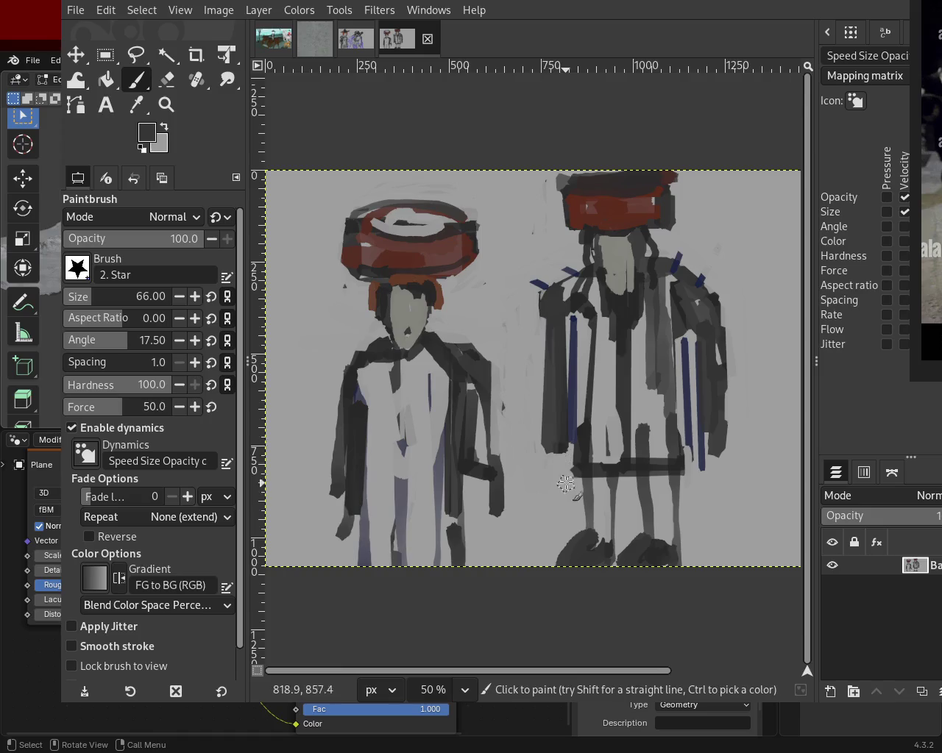
pyautogui.keyDown('ctrl'); pyautogui.click(544, 294); pyautogui.keyUp('ctrl')
pyautogui.click(557, 306)
pyautogui.keyDown('shift'); pyautogui.click(558, 444); pyautogui.keyUp('shift')
pyautogui.keyDown('ctrl'); pyautogui.click(550, 345); pyautogui.keyUp('ctrl')
pyautogui.click(550, 307)
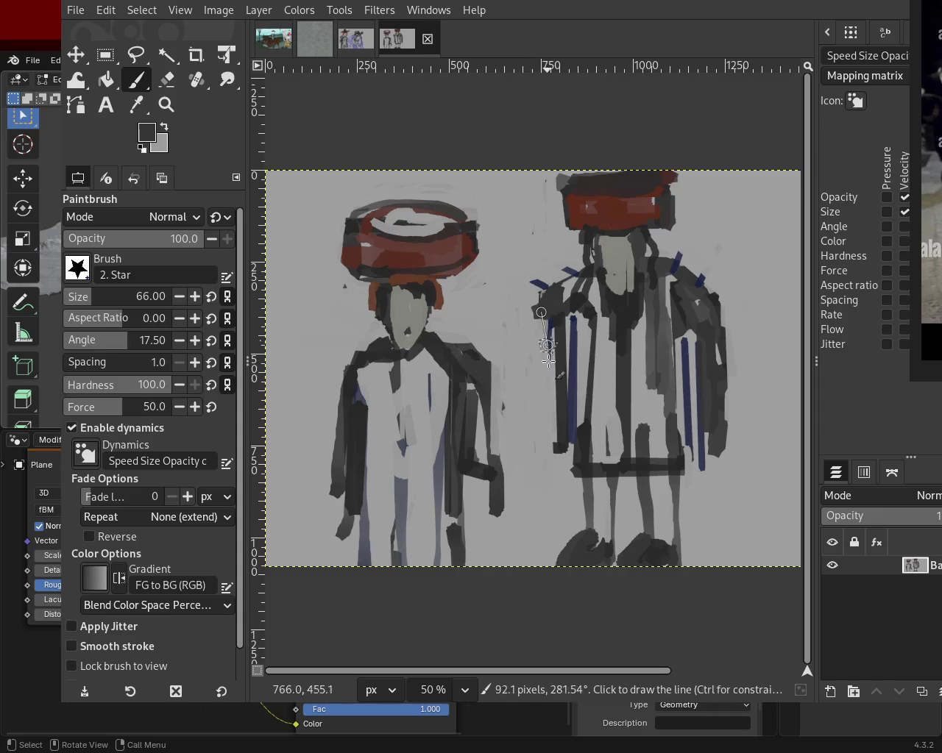
pyautogui.keyDown('shift'); pyautogui.click(547, 448); pyautogui.keyUp('shift')
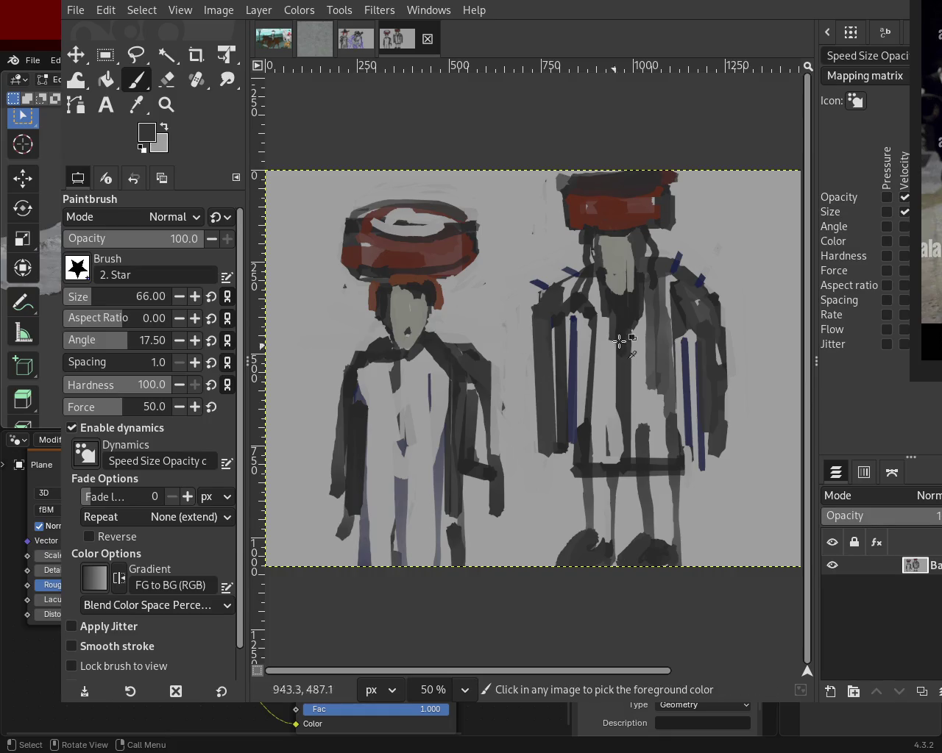
# - Paint a near-black stroke down the right figure's coat, then cover it with light grey
pyautogui.keyDown('ctrl'); pyautogui.click(586, 337); pyautogui.keyUp('ctrl')
pyautogui.keyDown('ctrl'); pyautogui.click(574, 317); pyautogui.keyUp('ctrl')
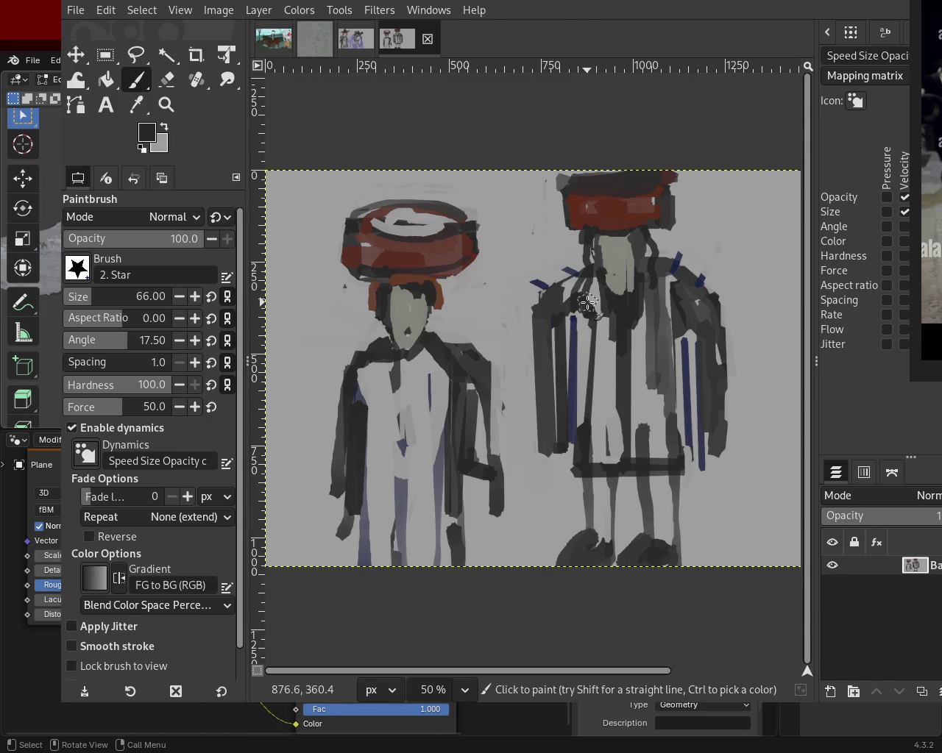
pyautogui.moveTo(589, 317); pyautogui.dragTo(588, 401)
pyautogui.keyDown('ctrl'); pyautogui.click(579, 340); pyautogui.keyUp('ctrl')
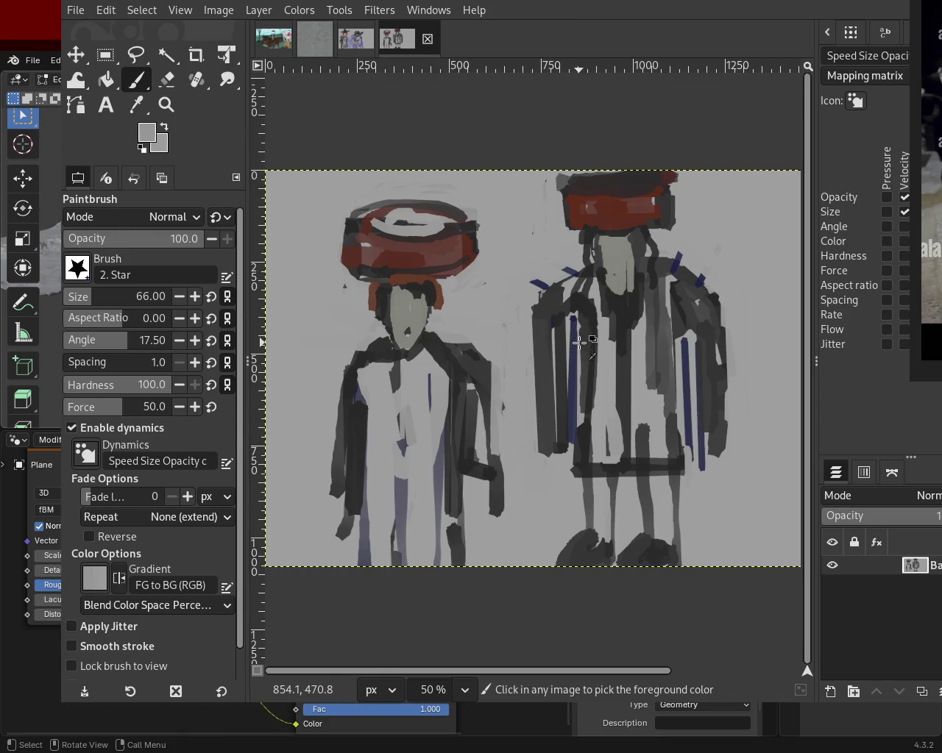
pyautogui.moveTo(575, 326); pyautogui.dragTo(578, 414)
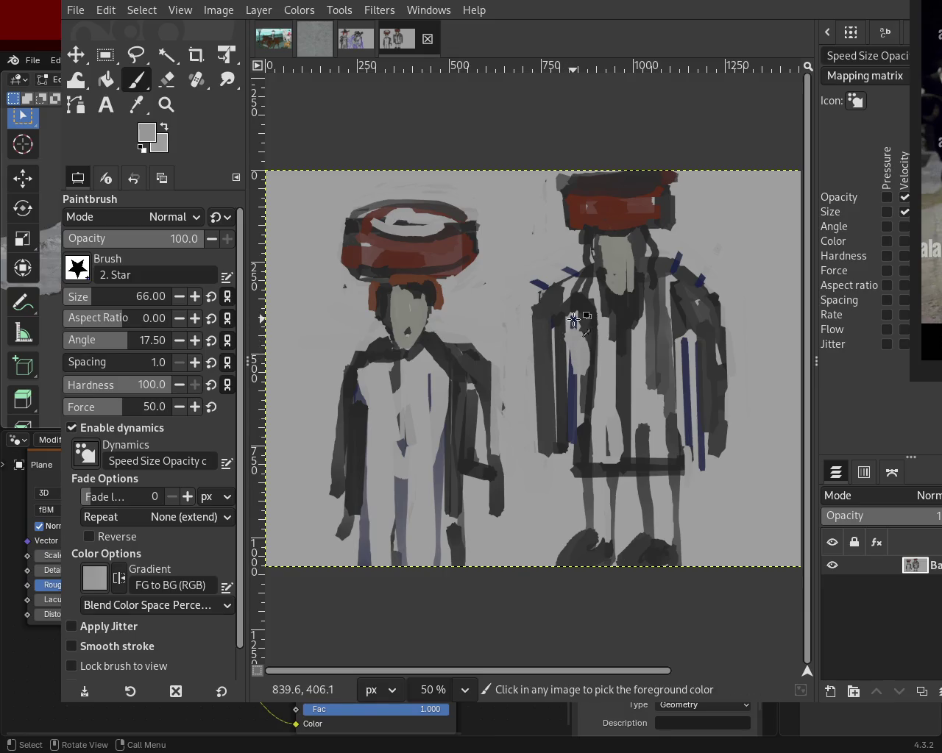
pyautogui.keyDown('ctrl'); pyautogui.click(573, 395); pyautogui.keyUp('ctrl')
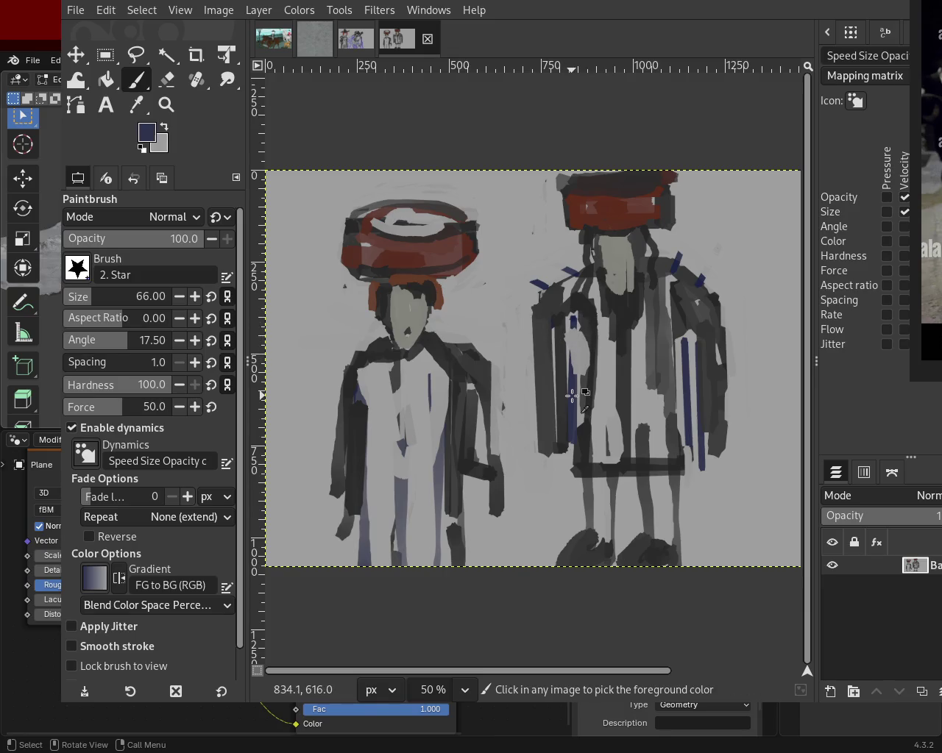
# - At brush size 54, paint navy stripes down both figures' coats
pyautogui.click(86, 297)
pyautogui.moveTo(570, 387)
pyautogui.mouseDown()
pyautogui.moveTo(572, 346)
pyautogui.moveTo(572, 427)
pyautogui.mouseUp()
pyautogui.hotkey('ctrl', 'z')
pyautogui.hotkey('ctrl', 'z')
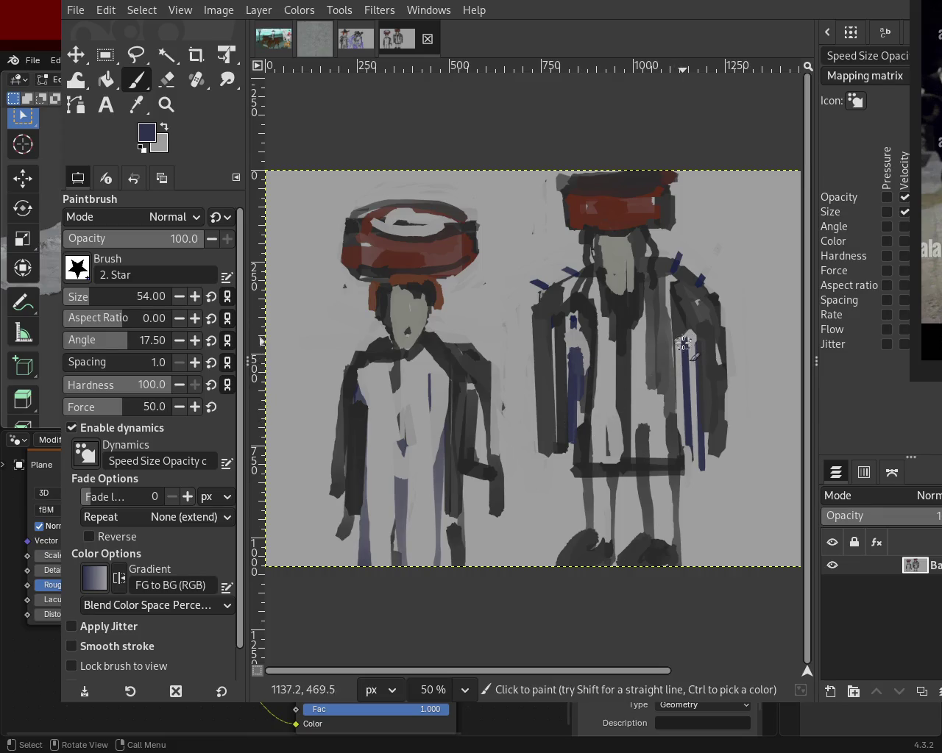
pyautogui.moveTo(684, 340); pyautogui.dragTo(688, 436)
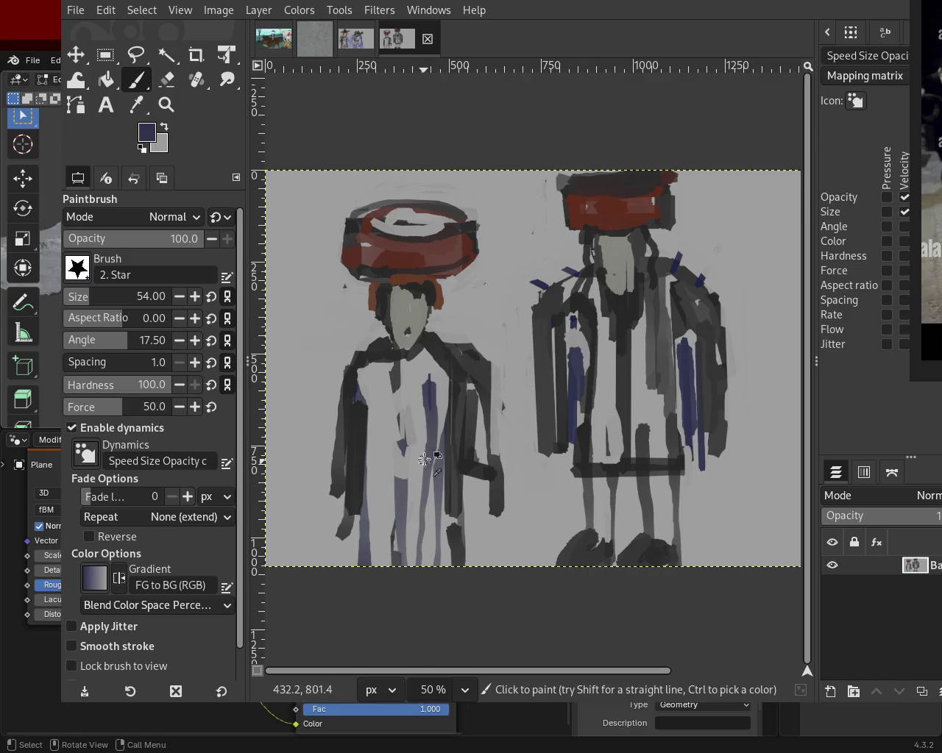
pyautogui.moveTo(437, 374); pyautogui.dragTo(435, 563)
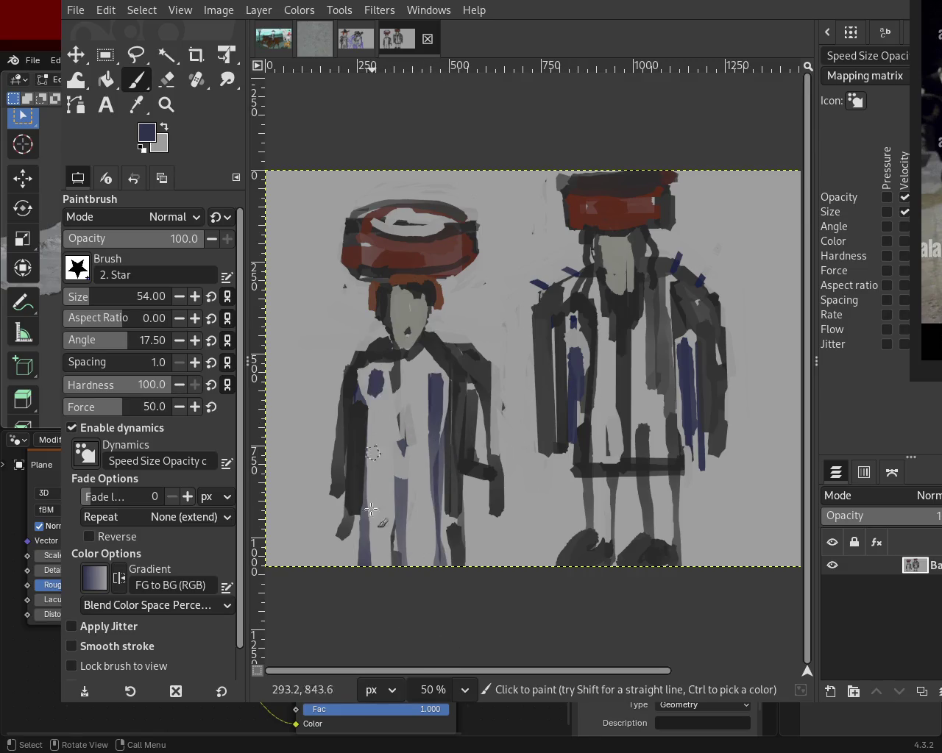
pyautogui.moveTo(377, 373); pyautogui.dragTo(378, 620)
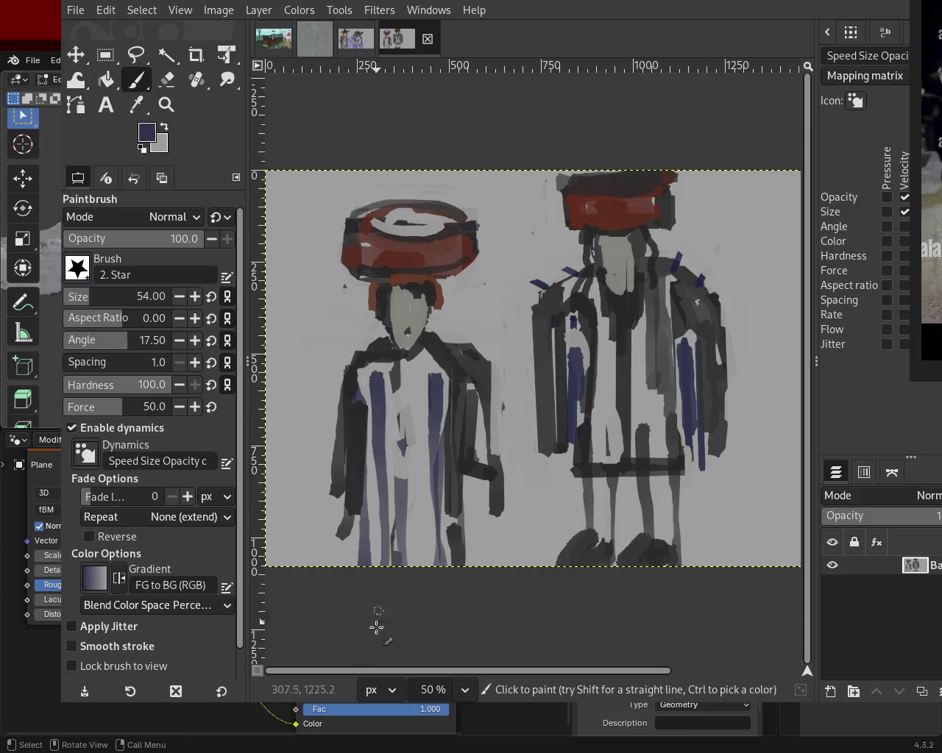
pyautogui.moveTo(409, 441); pyautogui.dragTo(434, 571)
pyautogui.hotkey('ctrl', 'z')
# - Paint light grey strokes across the left figure's neck, shoulder and down its left arm
pyautogui.keyDown('ctrl'); pyautogui.click(363, 381); pyautogui.keyUp('ctrl')
pyautogui.click(393, 370)
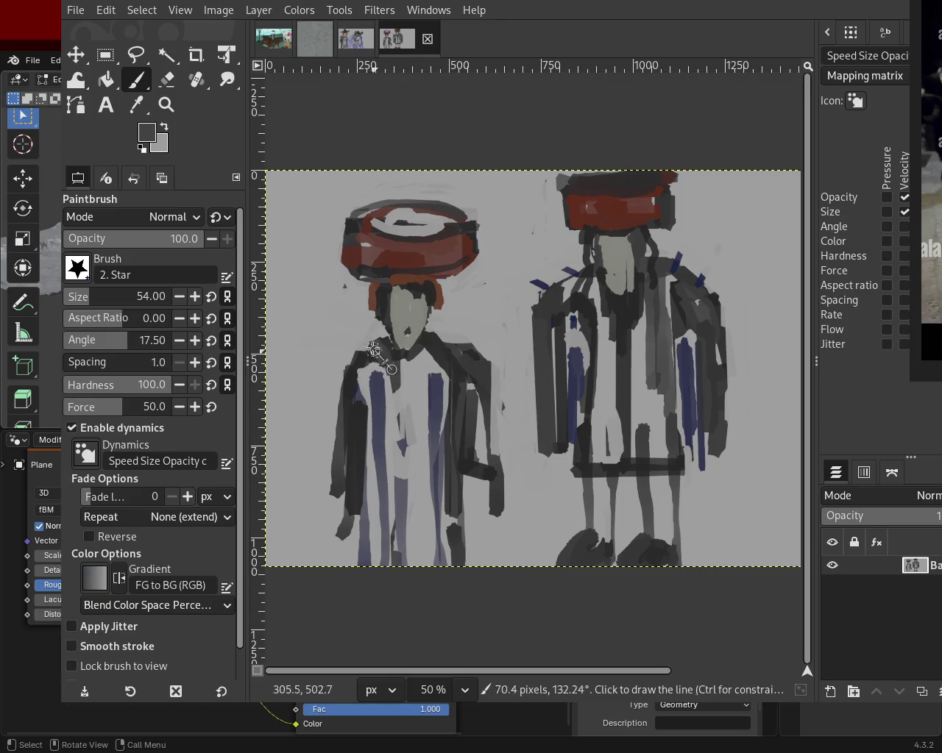
pyautogui.keyDown('ctrl'); pyautogui.click(393, 370); pyautogui.keyUp('ctrl')
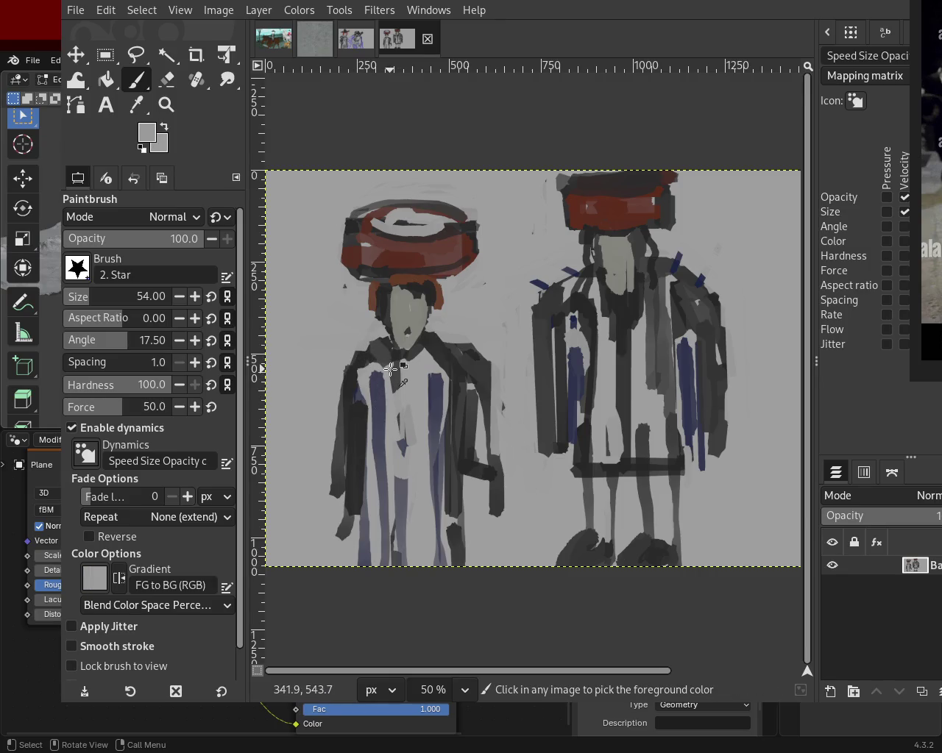
pyautogui.keyDown('shift'); pyautogui.click(346, 371); pyautogui.keyUp('shift')
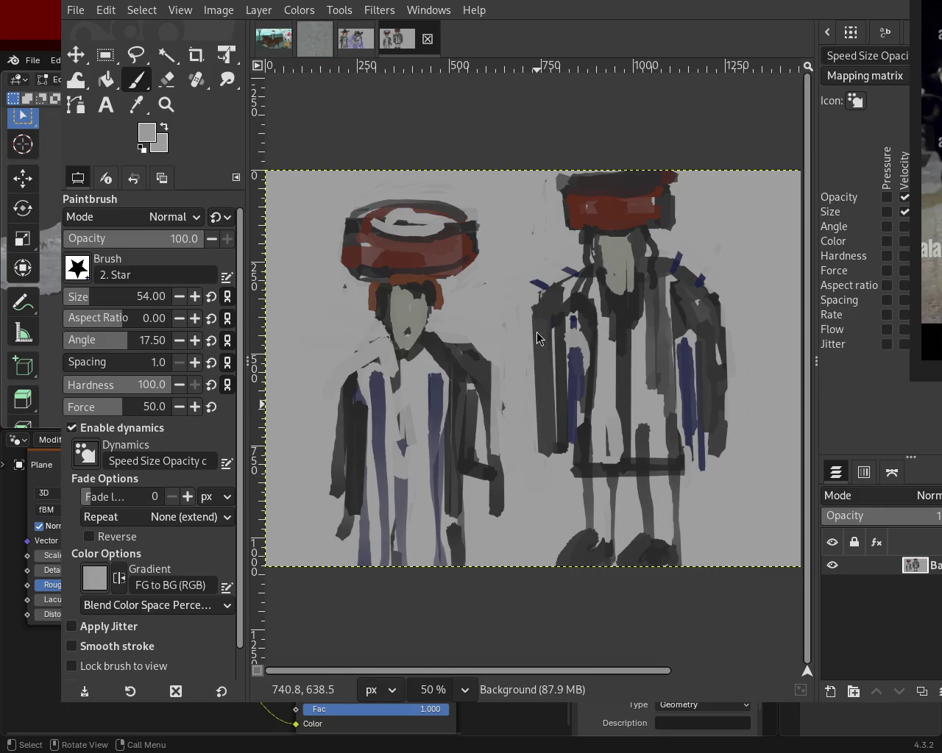
pyautogui.click(437, 340)
pyautogui.keyDown('shift'); pyautogui.click(468, 364); pyautogui.keyUp('shift')
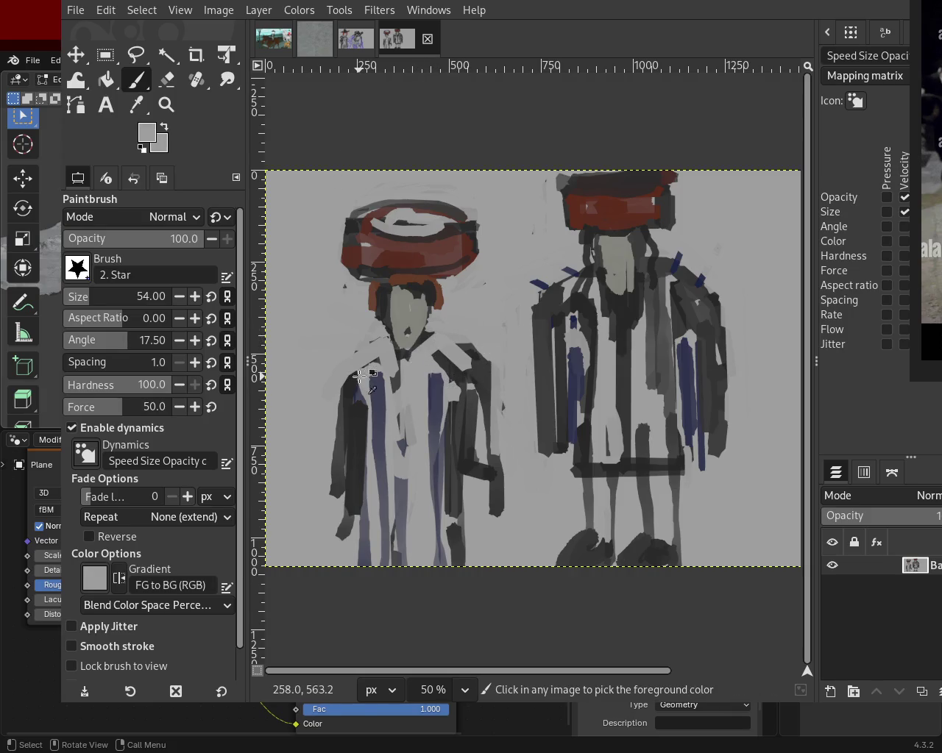
pyautogui.moveTo(372, 339); pyautogui.dragTo(332, 455)
# - Add navy to both of the left figure's shoulders, then switch to the other two-figure sketch
pyautogui.keyDown('ctrl'); pyautogui.click(359, 400); pyautogui.keyUp('ctrl')
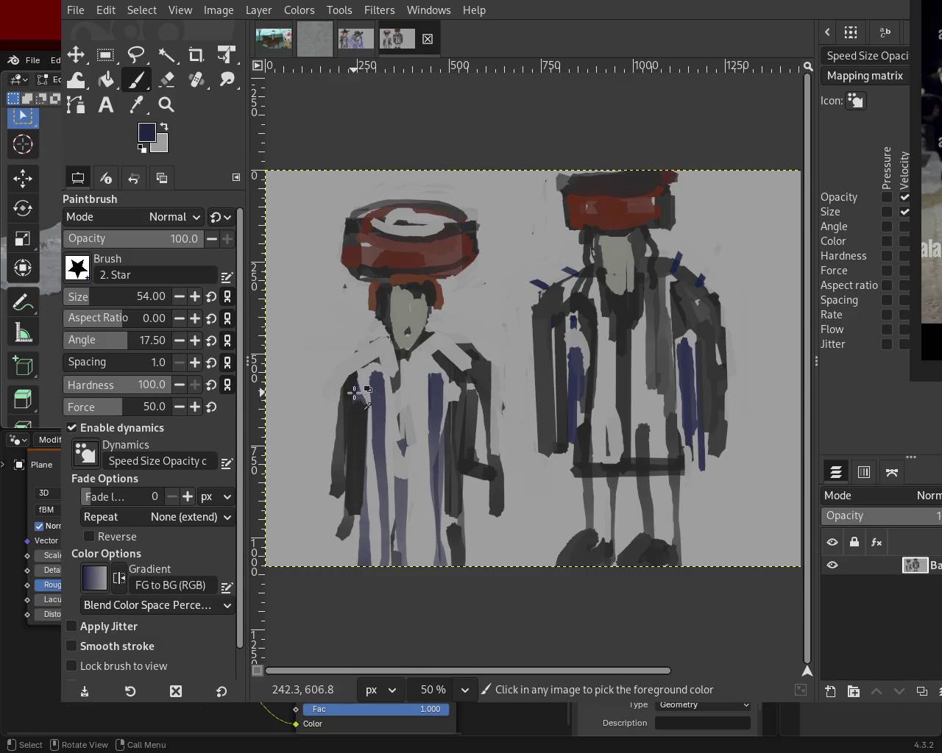
pyautogui.moveTo(380, 336)
pyautogui.mouseDown()
pyautogui.moveTo(342, 366)
pyautogui.moveTo(372, 335)
pyautogui.mouseUp()
pyautogui.moveTo(486, 349)
pyautogui.mouseDown()
pyautogui.moveTo(465, 338)
pyautogui.moveTo(478, 362)
pyautogui.mouseUp()
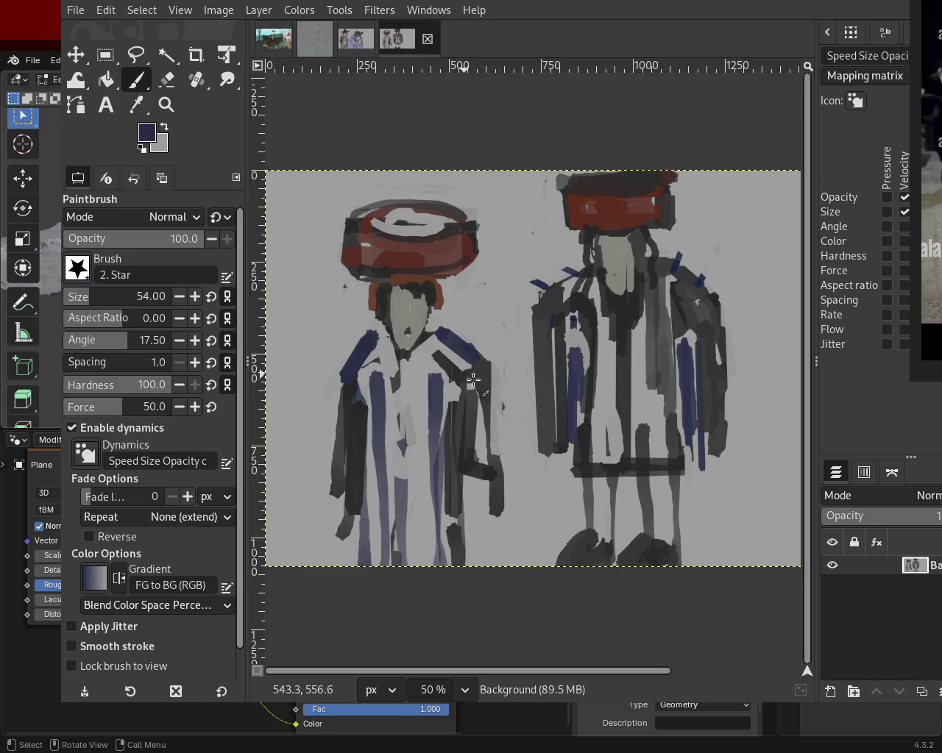
pyautogui.keyDown('ctrl'); pyautogui.click(468, 363); pyautogui.keyUp('ctrl')
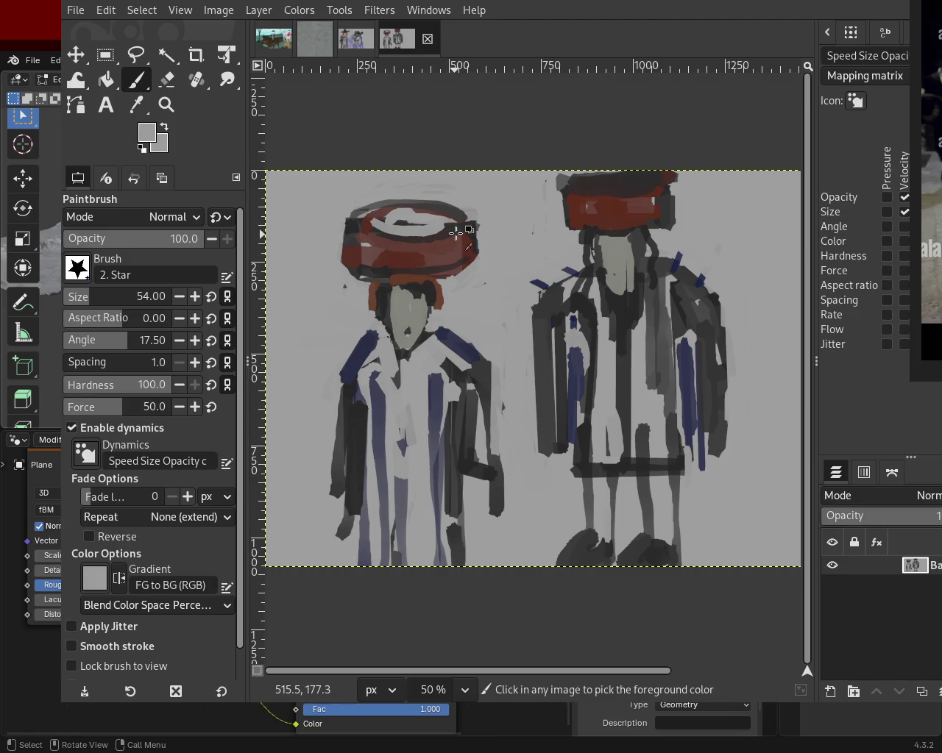
pyautogui.keyDown('ctrl'); pyautogui.click(457, 242); pyautogui.keyUp('ctrl')
pyautogui.click(361, 42)
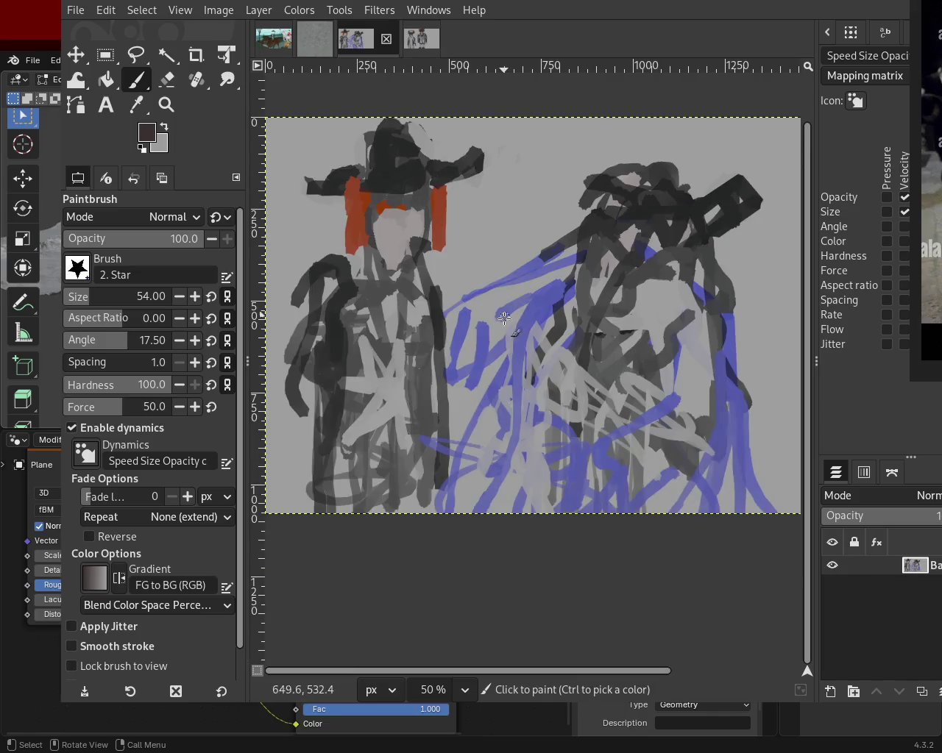
# - Darken the left figure's hat and neck with dark strokes
pyautogui.moveTo(460, 175); pyautogui.dragTo(390, 122)
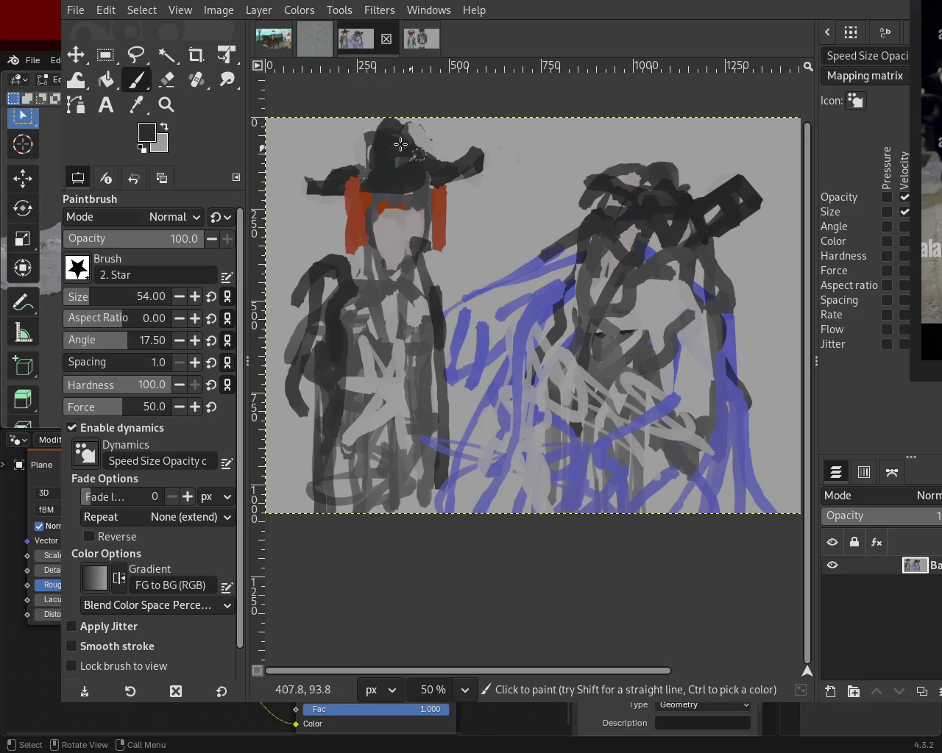
pyautogui.moveTo(368, 123); pyautogui.dragTo(348, 169)
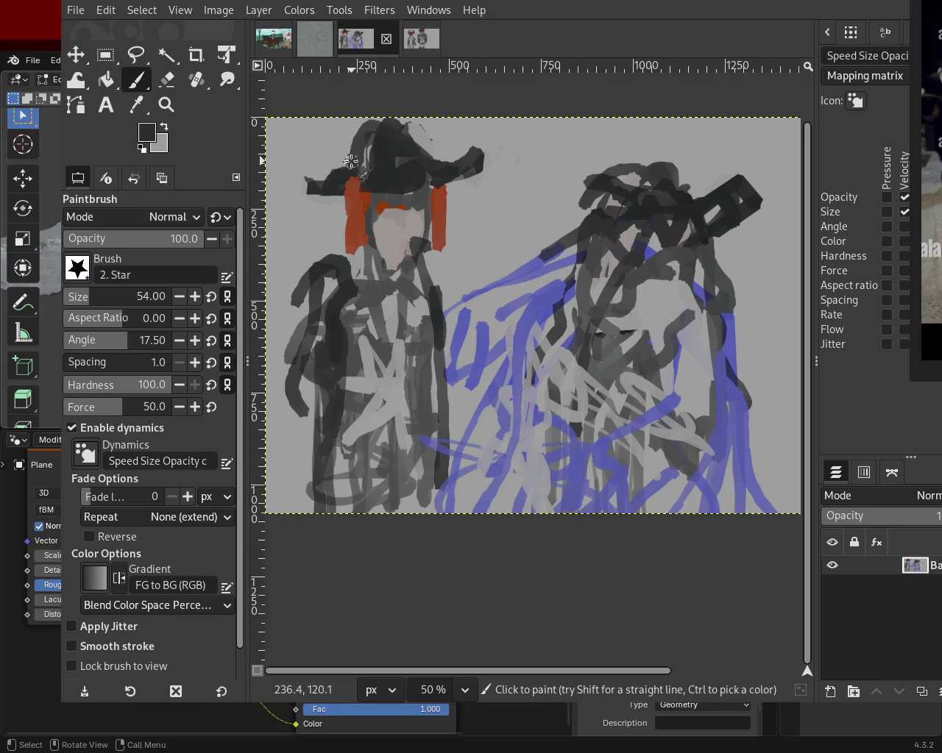
pyautogui.keyDown('ctrl'); pyautogui.click(442, 221); pyautogui.keyUp('ctrl')
pyautogui.moveTo(430, 215)
pyautogui.mouseDown()
pyautogui.moveTo(424, 264)
pyautogui.moveTo(418, 234)
pyautogui.mouseUp()
pyautogui.keyDown('ctrl'); pyautogui.click(423, 263); pyautogui.keyUp('ctrl')
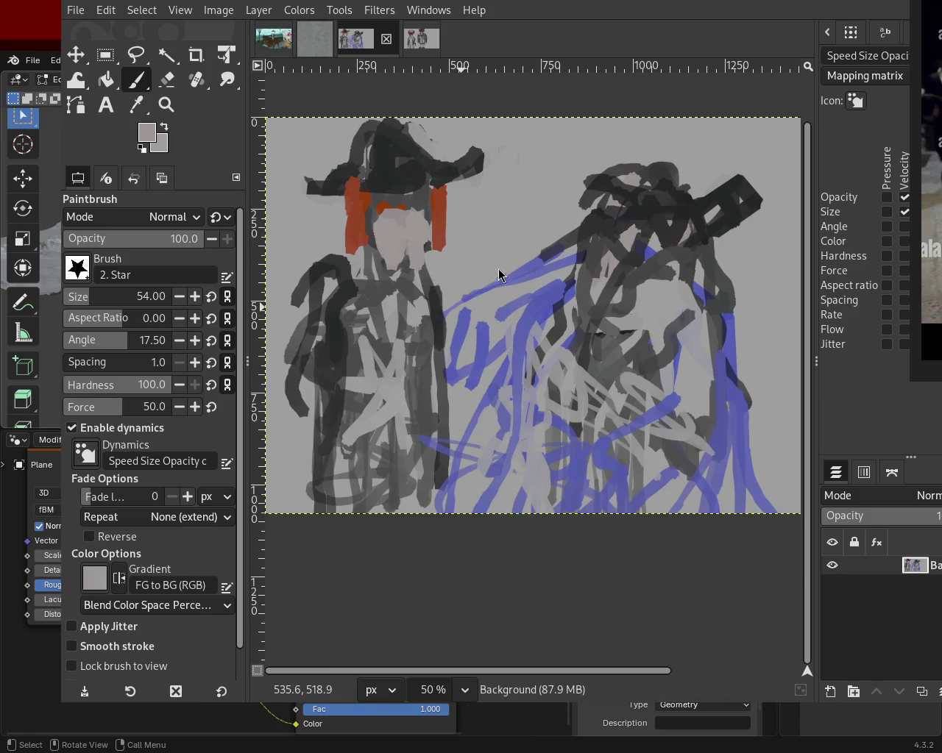
# - Paint grey and blue strokes across the right figure's lower robe
pyautogui.keyDown('ctrl'); pyautogui.click(594, 360); pyautogui.keyUp('ctrl')
pyautogui.moveTo(594, 360)
pyautogui.mouseDown()
pyautogui.moveTo(675, 486)
pyautogui.moveTo(518, 379)
pyautogui.moveTo(562, 428)
pyautogui.moveTo(512, 457)
pyautogui.moveTo(549, 483)
pyautogui.moveTo(481, 418)
pyautogui.mouseUp()
pyautogui.keyDown('ctrl'); pyautogui.click(675, 486); pyautogui.keyUp('ctrl')
pyautogui.keyDown('ctrl'); pyautogui.click(482, 418); pyautogui.keyUp('ctrl')
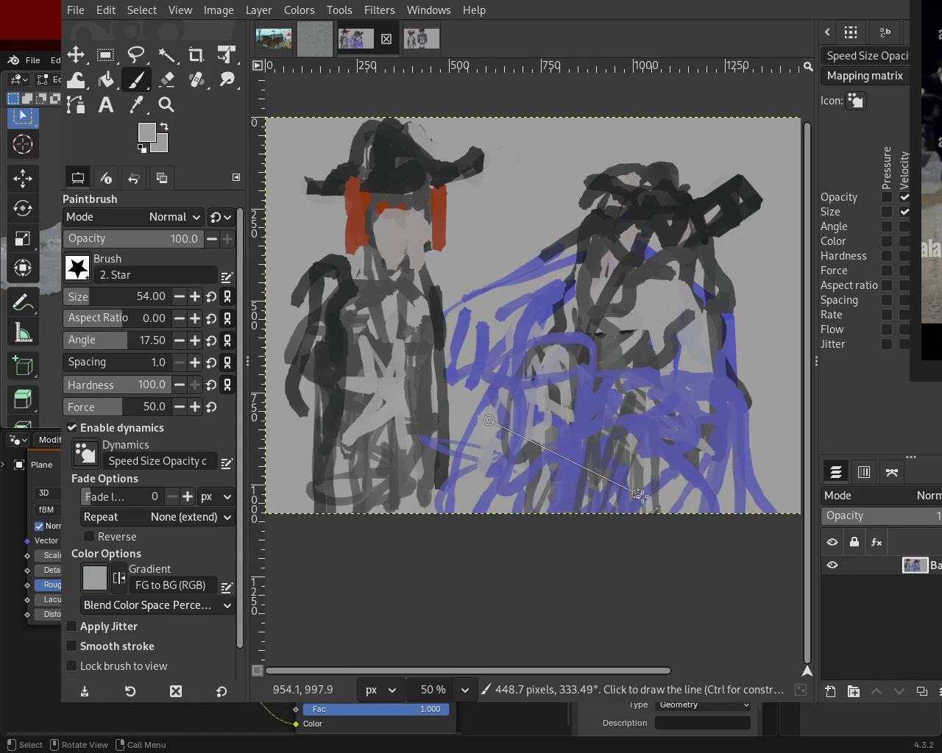
pyautogui.keyDown('shift'); pyautogui.click(659, 507); pyautogui.keyUp('shift')
pyautogui.moveTo(575, 451)
pyautogui.mouseDown()
pyautogui.moveTo(541, 411)
pyautogui.moveTo(531, 377)
pyautogui.moveTo(703, 500)
pyautogui.mouseUp()
pyautogui.keyDown('shift'); pyautogui.click(702, 493); pyautogui.keyUp('shift')
# - At brush size 180, paint broad light grey bands over the lower robe
pyautogui.click(103, 298)
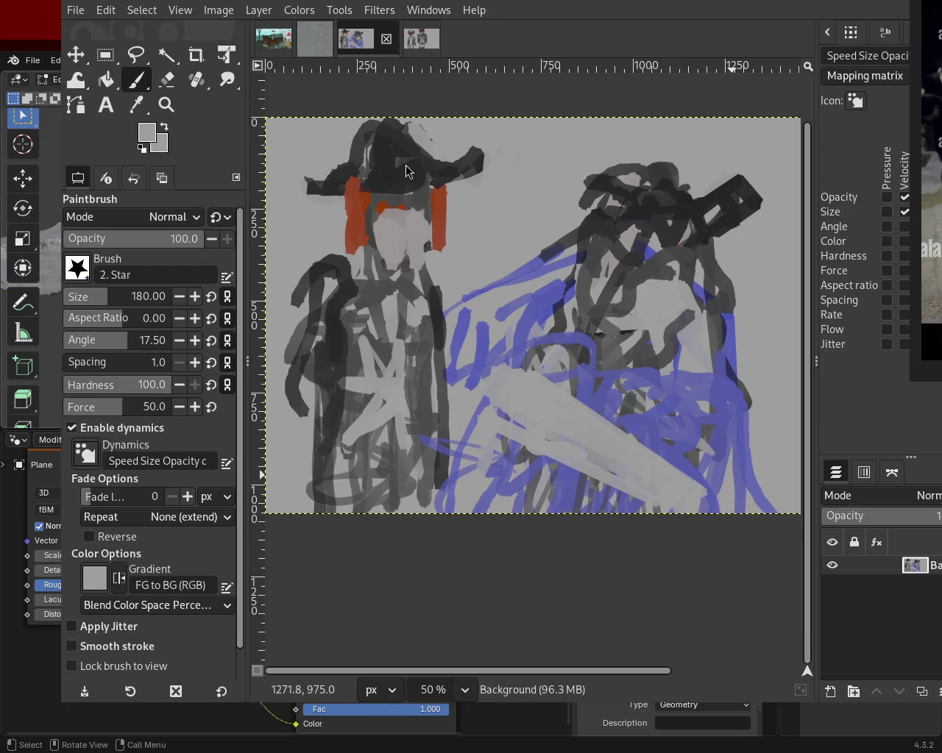
pyautogui.click(692, 409)
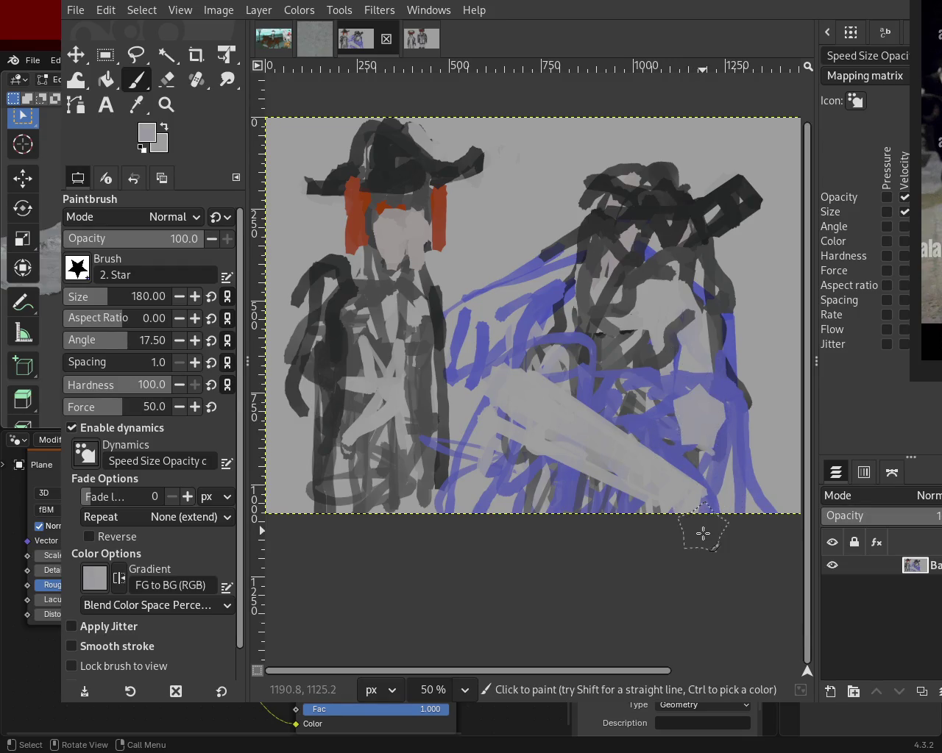
pyautogui.moveTo(703, 534); pyautogui.dragTo(700, 448)
# - Paint broad blue patches down the right figure's chest and lower robe
pyautogui.keyDown('ctrl'); pyautogui.click(525, 318); pyautogui.keyUp('ctrl')
pyautogui.keyDown('ctrl'); pyautogui.click(520, 322); pyautogui.keyUp('ctrl')
pyautogui.keyDown('ctrl'); pyautogui.click(535, 312); pyautogui.keyUp('ctrl')
pyautogui.moveTo(497, 322); pyautogui.dragTo(574, 508)
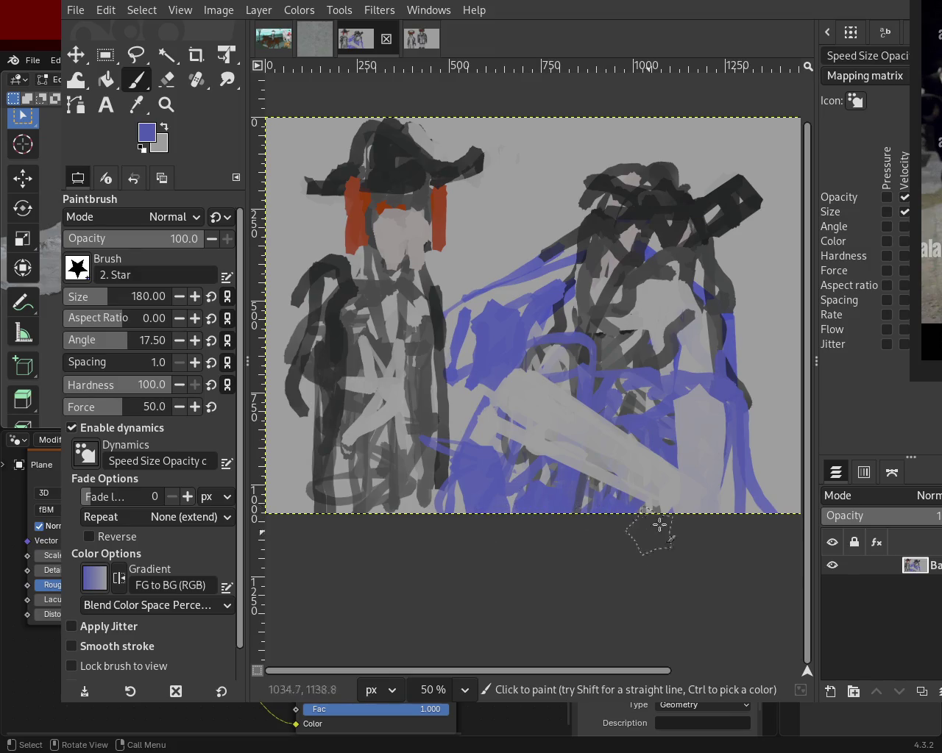
pyautogui.keyDown('ctrl'); pyautogui.click(664, 431); pyautogui.keyUp('ctrl')
pyautogui.click(665, 478)
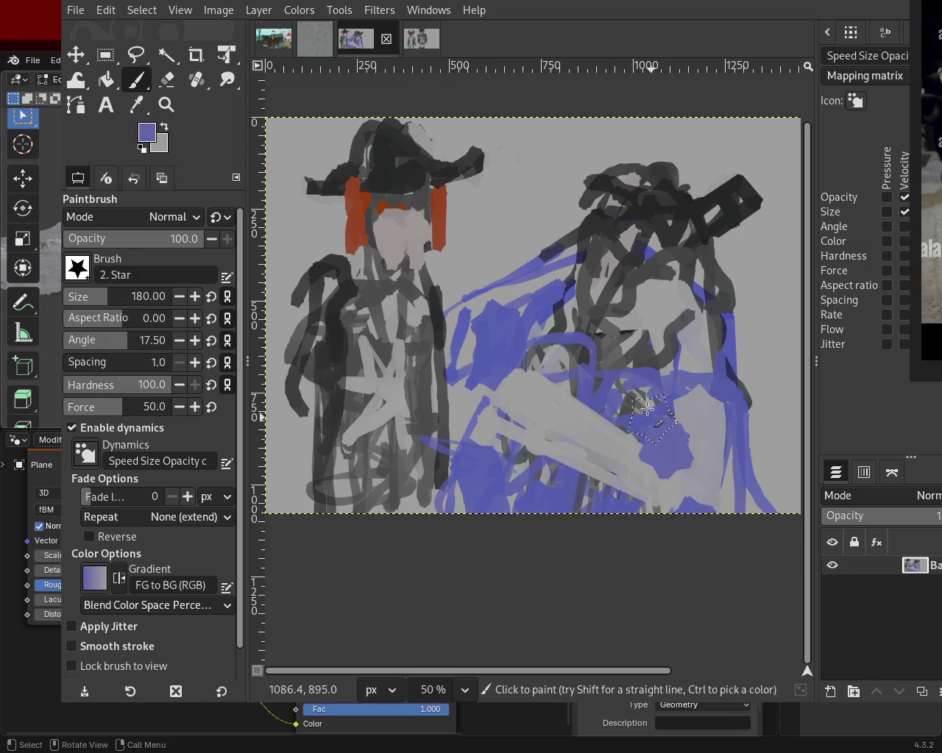
pyautogui.keyDown('ctrl'); pyautogui.click(659, 319); pyautogui.keyUp('ctrl')
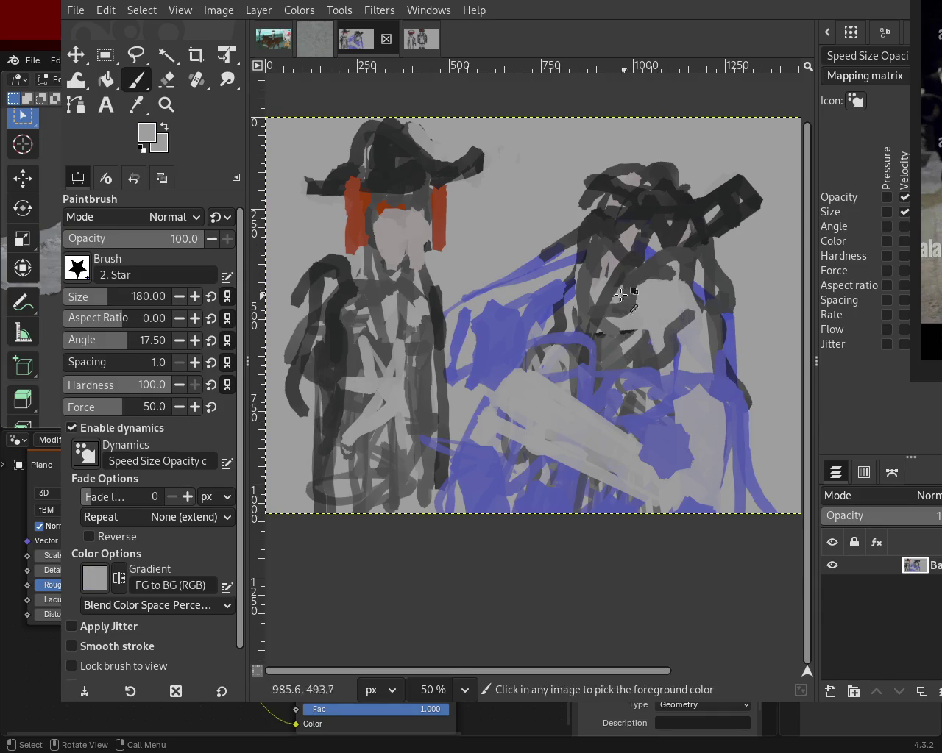
pyautogui.keyDown('ctrl'); pyautogui.click(435, 211); pyautogui.keyUp('ctrl')
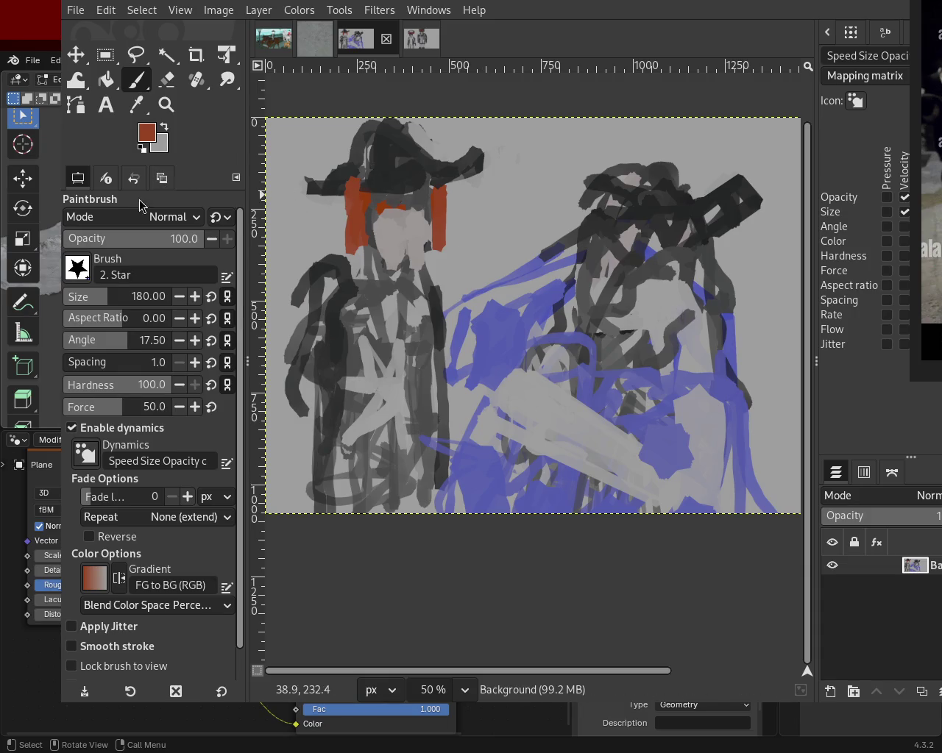
# - At brush size 51, extend both red hair bands down past the left figure's shoulders
pyautogui.click(94, 305)
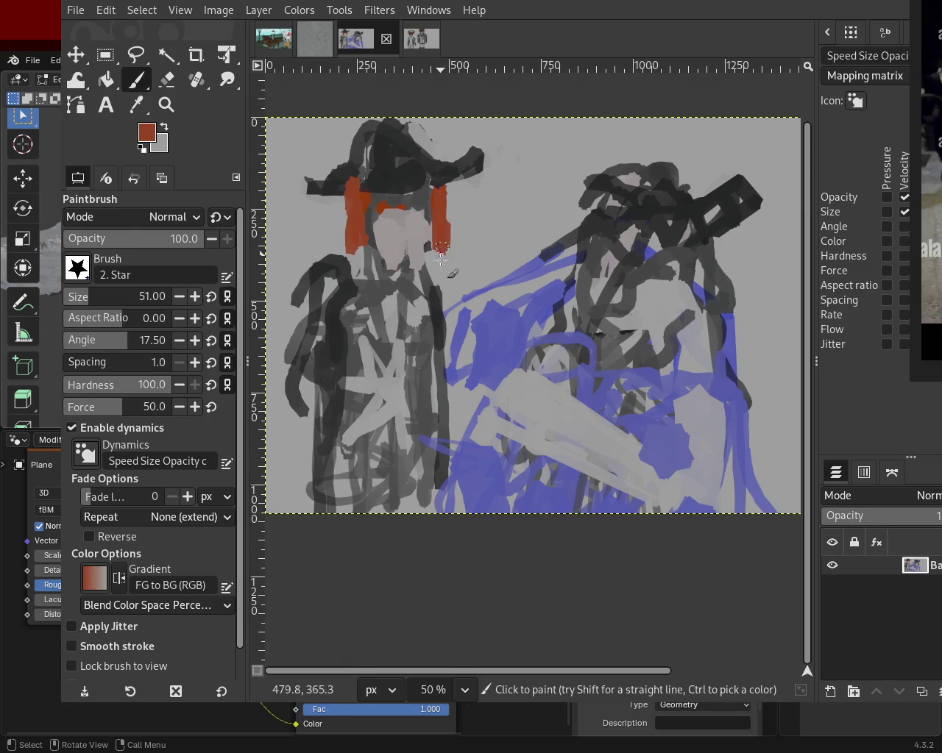
pyautogui.moveTo(440, 197); pyautogui.dragTo(448, 299)
pyautogui.moveTo(367, 193); pyautogui.dragTo(353, 328)
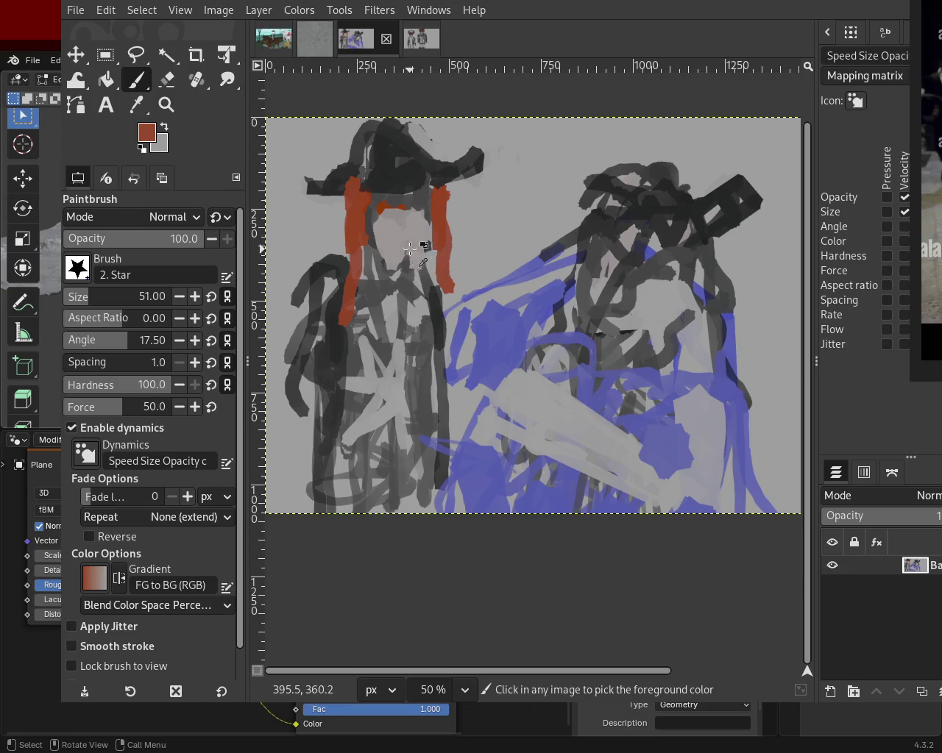
# - Paint a dark brow stripe across the left figure's face and cover the mouth with light grey
pyautogui.keyDown('ctrl'); pyautogui.click(417, 210); pyautogui.keyUp('ctrl')
pyautogui.keyDown('ctrl'); pyautogui.click(375, 220); pyautogui.keyUp('ctrl')
pyautogui.moveTo(376, 220); pyautogui.dragTo(398, 215)
pyautogui.hotkey('ctrl', 'z')
pyautogui.hotkey('ctrl', 'z')
pyautogui.moveTo(429, 209); pyautogui.dragTo(382, 209)
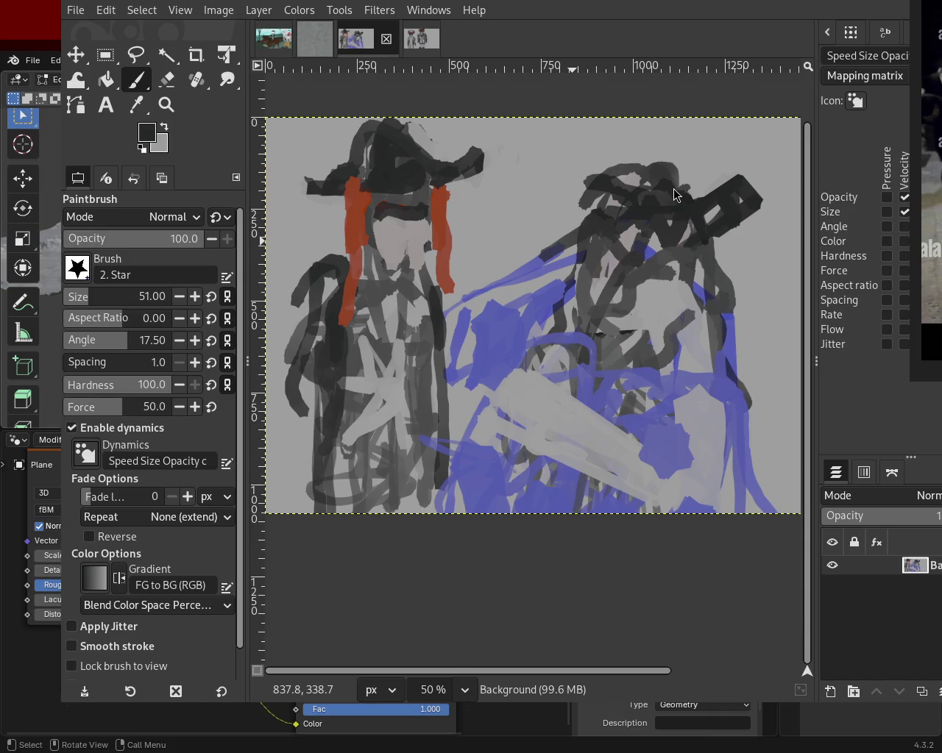
pyautogui.keyDown('ctrl'); pyautogui.click(409, 230); pyautogui.keyUp('ctrl')
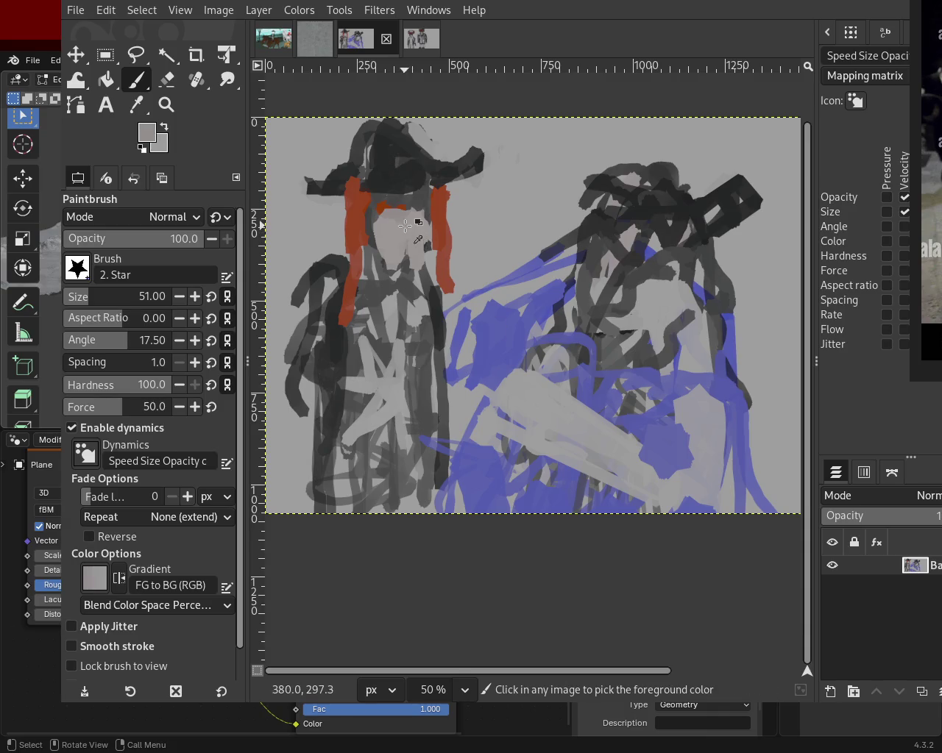
pyautogui.moveTo(420, 195); pyautogui.dragTo(384, 218)
pyautogui.keyDown('ctrl'); pyautogui.click(384, 219); pyautogui.keyUp('ctrl')
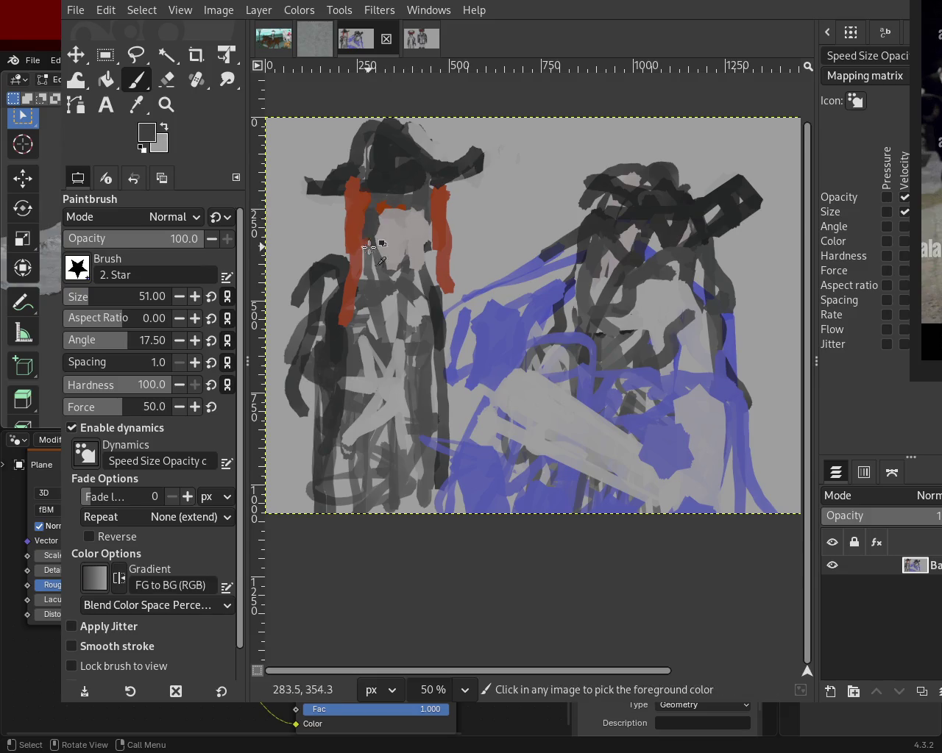
# - Sample greys from the canvas and brighten the left figure's face with light grey
pyautogui.keyDown('ctrl'); pyautogui.click(390, 236); pyautogui.keyUp('ctrl')
pyautogui.keyDown('ctrl'); pyautogui.click(365, 228); pyautogui.keyUp('ctrl')
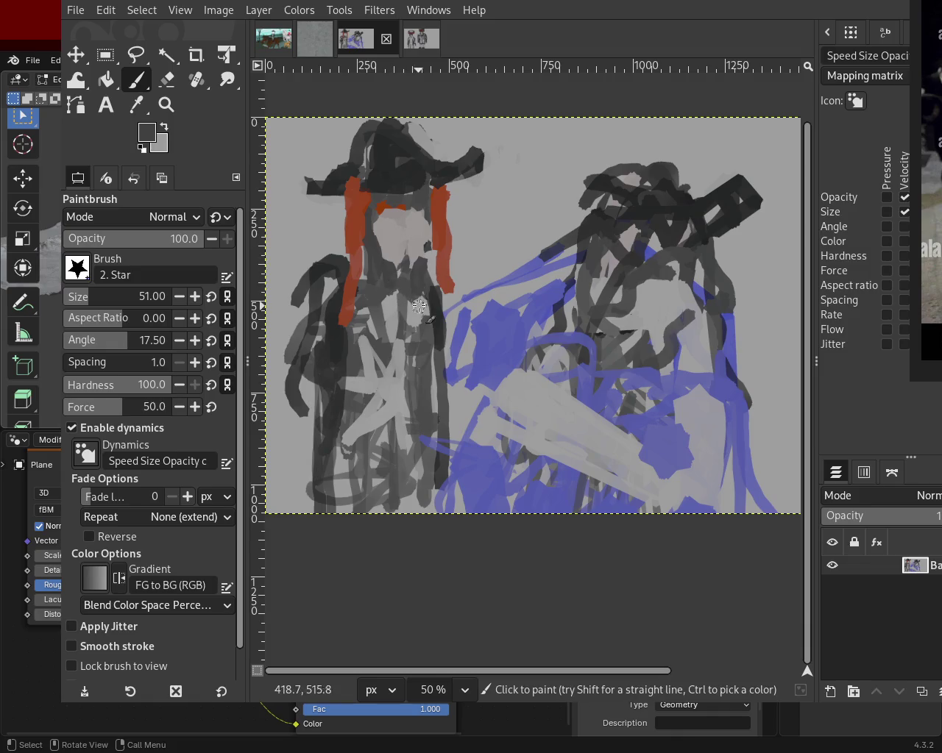
pyautogui.keyDown('ctrl'); pyautogui.click(412, 254); pyautogui.keyUp('ctrl')
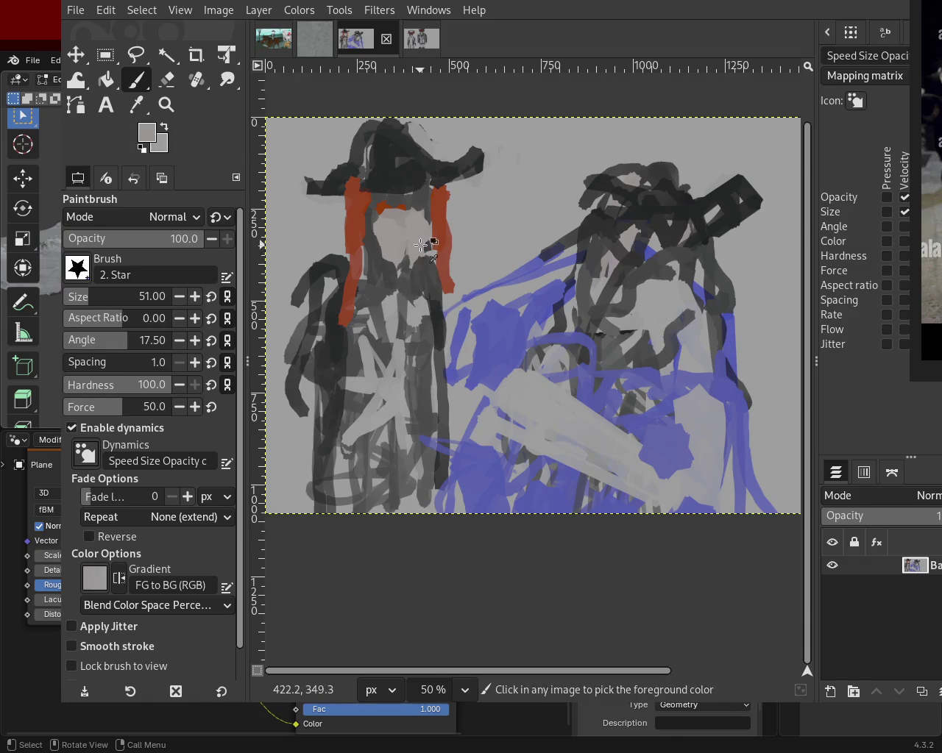
pyautogui.moveTo(398, 250); pyautogui.dragTo(413, 266)
# - Paint light grey over the right figure's dark face lines and chest
pyautogui.keyDown('ctrl'); pyautogui.click(669, 308); pyautogui.keyUp('ctrl')
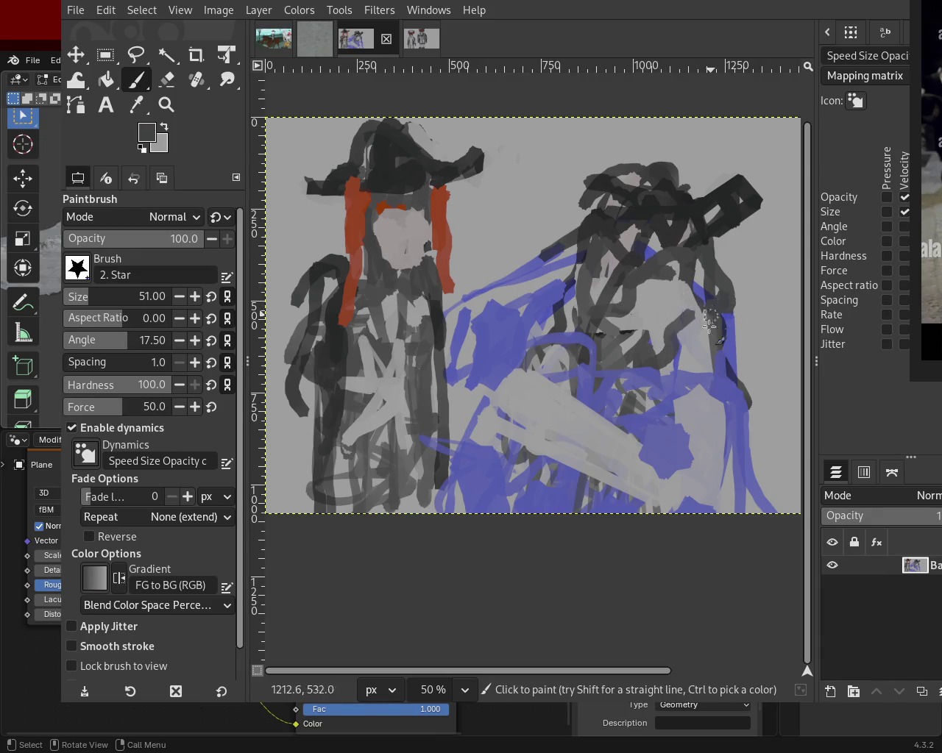
pyautogui.keyDown('ctrl'); pyautogui.click(684, 304); pyautogui.keyUp('ctrl')
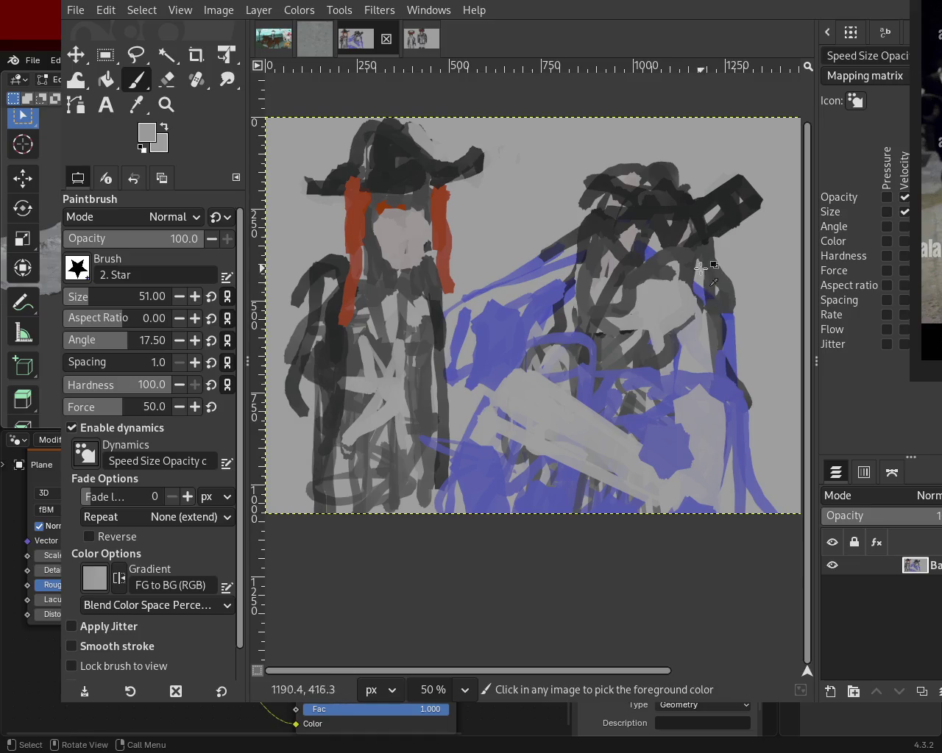
pyautogui.keyDown('ctrl'); pyautogui.click(692, 254); pyautogui.keyUp('ctrl')
pyautogui.keyDown('ctrl'); pyautogui.click(677, 278); pyautogui.keyUp('ctrl')
pyautogui.moveTo(692, 255)
pyautogui.mouseDown()
pyautogui.moveTo(699, 306)
pyautogui.moveTo(706, 277)
pyautogui.moveTo(706, 312)
pyautogui.moveTo(675, 249)
pyautogui.mouseUp()
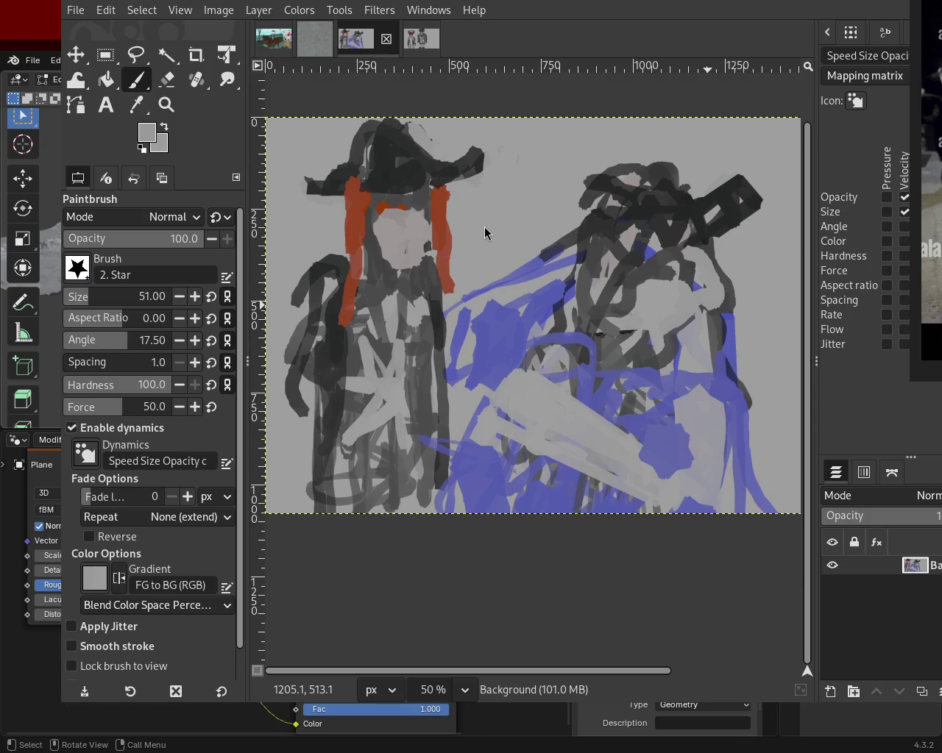
pyautogui.moveTo(665, 295)
pyautogui.mouseDown()
pyautogui.moveTo(629, 295)
pyautogui.moveTo(671, 242)
pyautogui.moveTo(624, 277)
pyautogui.moveTo(674, 281)
pyautogui.moveTo(683, 269)
pyautogui.moveTo(660, 271)
pyautogui.moveTo(625, 294)
pyautogui.mouseUp()
# - Paint near-black features on the right figure's face, redoing a misplaced stroke lower down
pyautogui.keyDown('ctrl'); pyautogui.click(669, 233); pyautogui.keyUp('ctrl')
pyautogui.hotkey('ctrl', 'z')
pyautogui.hotkey('ctrl', 'z')
pyautogui.moveTo(665, 251)
pyautogui.mouseDown()
pyautogui.moveTo(633, 255)
pyautogui.moveTo(574, 290)
pyautogui.mouseUp()
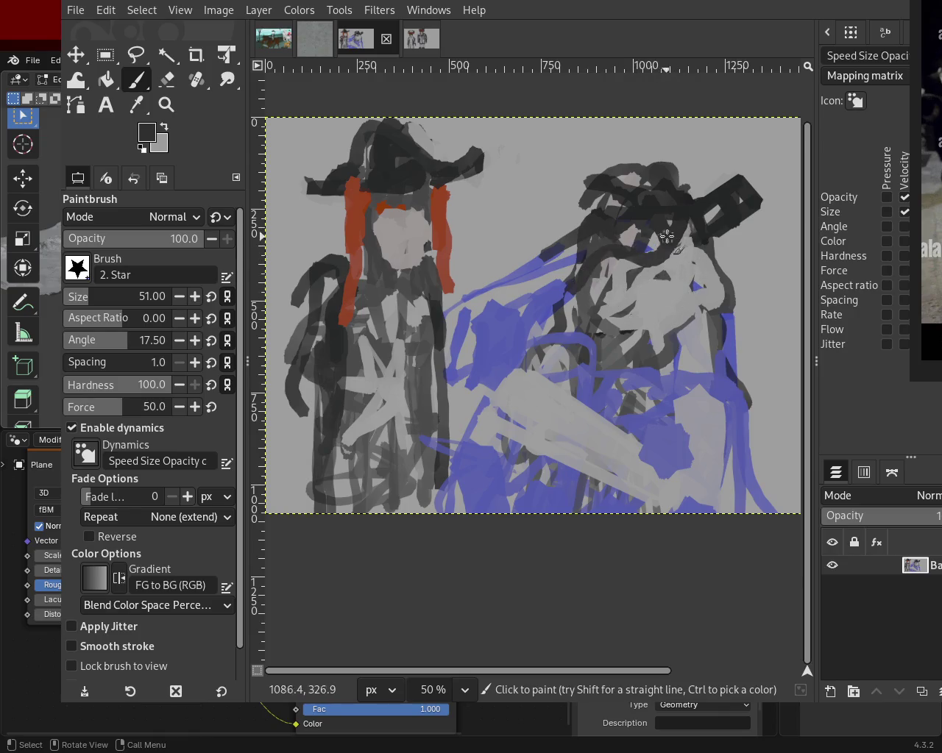
pyautogui.hotkey('ctrl', 'z')
pyautogui.moveTo(617, 258); pyautogui.dragTo(574, 290)
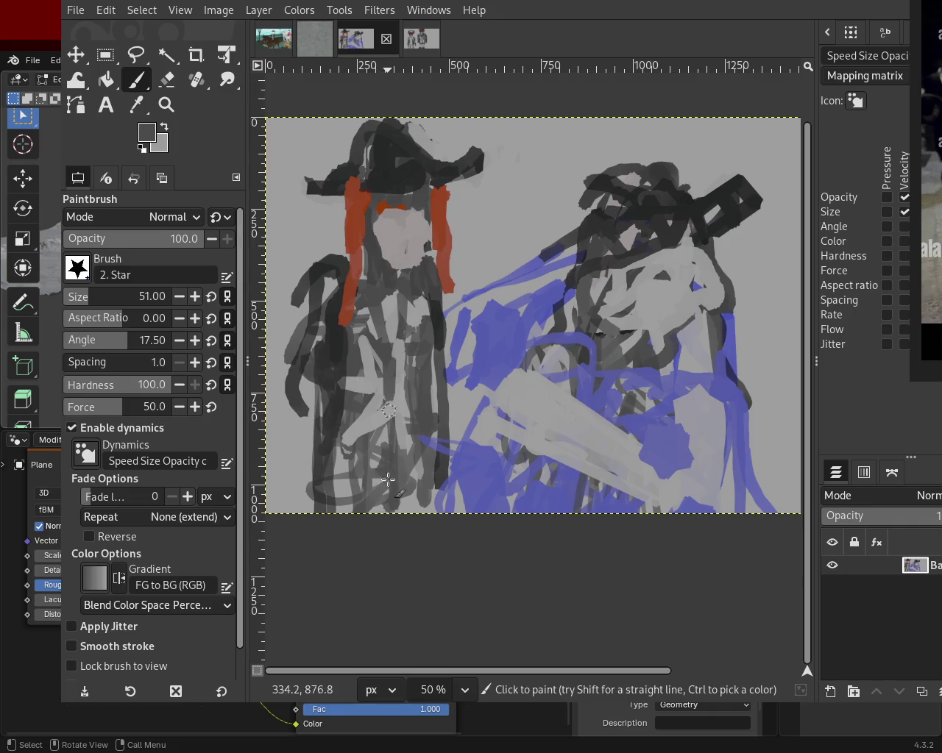
# - Paint a dark stroke down the left figure's outer side, then sample its reddish brown
pyautogui.keyDown('ctrl'); pyautogui.click(445, 332); pyautogui.keyUp('ctrl')
pyautogui.moveTo(443, 334); pyautogui.dragTo(445, 514)
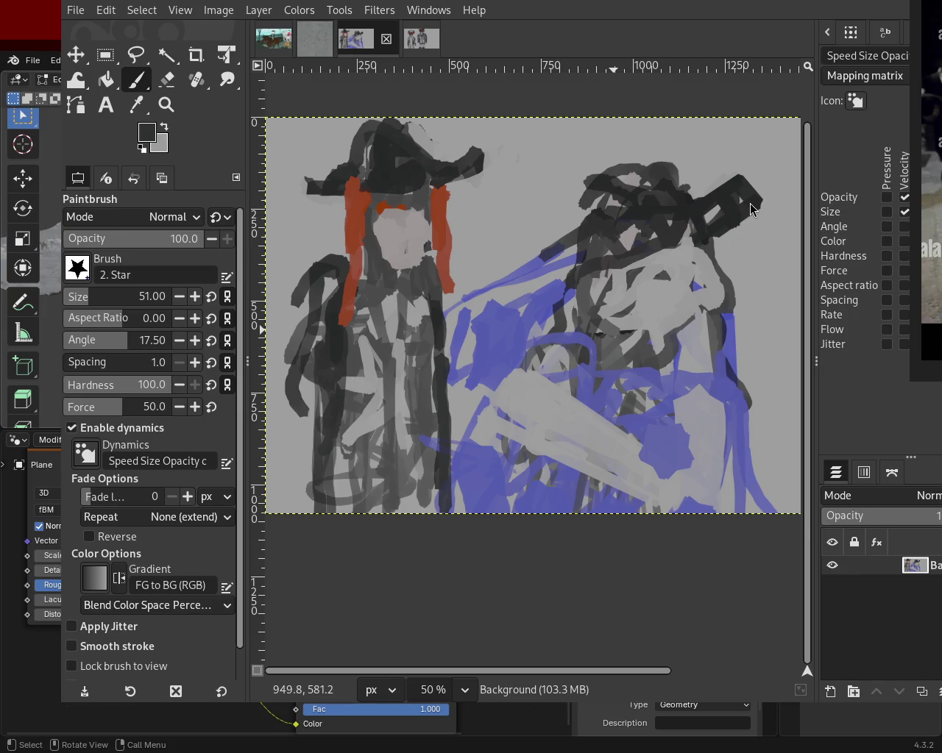
pyautogui.press('ctrl')
pyautogui.keyDown('ctrl'); pyautogui.click(337, 324); pyautogui.keyUp('ctrl')
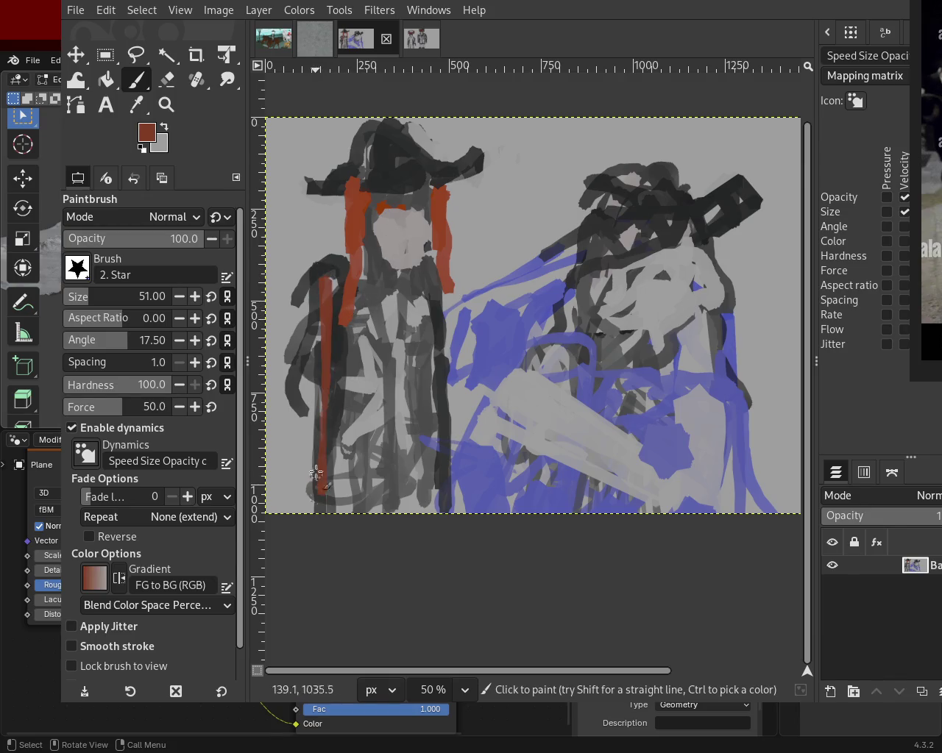
# - Erase the dark grey areas on the left figure's robe to lighten them
pyautogui.keyDown('ctrl'); pyautogui.click(328, 273); pyautogui.keyUp('ctrl')
pyautogui.click(167, 78)
pyautogui.moveTo(334, 246)
pyautogui.mouseDown()
pyautogui.moveTo(279, 330)
pyautogui.moveTo(340, 246)
pyautogui.moveTo(333, 278)
pyautogui.moveTo(344, 267)
pyautogui.moveTo(338, 256)
pyautogui.moveTo(322, 296)
pyautogui.moveTo(334, 264)
pyautogui.moveTo(298, 307)
pyautogui.moveTo(322, 246)
pyautogui.moveTo(271, 330)
pyautogui.mouseUp()
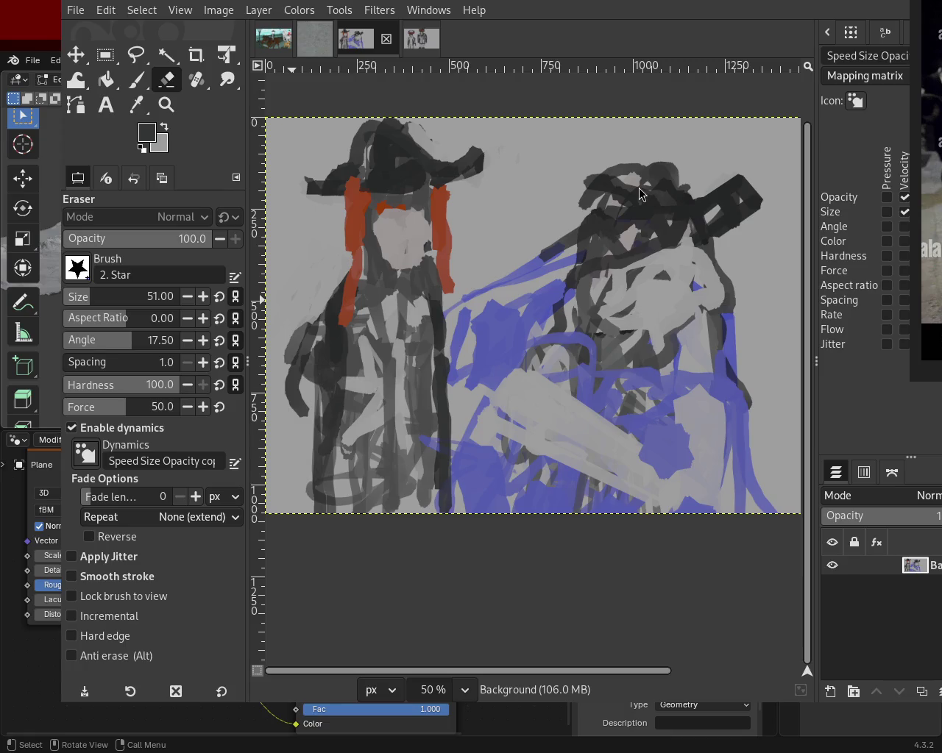
pyautogui.moveTo(306, 312)
pyautogui.mouseDown()
pyautogui.moveTo(294, 377)
pyautogui.moveTo(324, 429)
pyautogui.moveTo(312, 443)
pyautogui.moveTo(315, 330)
pyautogui.moveTo(301, 419)
pyautogui.moveTo(303, 353)
pyautogui.moveTo(293, 399)
pyautogui.mouseUp()
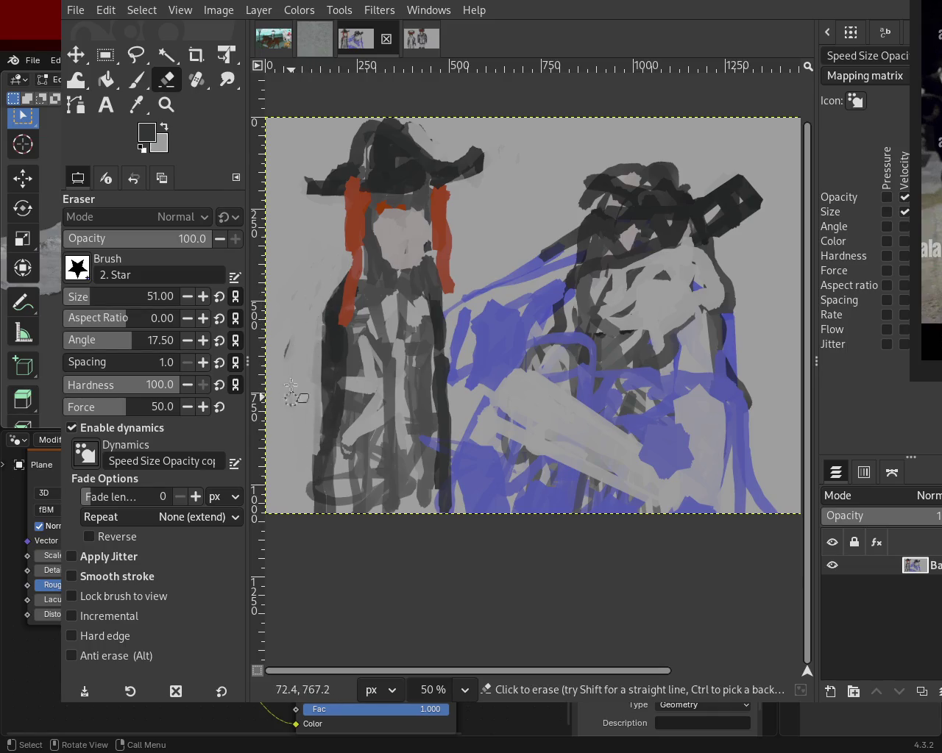
# - Paint a long dark stroke along the left figure's left edge with the Paintbrush
pyautogui.click(136, 80)
pyautogui.keyDown('ctrl'); pyautogui.click(331, 316); pyautogui.keyUp('ctrl')
pyautogui.moveTo(336, 316)
pyautogui.mouseDown()
pyautogui.moveTo(277, 427)
pyautogui.moveTo(305, 407)
pyautogui.moveTo(283, 441)
pyautogui.mouseUp()
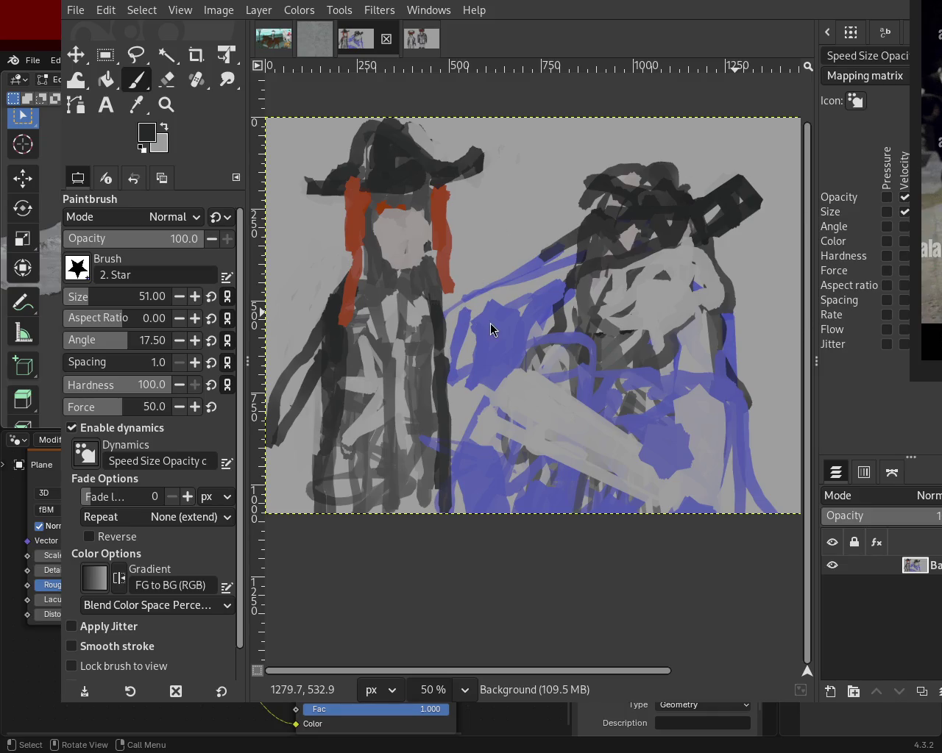
# - Paint a dark fold stroke down the right side of the left figure's robe
pyautogui.keyDown('ctrl'); pyautogui.click(438, 293); pyautogui.keyUp('ctrl')
pyautogui.moveTo(437, 292); pyautogui.dragTo(478, 460)
pyautogui.hotkey('ctrl', 'z')
pyautogui.moveTo(437, 295); pyautogui.dragTo(487, 512)
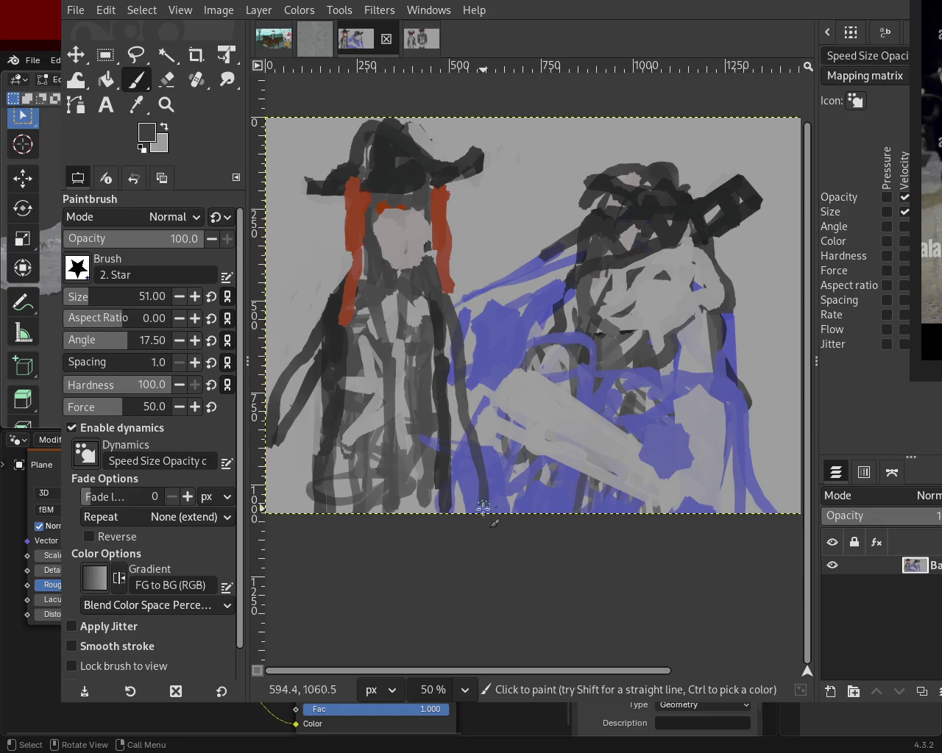
pyautogui.keyDown('ctrl'); pyautogui.click(436, 342); pyautogui.keyUp('ctrl')
pyautogui.moveTo(453, 416); pyautogui.dragTo(478, 497)
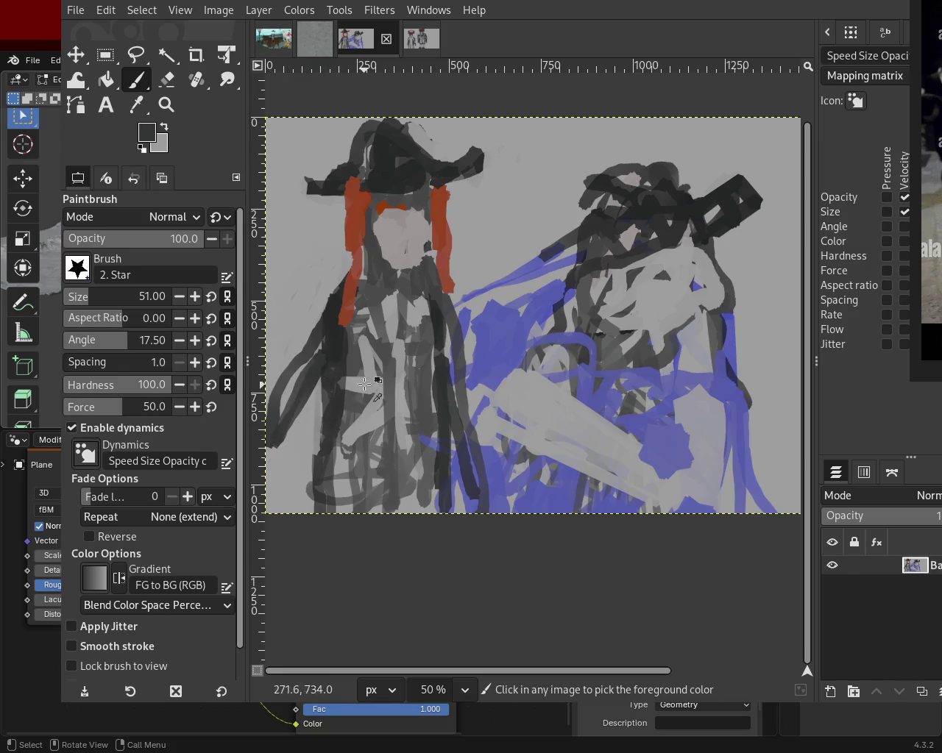
# - Add a light grey patch and dark fold lines on the left figure's lower robe
pyautogui.keyDown('ctrl'); pyautogui.click(312, 411); pyautogui.keyUp('ctrl')
pyautogui.moveTo(312, 411)
pyautogui.mouseDown()
pyautogui.moveTo(327, 391)
pyautogui.moveTo(304, 569)
pyautogui.moveTo(308, 440)
pyautogui.moveTo(334, 582)
pyautogui.mouseUp()
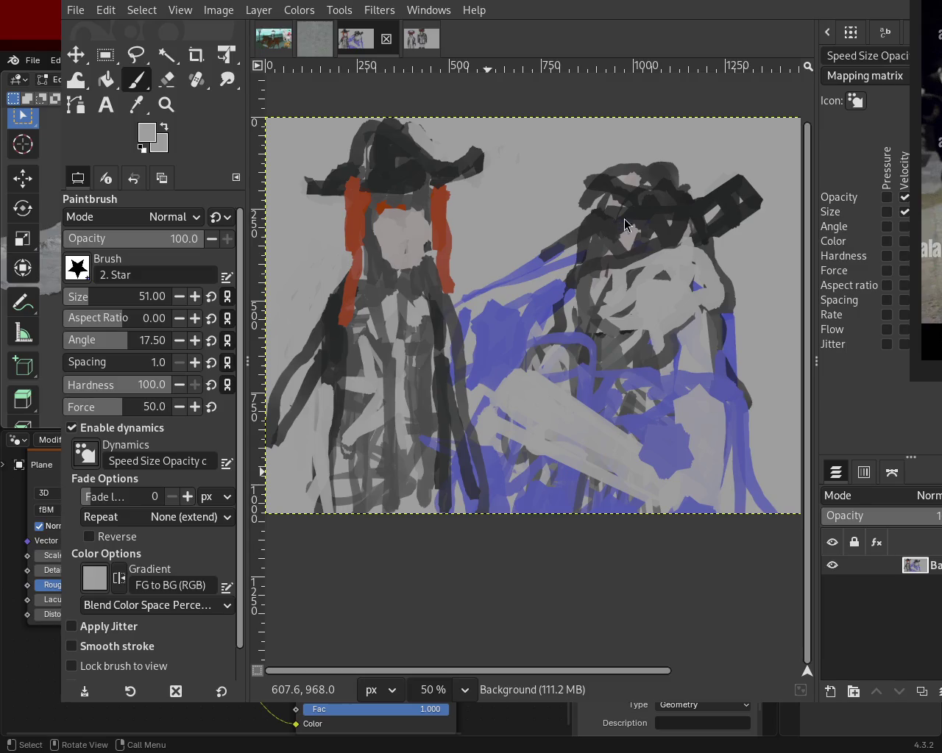
pyautogui.keyDown('ctrl'); pyautogui.click(335, 360); pyautogui.keyUp('ctrl')
pyautogui.moveTo(335, 364); pyautogui.dragTo(326, 543)
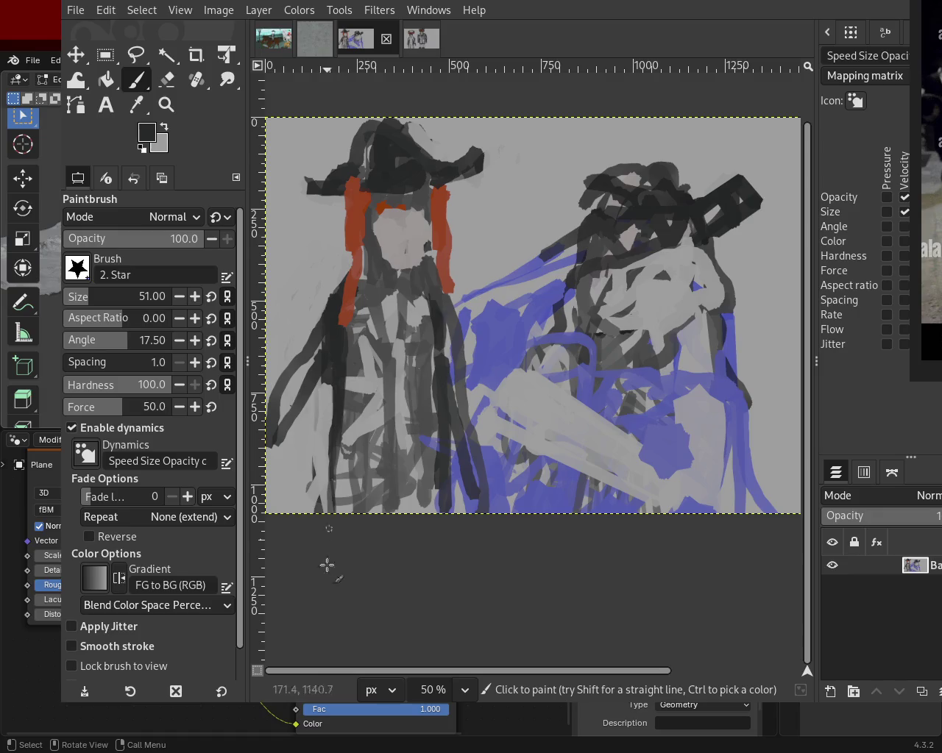
pyautogui.moveTo(331, 434); pyautogui.dragTo(331, 567)
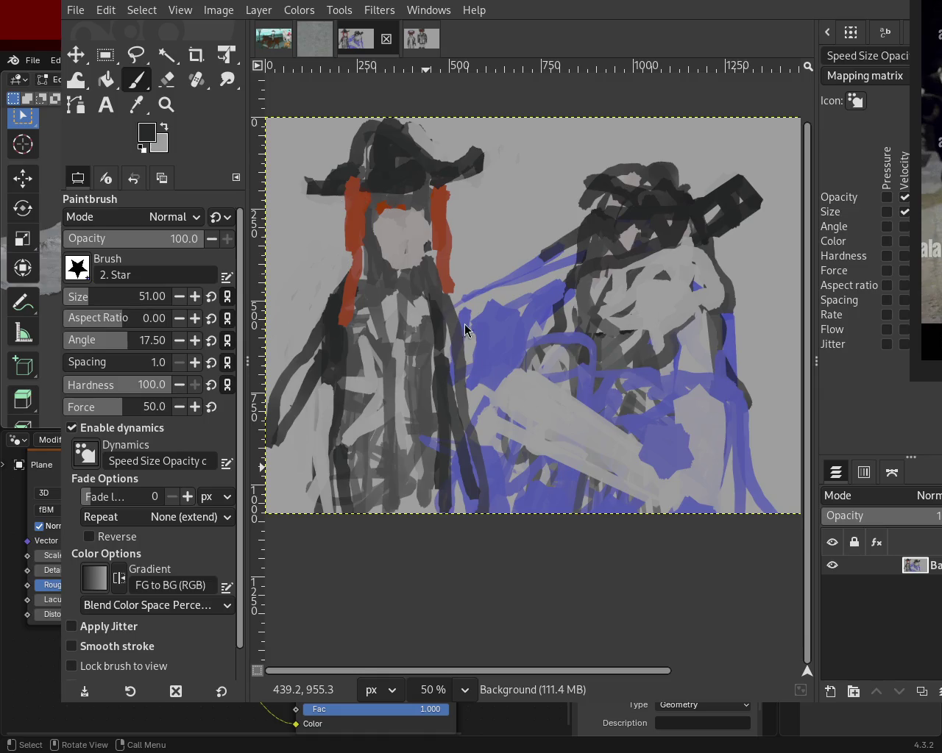
# - Draw a straight dark line up the robe, undoing a misplaced attempt
pyautogui.keyDown('ctrl'); pyautogui.click(444, 363); pyautogui.keyUp('ctrl')
pyautogui.hotkey('ctrl', 'z')
pyautogui.click(483, 410)
pyautogui.keyDown('shift'); pyautogui.click(465, 472); pyautogui.keyUp('shift')
pyautogui.hotkey('ctrl', 'z')
pyautogui.hotkey('ctrl', 'z')
pyautogui.keyDown('shift'); pyautogui.click(472, 435); pyautogui.keyUp('shift')
pyautogui.keyDown('shift'); pyautogui.click(469, 313); pyautogui.keyUp('shift')
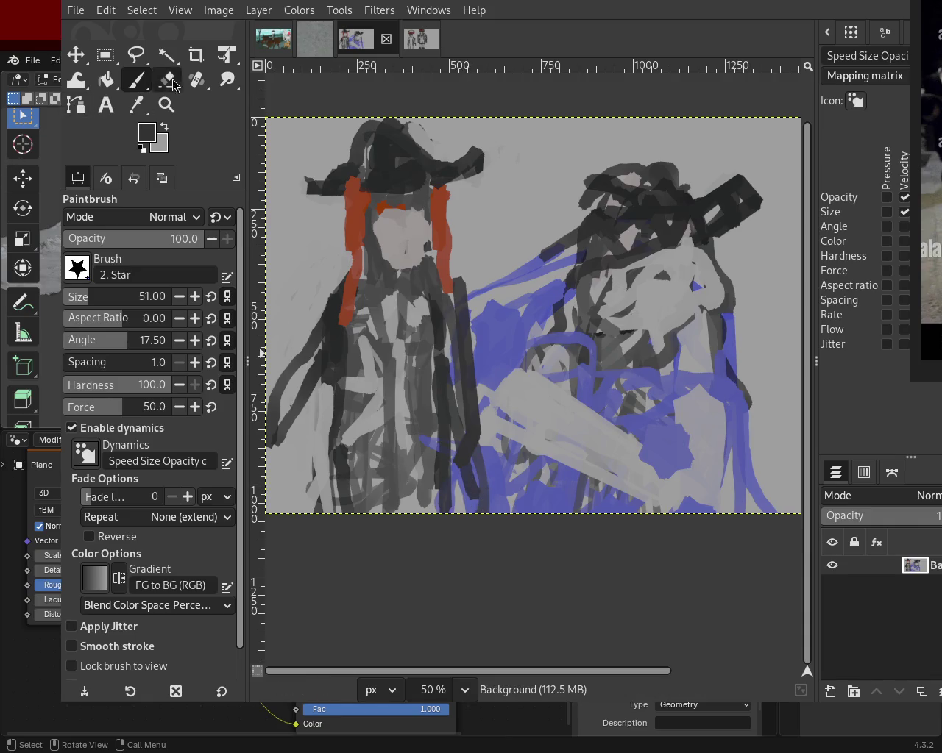
# - Sample blue and light grey from the canvas and set the brush size to 204
pyautogui.keyDown('ctrl'); pyautogui.click(508, 465); pyautogui.keyUp('ctrl')
pyautogui.click(485, 452)
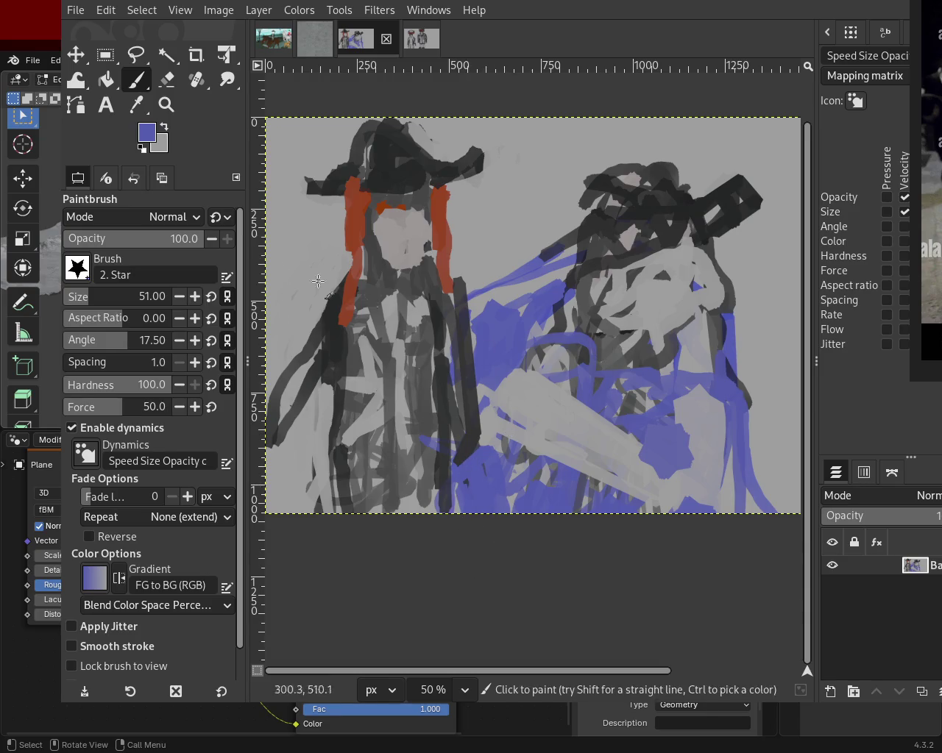
pyautogui.keyDown('ctrl'); pyautogui.click(426, 333); pyautogui.keyUp('ctrl')
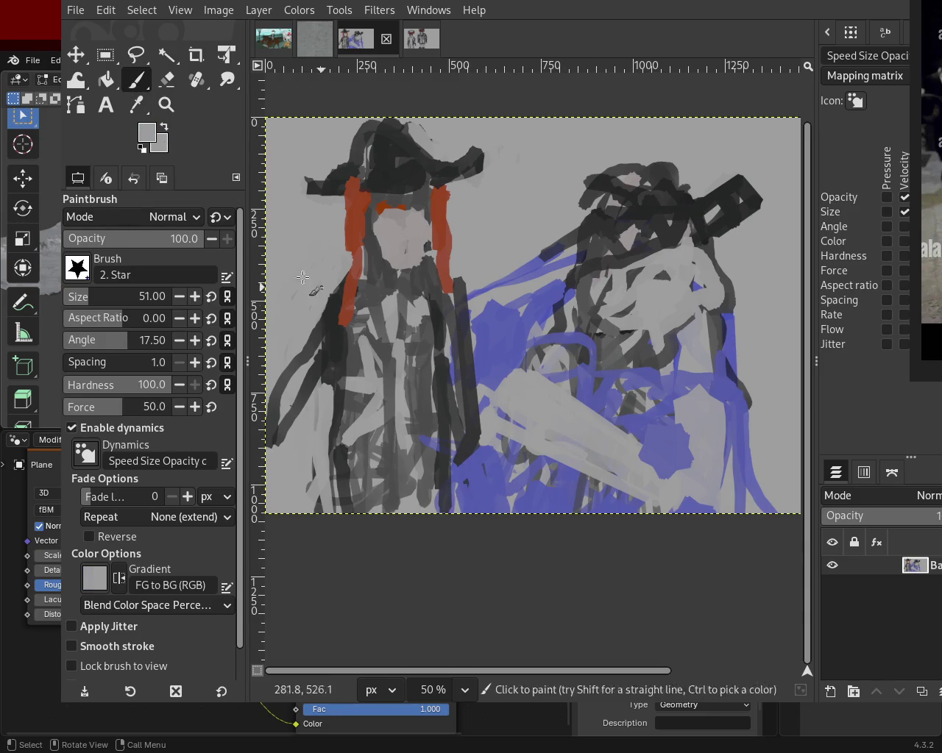
pyautogui.click(111, 298)
pyautogui.write('204')
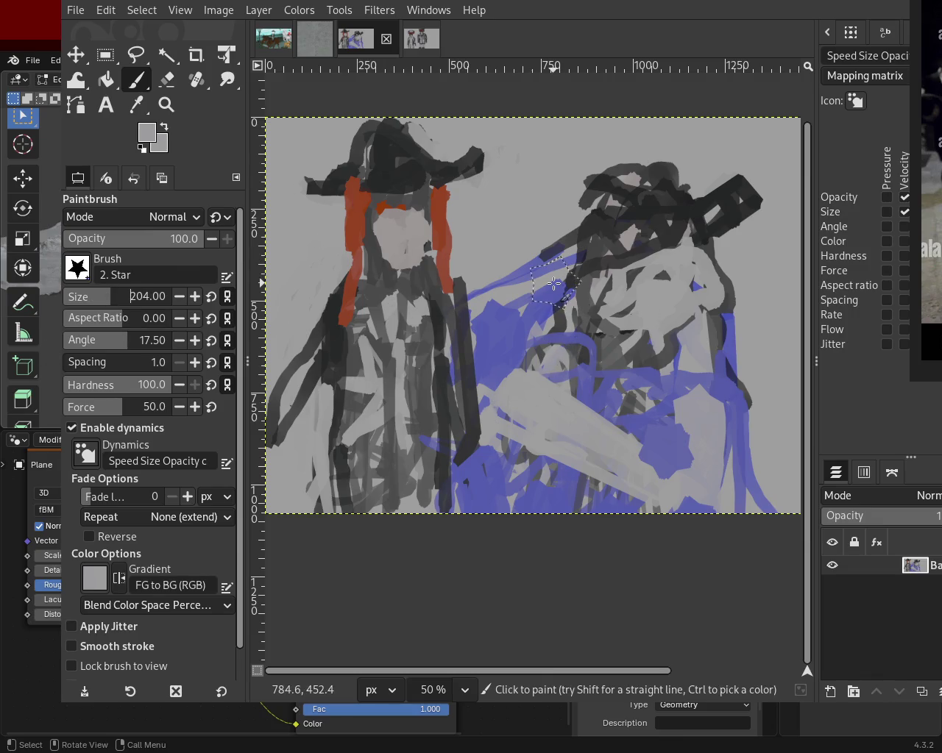
# - Cover the blue patches between and around the figures with straight light grey lines
pyautogui.moveTo(539, 300); pyautogui.dragTo(513, 357)
pyautogui.keyDown('shift'); pyautogui.click(514, 358); pyautogui.keyUp('shift')
pyautogui.click(697, 412)
pyautogui.keyDown('shift'); pyautogui.click(726, 496); pyautogui.keyUp('shift')
pyautogui.click(526, 407)
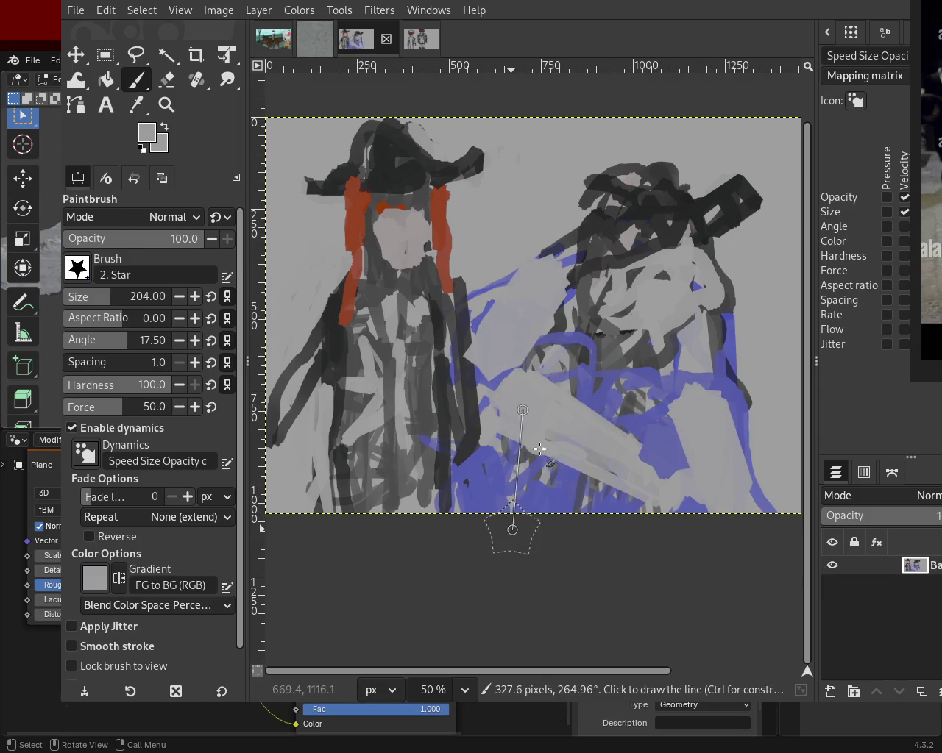
pyautogui.keyDown('shift'); pyautogui.click(512, 527); pyautogui.keyUp('shift')
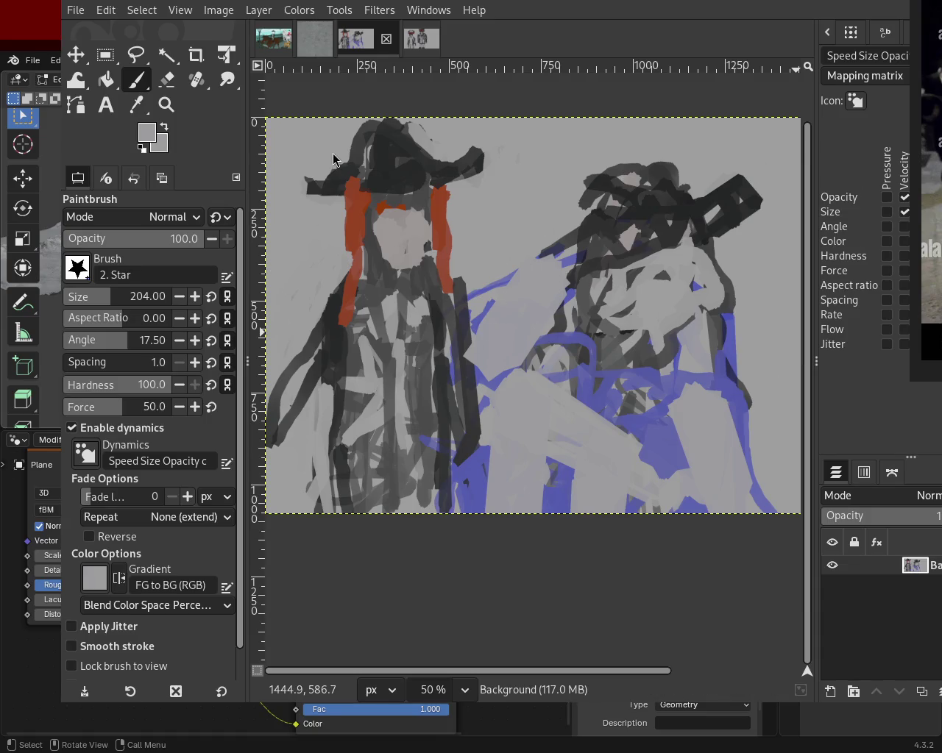
pyautogui.press('ctrl')
pyautogui.moveTo(648, 398)
pyautogui.mouseDown()
pyautogui.moveTo(580, 370)
pyautogui.moveTo(652, 371)
pyautogui.mouseUp()
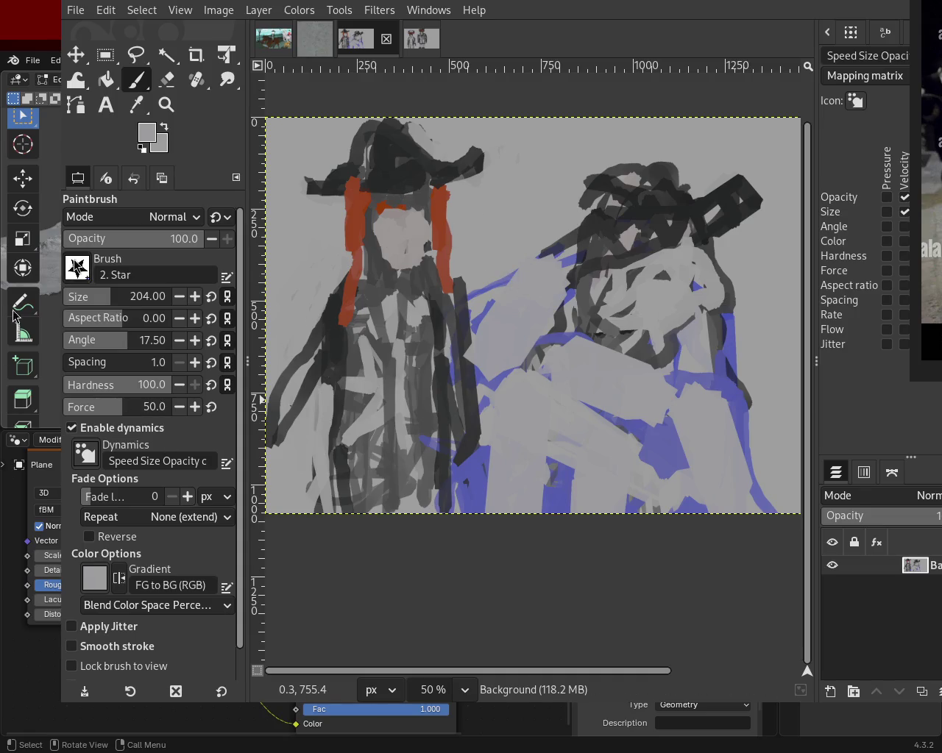
# - Resize the brush and paint light grey over the top of the right figure's head
pyautogui.press('\\')
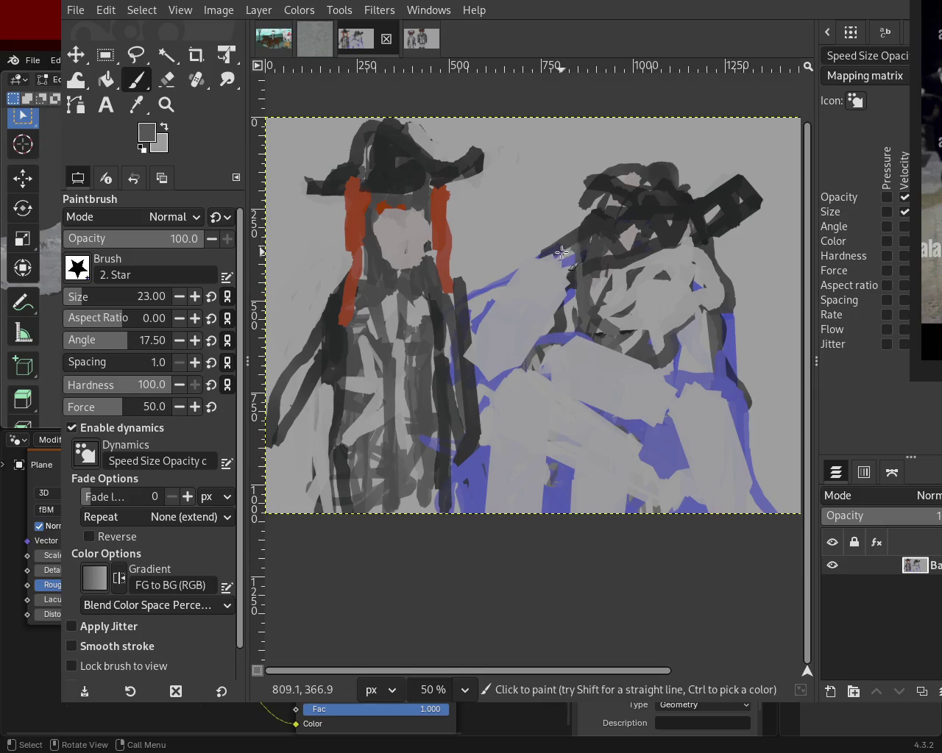
pyautogui.keyDown('ctrl'); pyautogui.click(574, 245); pyautogui.keyUp('ctrl')
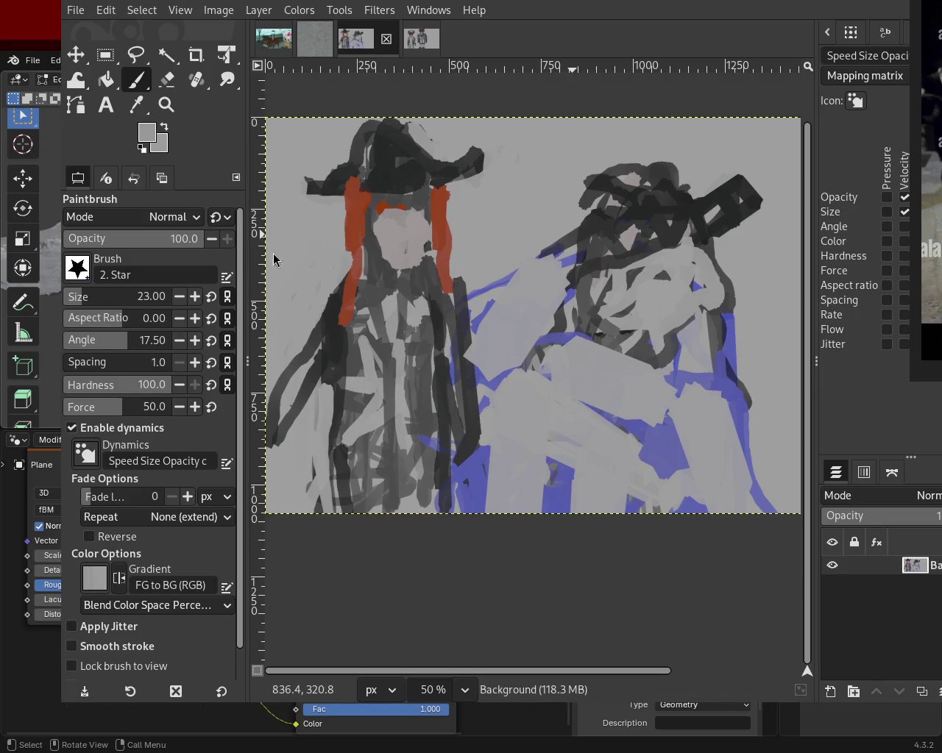
pyautogui.click(79, 296)
pyautogui.keyDown('ctrl'); pyautogui.click(666, 216); pyautogui.keyUp('ctrl')
pyautogui.moveTo(640, 175); pyautogui.dragTo(578, 250)
pyautogui.hotkey('ctrl', 'z')
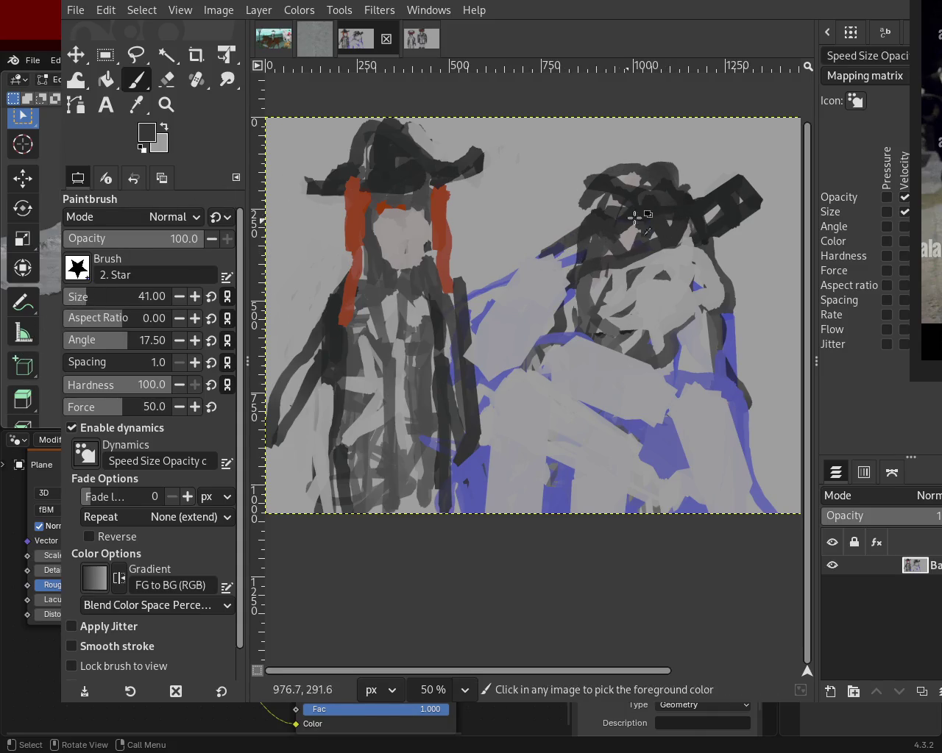
pyautogui.keyDown('ctrl'); pyautogui.click(642, 177); pyautogui.keyUp('ctrl')
pyautogui.moveTo(642, 167)
pyautogui.mouseDown()
pyautogui.moveTo(609, 183)
pyautogui.moveTo(653, 177)
pyautogui.moveTo(646, 170)
pyautogui.moveTo(679, 180)
pyautogui.moveTo(616, 164)
pyautogui.mouseUp()
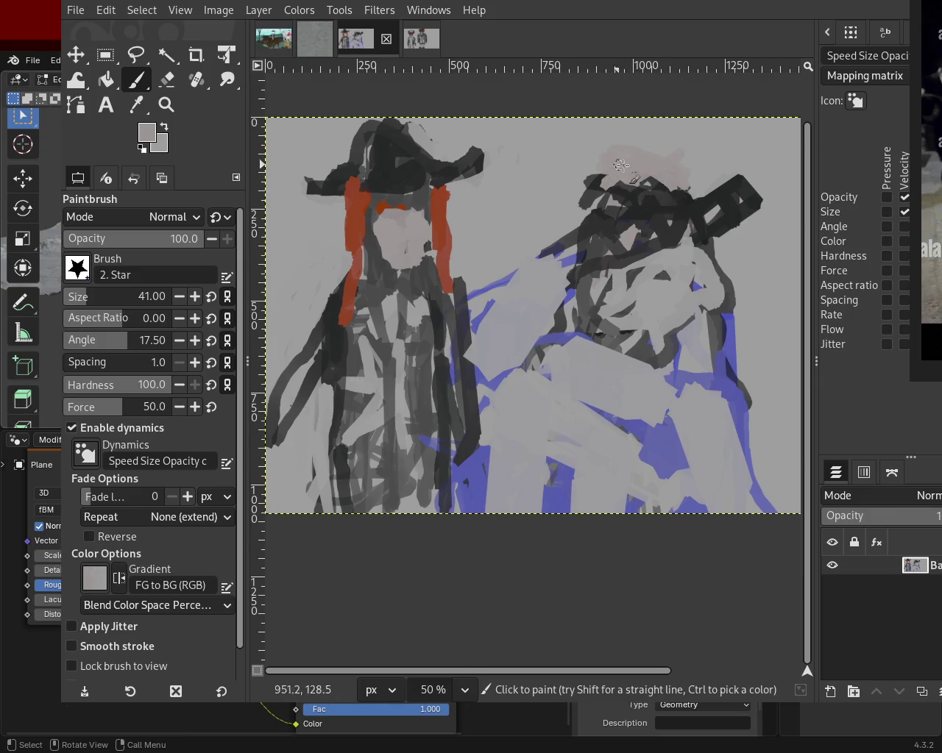
# - Paint a dark curve along the head's left side, then sample dark navy from the robe
pyautogui.click(85, 296)
pyautogui.keyDown('ctrl'); pyautogui.click(670, 204); pyautogui.keyUp('ctrl')
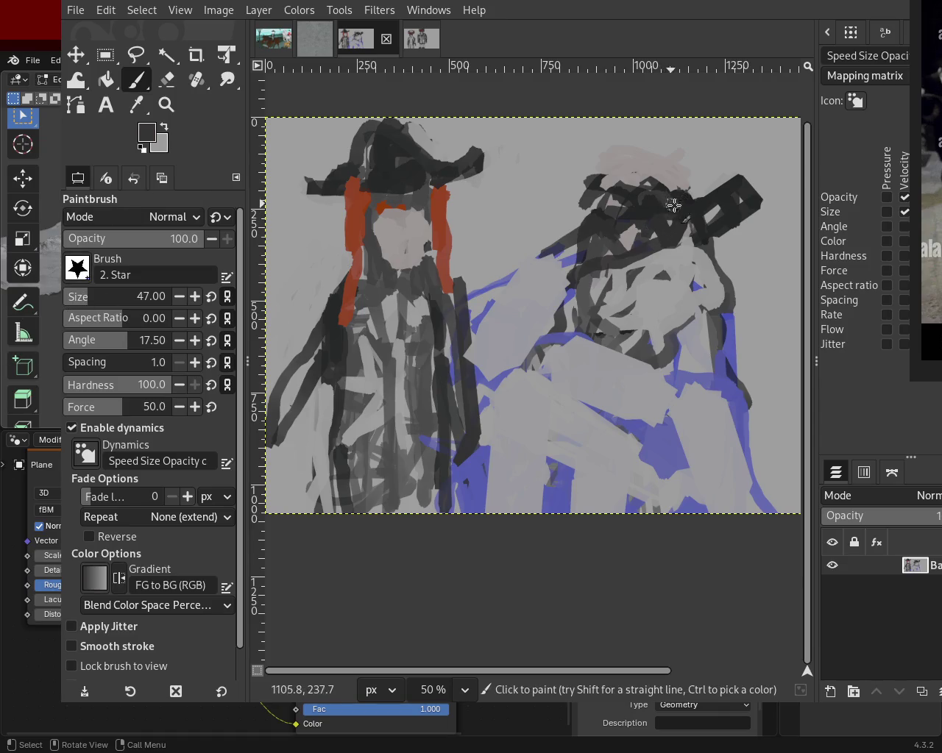
pyautogui.moveTo(592, 228)
pyautogui.mouseDown()
pyautogui.moveTo(562, 225)
pyautogui.moveTo(570, 283)
pyautogui.mouseUp()
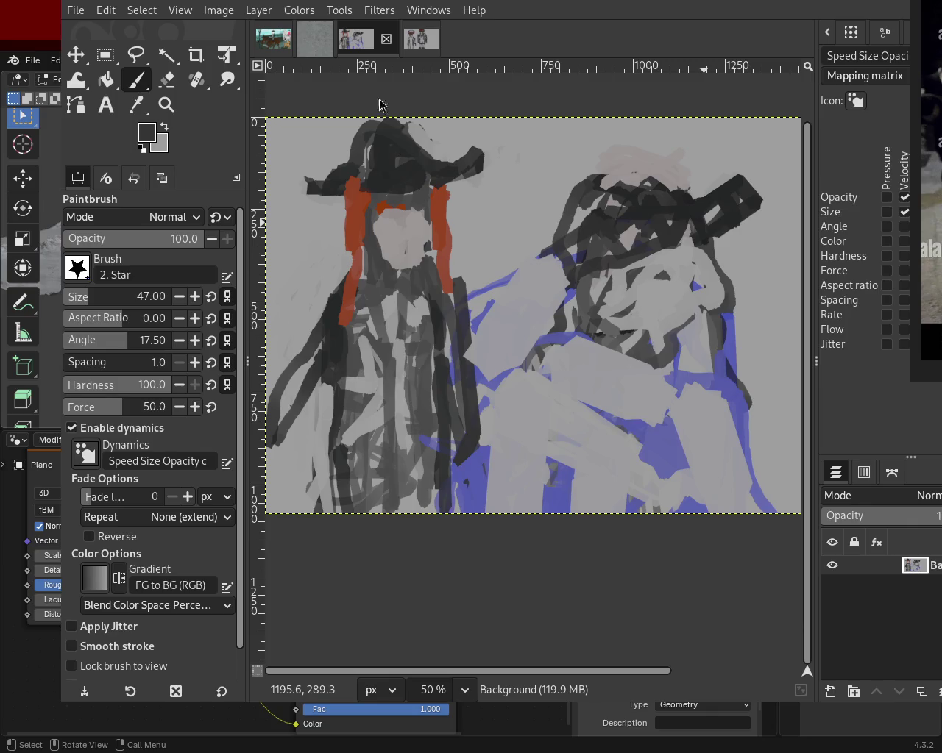
pyautogui.keyDown('ctrl'); pyautogui.click(714, 368); pyautogui.keyUp('ctrl')
# - Try navy and blue strokes down the right figure's edge, undoing each one
pyautogui.moveTo(725, 365); pyautogui.dragTo(751, 523)
pyautogui.hotkey('ctrl', 'z')
pyautogui.moveTo(728, 372); pyautogui.dragTo(741, 544)
pyautogui.hotkey('ctrl', 'z')
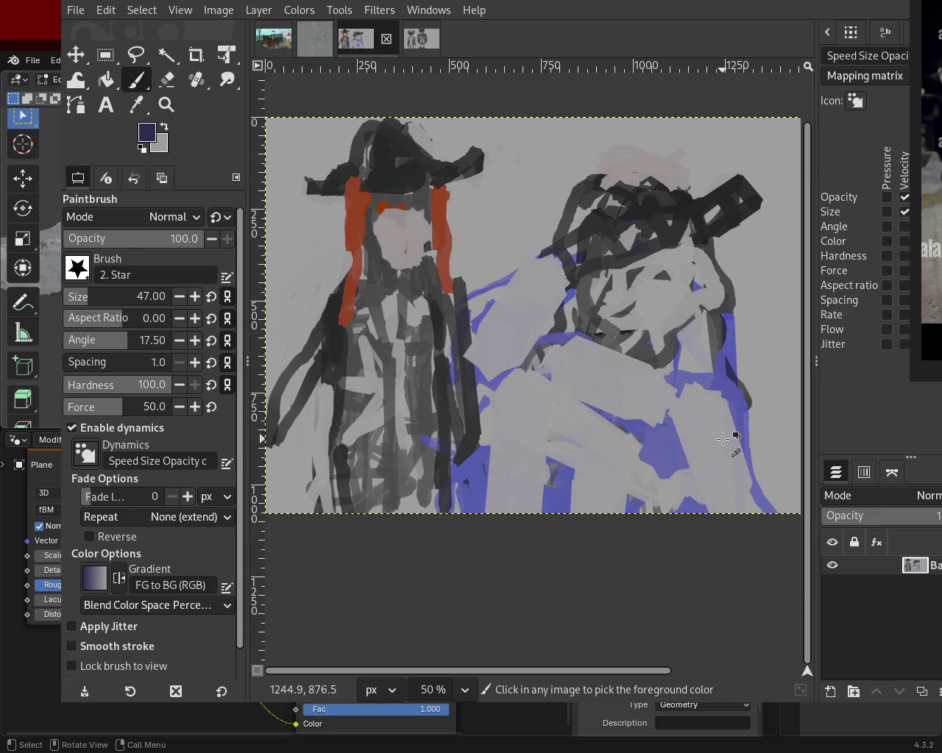
pyautogui.keyDown('ctrl'); pyautogui.click(724, 442); pyautogui.keyUp('ctrl')
pyautogui.keyDown('ctrl'); pyautogui.click(740, 400); pyautogui.keyUp('ctrl')
pyautogui.moveTo(740, 401); pyautogui.dragTo(732, 521)
pyautogui.hotkey('ctrl', 'z')
# - Draw a straight blue line across the right figure's robe
pyautogui.keyDown('ctrl'); pyautogui.click(736, 401); pyautogui.keyUp('ctrl')
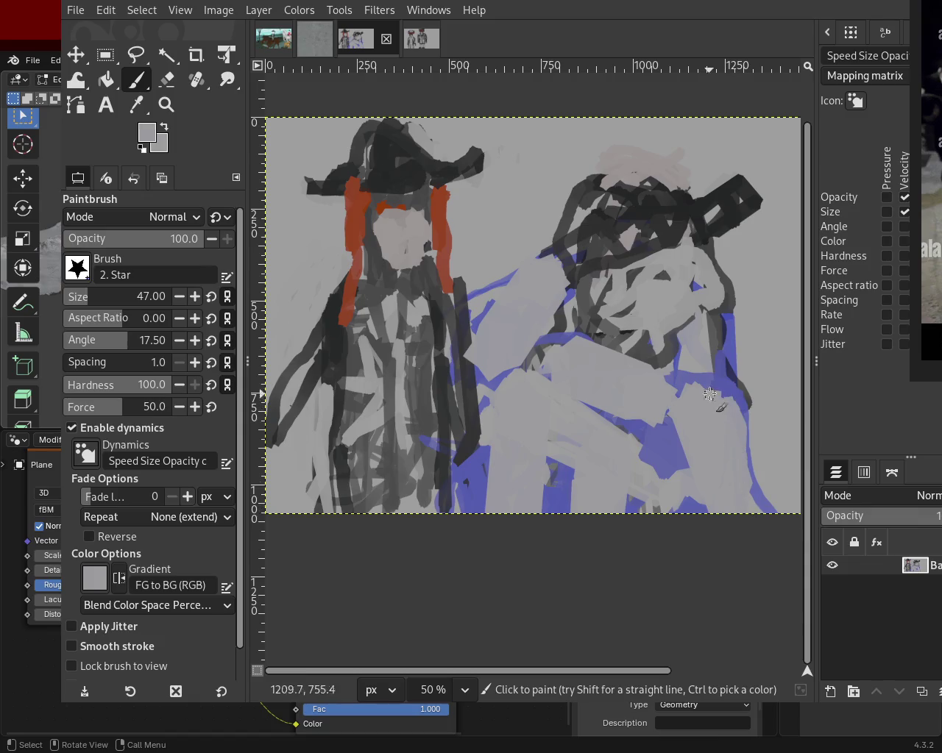
pyautogui.keyDown('ctrl'); pyautogui.click(651, 432); pyautogui.keyUp('ctrl')
pyautogui.moveTo(648, 432); pyautogui.dragTo(483, 359)
pyautogui.hotkey('ctrl', 'z')
pyautogui.click(550, 388)
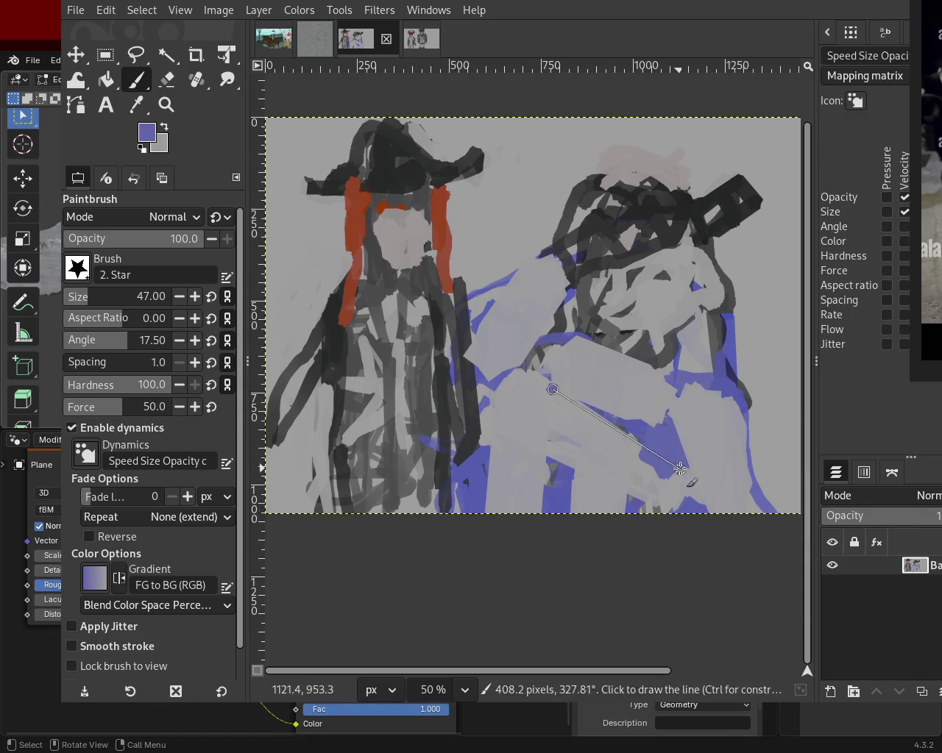
pyautogui.keyDown('shift'); pyautogui.click(678, 469); pyautogui.keyUp('shift')
# - Paint light grey over the right figure's hat and face, redoing rejected strokes
pyautogui.keyDown('ctrl'); pyautogui.click(650, 320); pyautogui.keyUp('ctrl')
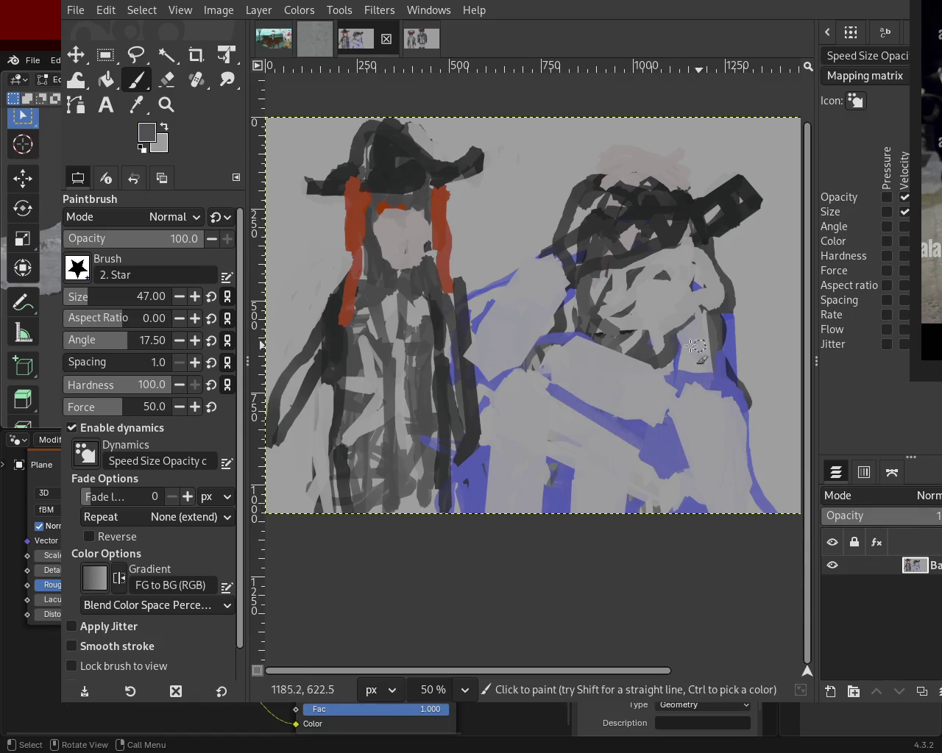
pyautogui.keyDown('ctrl'); pyautogui.click(662, 320); pyautogui.keyUp('ctrl')
pyautogui.keyDown('ctrl'); pyautogui.click(701, 245); pyautogui.keyUp('ctrl')
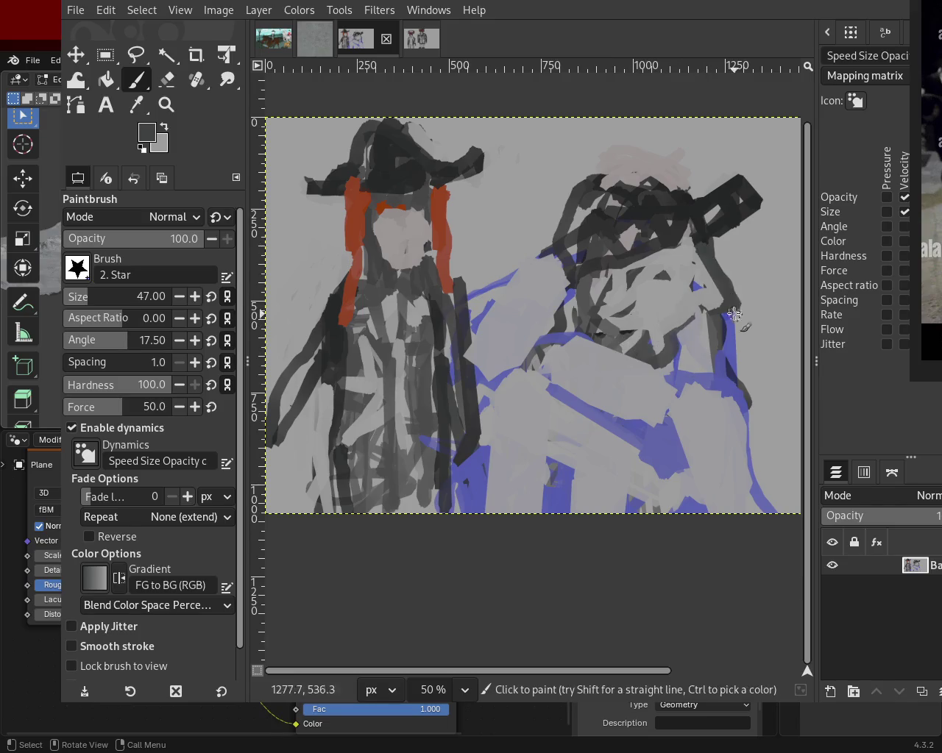
pyautogui.keyDown('ctrl'); pyautogui.click(693, 239); pyautogui.keyUp('ctrl')
pyautogui.moveTo(681, 243); pyautogui.dragTo(670, 223)
pyautogui.hotkey('ctrl', 'z')
pyautogui.moveTo(613, 210)
pyautogui.mouseDown()
pyautogui.moveTo(689, 227)
pyautogui.moveTo(589, 263)
pyautogui.mouseUp()
pyautogui.hotkey('ctrl', 'z')
pyautogui.moveTo(677, 223); pyautogui.dragTo(618, 284)
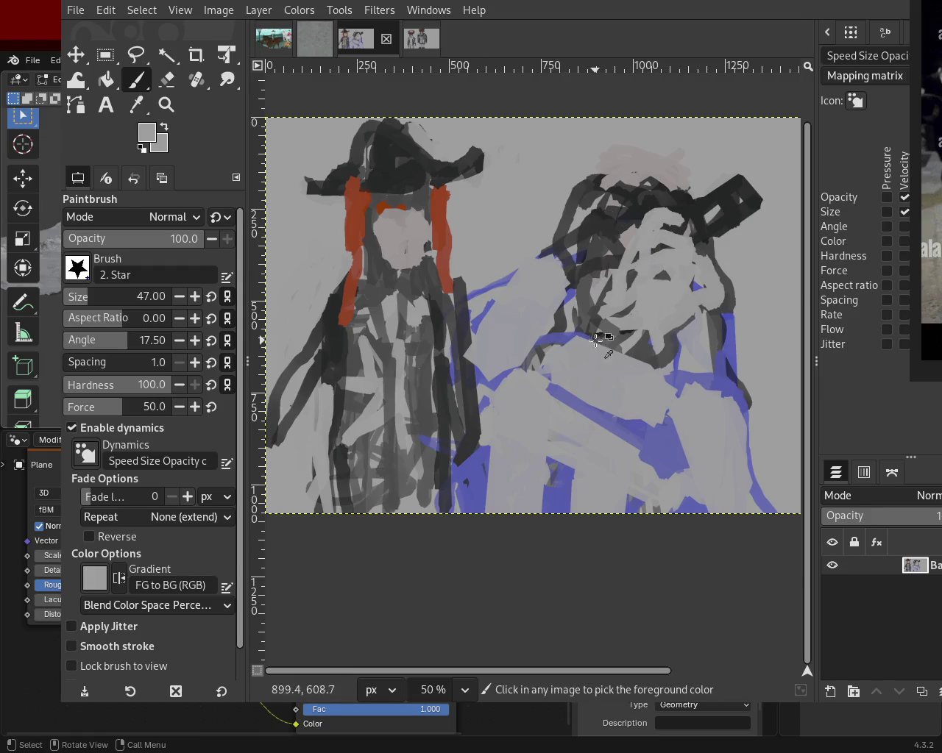
# - Try blue strokes near the robe's lower edge and undo them
pyautogui.keyDown('ctrl'); pyautogui.click(690, 377); pyautogui.keyUp('ctrl')
pyautogui.moveTo(698, 456)
pyautogui.mouseDown()
pyautogui.moveTo(684, 392)
pyautogui.moveTo(719, 451)
pyautogui.mouseUp()
pyautogui.hotkey('ctrl', 'z')
pyautogui.hotkey('ctrl', 'z')
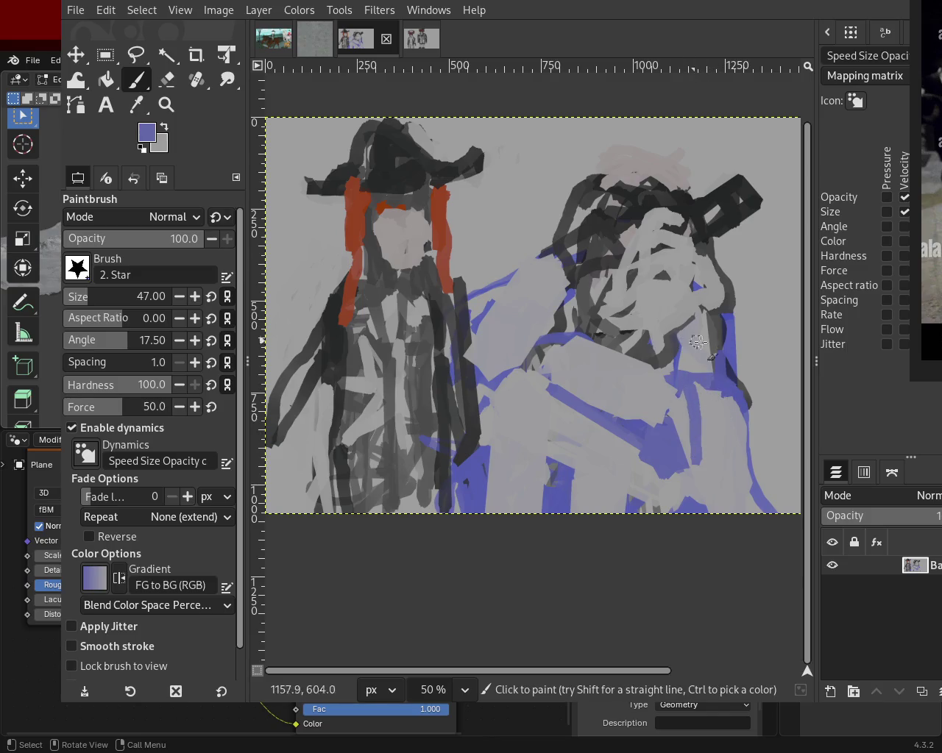
# - Zoom to 50%, paint reddish-brown strokes in the lower right, and enlarge the brush to 106
pyautogui.click(169, 107)
pyautogui.keyDown('ctrl'); pyautogui.click(669, 420); pyautogui.keyUp('ctrl')
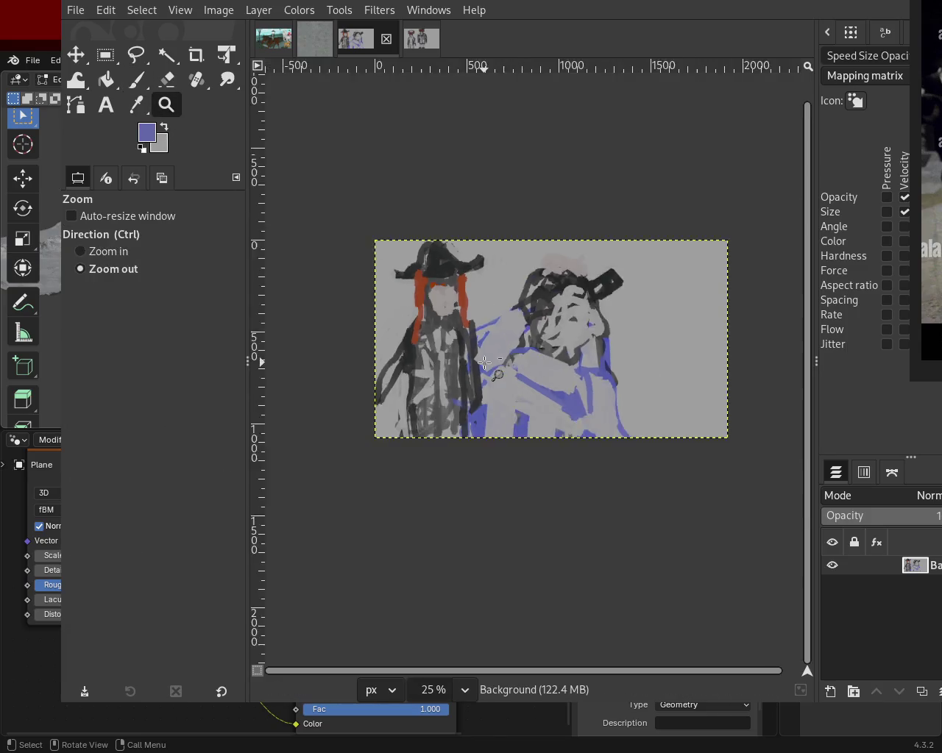
pyautogui.click(669, 422)
pyautogui.click(462, 317)
pyautogui.press('p')
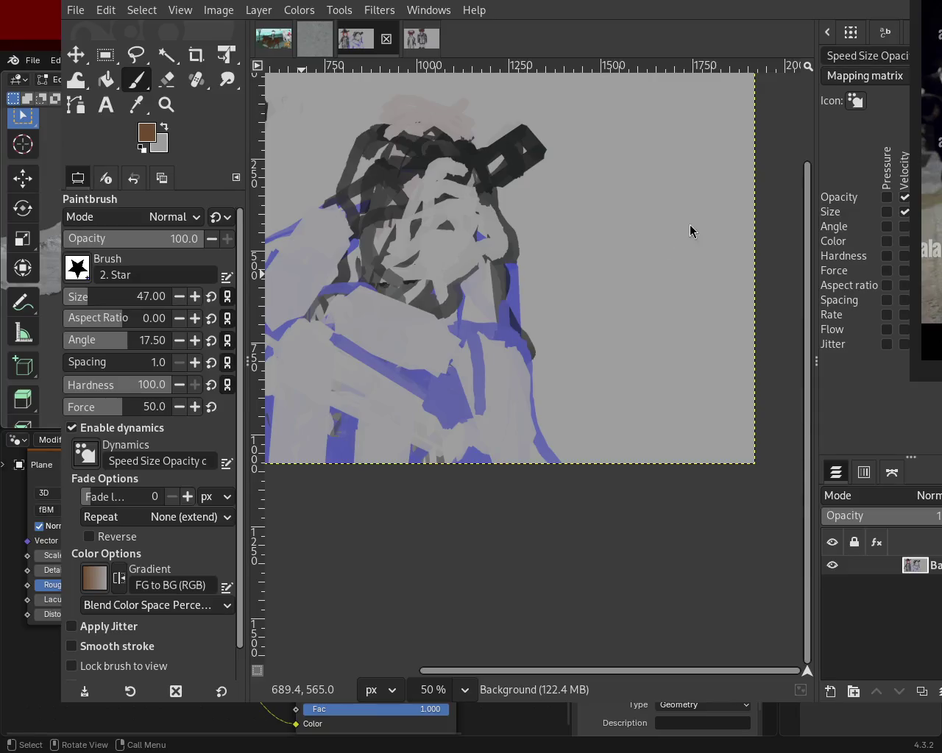
pyautogui.moveTo(637, 394)
pyautogui.mouseDown()
pyautogui.moveTo(611, 462)
pyautogui.moveTo(743, 393)
pyautogui.mouseUp()
pyautogui.moveTo(647, 452)
pyautogui.mouseDown()
pyautogui.moveTo(750, 403)
pyautogui.moveTo(523, 462)
pyautogui.mouseUp()
pyautogui.hotkey('ctrl', 'z')
pyautogui.hotkey('ctrl', 'z')
pyautogui.hotkey('ctrl', 'z')
pyautogui.click(92, 305)
pyautogui.moveTo(753, 362)
pyautogui.mouseDown()
pyautogui.moveTo(610, 467)
pyautogui.moveTo(753, 390)
pyautogui.moveTo(675, 465)
pyautogui.mouseUp()
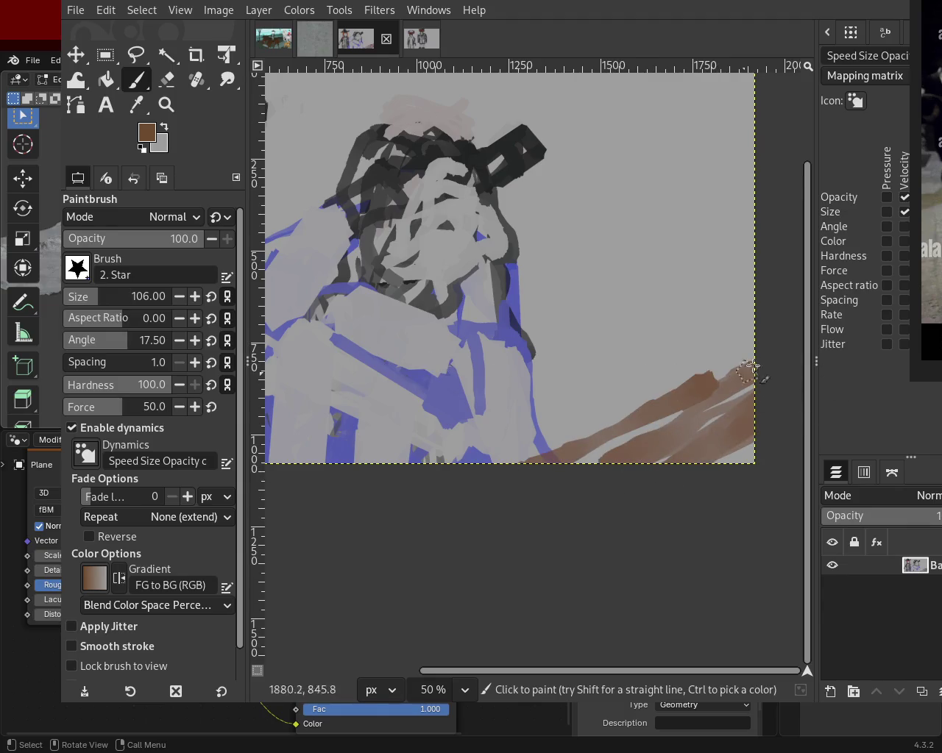
pyautogui.moveTo(733, 376); pyautogui.dragTo(662, 292)
pyautogui.hotkey('ctrl', 'z')
pyautogui.moveTo(603, 456); pyautogui.dragTo(585, 241)
pyautogui.moveTo(684, 368); pyautogui.dragTo(748, 354)
pyautogui.hotkey('ctrl', 'z')
pyautogui.hotkey('ctrl', 'z')
pyautogui.hotkey('ctrl', 'z')
pyautogui.hotkey('ctrl', 'z')
pyautogui.keyDown('shift'); pyautogui.click(586, 304); pyautogui.keyUp('shift')
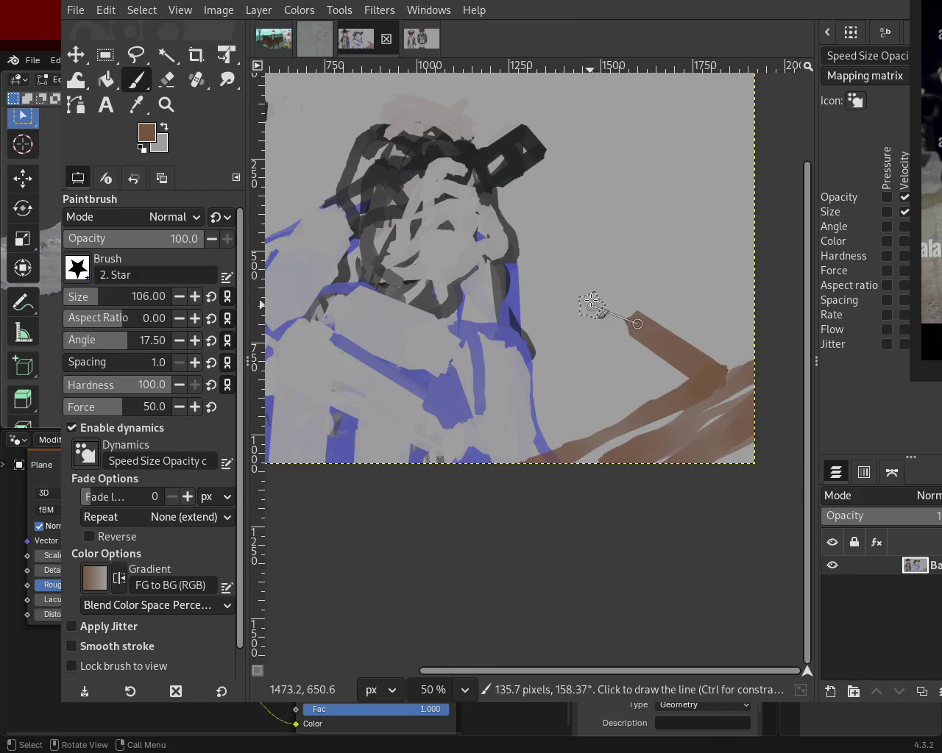
pyautogui.keyDown('shift'); pyautogui.click(634, 267); pyautogui.keyUp('shift')
pyautogui.keyDown('shift'); pyautogui.click(743, 274); pyautogui.keyUp('shift')
pyautogui.moveTo(667, 298)
pyautogui.mouseDown()
pyautogui.moveTo(752, 290)
pyautogui.moveTo(671, 439)
pyautogui.mouseUp()
pyautogui.click(572, 277)
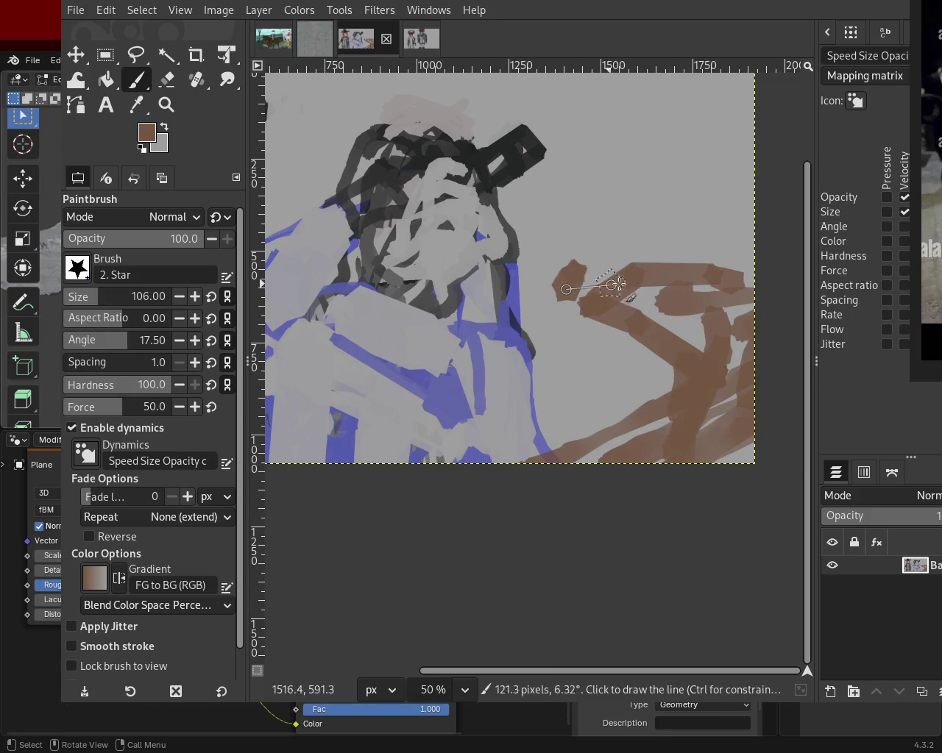
pyautogui.keyDown('shift'); pyautogui.click(749, 285); pyautogui.keyUp('shift')
pyautogui.moveTo(745, 268); pyautogui.dragTo(478, 245)
pyautogui.hotkey('ctrl', 'z')
pyautogui.click(554, 252)
pyautogui.keyDown('shift'); pyautogui.click(710, 257); pyautogui.keyUp('shift')
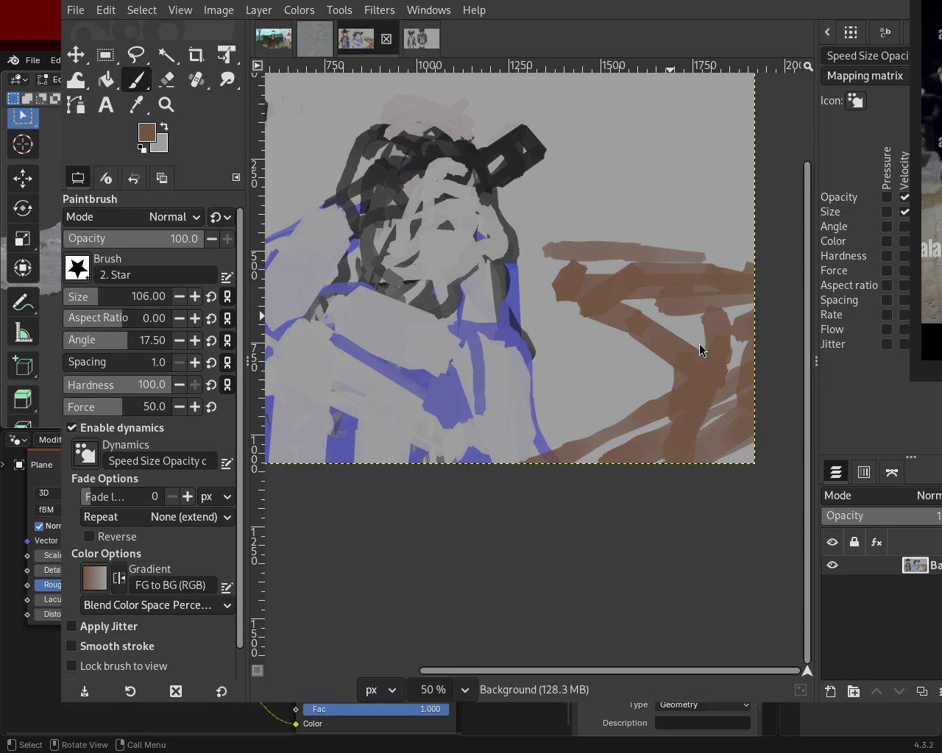
pyautogui.hotkey('ctrl', 'z')
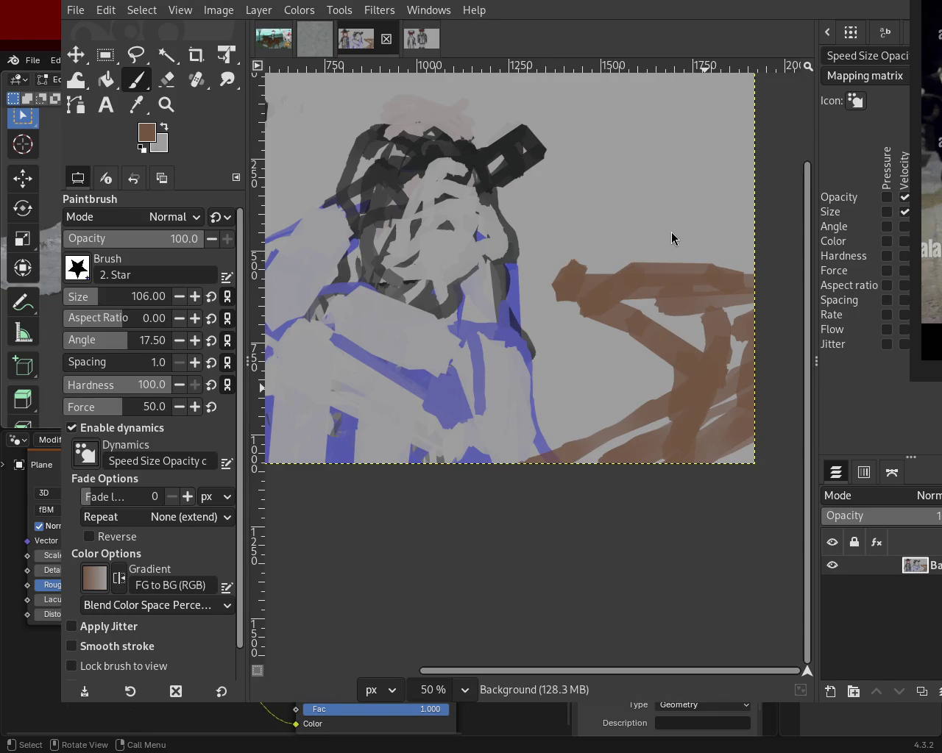
pyautogui.hotkey('ctrl', 'z')
pyautogui.hotkey('ctrl', 'z')
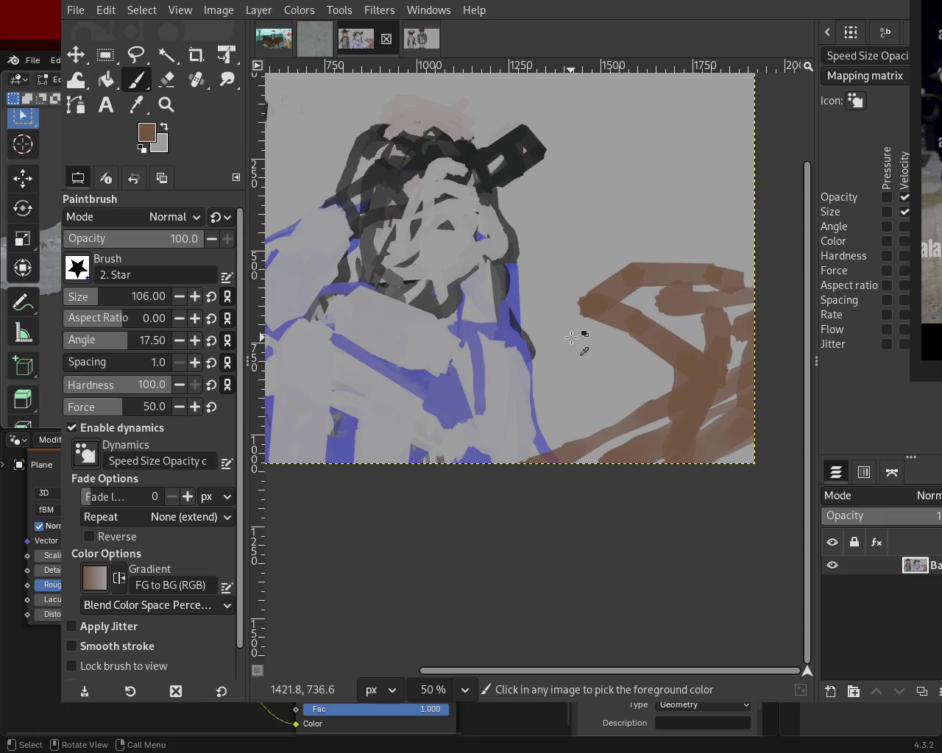
pyautogui.hotkey('ctrl', 'z')
pyautogui.hotkey('ctrl', 'z')
pyautogui.hotkey('ctrl', 'z')
pyautogui.hotkey('ctrl', 'z')
pyautogui.hotkey('ctrl', 'z')
pyautogui.hotkey('ctrl', 'z')
pyautogui.hotkey('ctrl', 'z')
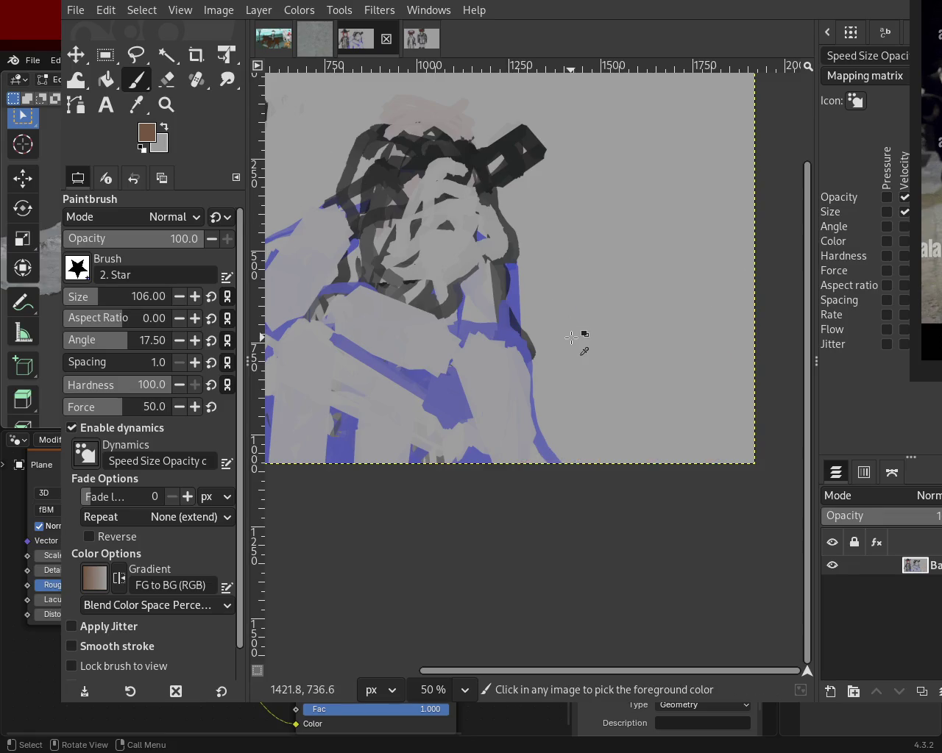
# - Add an empty layer, paint crossing brown strokes on it, and drag it below Background
pyautogui.hotkey('shift', 'ctrl', 'n')
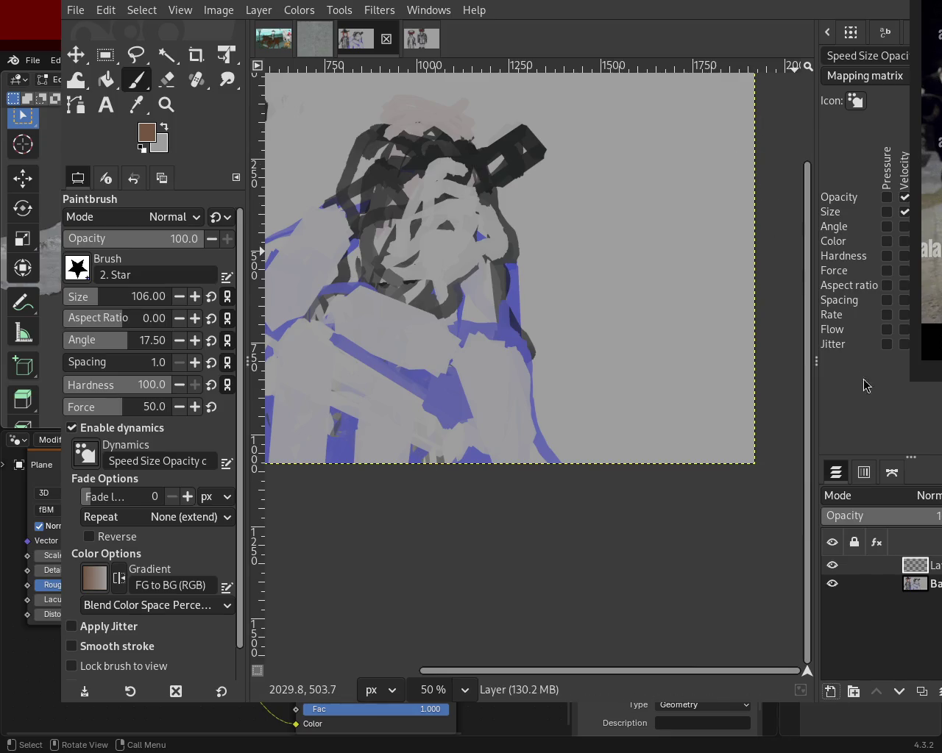
pyautogui.moveTo(655, 375); pyautogui.dragTo(706, 294)
pyautogui.hotkey('ctrl', 'z')
pyautogui.moveTo(651, 364)
pyautogui.mouseDown()
pyautogui.moveTo(662, 452)
pyautogui.moveTo(748, 309)
pyautogui.mouseUp()
pyautogui.hotkey('ctrl', 'z')
pyautogui.keyDown('shift'); pyautogui.click(547, 500); pyautogui.keyUp('shift')
pyautogui.moveTo(650, 446)
pyautogui.mouseDown()
pyautogui.moveTo(728, 375)
pyautogui.moveTo(707, 309)
pyautogui.moveTo(611, 324)
pyautogui.moveTo(578, 284)
pyautogui.moveTo(640, 281)
pyautogui.mouseUp()
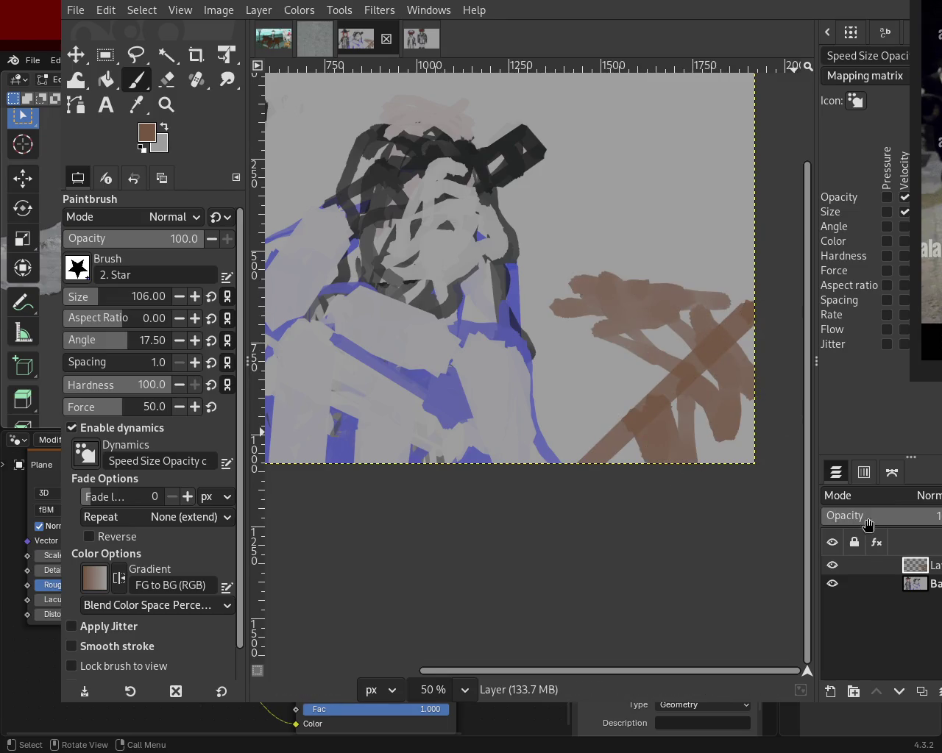
pyautogui.moveTo(926, 565); pyautogui.dragTo(925, 593)
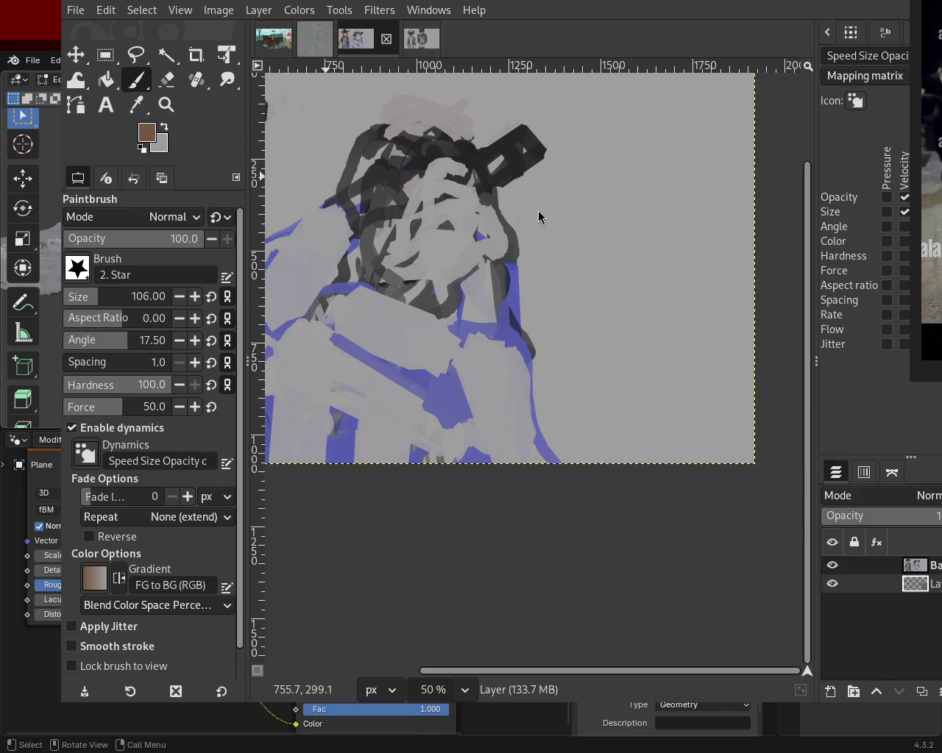
# - Switch Bucket Fill to Erase mode and clear the Background layer's grey backdrop to transparency
pyautogui.click(107, 80)
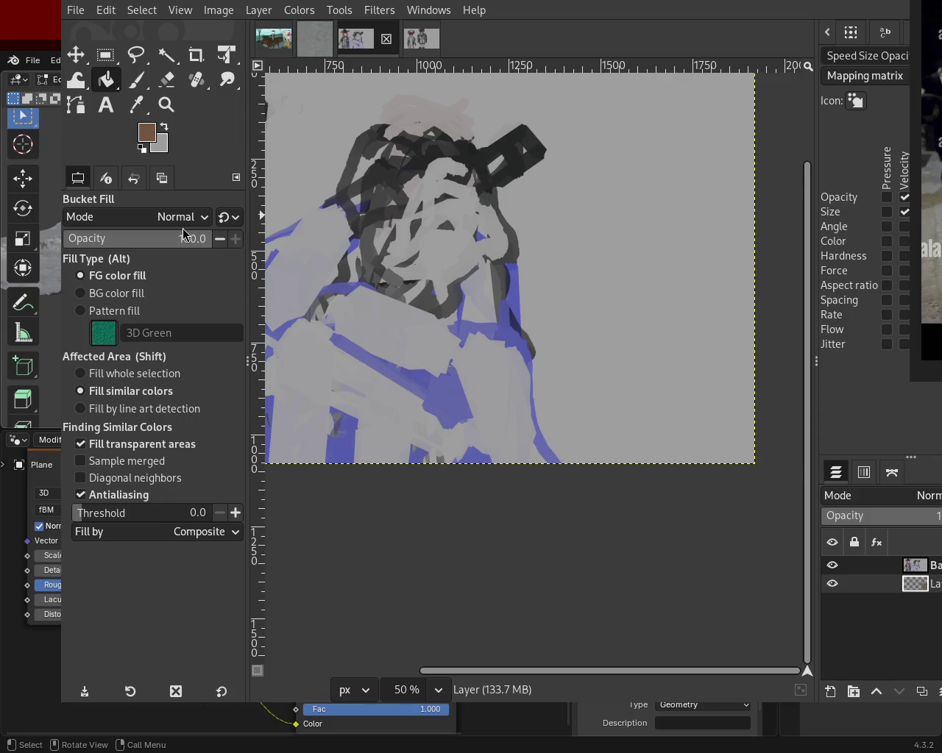
pyautogui.moveTo(183, 234); pyautogui.dragTo(167, 235)
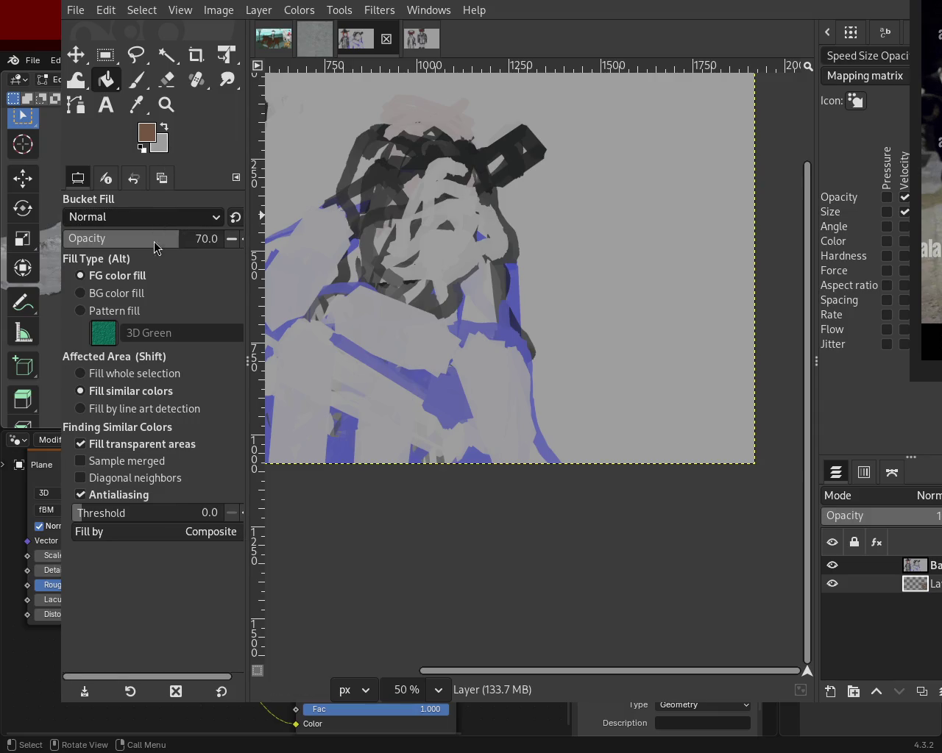
pyautogui.click(639, 252)
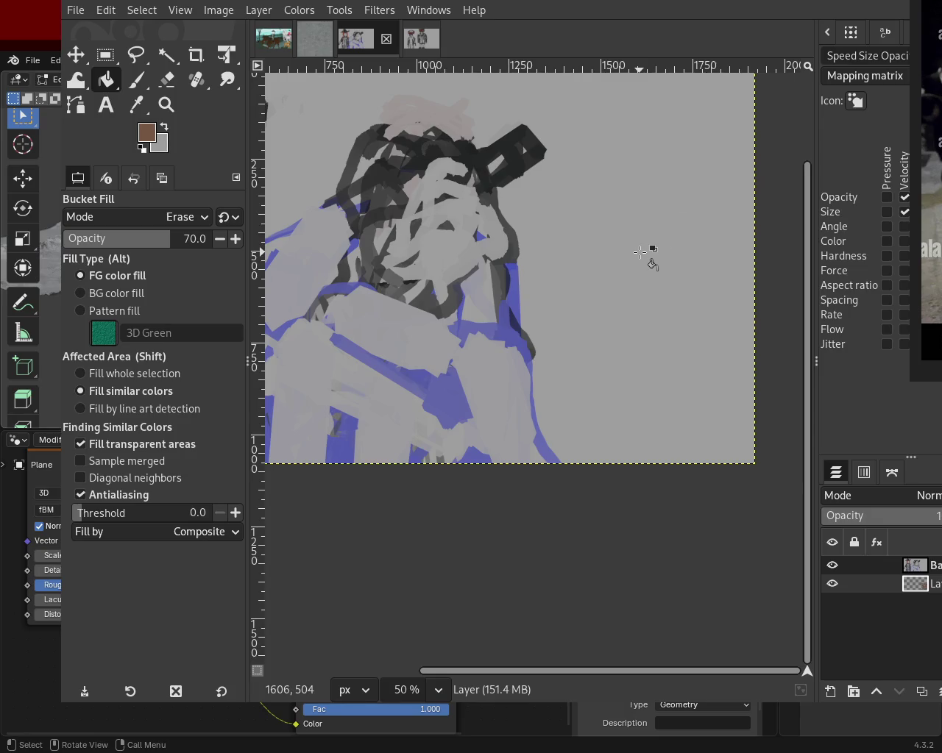
pyautogui.click(920, 565)
pyautogui.click(591, 250)
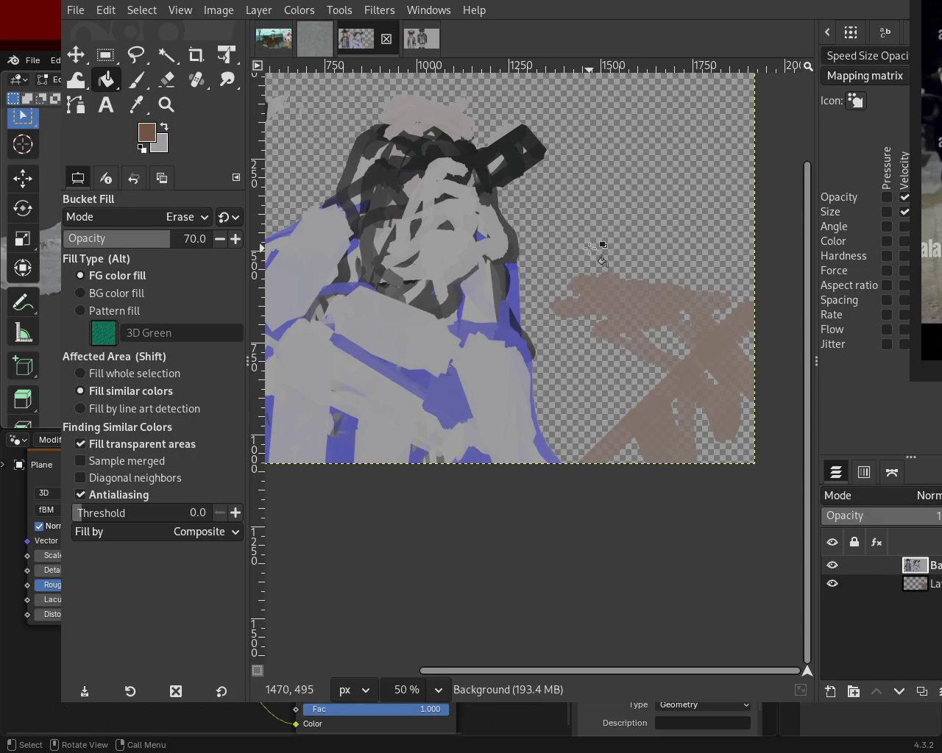
pyautogui.hotkey('ctrl', 'z')
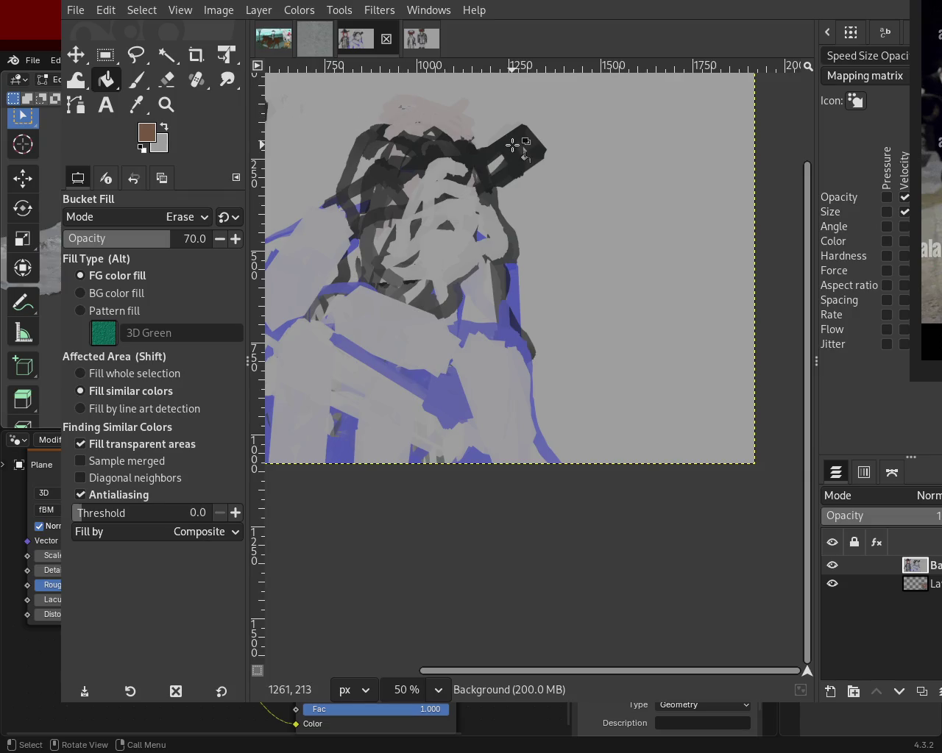
pyautogui.click(626, 218)
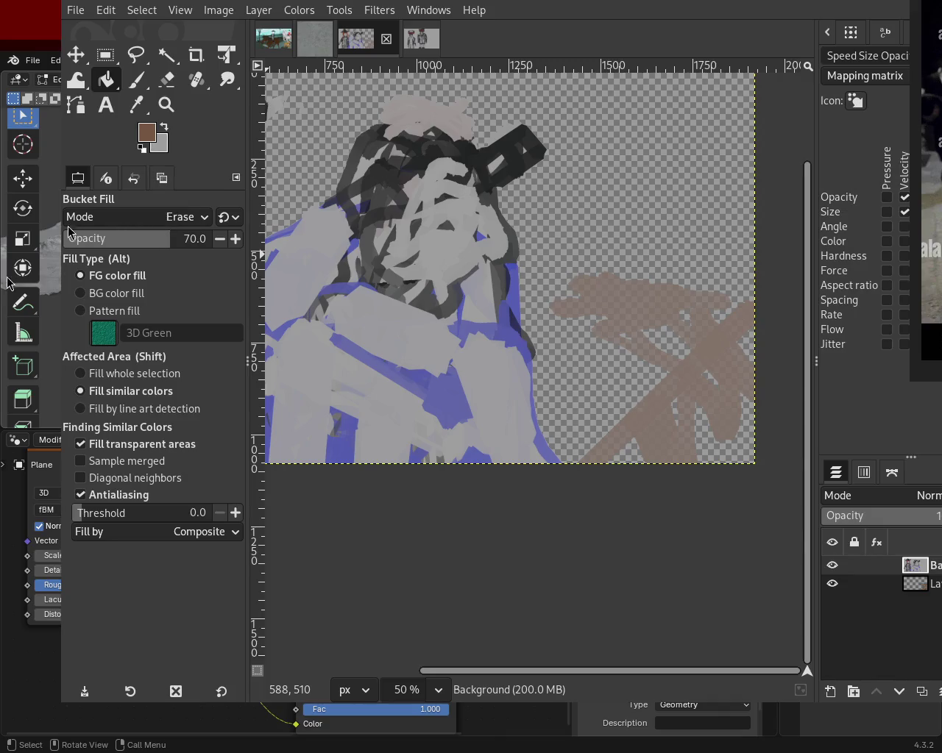
# - Try and undo a brown brush stroke, then fill-erase the grey around the right figure
pyautogui.click(136, 80)
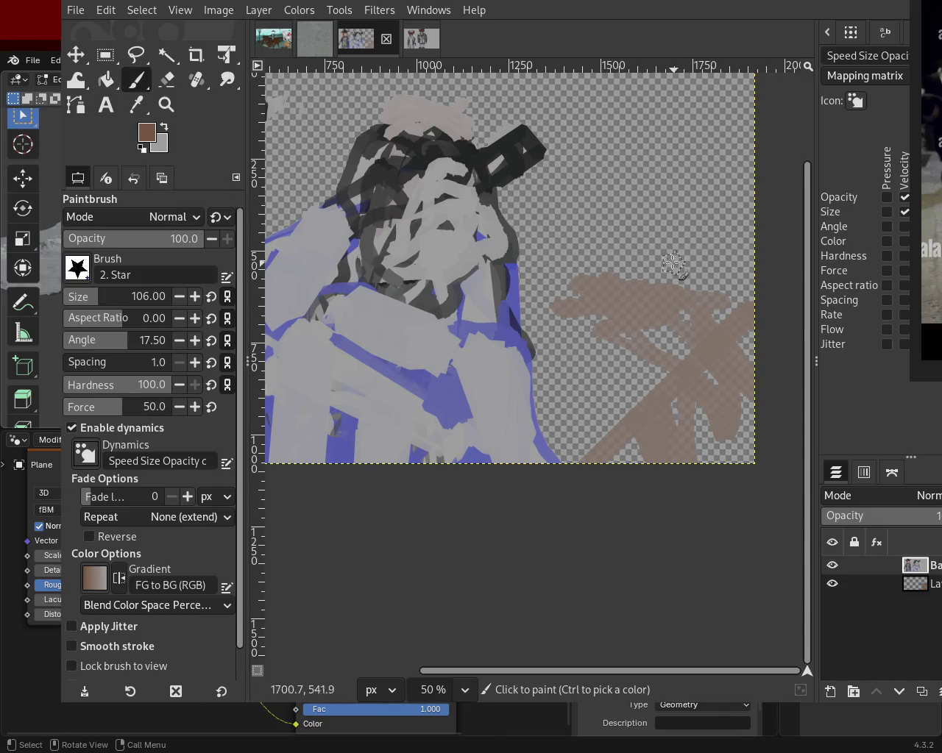
pyautogui.moveTo(678, 273); pyautogui.dragTo(704, 330)
pyautogui.hotkey('ctrl', 'z')
pyautogui.hotkey('ctrl', 'z')
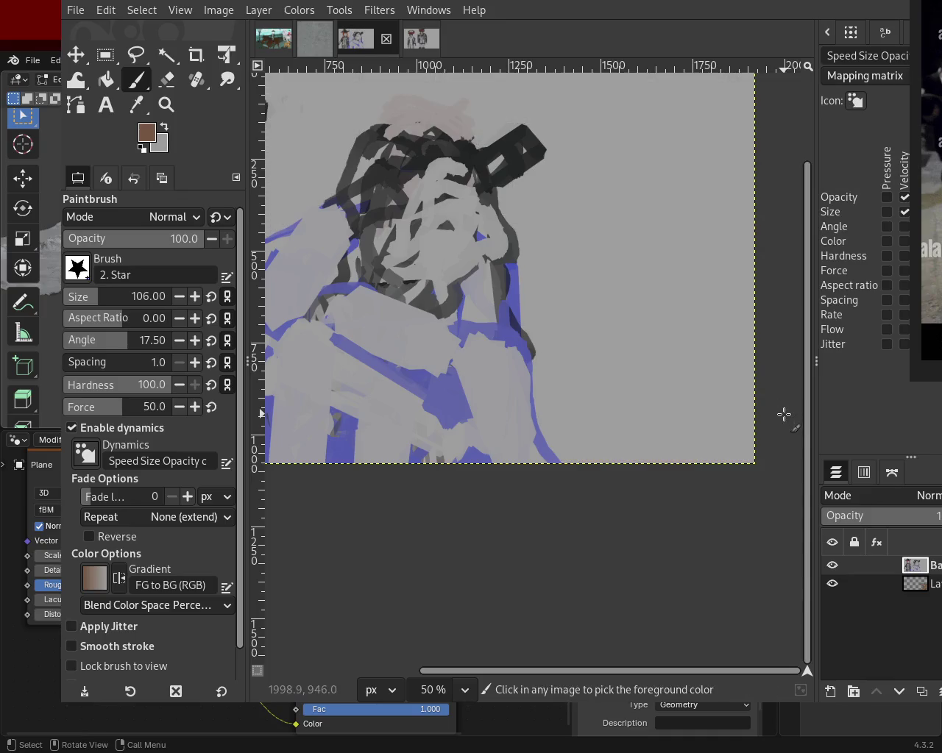
pyautogui.hotkey('ctrl', 'y')
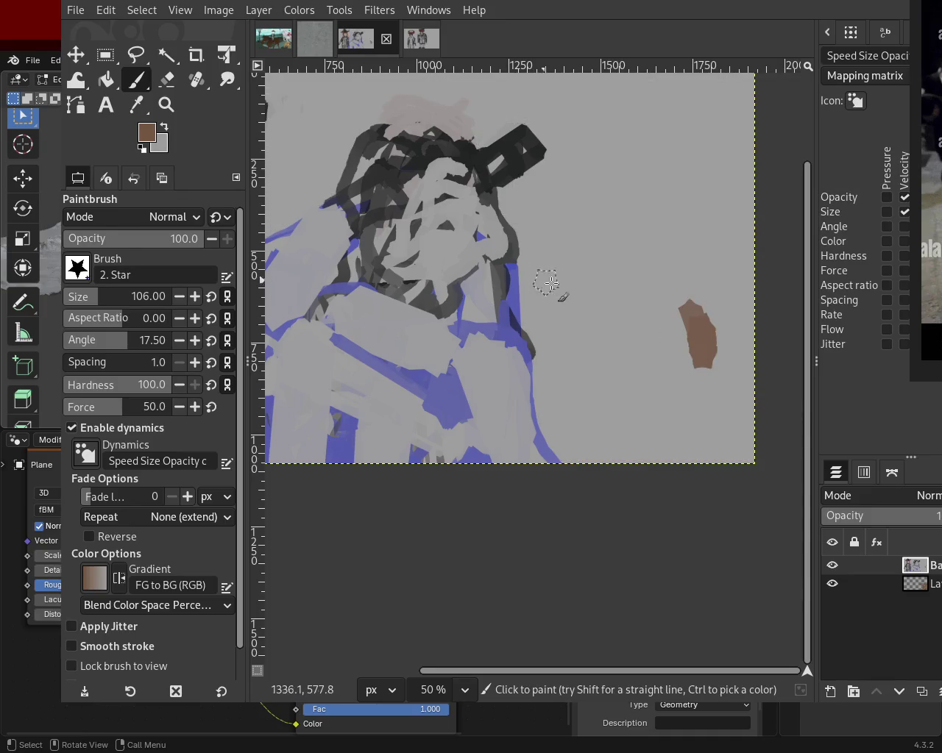
pyautogui.hotkey('ctrl', 'z')
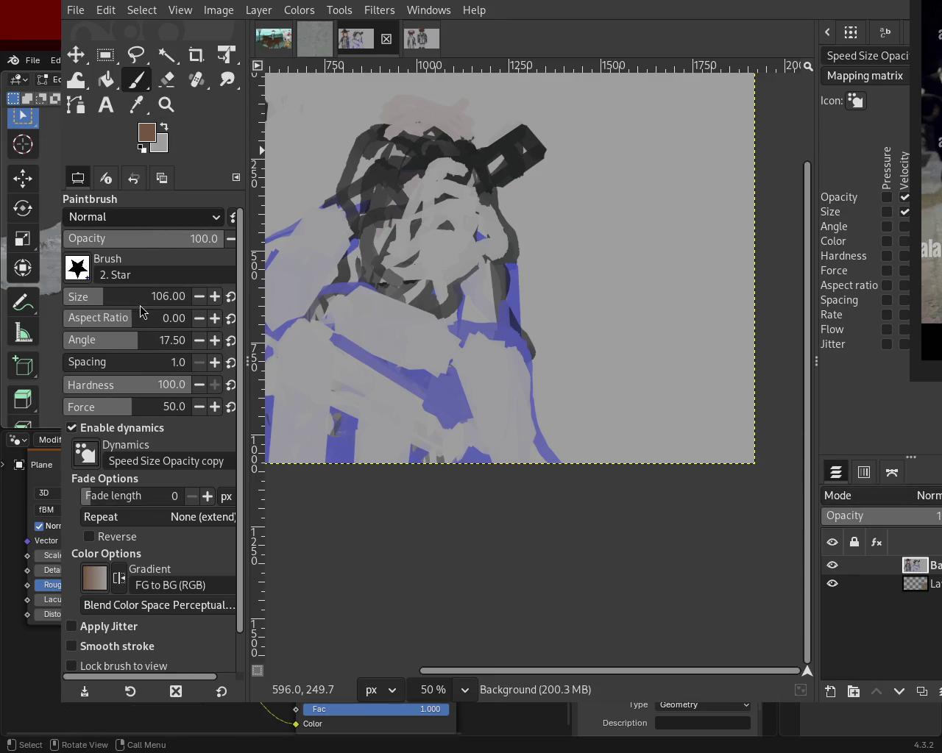
pyautogui.click(106, 80)
pyautogui.click(636, 199)
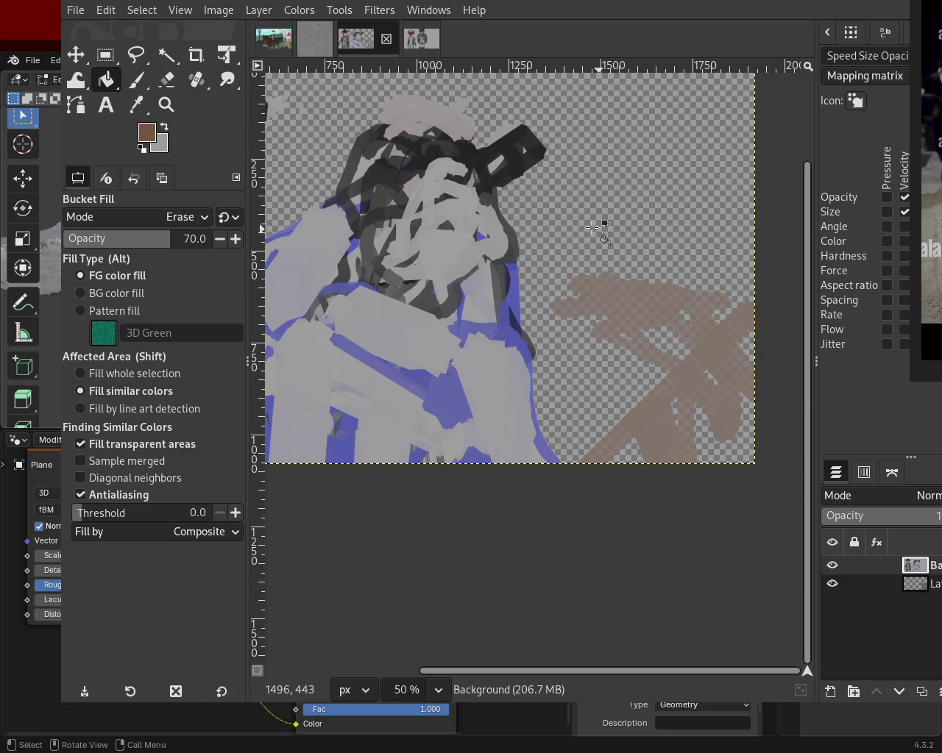
# - Zoom in on the left figure and try a fill-erase left of it, then undo
pyautogui.click(166, 104)
pyautogui.keyDown('ctrl'); pyautogui.click(671, 351); pyautogui.keyUp('ctrl')
pyautogui.keyDown('ctrl'); pyautogui.click(670, 351); pyautogui.keyUp('ctrl')
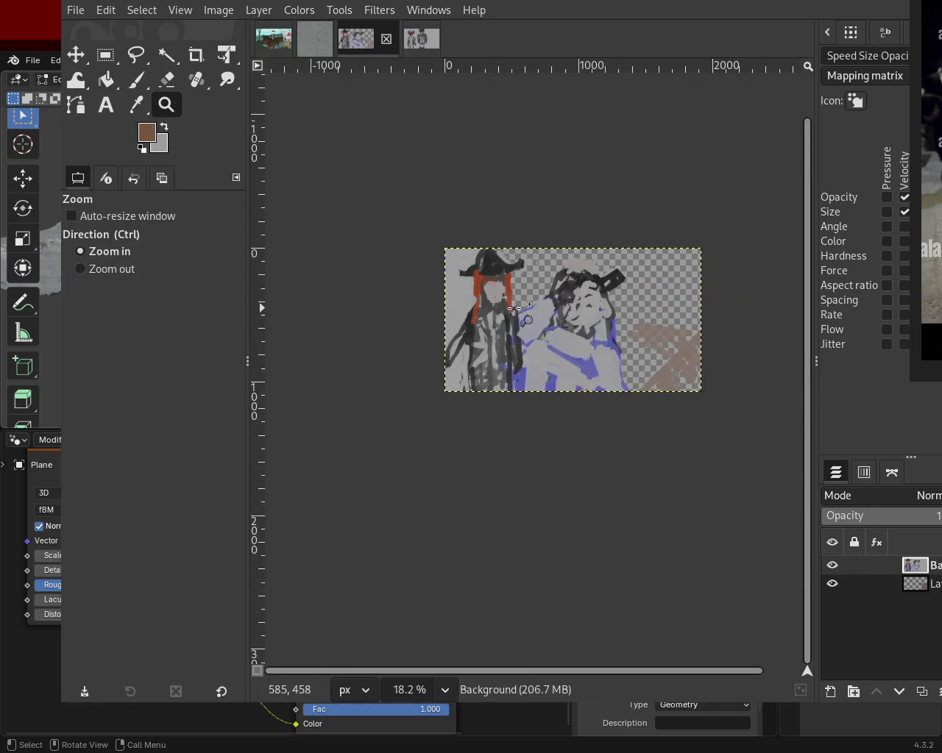
pyautogui.click(447, 303)
pyautogui.click(447, 303)
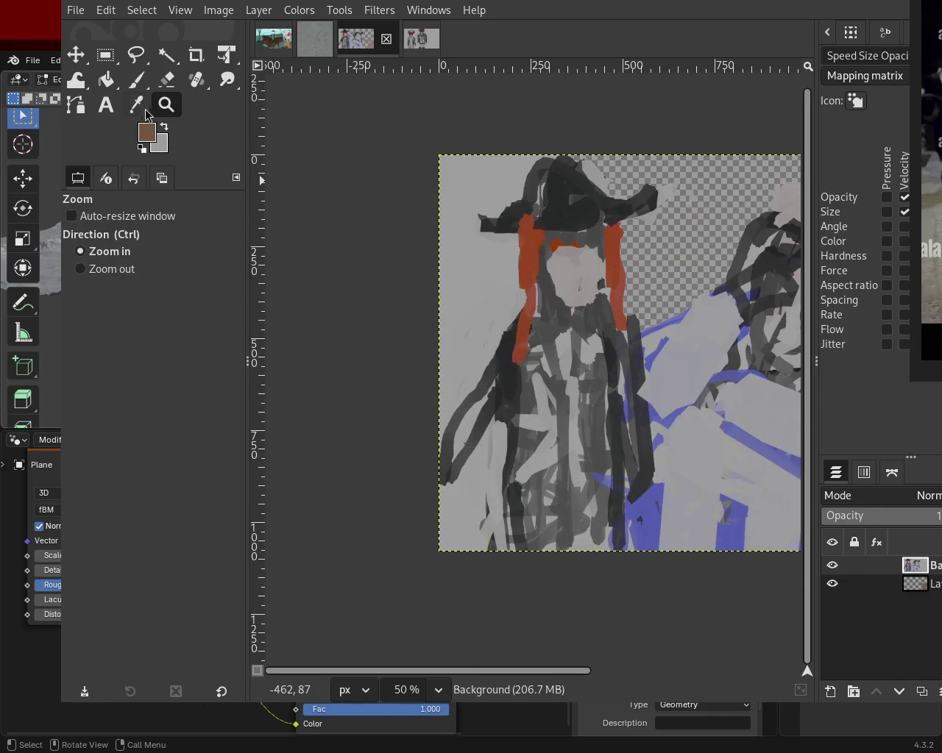
pyautogui.click(108, 79)
pyautogui.click(492, 175)
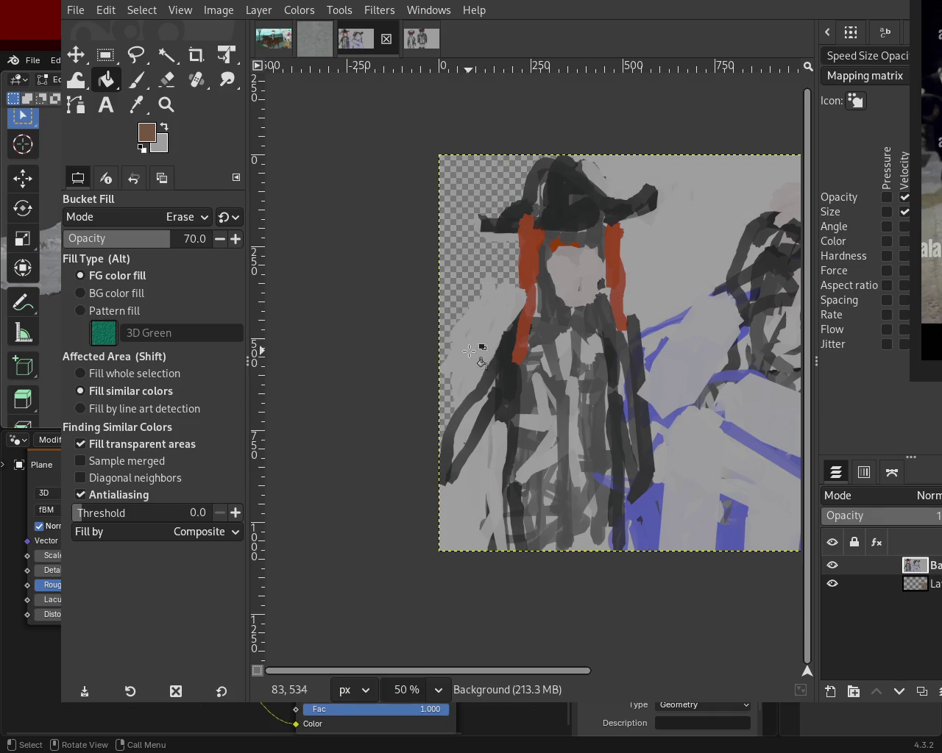
pyautogui.hotkey('ctrl', 'z')
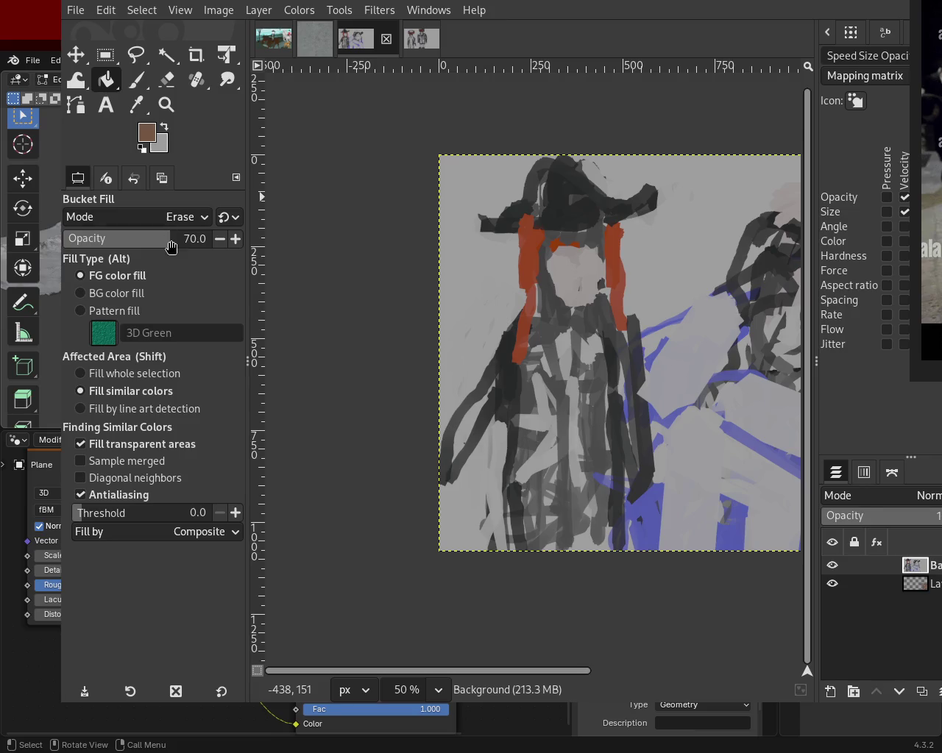
# - Set fill opacity to 100, delete the second layer, and erase the grey beside the left hat
pyautogui.moveTo(172, 244); pyautogui.dragTo(213, 239)
pyautogui.moveTo(480, 191)
pyautogui.mouseDown()
pyautogui.moveTo(623, 249)
pyautogui.moveTo(493, 243)
pyautogui.mouseUp()
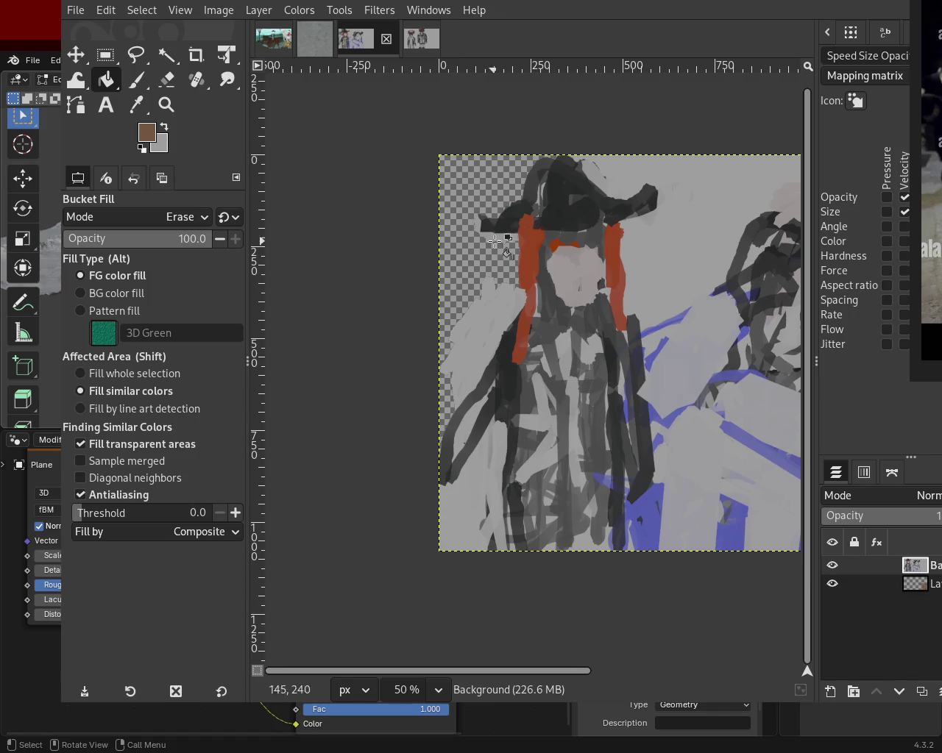
pyautogui.moveTo(916, 584)
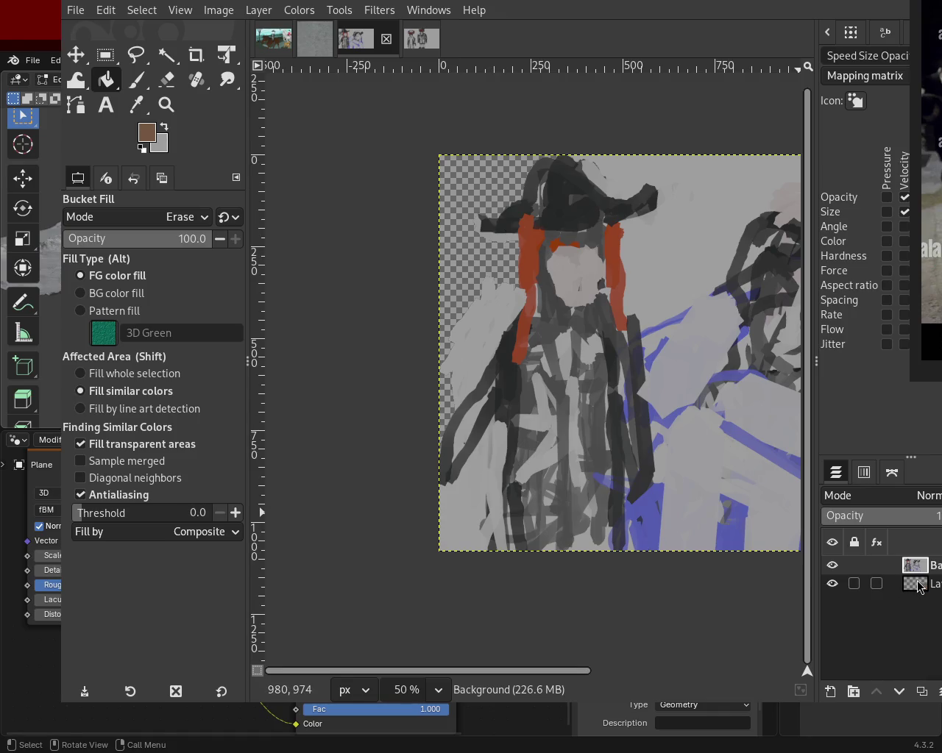
pyautogui.click(918, 584)
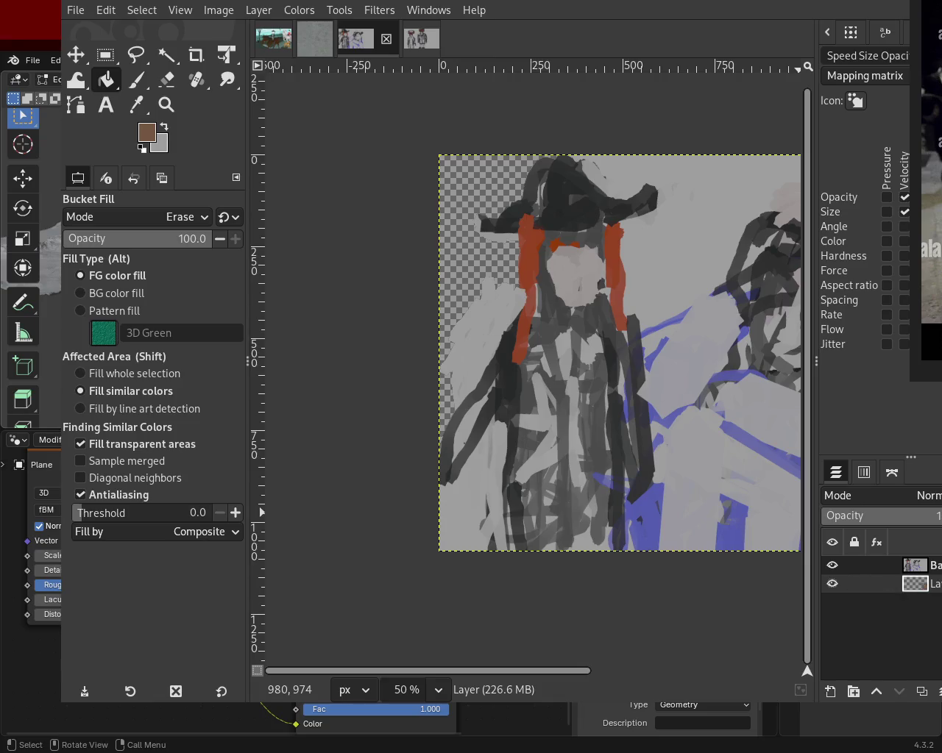
pyautogui.hotkey('ctrl', 'z')
pyautogui.moveTo(458, 244); pyautogui.dragTo(646, 293)
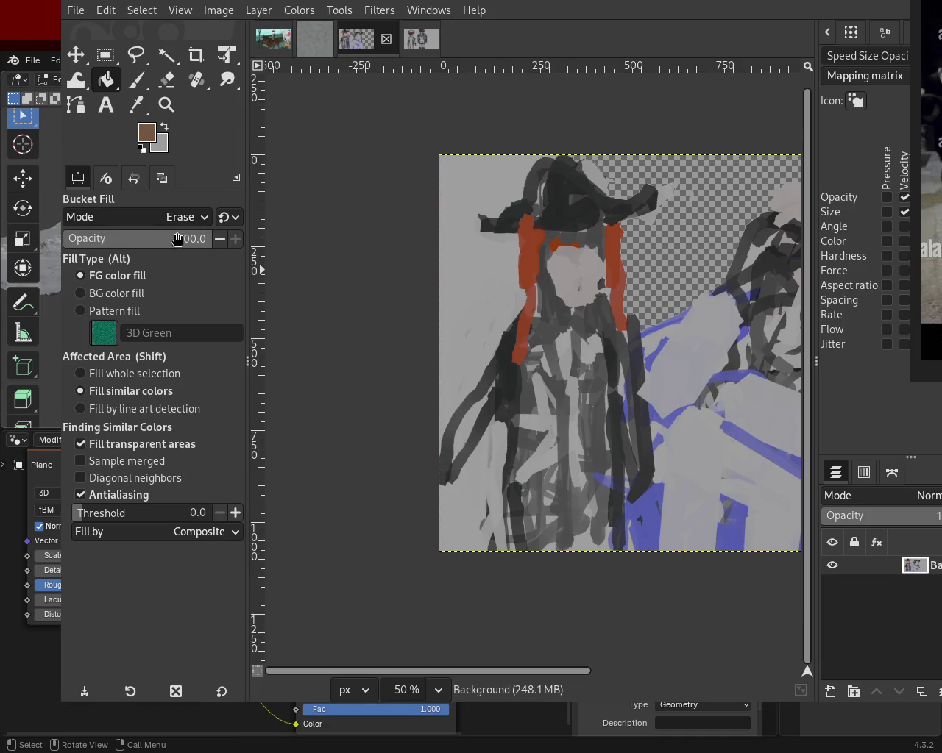
pyautogui.click(129, 294)
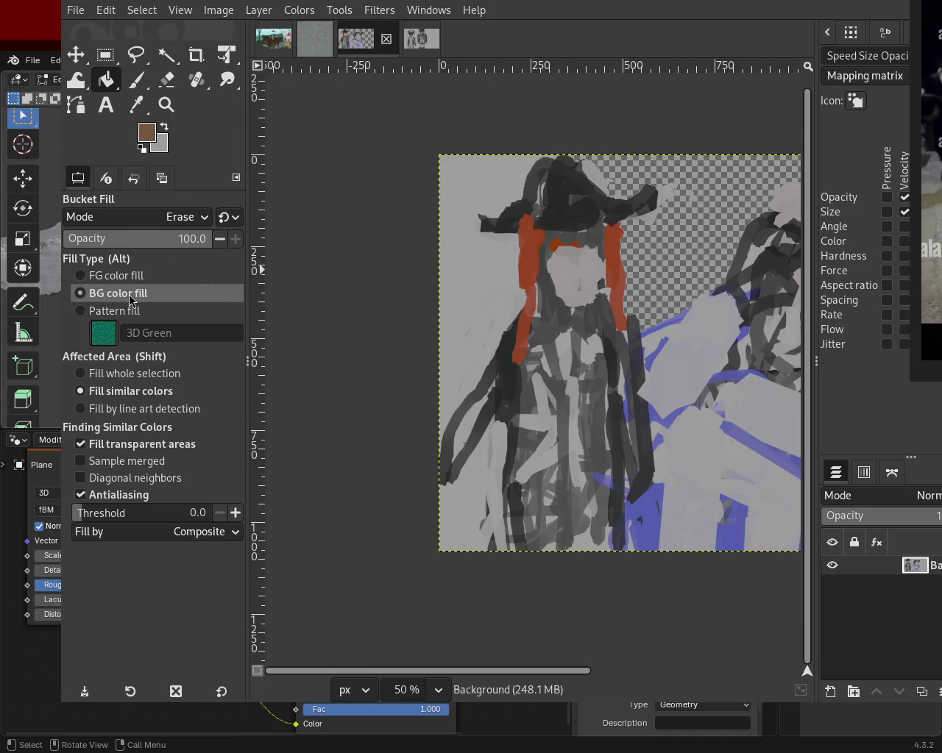
pyautogui.click(470, 178)
pyautogui.click(501, 185)
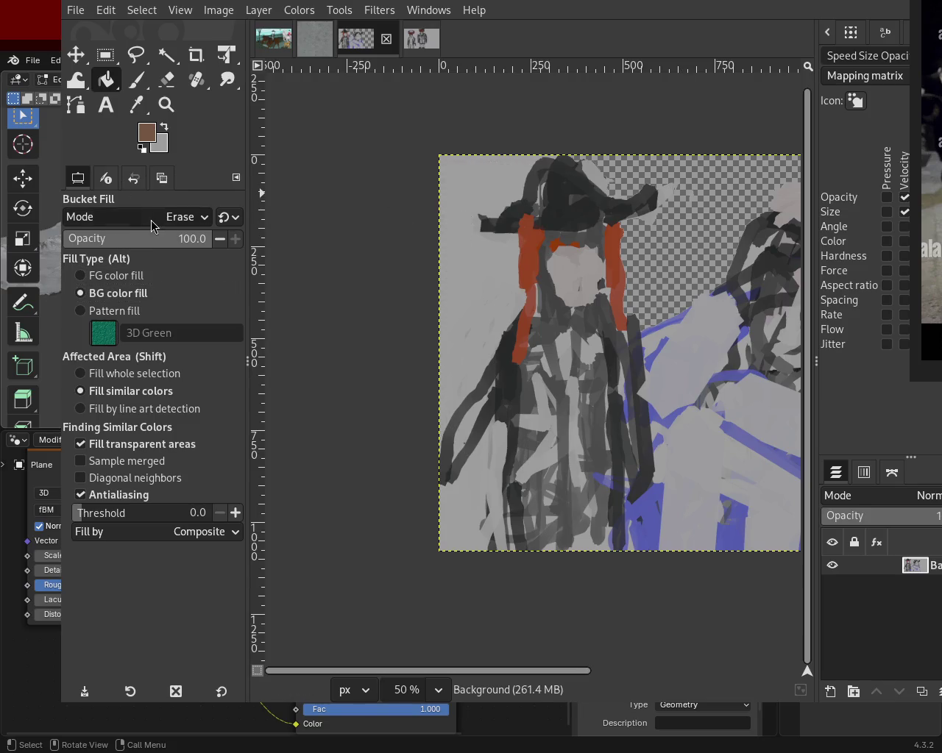
pyautogui.click(110, 276)
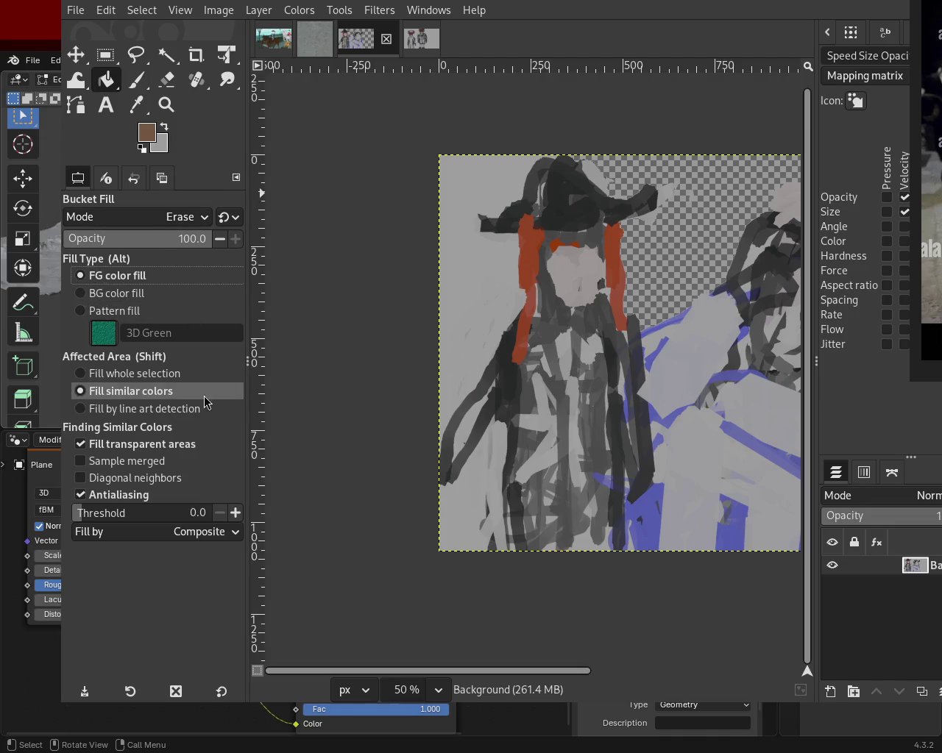
pyautogui.click(169, 377)
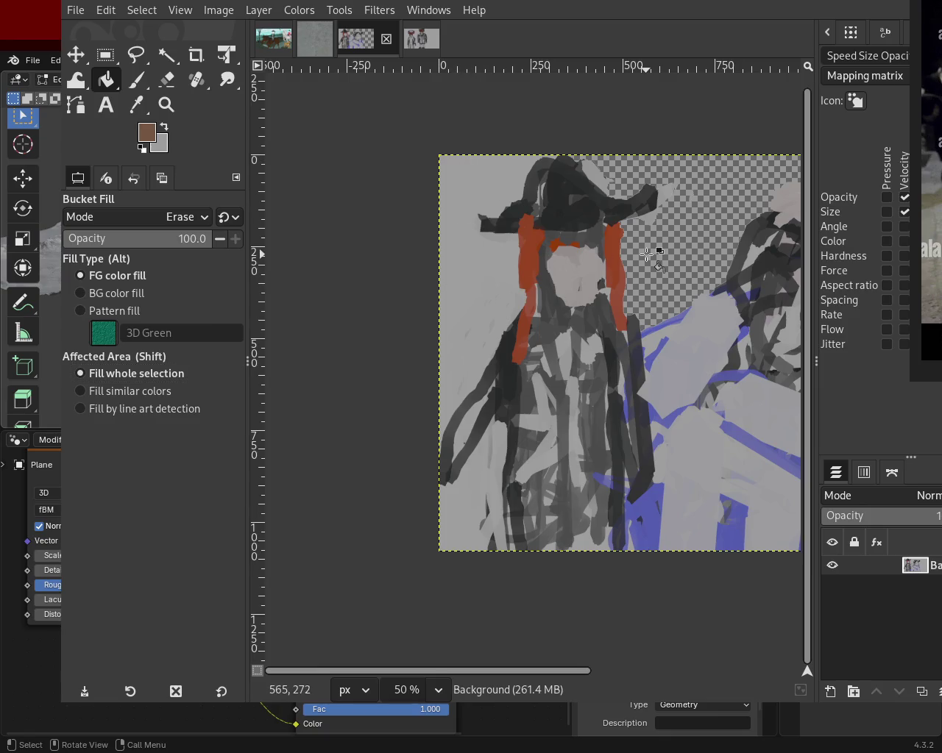
pyautogui.click(158, 391)
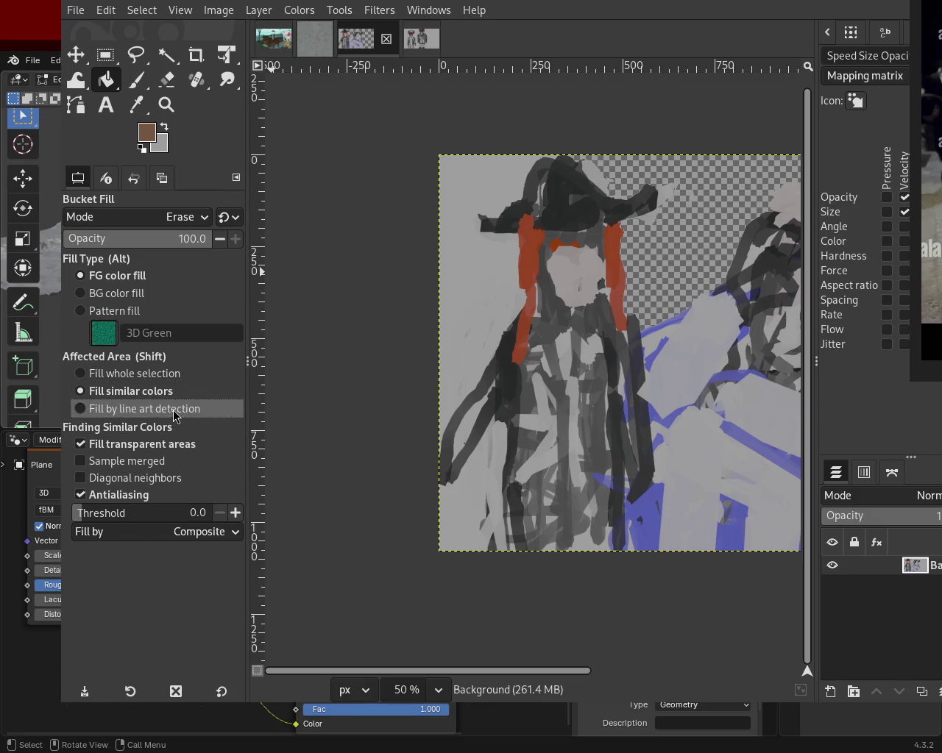
pyautogui.click(176, 415)
pyautogui.click(133, 391)
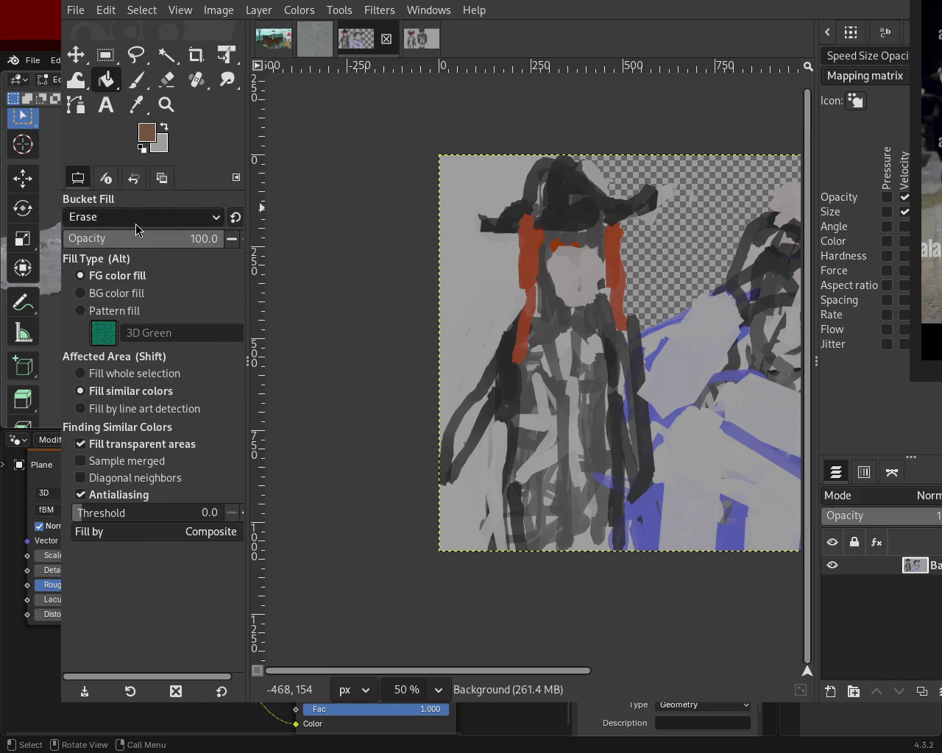
# - Pick the red accent colour and fill the transparent background beside the hat and on the left with rust-orange
pyautogui.hotkey('shift', '-')
pyautogui.keyDown('ctrl'); pyautogui.click(524, 254); pyautogui.keyUp('ctrl')
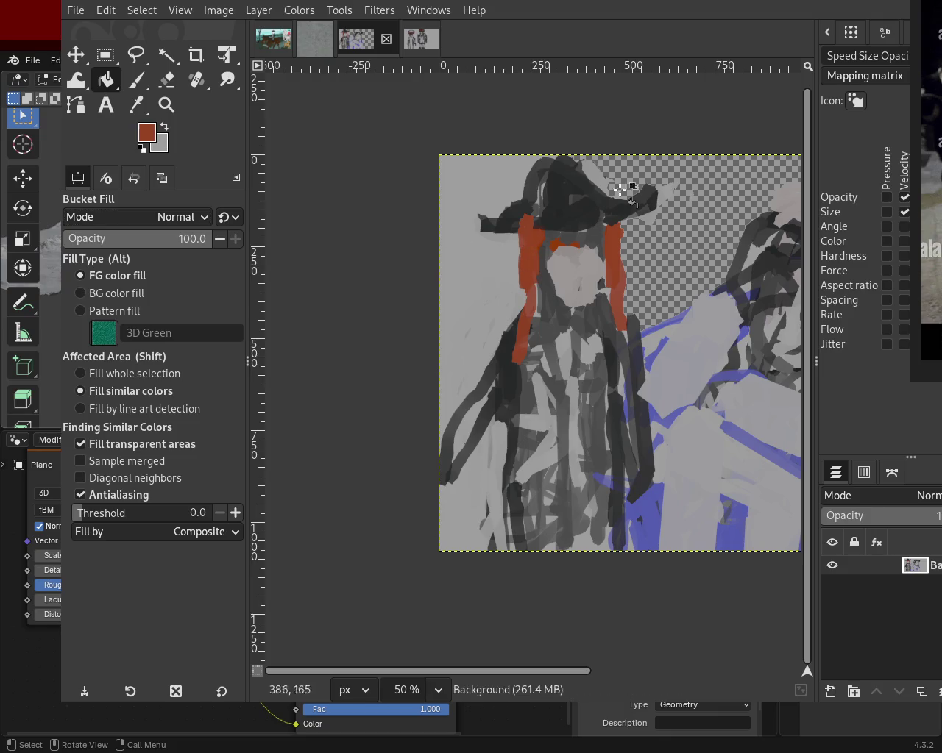
pyautogui.click(684, 190)
pyautogui.click(466, 248)
# - Zoom out to 33.3% to view the whole painting with its filled backdrop
pyautogui.press('z')
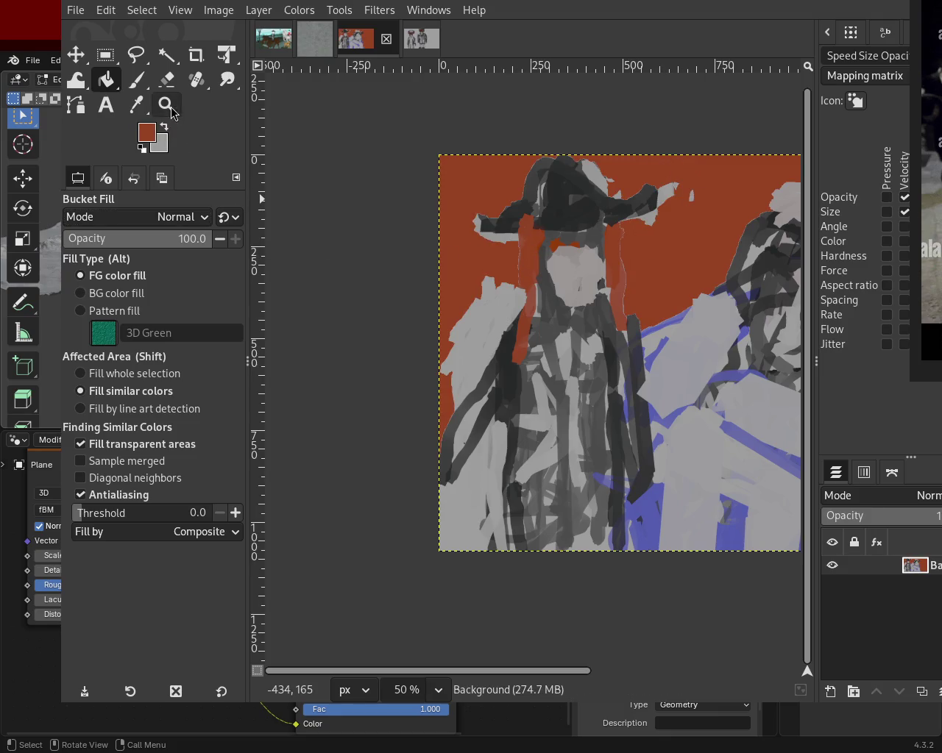
pyautogui.scroll(-3, 336, 301)
pyautogui.click(599, 304)
pyautogui.scroll(-1, 599, 301)
pyautogui.scroll(-1, 599, 298)
pyautogui.scroll(2, 601, 287)
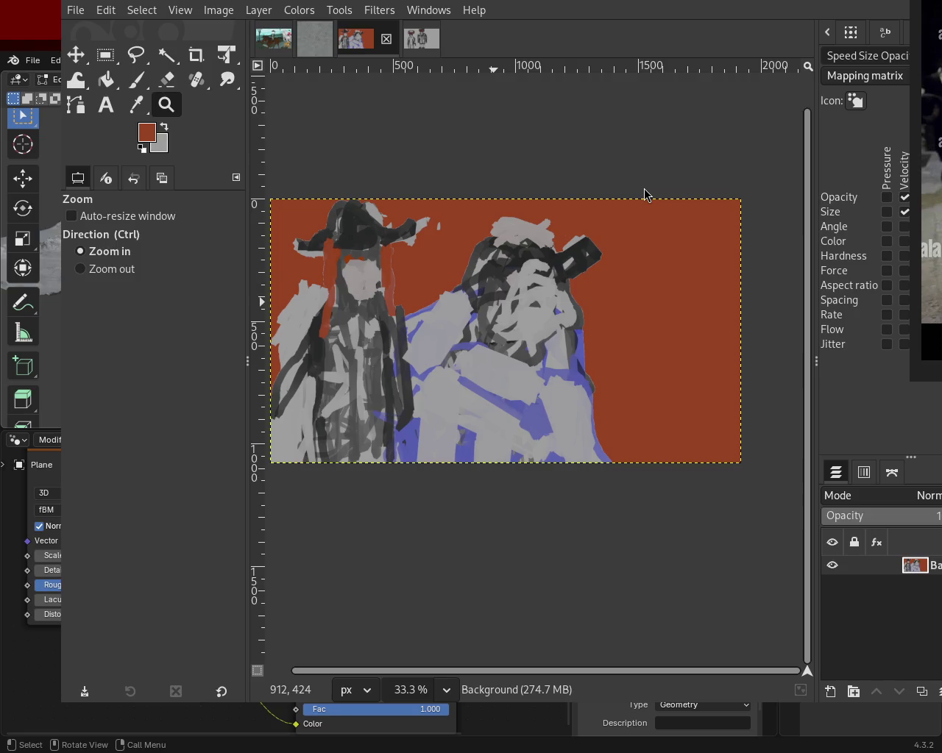
pyautogui.click(106, 80)
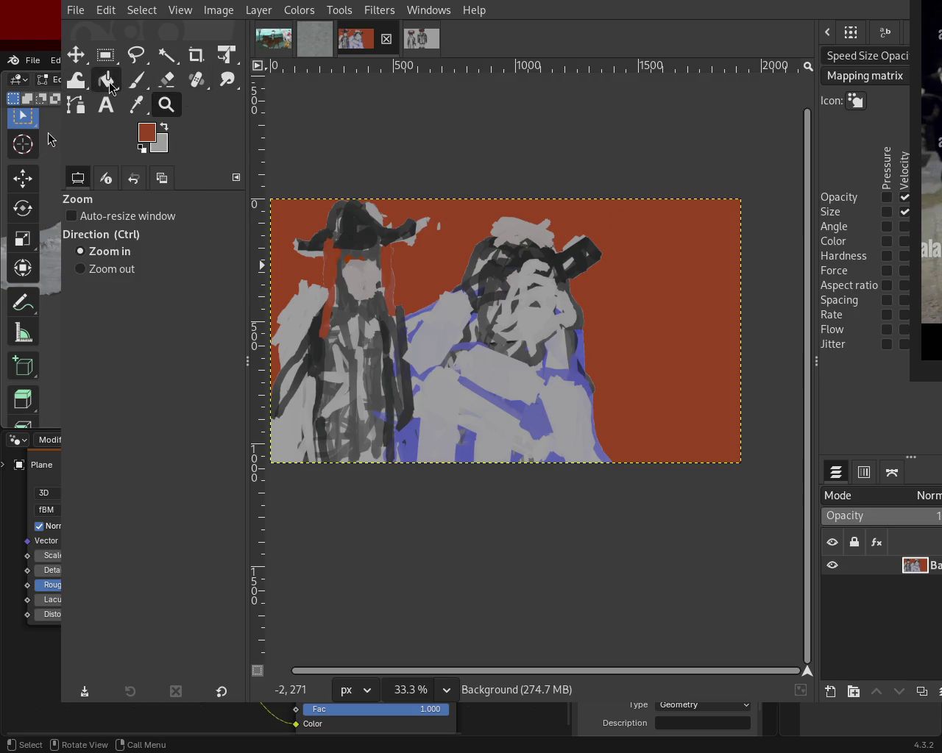
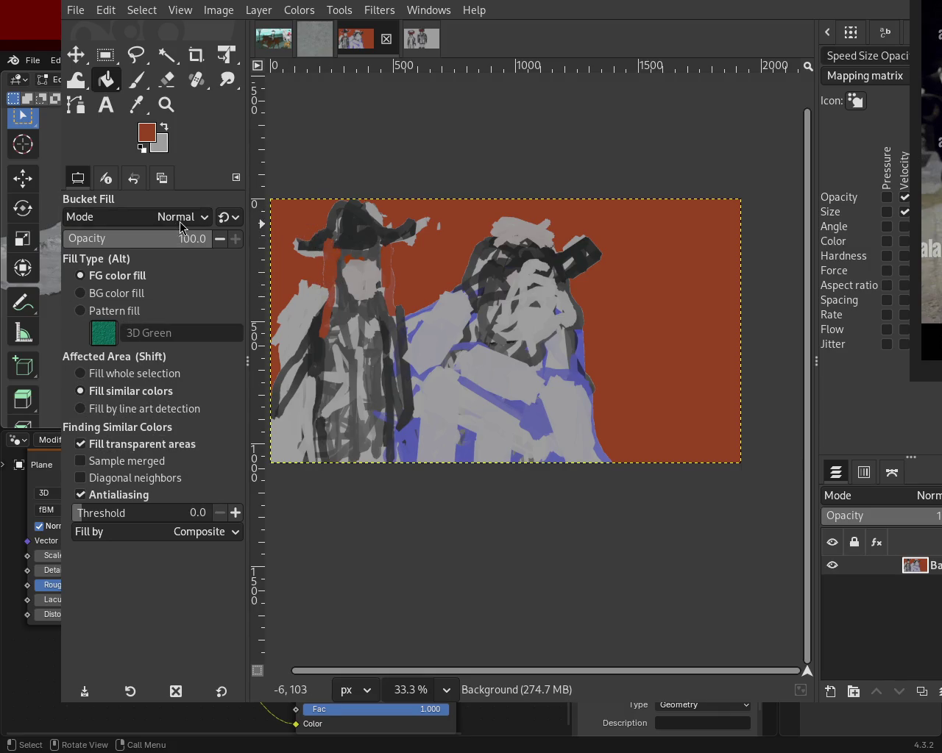
# - Switch Bucket Fill to Erase mode and test-erase the red background, undoing both attempts
pyautogui.scroll(-4, 147, 217)
pyautogui.click(281, 212)
pyautogui.hotkey('ctrl', 'z')
pyautogui.click(450, 226)
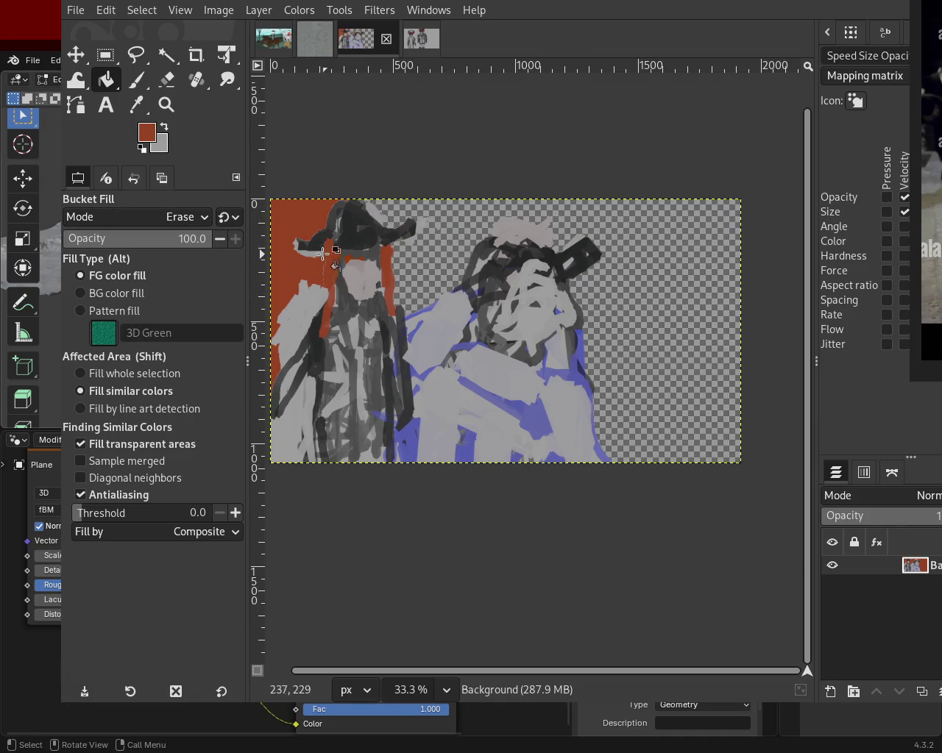
pyautogui.hotkey('ctrl', 'z')
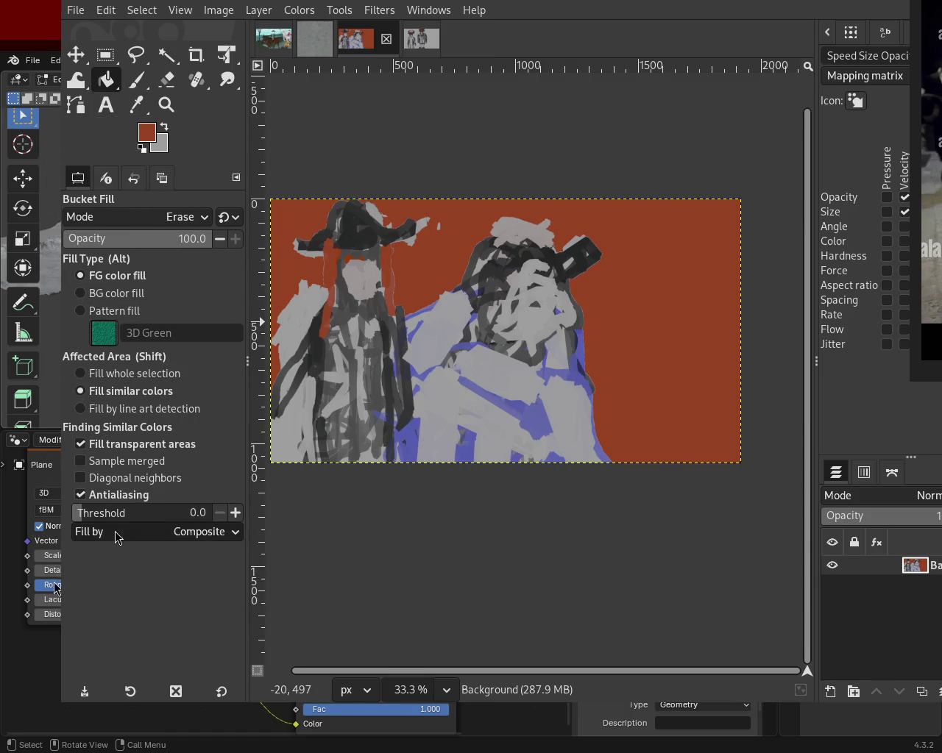
# - Raise the threshold to 73.9, erase the brown background, and add a new empty layer
pyautogui.moveTo(92, 512); pyautogui.dragTo(113, 512)
pyautogui.click(292, 253)
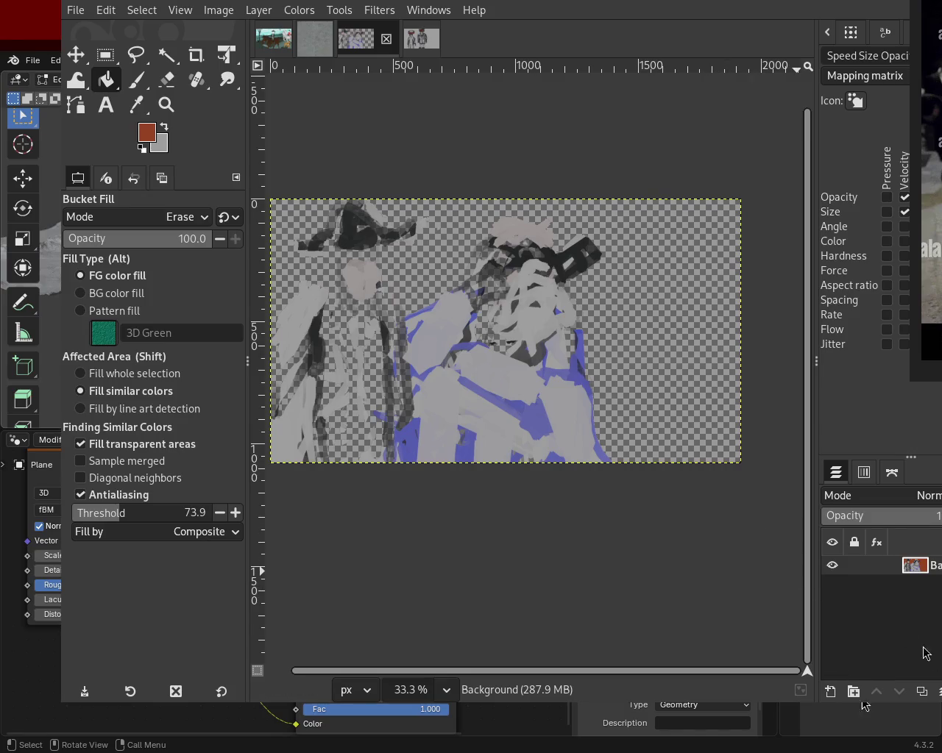
pyautogui.keyDown('shift'); pyautogui.click(830, 691); pyautogui.keyUp('shift')
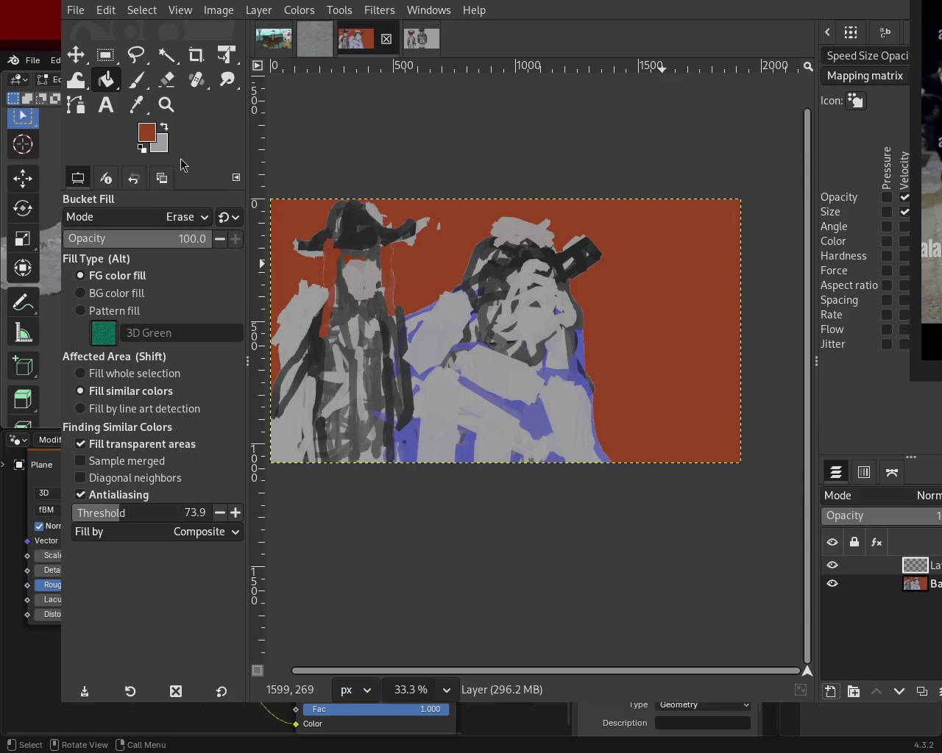
# - Erase on the new layer and set Bucket Fill's affected area to Fill whole selection
pyautogui.click(316, 229)
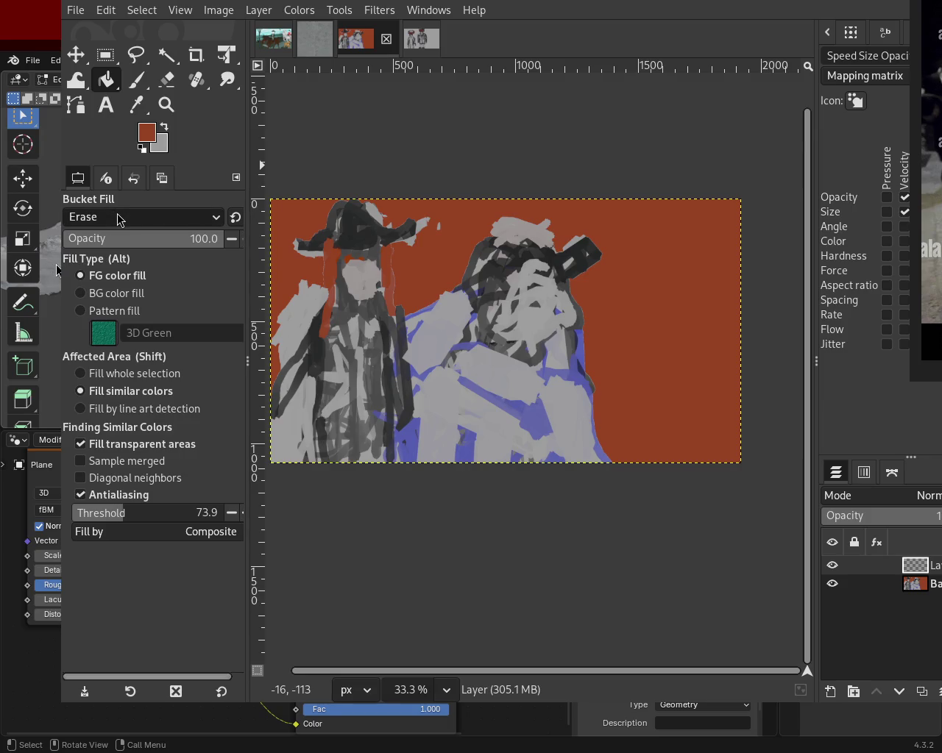
pyautogui.click(292, 216)
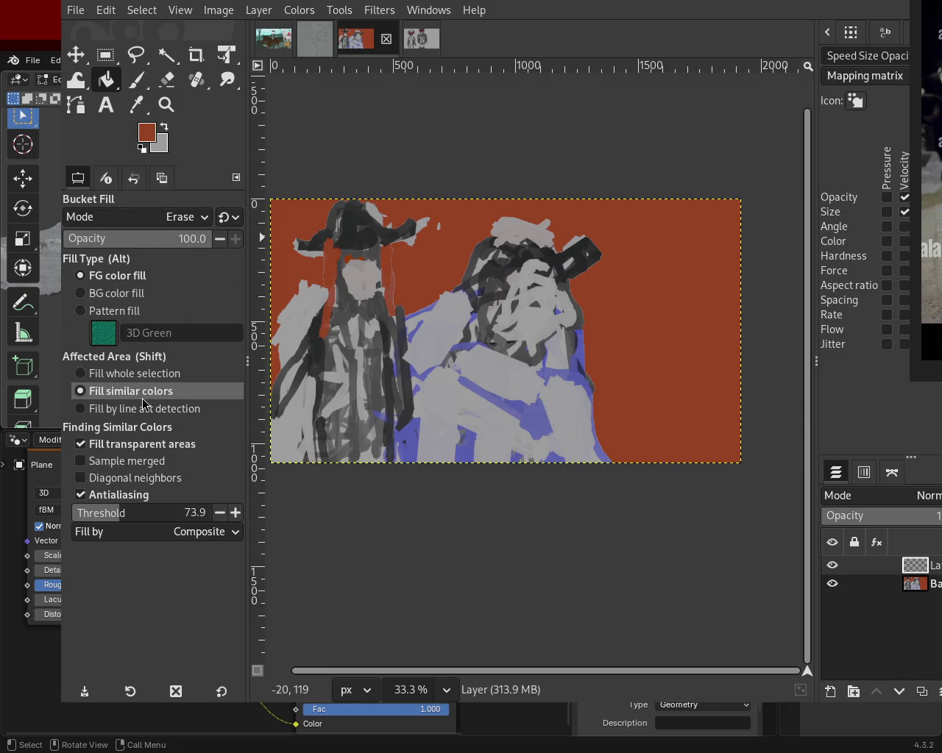
pyautogui.click(81, 373)
# - Clear the new layer, make Background active, and switch to the two-figures painting
pyautogui.click(609, 366)
pyautogui.click(643, 314)
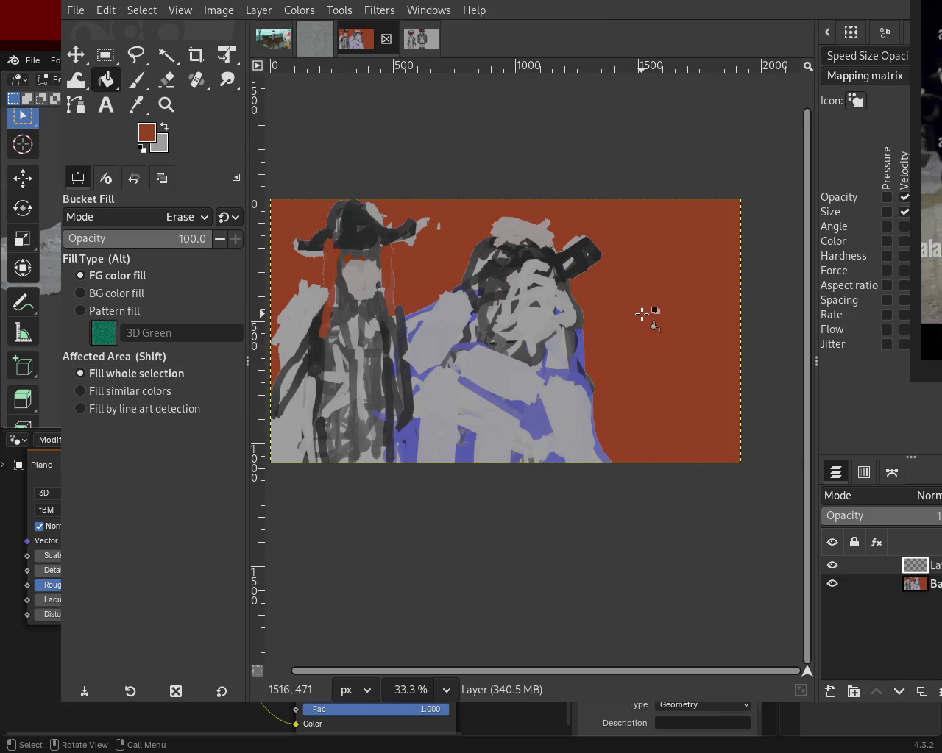
pyautogui.click(876, 584)
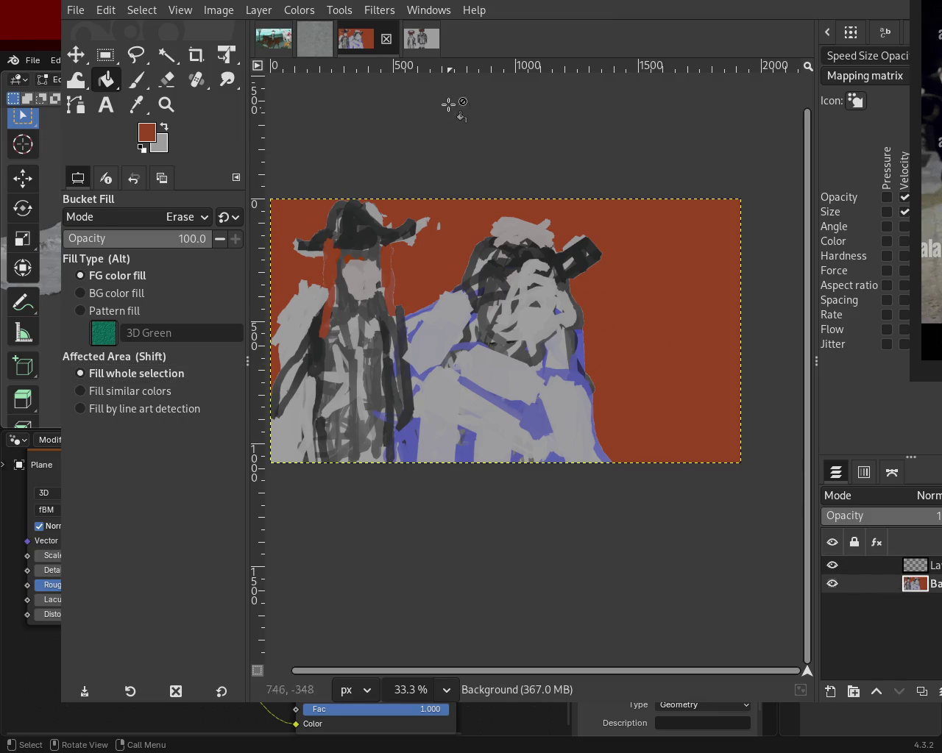
pyautogui.click(420, 38)
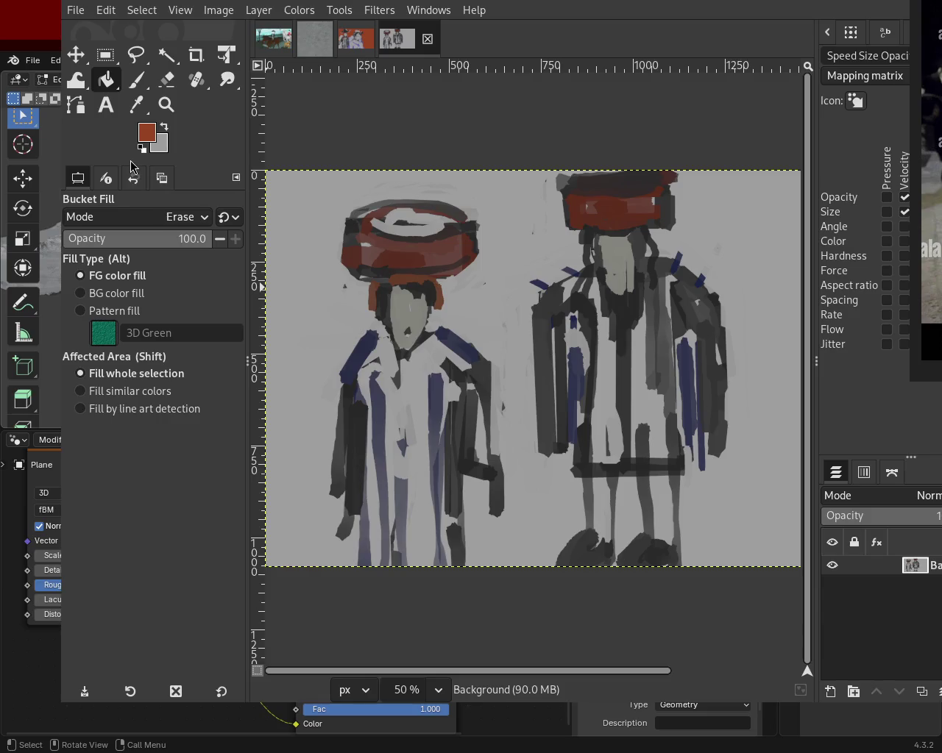
# - Erase the grey background by similar colours after briefly trying line art detection
pyautogui.click(158, 221)
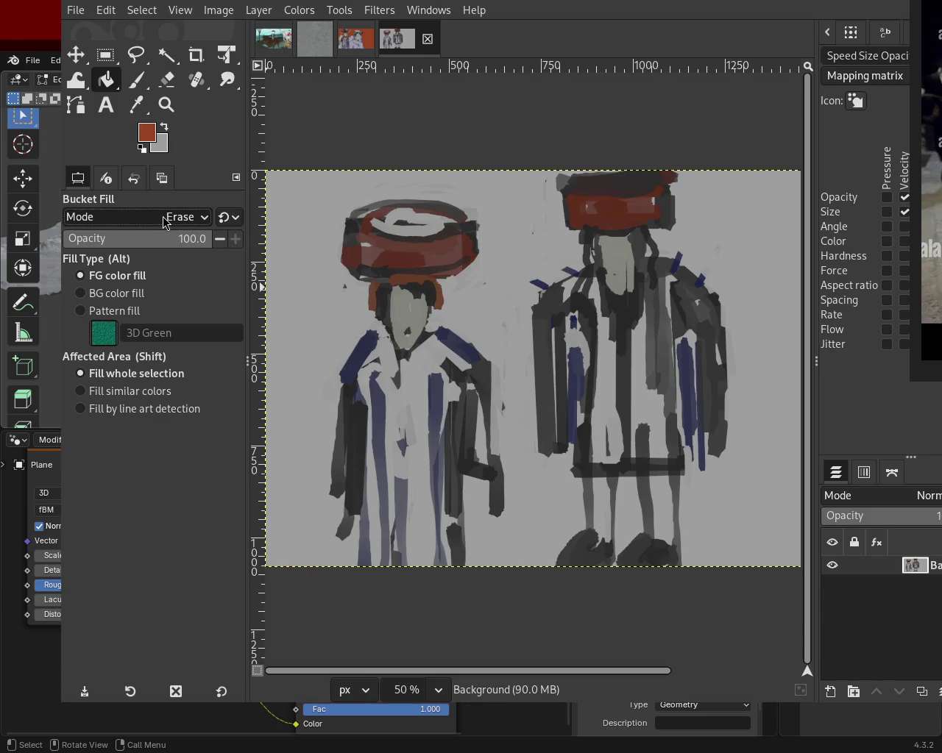
pyautogui.click(128, 415)
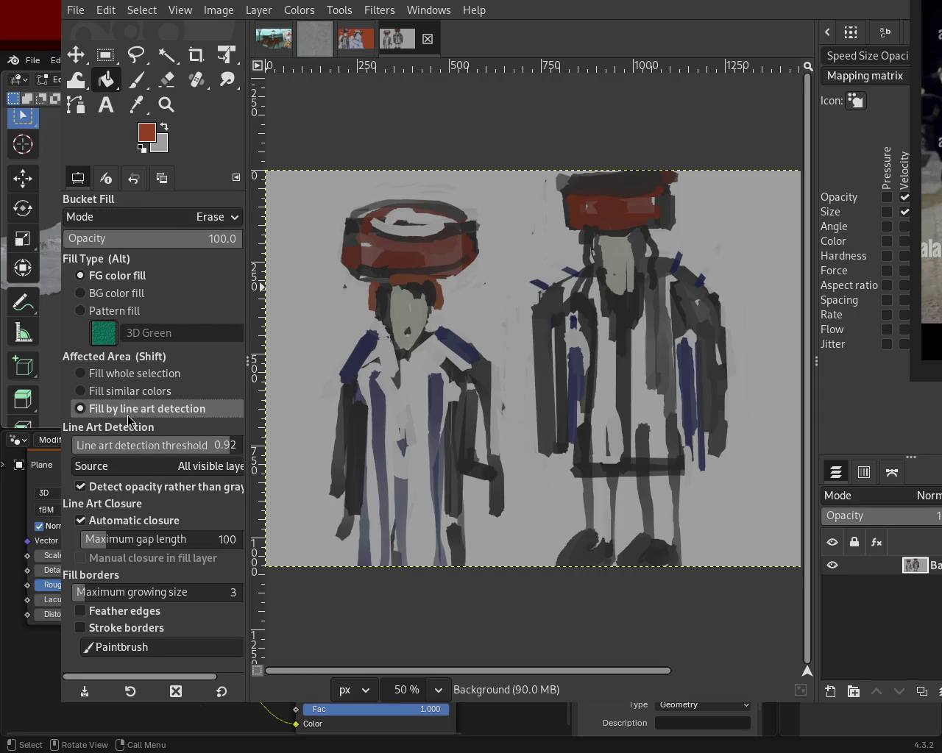
pyautogui.click(131, 390)
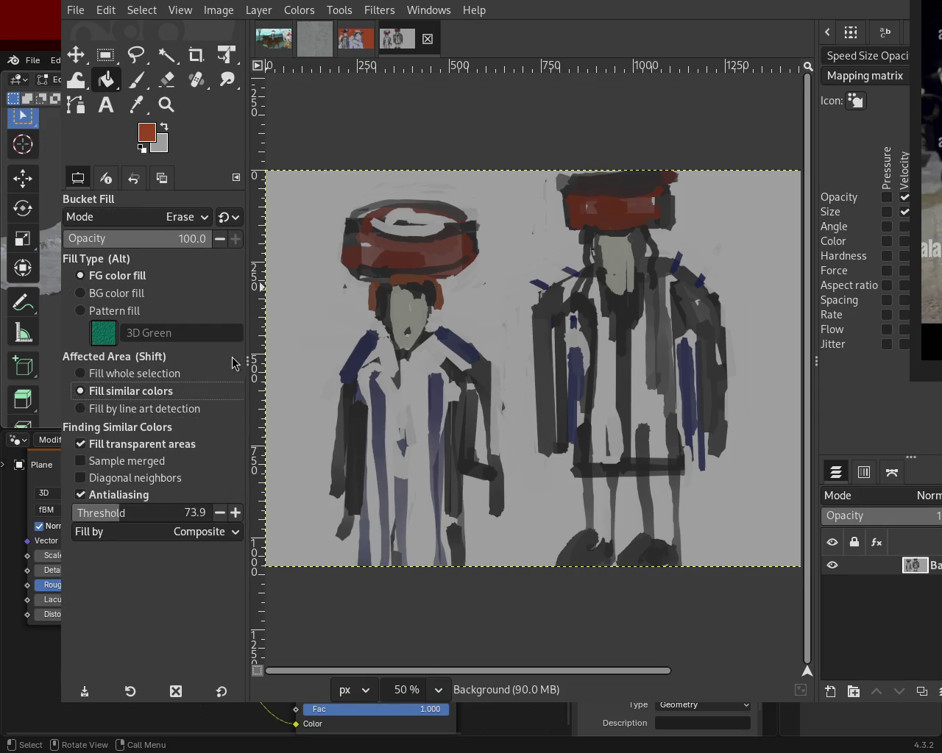
pyautogui.click(312, 236)
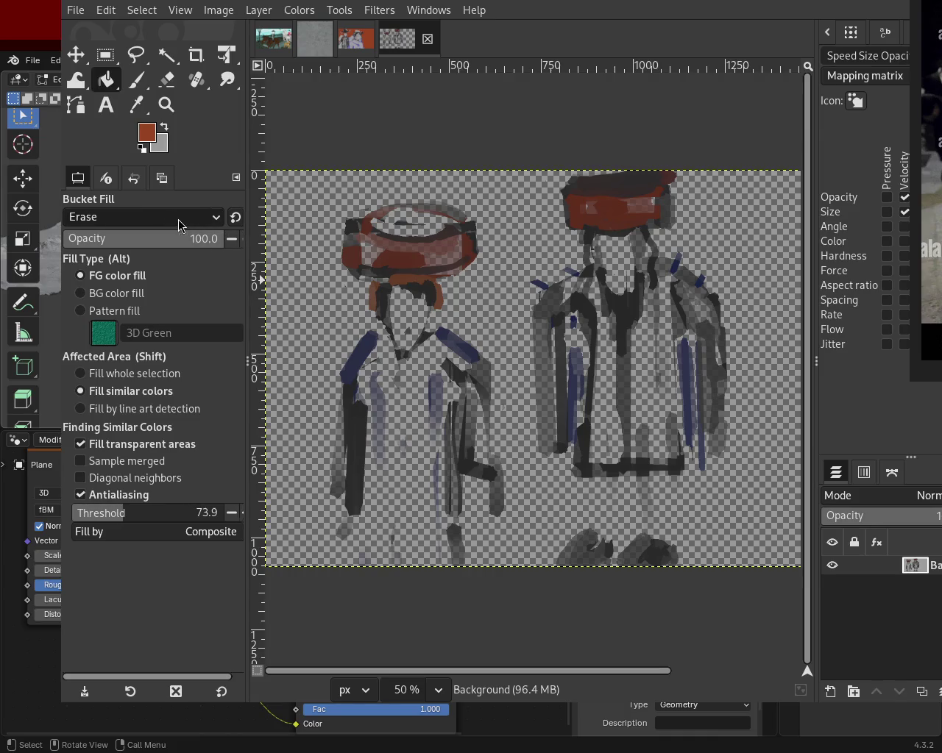
# - Paint and undo a red test brush stroke, then close both painting tabs
pyautogui.click(136, 79)
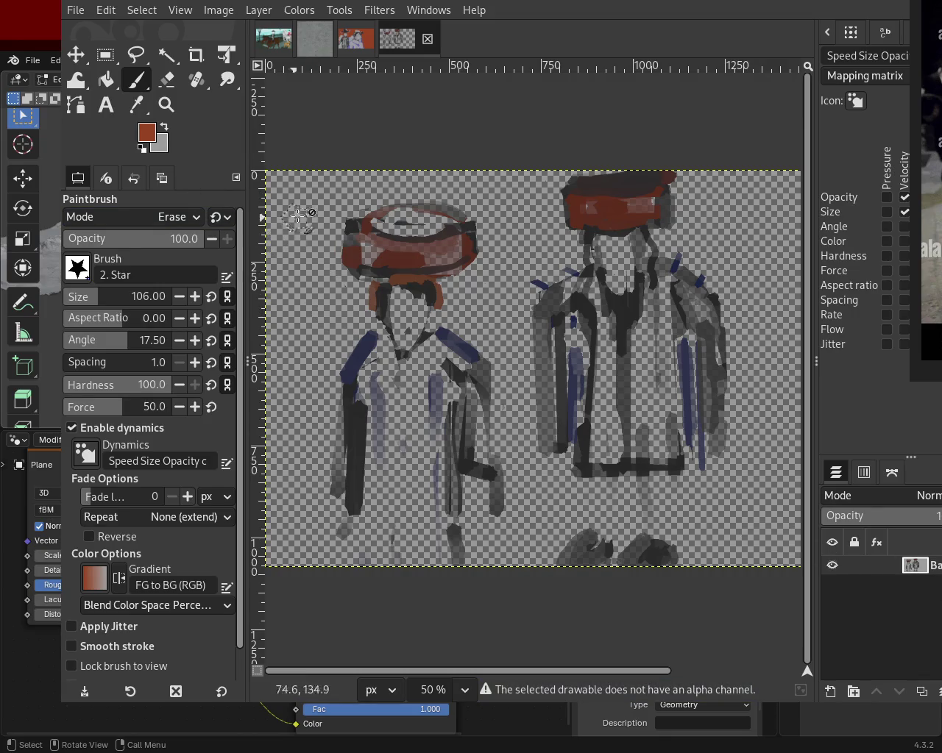
pyautogui.moveTo(245, 222); pyautogui.dragTo(173, 224)
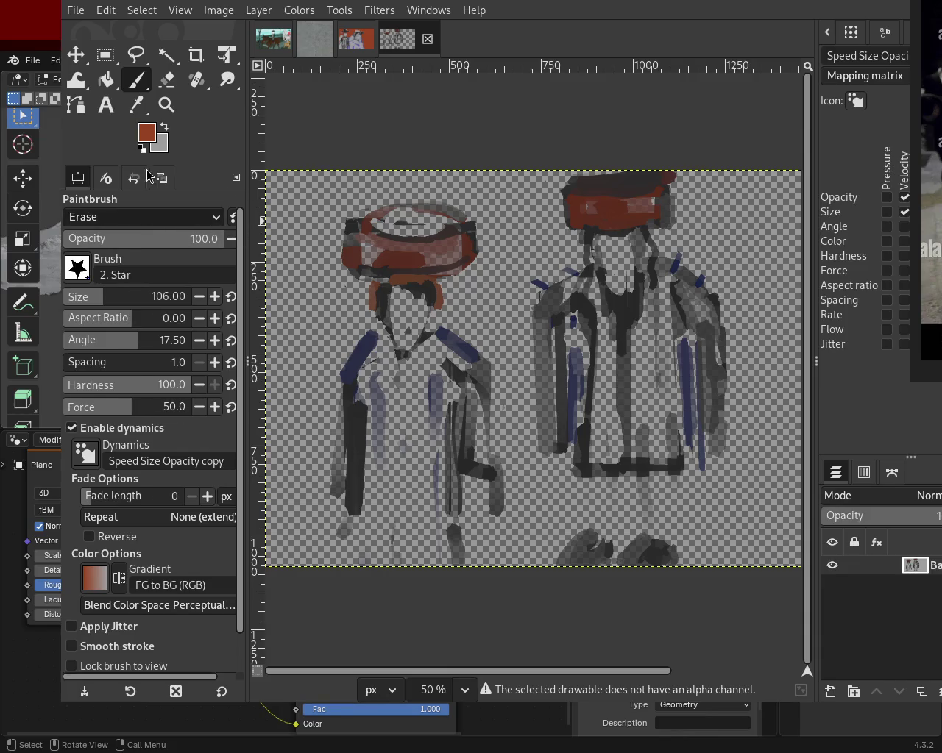
pyautogui.moveTo(303, 221); pyautogui.dragTo(309, 324)
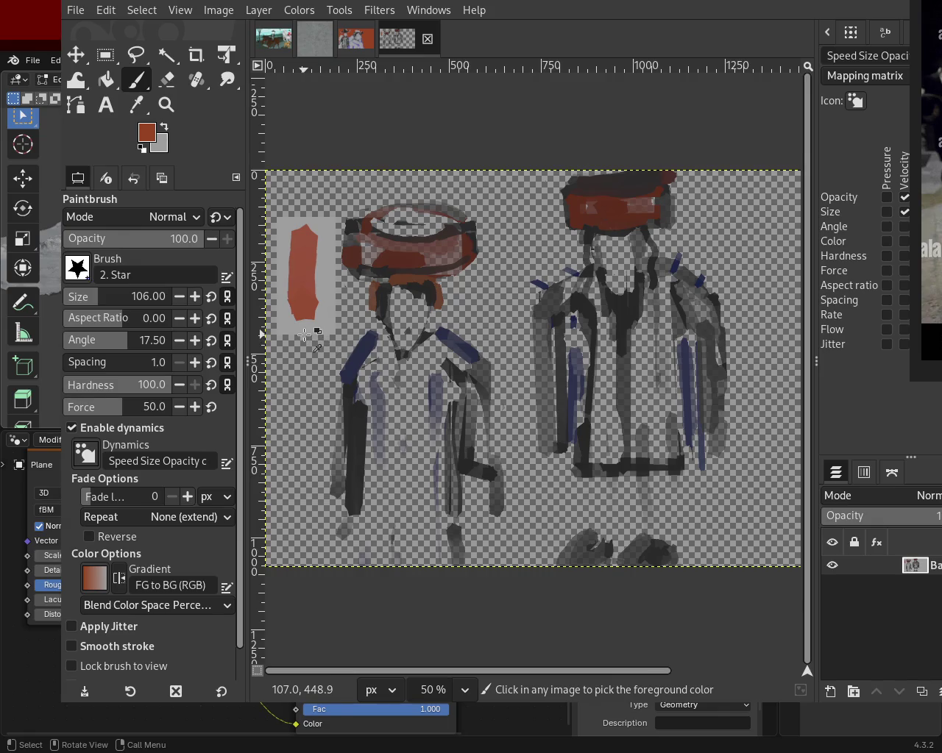
pyautogui.hotkey('ctrl', 'z')
pyautogui.hotkey('ctrl', 'z')
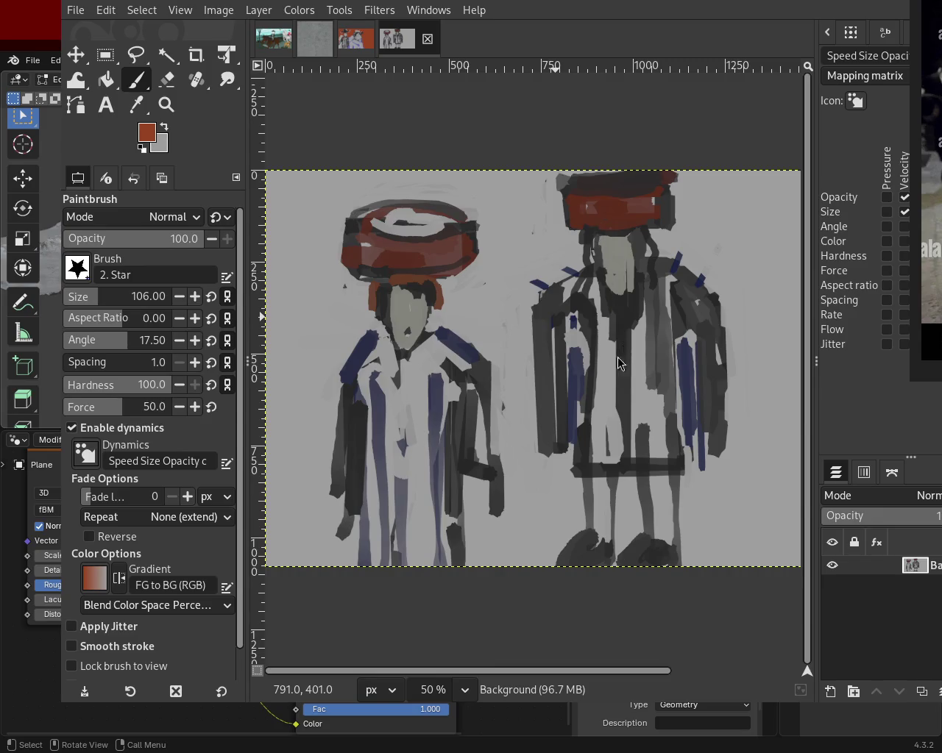
pyautogui.click(427, 42)
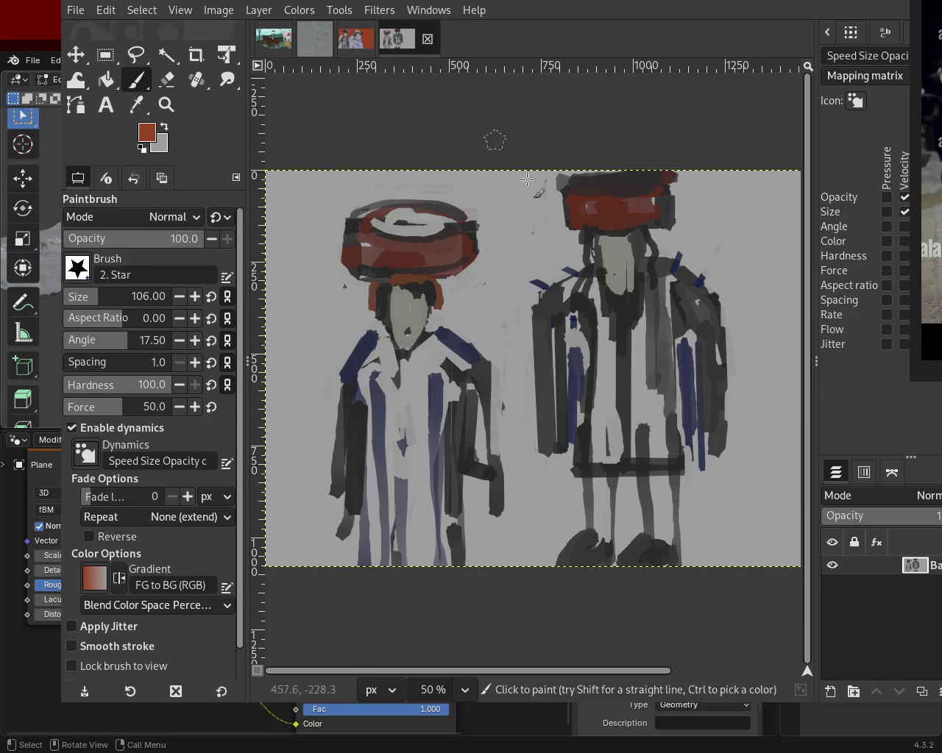
pyautogui.click(387, 41)
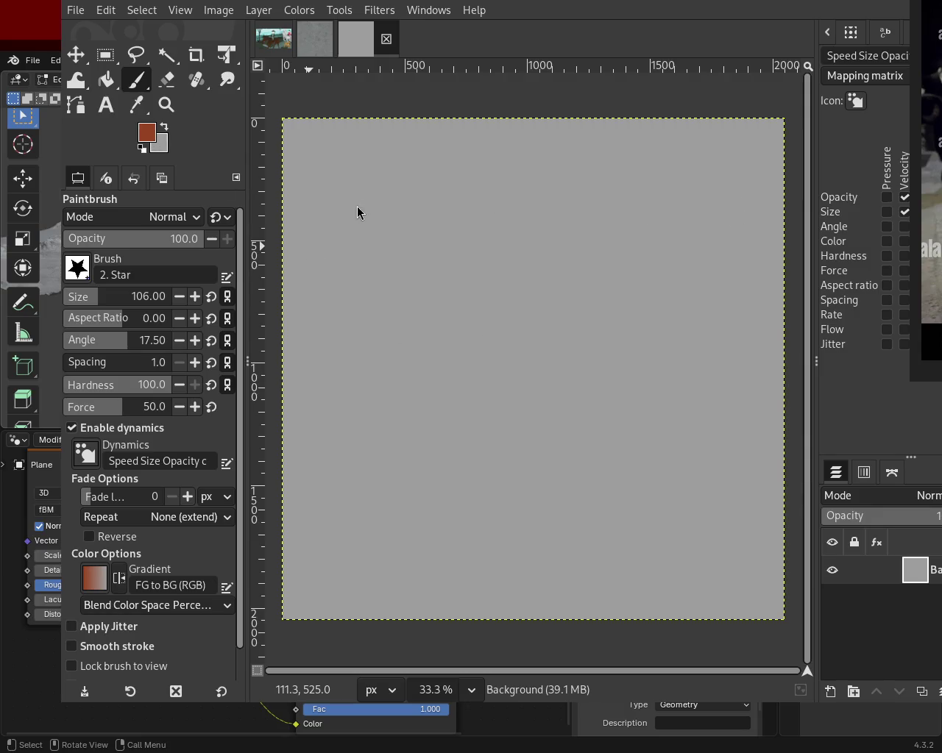
# - Replace Background with a transparent layer and scribble red, light-grey and near-black strokes across the centre
pyautogui.click(938, 692)
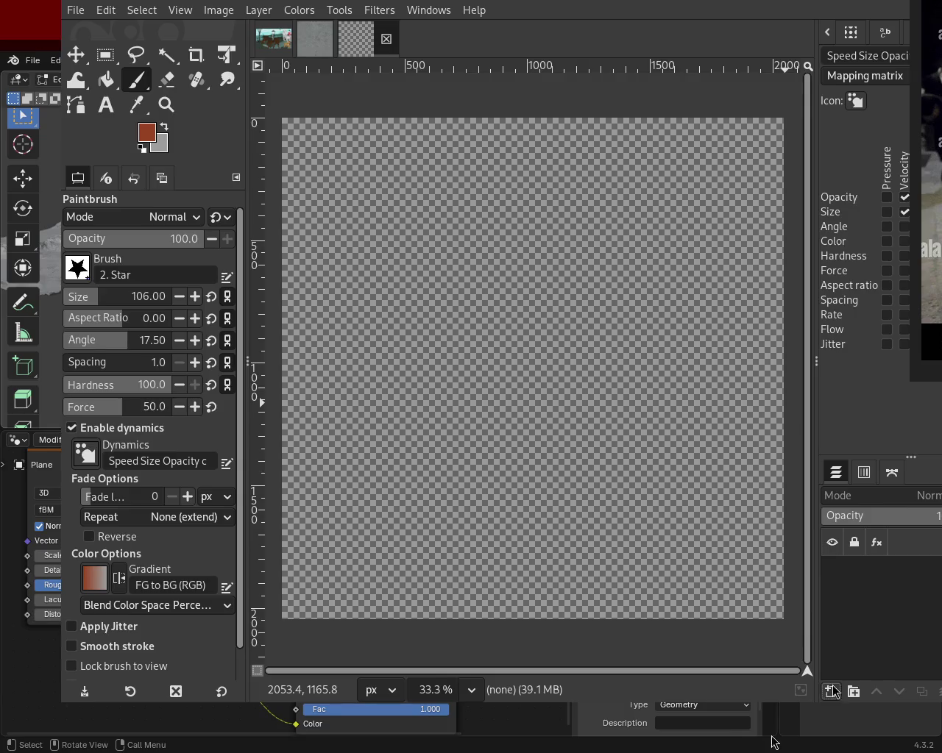
pyautogui.hotkey('ctrl', 'z')
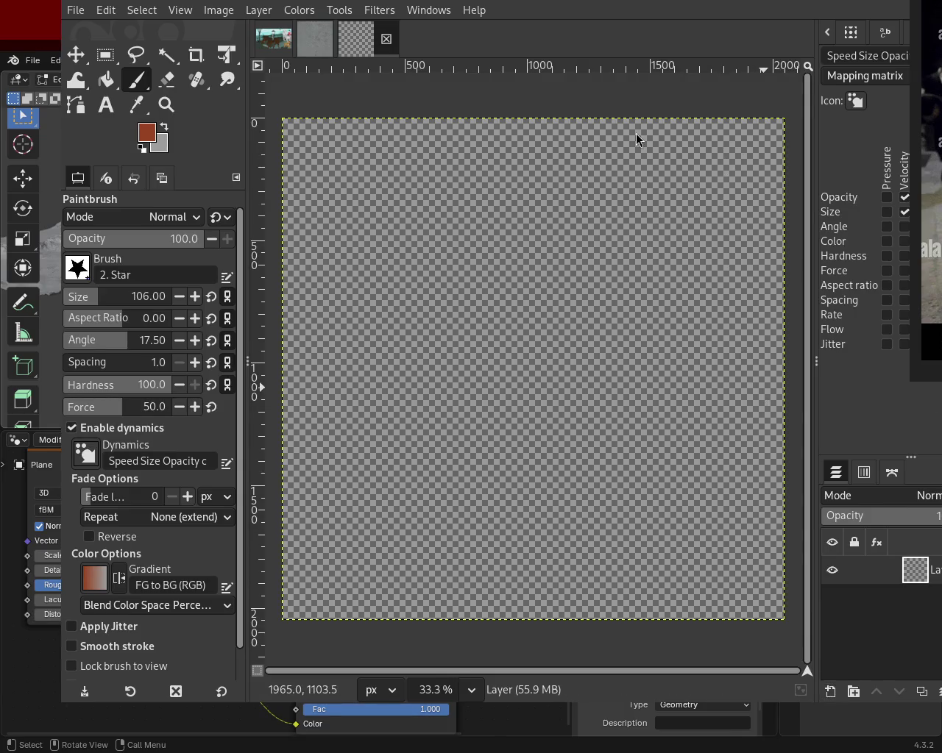
pyautogui.moveTo(431, 234)
pyautogui.mouseDown()
pyautogui.moveTo(421, 332)
pyautogui.moveTo(488, 355)
pyautogui.moveTo(597, 318)
pyautogui.moveTo(474, 278)
pyautogui.mouseUp()
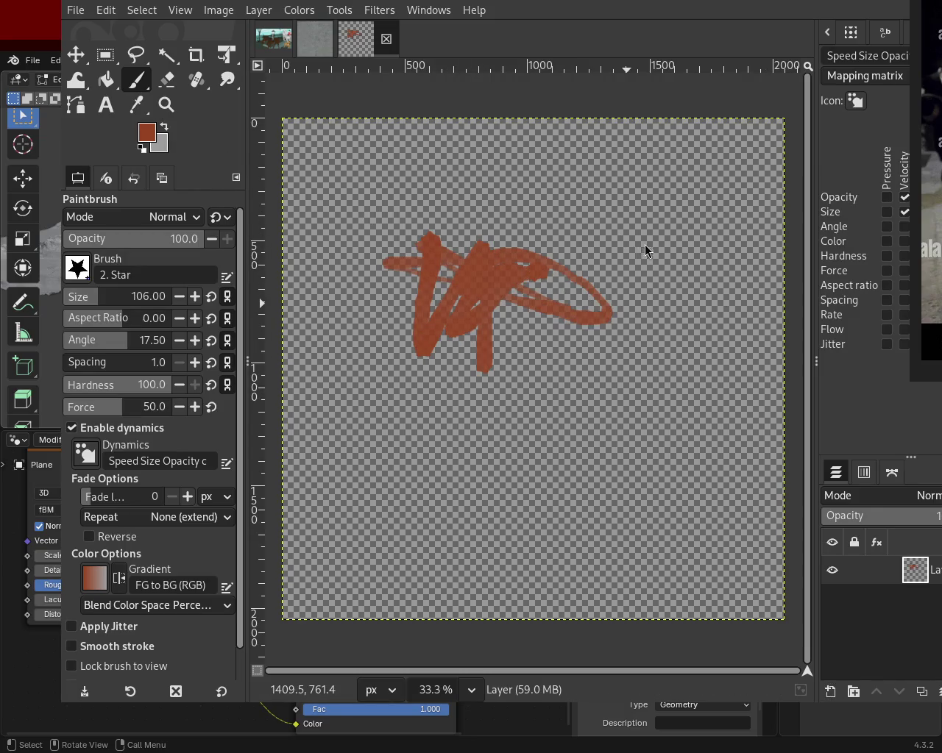
pyautogui.press('ctrl')
pyautogui.click(165, 127)
pyautogui.moveTo(489, 328)
pyautogui.mouseDown()
pyautogui.moveTo(663, 313)
pyautogui.moveTo(698, 273)
pyautogui.moveTo(754, 271)
pyautogui.moveTo(678, 331)
pyautogui.moveTo(441, 302)
pyautogui.moveTo(485, 313)
pyautogui.mouseUp()
pyautogui.keyDown('ctrl'); pyautogui.click(378, 414); pyautogui.keyUp('ctrl')
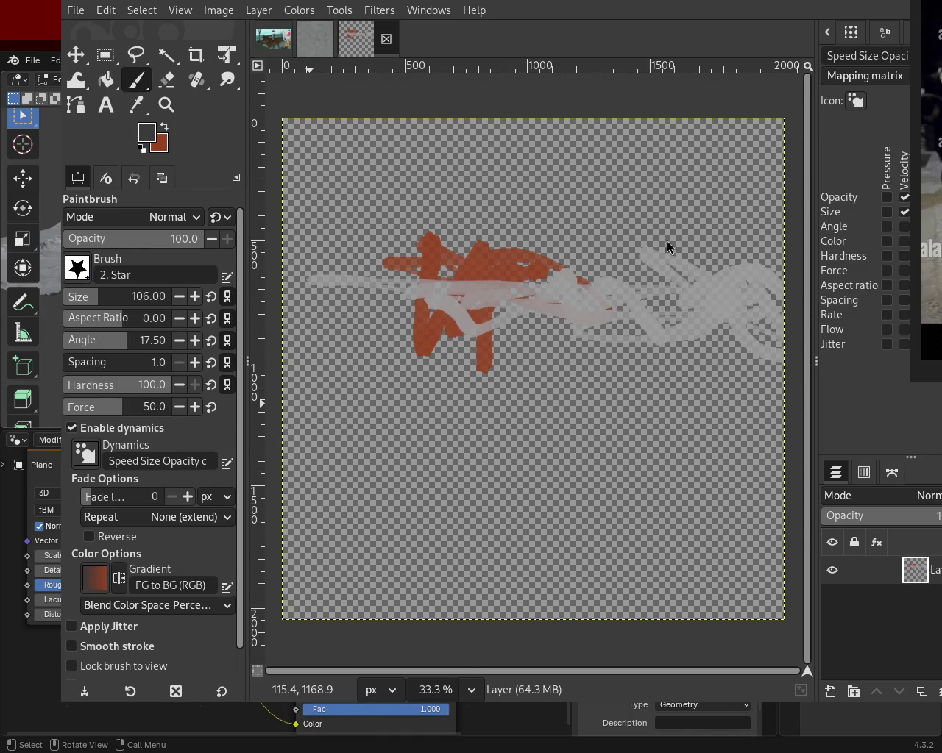
pyautogui.moveTo(756, 296)
pyautogui.mouseDown()
pyautogui.moveTo(478, 309)
pyautogui.moveTo(286, 284)
pyautogui.moveTo(637, 327)
pyautogui.moveTo(577, 327)
pyautogui.moveTo(323, 323)
pyautogui.moveTo(408, 314)
pyautogui.moveTo(247, 298)
pyautogui.moveTo(465, 314)
pyautogui.moveTo(685, 267)
pyautogui.moveTo(779, 300)
pyautogui.moveTo(515, 321)
pyautogui.mouseUp()
# - Ctrl-pick red, light grey and dark grey from the canvas and layer more strokes along the band
pyautogui.keyDown('ctrl'); pyautogui.click(422, 310); pyautogui.keyUp('ctrl')
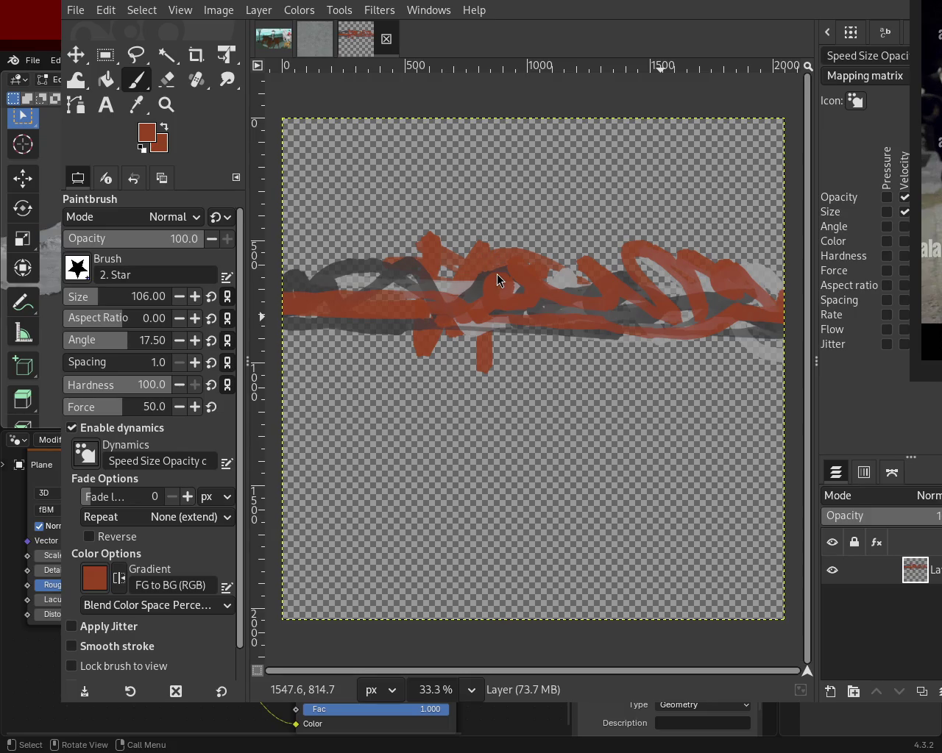
pyautogui.keyDown('ctrl'); pyautogui.click(562, 283); pyautogui.keyUp('ctrl')
pyautogui.moveTo(537, 296)
pyautogui.mouseDown()
pyautogui.moveTo(321, 318)
pyautogui.moveTo(649, 318)
pyautogui.moveTo(639, 337)
pyautogui.moveTo(787, 342)
pyautogui.moveTo(388, 362)
pyautogui.mouseUp()
pyautogui.keyDown('ctrl'); pyautogui.click(547, 305); pyautogui.keyUp('ctrl')
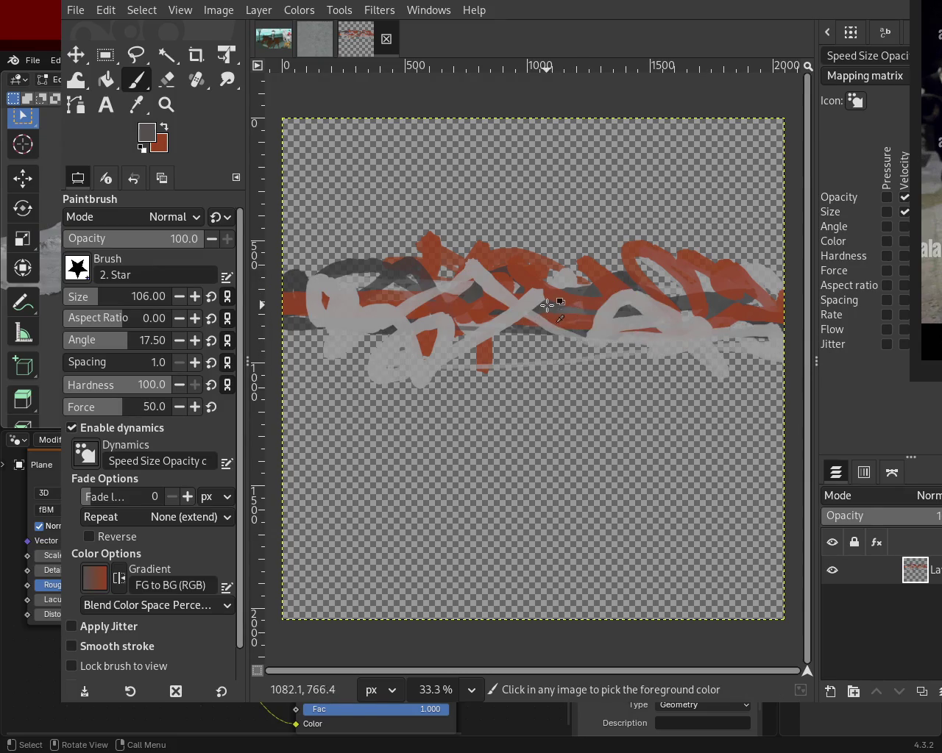
pyautogui.click(429, 286)
pyautogui.moveTo(426, 321)
pyautogui.mouseDown()
pyautogui.moveTo(676, 338)
pyautogui.moveTo(296, 354)
pyautogui.mouseUp()
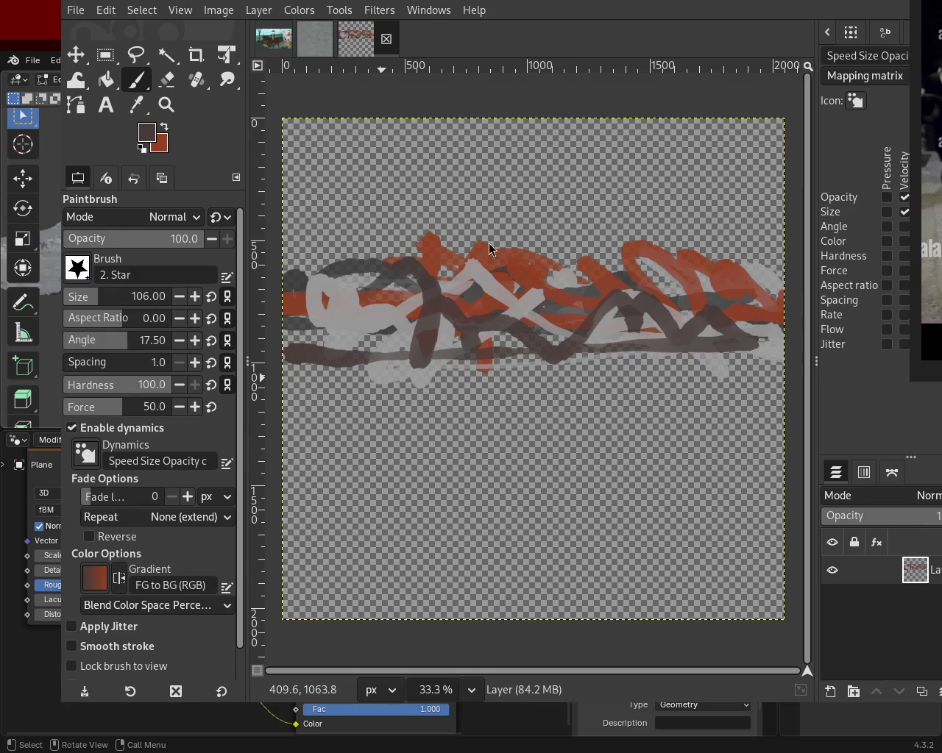
pyautogui.keyDown('ctrl'); pyautogui.click(513, 298); pyautogui.keyUp('ctrl')
pyautogui.moveTo(539, 283)
pyautogui.mouseDown()
pyautogui.moveTo(389, 343)
pyautogui.moveTo(338, 295)
pyautogui.moveTo(357, 316)
pyautogui.mouseUp()
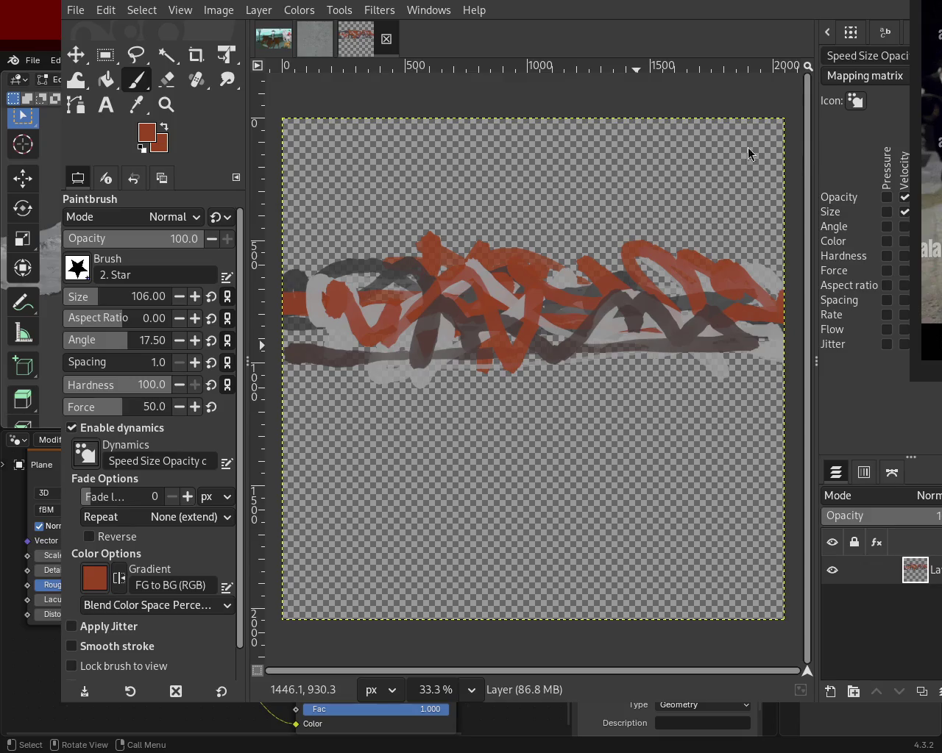
pyautogui.keyDown('ctrl'); pyautogui.click(610, 336); pyautogui.keyUp('ctrl')
pyautogui.moveTo(610, 337)
pyautogui.mouseDown()
pyautogui.moveTo(575, 260)
pyautogui.moveTo(539, 302)
pyautogui.moveTo(385, 325)
pyautogui.moveTo(293, 278)
pyautogui.moveTo(732, 255)
pyautogui.moveTo(637, 250)
pyautogui.moveTo(784, 265)
pyautogui.moveTo(498, 272)
pyautogui.moveTo(285, 253)
pyautogui.mouseUp()
pyautogui.keyDown('ctrl'); pyautogui.click(711, 285); pyautogui.keyUp('ctrl')
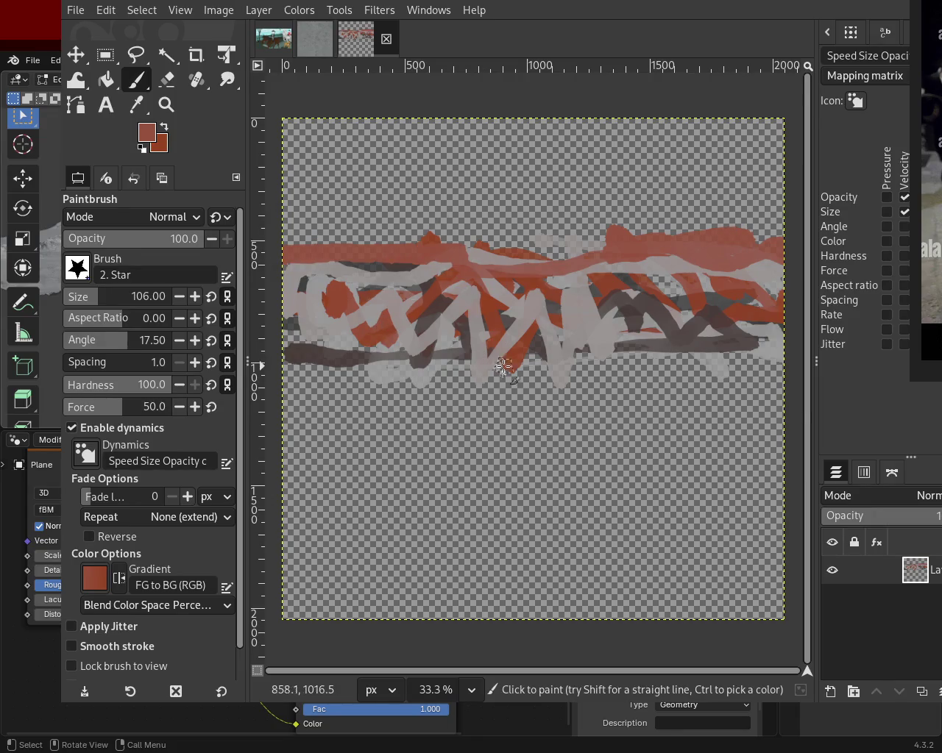
pyautogui.keyDown('ctrl'); pyautogui.click(712, 302); pyautogui.keyUp('ctrl')
# - Add dark, light-grey and red strokes across the band, redoing one red stroke lower down
pyautogui.moveTo(713, 301)
pyautogui.mouseDown()
pyautogui.moveTo(715, 368)
pyautogui.moveTo(426, 337)
pyautogui.moveTo(235, 383)
pyautogui.mouseUp()
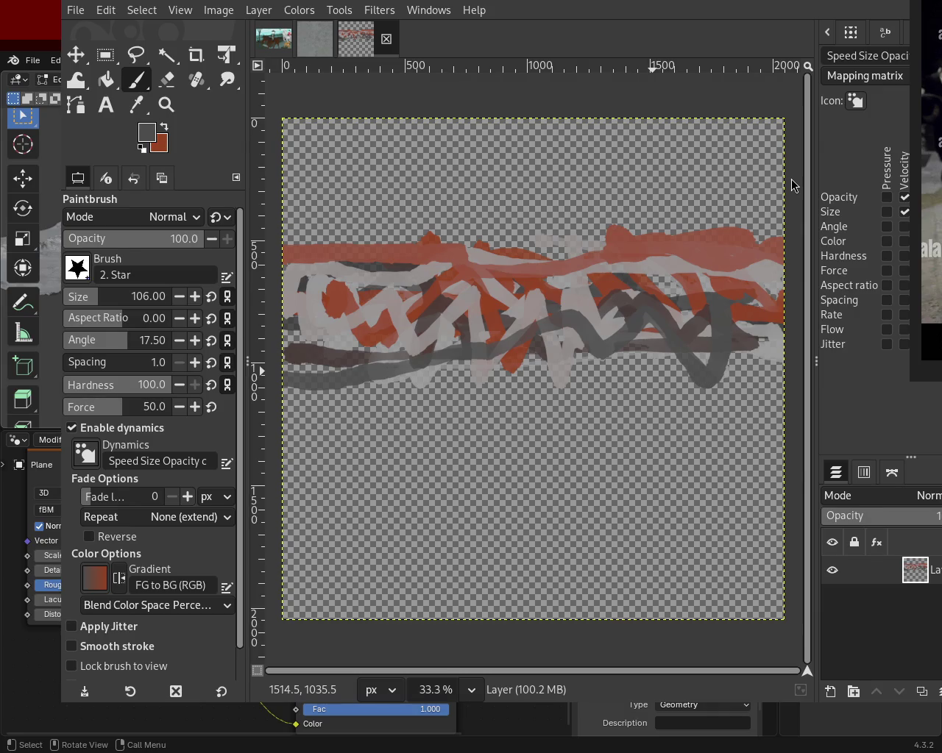
pyautogui.keyDown('ctrl'); pyautogui.click(464, 309); pyautogui.keyUp('ctrl')
pyautogui.moveTo(486, 342)
pyautogui.mouseDown()
pyautogui.moveTo(429, 362)
pyautogui.moveTo(393, 337)
pyautogui.moveTo(732, 346)
pyautogui.mouseUp()
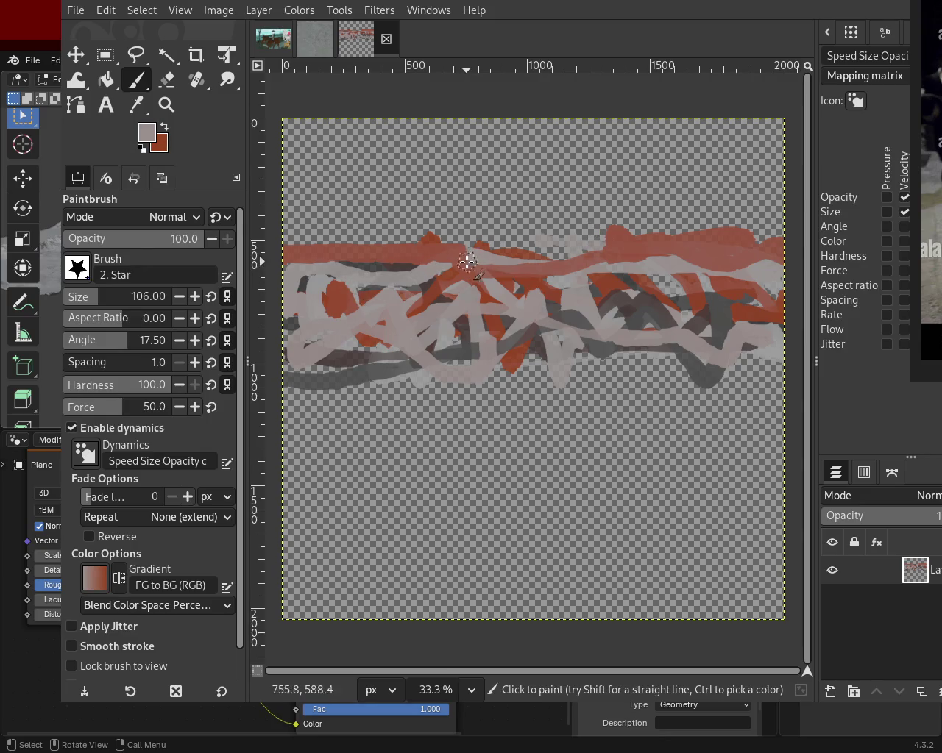
pyautogui.moveTo(469, 262); pyautogui.dragTo(441, 409)
pyautogui.moveTo(395, 231)
pyautogui.mouseDown()
pyautogui.moveTo(397, 317)
pyautogui.moveTo(371, 285)
pyautogui.moveTo(412, 177)
pyautogui.moveTo(550, 236)
pyautogui.moveTo(737, 218)
pyautogui.moveTo(566, 259)
pyautogui.moveTo(355, 232)
pyautogui.moveTo(543, 224)
pyautogui.mouseUp()
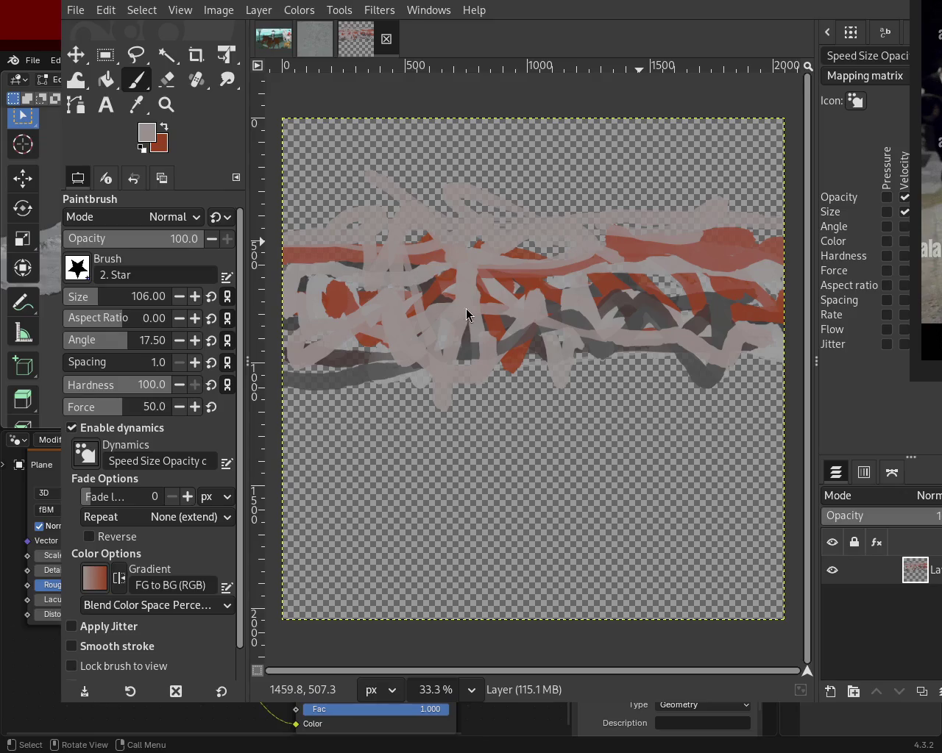
pyautogui.keyDown('ctrl'); pyautogui.click(721, 256); pyautogui.keyUp('ctrl')
pyautogui.moveTo(720, 256)
pyautogui.mouseDown()
pyautogui.moveTo(382, 250)
pyautogui.moveTo(576, 243)
pyautogui.moveTo(706, 264)
pyautogui.moveTo(601, 352)
pyautogui.moveTo(385, 397)
pyautogui.mouseUp()
pyautogui.hotkey('ctrl', 'z')
pyautogui.moveTo(291, 384)
pyautogui.mouseDown()
pyautogui.moveTo(698, 374)
pyautogui.moveTo(441, 401)
pyautogui.moveTo(409, 391)
pyautogui.moveTo(631, 363)
pyautogui.mouseUp()
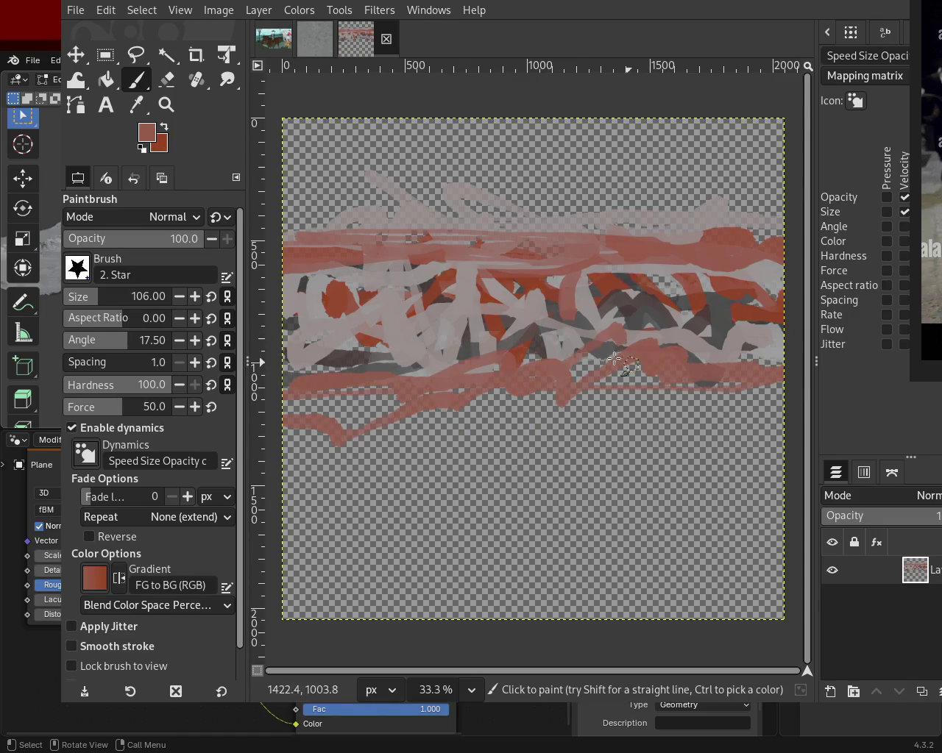
pyautogui.keyDown('ctrl'); pyautogui.click(466, 336); pyautogui.keyUp('ctrl')
pyautogui.moveTo(570, 353)
pyautogui.mouseDown()
pyautogui.moveTo(770, 356)
pyautogui.moveTo(272, 386)
pyautogui.mouseUp()
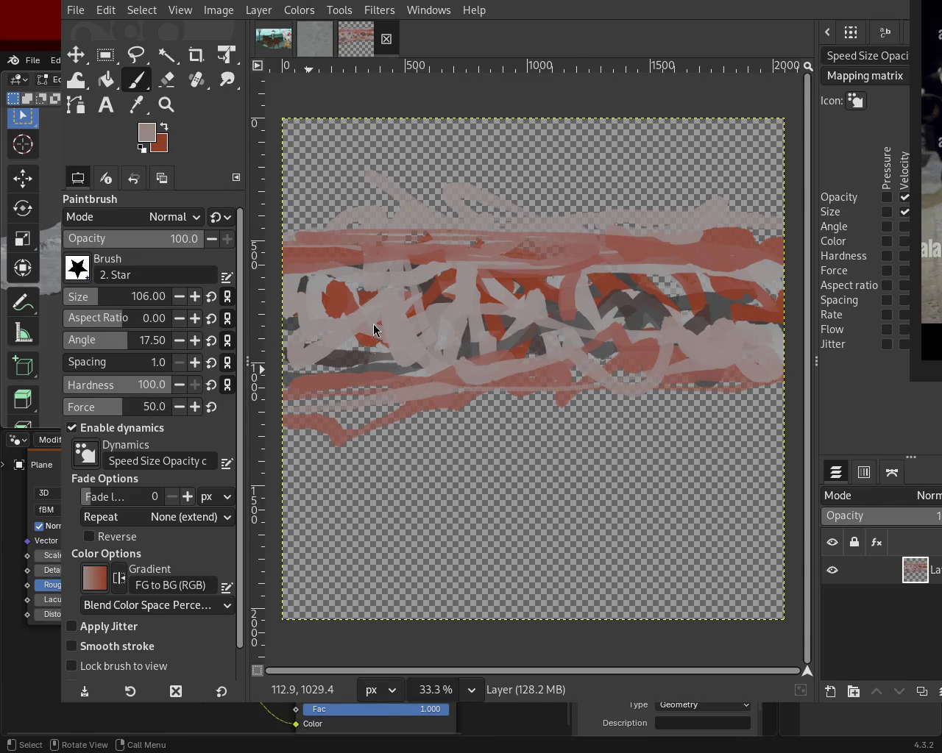
# - Ctrl-pick lighter grey, dark, pink and reddish-brown tones and paint more strokes across the middle
pyautogui.keyDown('ctrl'); pyautogui.click(441, 273); pyautogui.keyUp('ctrl')
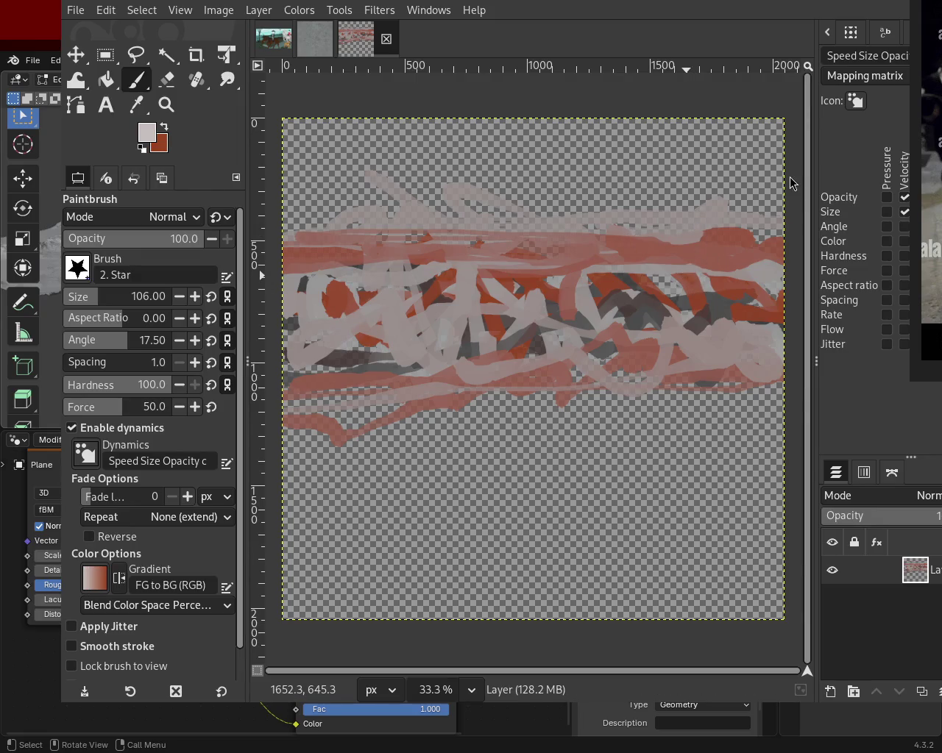
pyautogui.moveTo(522, 301)
pyautogui.mouseDown()
pyautogui.moveTo(553, 289)
pyautogui.moveTo(619, 339)
pyautogui.moveTo(641, 279)
pyautogui.moveTo(751, 273)
pyautogui.moveTo(565, 273)
pyautogui.moveTo(655, 250)
pyautogui.moveTo(325, 250)
pyautogui.moveTo(400, 254)
pyautogui.moveTo(347, 273)
pyautogui.moveTo(395, 320)
pyautogui.moveTo(390, 372)
pyautogui.moveTo(486, 331)
pyautogui.moveTo(663, 327)
pyautogui.moveTo(752, 297)
pyautogui.moveTo(555, 328)
pyautogui.mouseUp()
pyautogui.keyDown('ctrl'); pyautogui.click(370, 361); pyautogui.keyUp('ctrl')
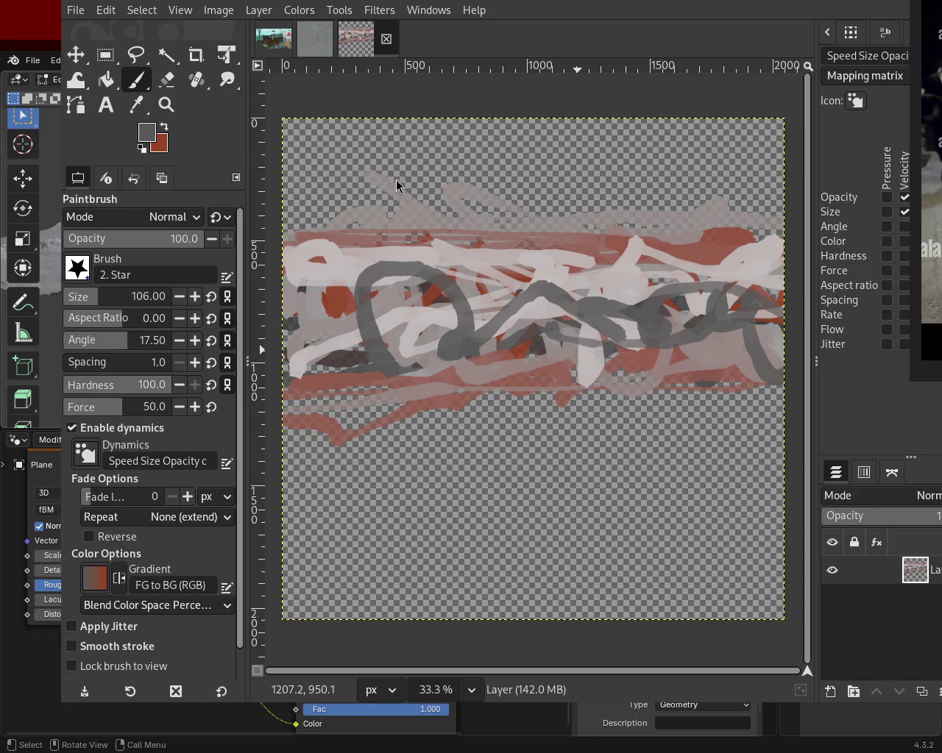
pyautogui.keyDown('ctrl'); pyautogui.click(427, 293); pyautogui.keyUp('ctrl')
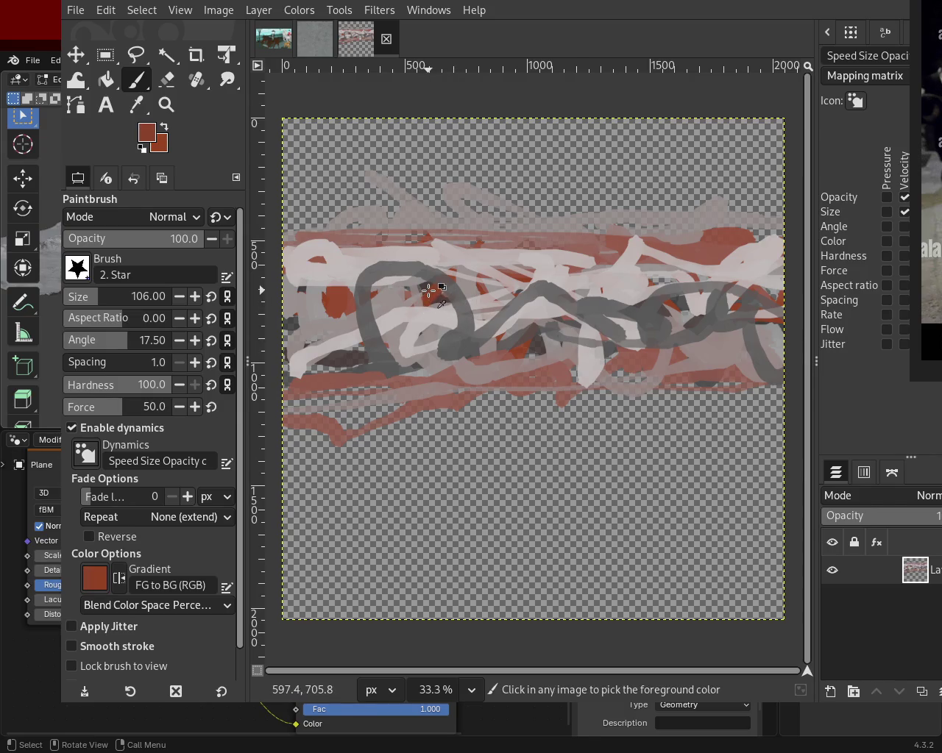
pyautogui.moveTo(427, 293)
pyautogui.mouseDown()
pyautogui.moveTo(710, 296)
pyautogui.moveTo(760, 321)
pyautogui.moveTo(397, 330)
pyautogui.moveTo(318, 320)
pyautogui.moveTo(343, 293)
pyautogui.moveTo(694, 326)
pyautogui.moveTo(761, 301)
pyautogui.moveTo(289, 300)
pyautogui.mouseUp()
pyautogui.keyDown('ctrl'); pyautogui.click(760, 294); pyautogui.keyUp('ctrl')
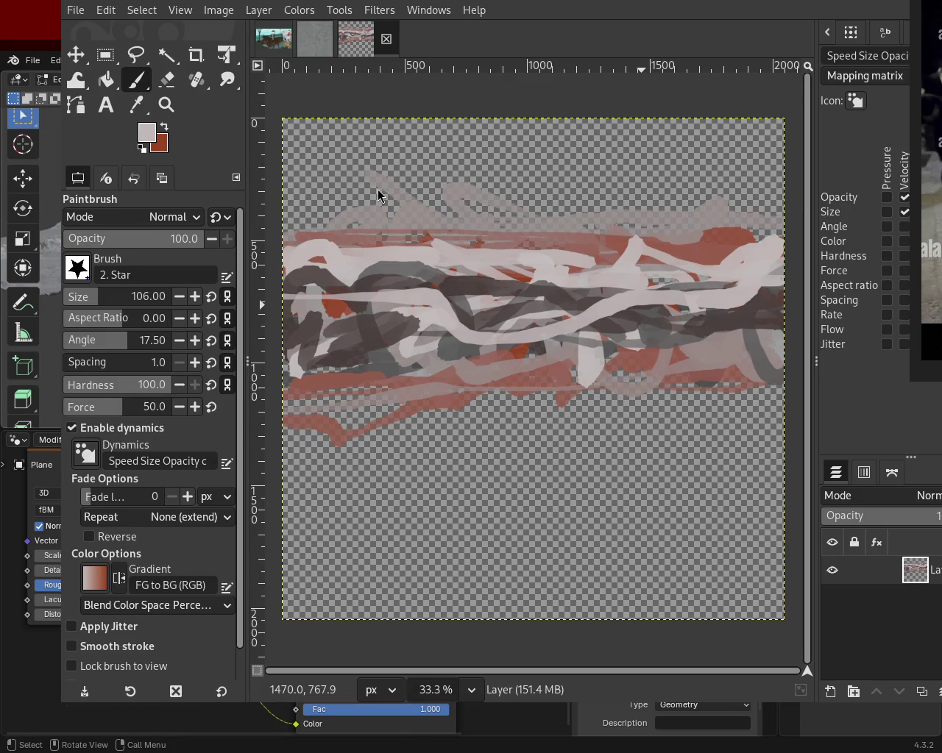
pyautogui.keyDown('ctrl'); pyautogui.click(562, 271); pyautogui.keyUp('ctrl')
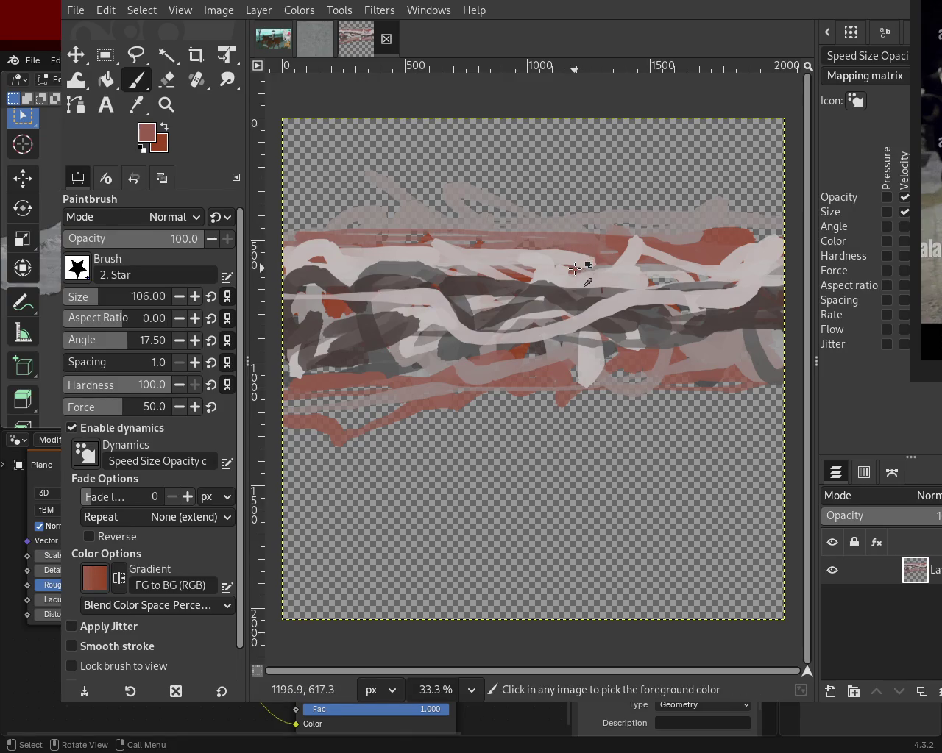
pyautogui.moveTo(504, 228)
pyautogui.mouseDown()
pyautogui.moveTo(227, 330)
pyautogui.moveTo(718, 254)
pyautogui.moveTo(734, 263)
pyautogui.moveTo(409, 299)
pyautogui.mouseUp()
pyautogui.hotkey('ctrl', 'z')
pyautogui.keyDown('ctrl'); pyautogui.click(474, 376); pyautogui.keyUp('ctrl')
pyautogui.moveTo(462, 375); pyautogui.dragTo(282, 374)
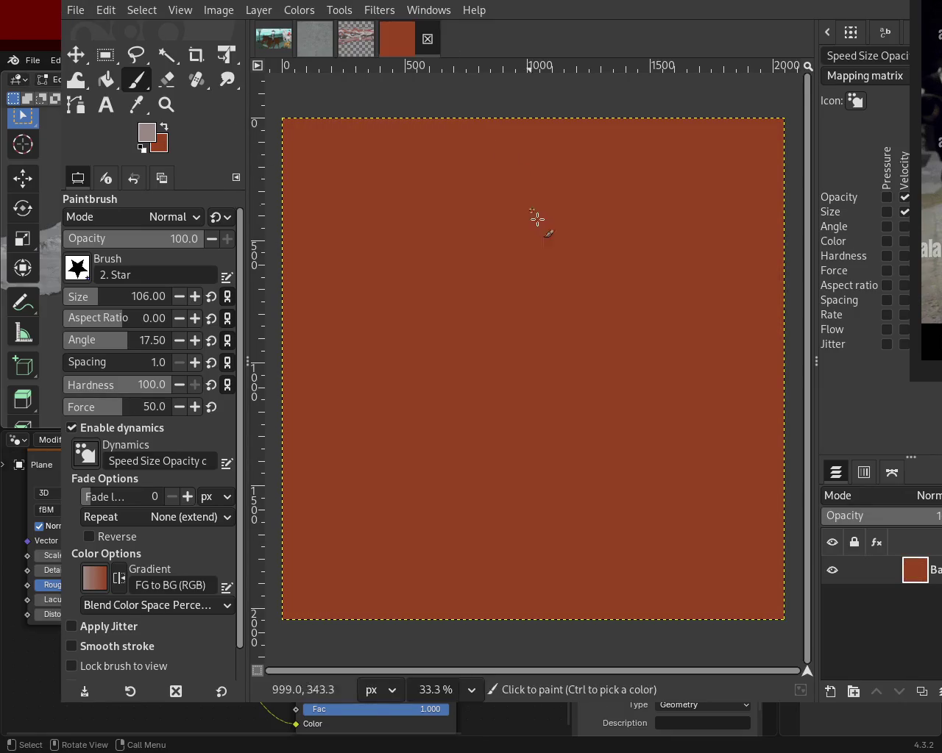
# - On the new brown image, undo a test stroke and delete the Background layer
pyautogui.moveTo(431, 309); pyautogui.dragTo(452, 482)
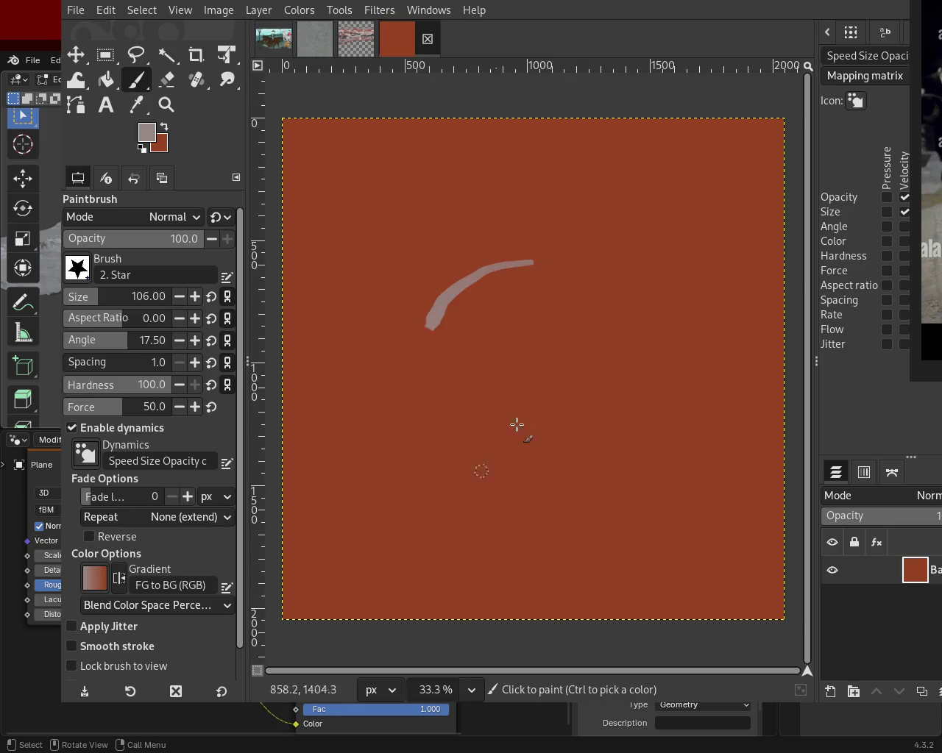
pyautogui.hotkey('ctrl', 'z')
pyautogui.click(938, 691)
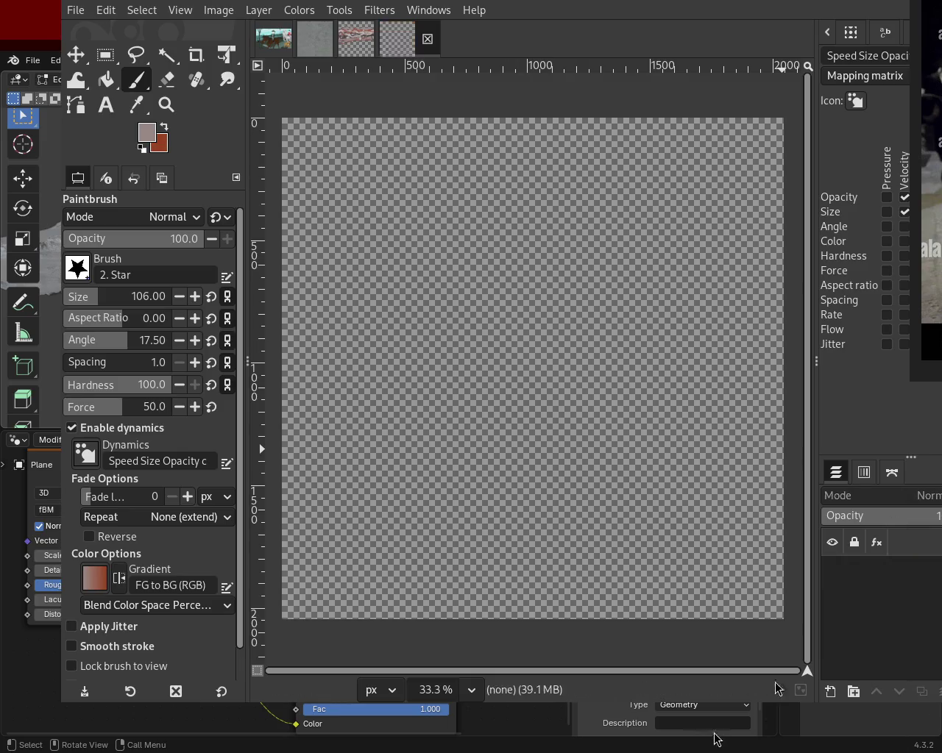
# - Add a transparent layer and paint a slanted near-black stroke near the top
pyautogui.keyDown('shift'); pyautogui.click(829, 691); pyautogui.keyUp('shift')
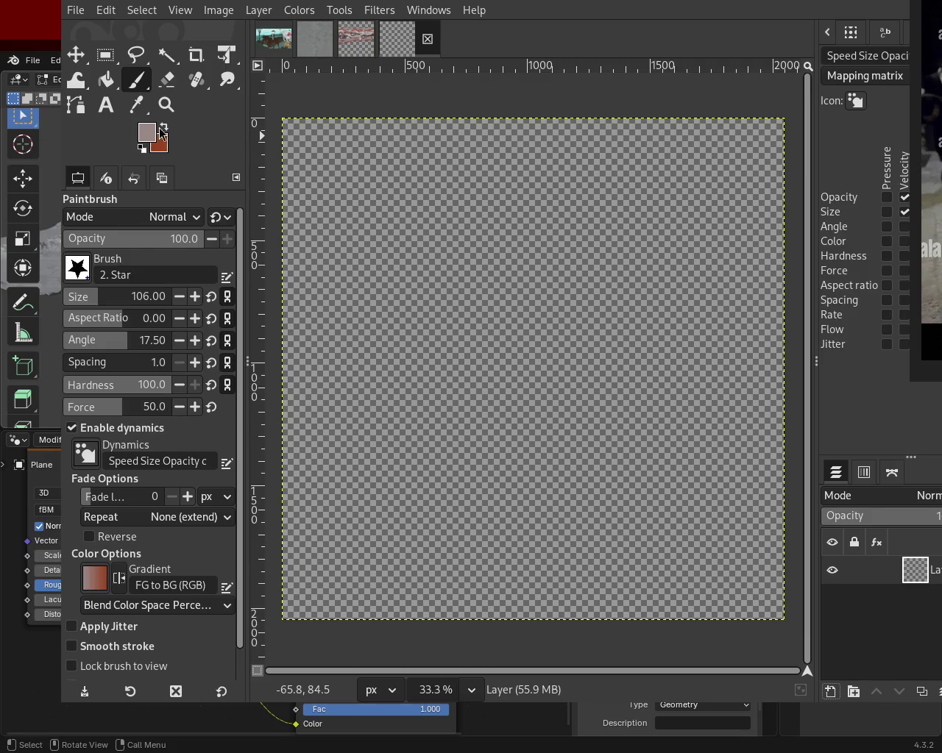
pyautogui.keyDown('ctrl'); pyautogui.click(338, 427); pyautogui.keyUp('ctrl')
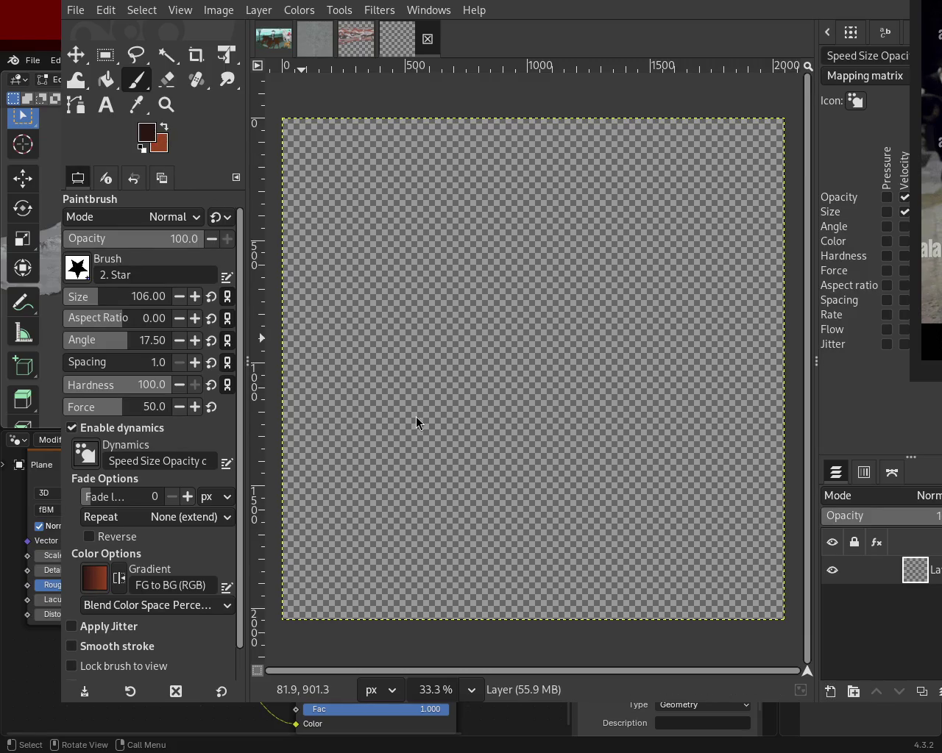
pyautogui.moveTo(391, 204)
pyautogui.mouseDown()
pyautogui.moveTo(581, 206)
pyautogui.moveTo(629, 172)
pyautogui.mouseUp()
pyautogui.hotkey('ctrl', 'z')
pyautogui.hotkey('ctrl', 'z')
pyautogui.moveTo(544, 181); pyautogui.dragTo(657, 158)
pyautogui.hotkey('ctrl', 'z')
pyautogui.click(346, 183)
pyautogui.hotkey('ctrl', 'z')
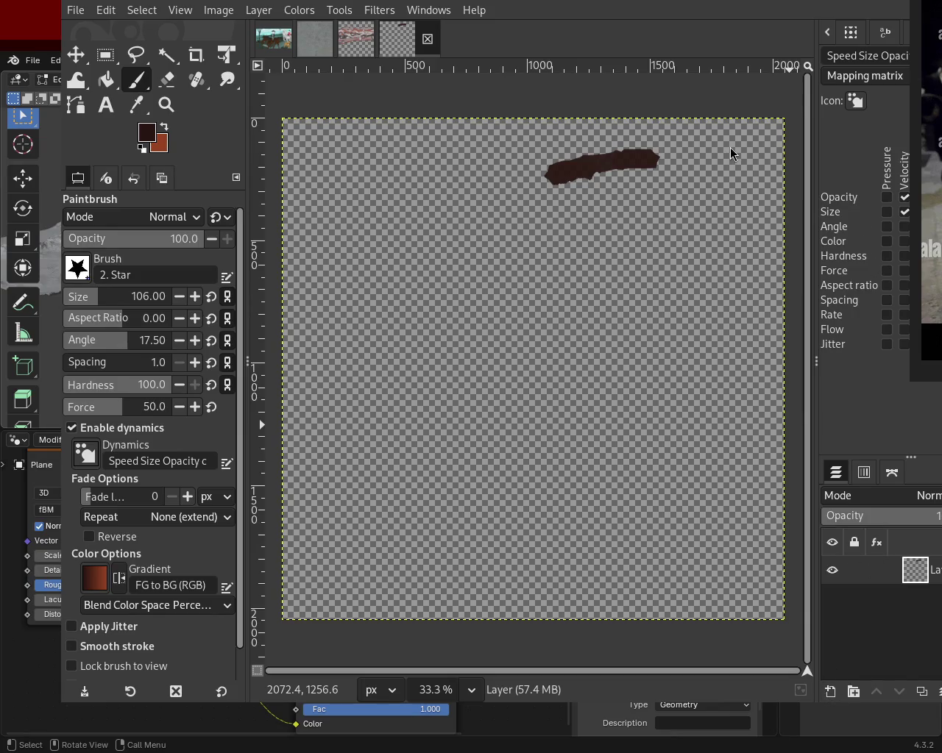
# - Add another layer, fill it grey, and drag it beneath the stroke layer
pyautogui.hotkey('ctrl', 'shift', 'n')
pyautogui.click(105, 79)
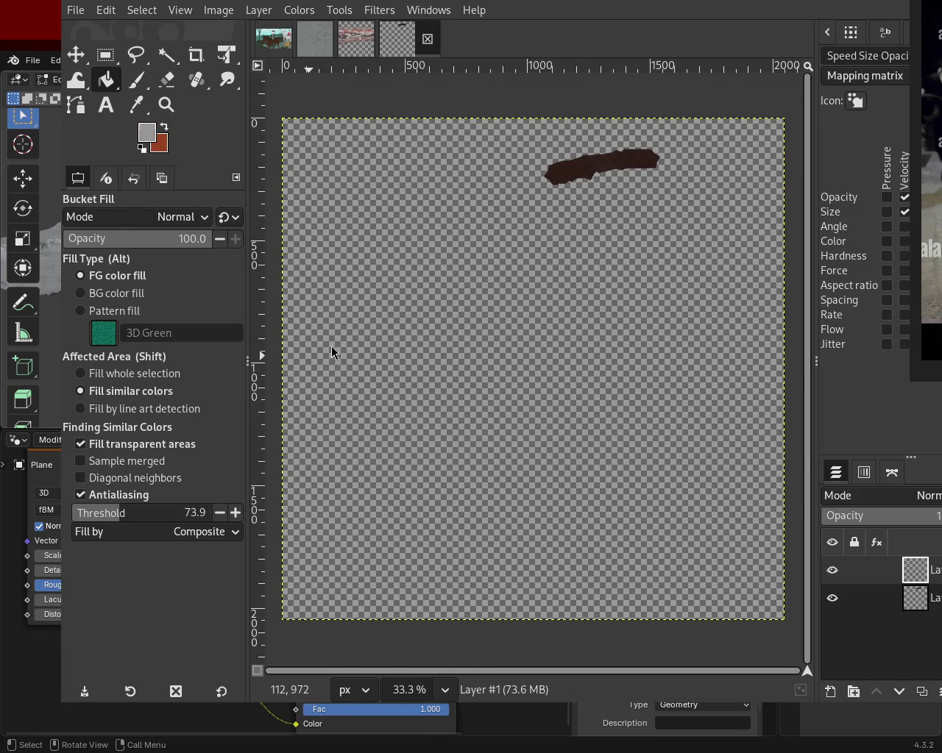
pyautogui.click(577, 356)
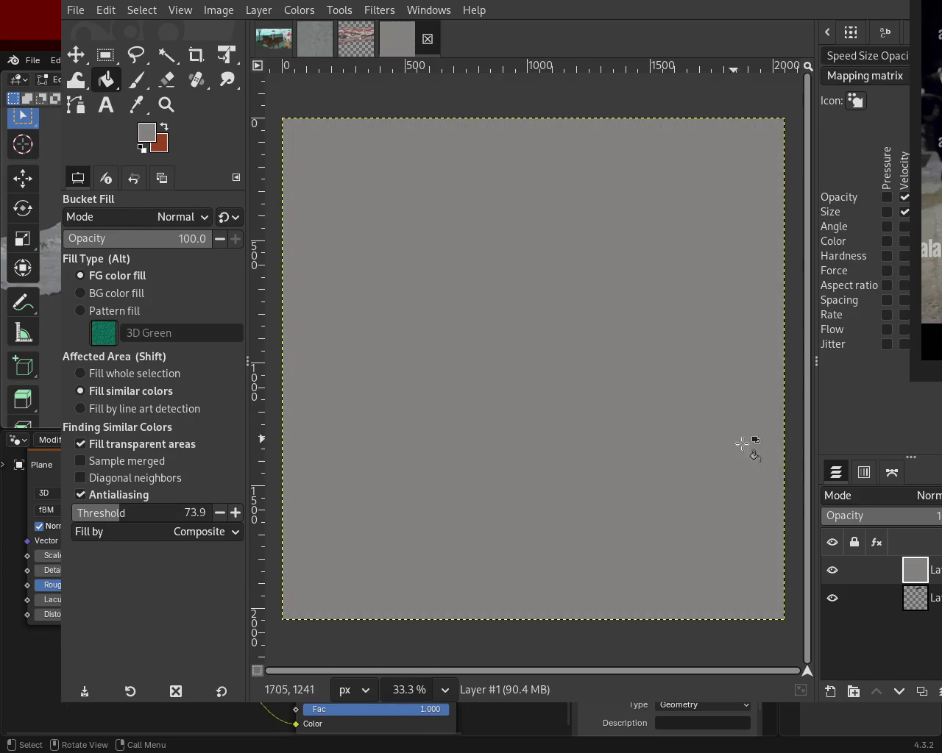
pyautogui.moveTo(915, 577); pyautogui.dragTo(916, 608)
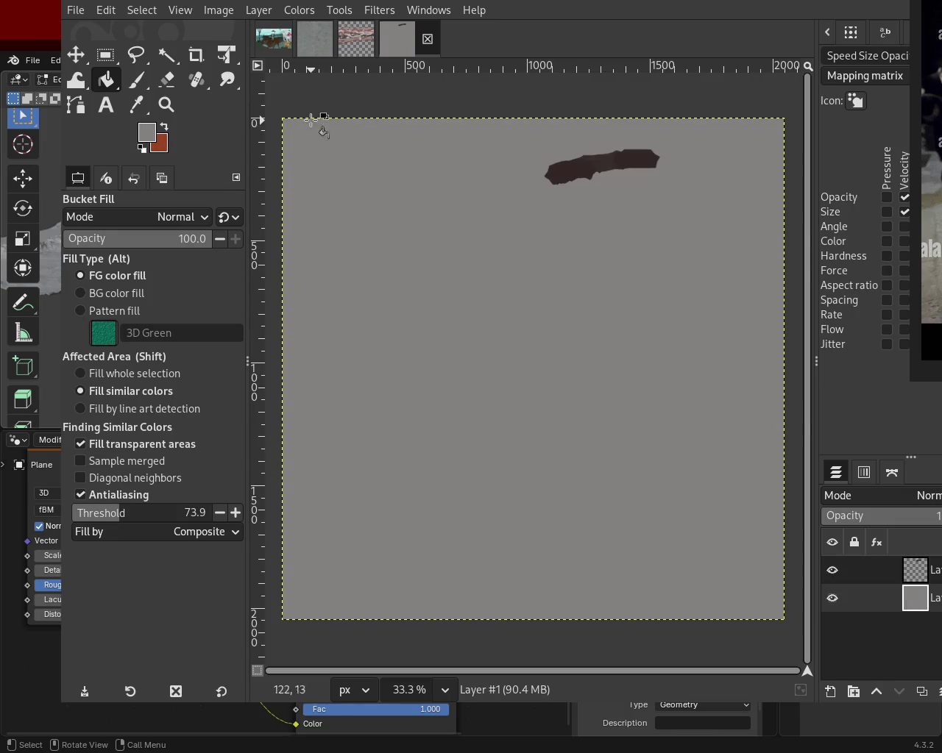
# - Try filling the stroke layer with the stroke's dark brown, then undo it
pyautogui.click(905, 567)
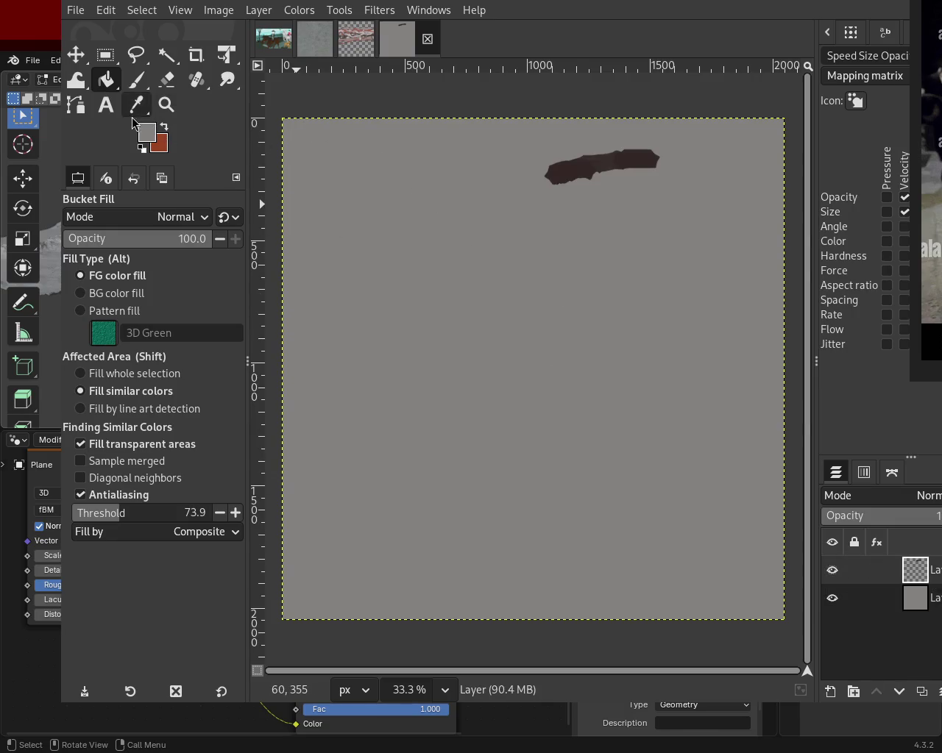
pyautogui.keyDown('ctrl'); pyautogui.click(593, 168); pyautogui.keyUp('ctrl')
pyautogui.click(588, 204)
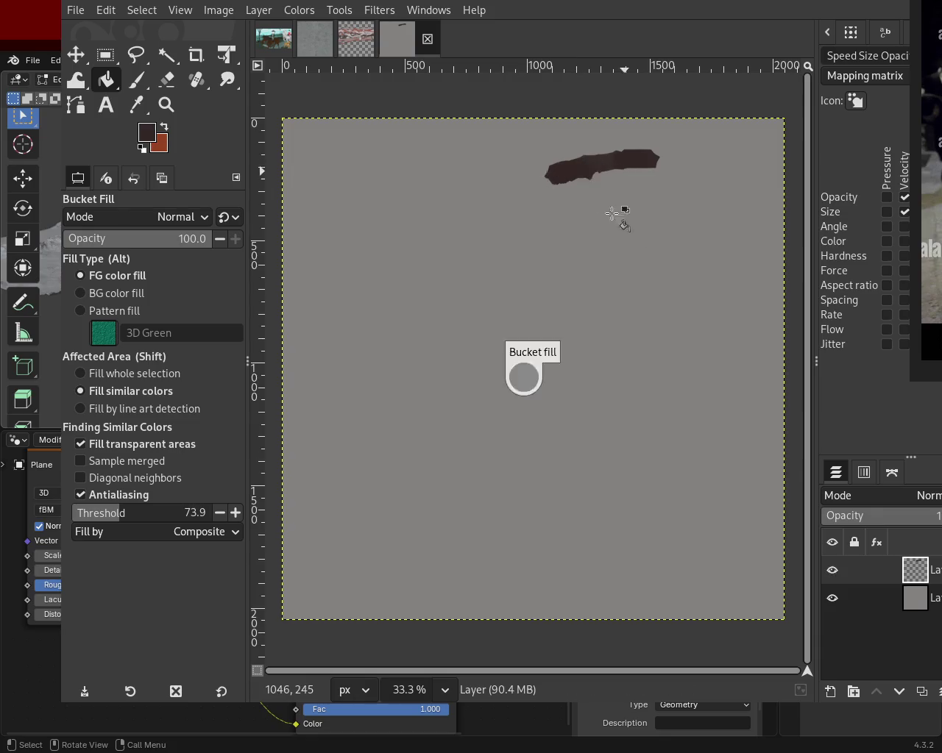
pyautogui.hotkey('ctrl', 'z')
pyautogui.click(132, 89)
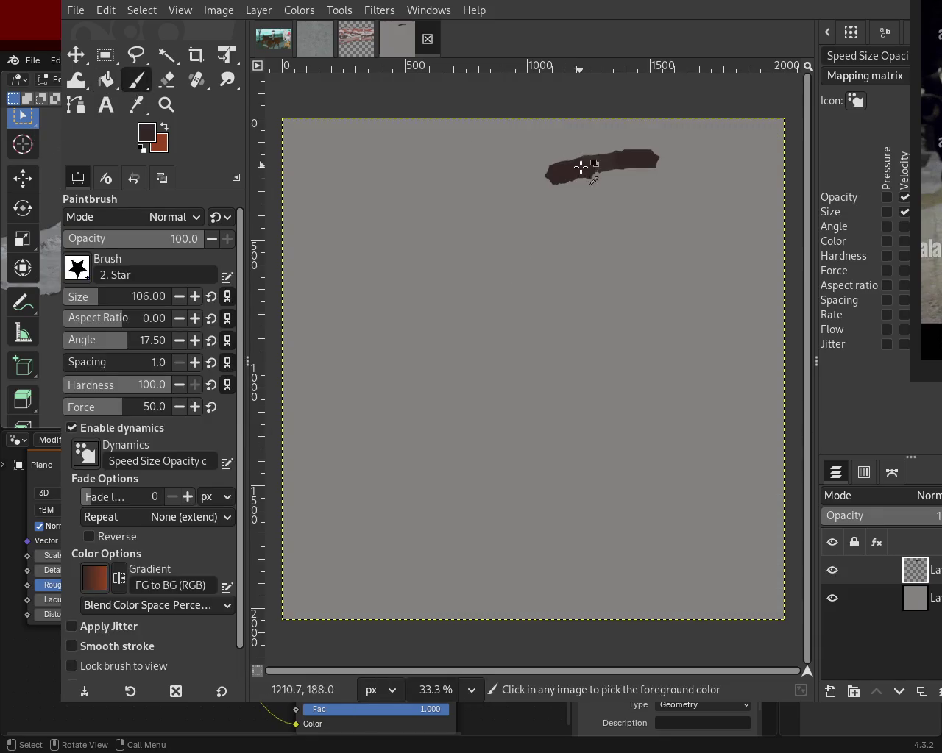
# - Shift-click a straight edge down from the stroke and paint the rectangle's interior dark
pyautogui.moveTo(563, 178); pyautogui.dragTo(561, 210)
pyautogui.hotkey('ctrl', 'z')
pyautogui.keyDown('shift'); pyautogui.click(564, 217); pyautogui.keyUp('shift')
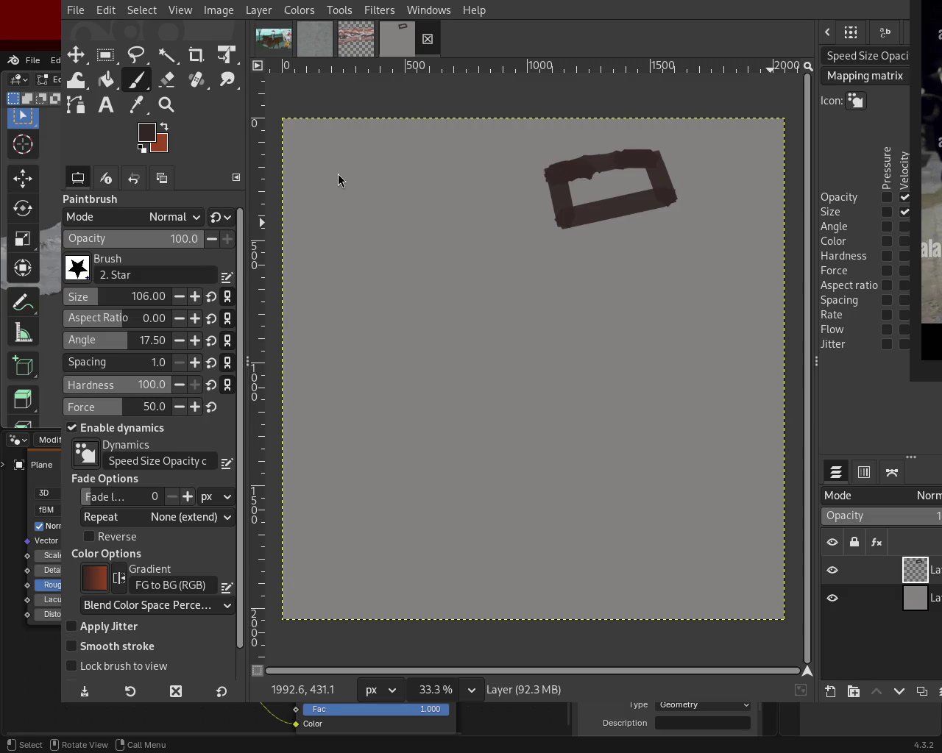
pyautogui.press('ctrl')
pyautogui.moveTo(569, 196)
pyautogui.mouseDown()
pyautogui.moveTo(646, 159)
pyautogui.moveTo(613, 186)
pyautogui.moveTo(560, 170)
pyautogui.mouseUp()
# - Ctrl-pick light grey and dark tones and streak the rectangle's top, undoing and redoing to compare
pyautogui.press('ctrl')
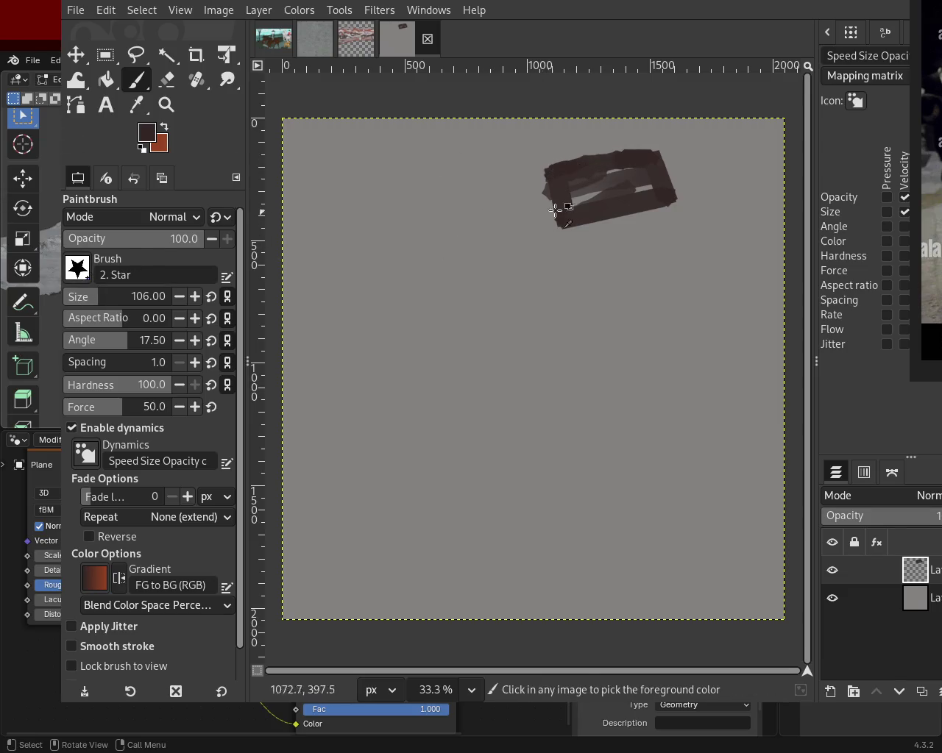
pyautogui.keyDown('ctrl'); pyautogui.click(581, 203); pyautogui.keyUp('ctrl')
pyautogui.moveTo(566, 165); pyautogui.dragTo(616, 147)
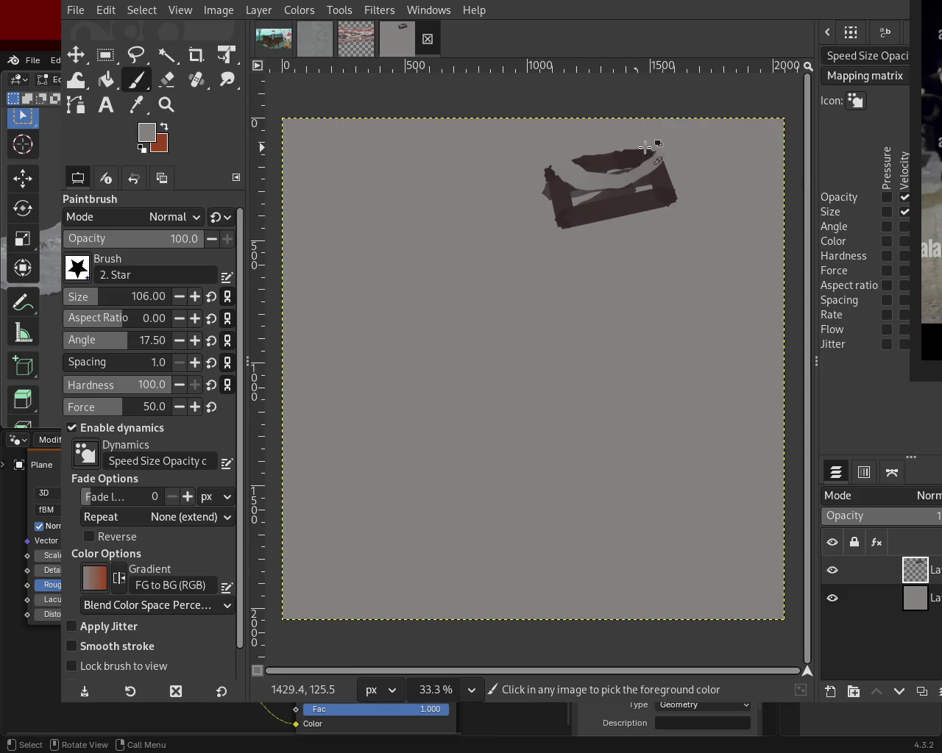
pyautogui.keyDown('ctrl'); pyautogui.click(574, 188); pyautogui.keyUp('ctrl')
pyautogui.moveTo(544, 170)
pyautogui.mouseDown()
pyautogui.moveTo(655, 147)
pyautogui.moveTo(508, 183)
pyautogui.mouseUp()
pyautogui.hotkey('ctrl', 'z')
pyautogui.hotkey('ctrl', 'z')
pyautogui.moveTo(567, 172)
pyautogui.mouseDown()
pyautogui.moveTo(662, 147)
pyautogui.moveTo(552, 173)
pyautogui.mouseUp()
pyautogui.hotkey('ctrl', 'z')
pyautogui.moveTo(655, 155); pyautogui.dragTo(543, 193)
pyautogui.hotkey('ctrl', 'z')
pyautogui.keyDown('ctrl'); pyautogui.click(625, 165); pyautogui.keyUp('ctrl')
pyautogui.moveTo(625, 165)
pyautogui.mouseDown()
pyautogui.moveTo(573, 172)
pyautogui.moveTo(647, 166)
pyautogui.moveTo(570, 167)
pyautogui.mouseUp()
pyautogui.hotkey('ctrl', 'z')
pyautogui.keyDown('ctrl'); pyautogui.click(660, 170); pyautogui.keyUp('ctrl')
pyautogui.hotkey('ctrl', 'z')
pyautogui.moveTo(650, 164); pyautogui.dragTo(606, 160)
pyautogui.hotkey('ctrl', 'z')
pyautogui.hotkey('ctrl', 'y')
pyautogui.hotkey('ctrl', 'z')
pyautogui.hotkey('ctrl', 'y')
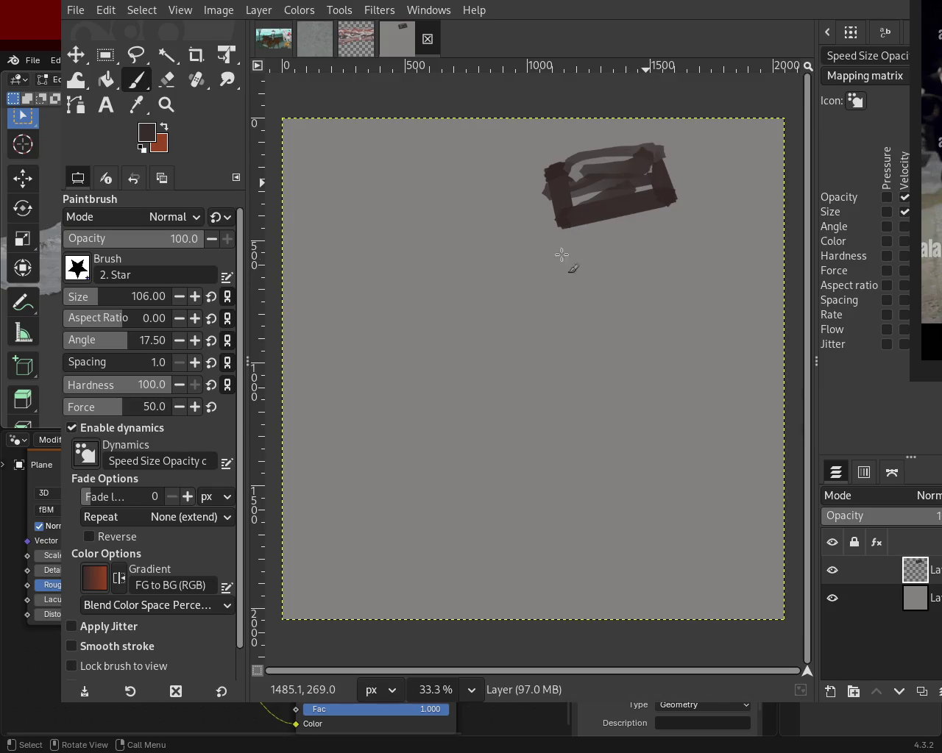
# - Add a light-grey streak across the shape and dark strokes over its lower right
pyautogui.keyDown('ctrl'); pyautogui.click(655, 180); pyautogui.keyUp('ctrl')
pyautogui.moveTo(656, 180); pyautogui.dragTo(562, 200)
pyautogui.hotkey('ctrl', 'z')
pyautogui.hotkey('ctrl', 'y')
pyautogui.hotkey('ctrl', 'z')
pyautogui.hotkey('ctrl', 'y')
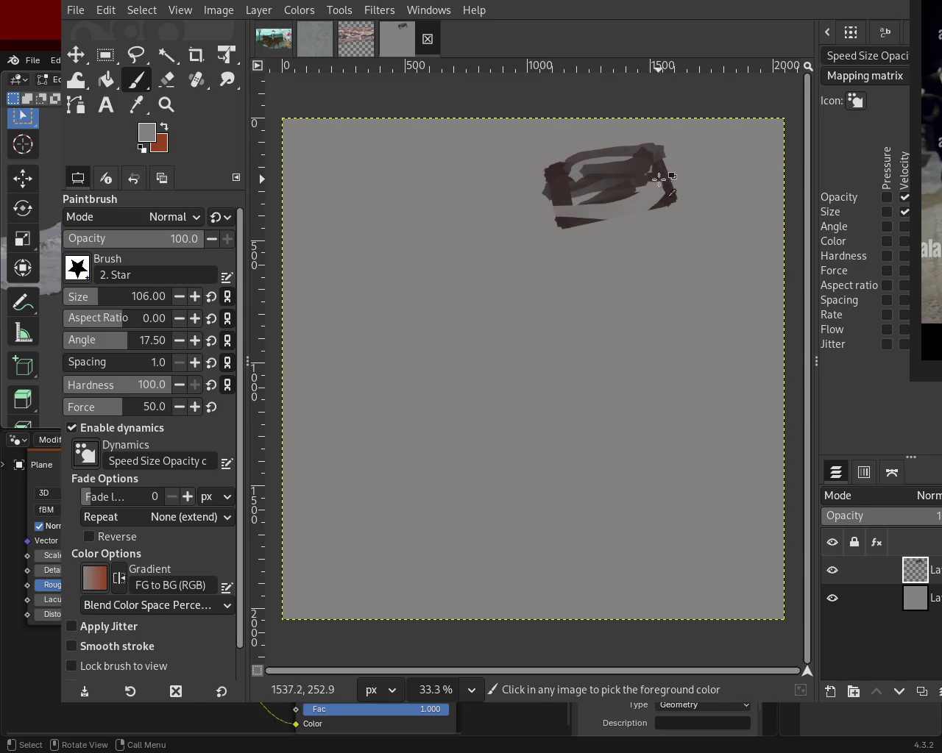
pyautogui.keyDown('ctrl'); pyautogui.click(658, 179); pyautogui.keyUp('ctrl')
pyautogui.moveTo(657, 185); pyautogui.dragTo(575, 218)
pyautogui.hotkey('ctrl', 'z')
pyautogui.hotkey('ctrl', 'y')
pyautogui.moveTo(657, 184); pyautogui.dragTo(586, 212)
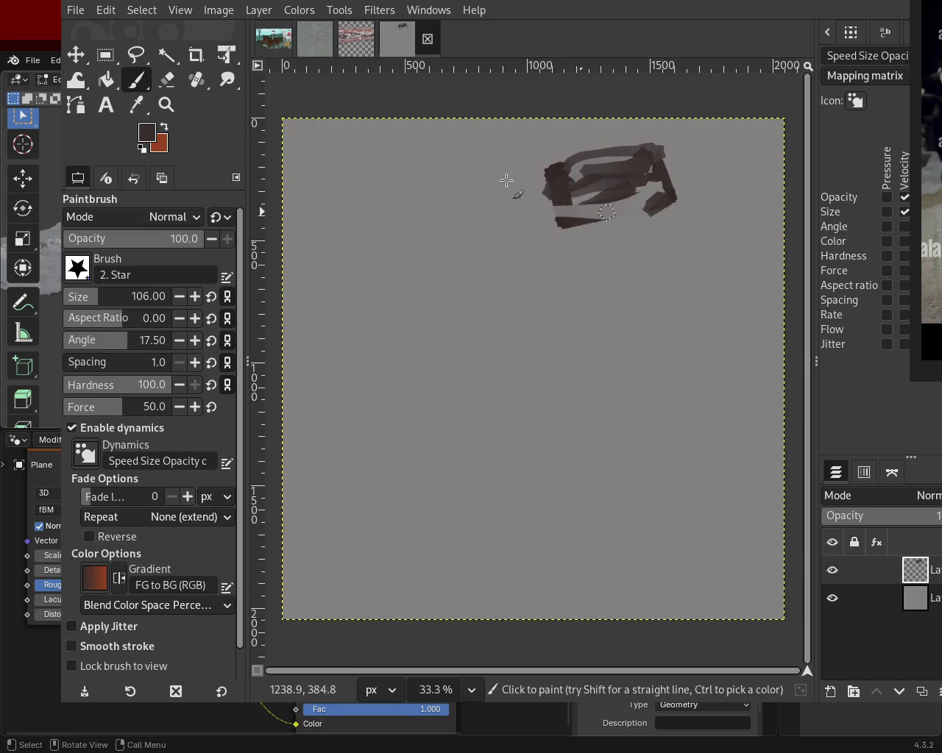
pyautogui.hotkey('ctrl', 'z')
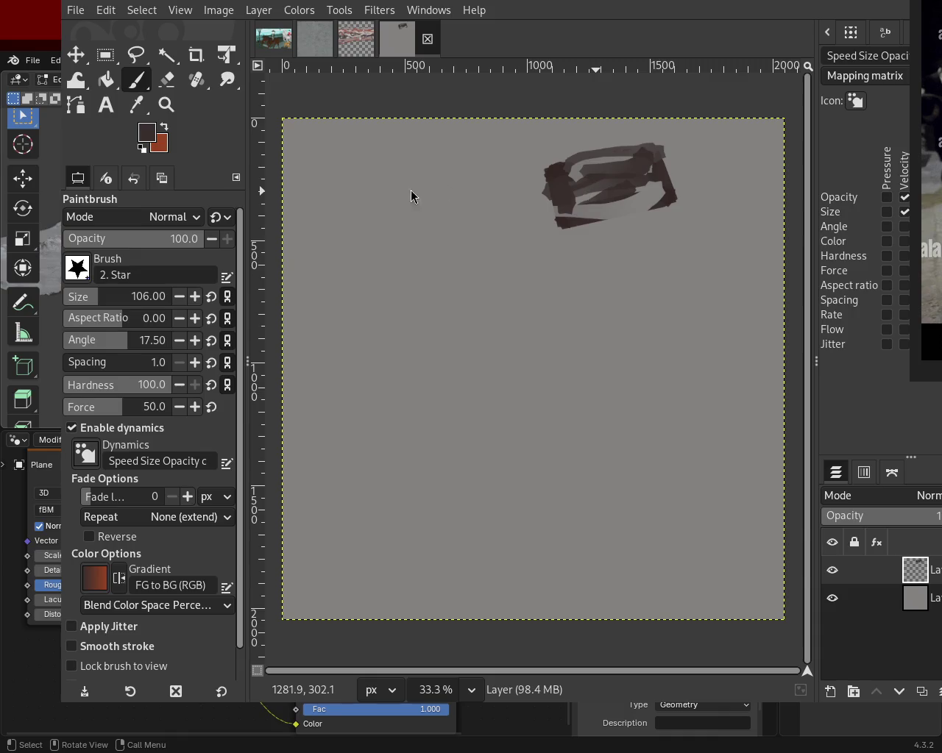
pyautogui.moveTo(661, 207); pyautogui.dragTo(548, 231)
pyautogui.hotkey('ctrl', 'z')
pyautogui.moveTo(657, 204); pyautogui.dragTo(625, 198)
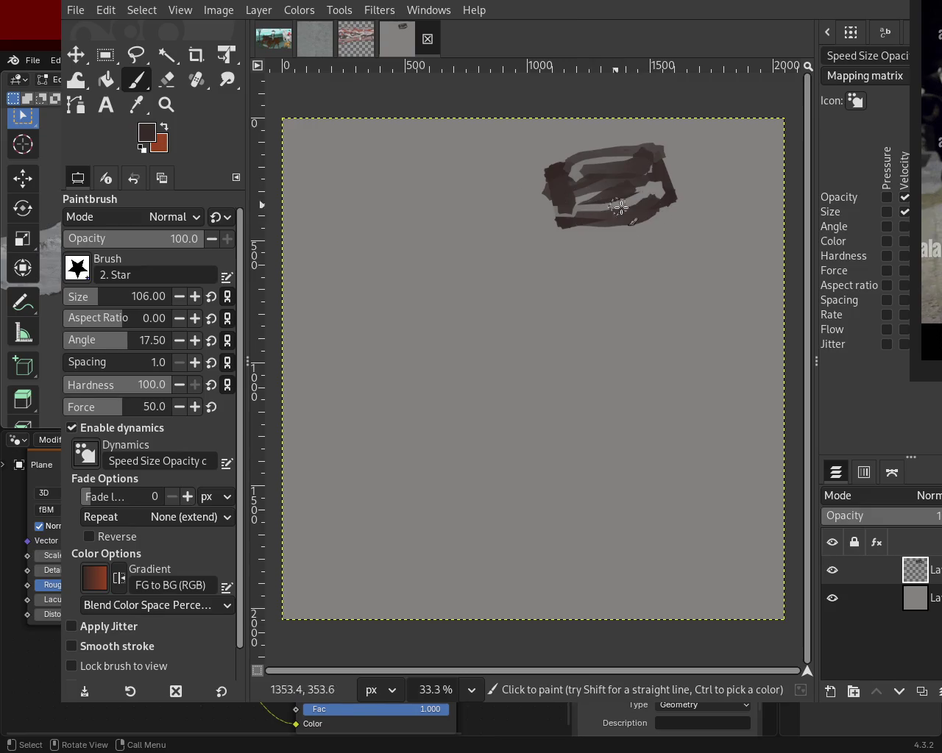
# - Trim the blob's upper-left, lower-left and right edges with the Eraser
pyautogui.click(167, 80)
pyautogui.moveTo(563, 144)
pyautogui.mouseDown()
pyautogui.moveTo(551, 206)
pyautogui.moveTo(551, 147)
pyautogui.moveTo(645, 147)
pyautogui.moveTo(698, 189)
pyautogui.mouseUp()
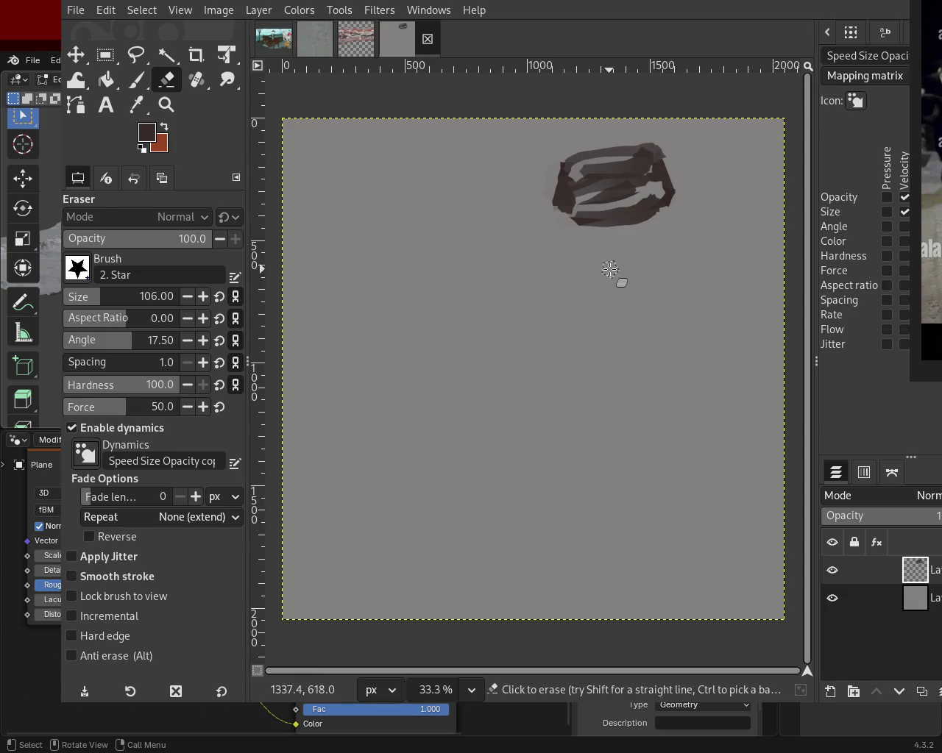
pyautogui.moveTo(541, 219); pyautogui.dragTo(554, 257)
pyautogui.moveTo(662, 180)
pyautogui.mouseDown()
pyautogui.moveTo(676, 191)
pyautogui.moveTo(685, 248)
pyautogui.mouseUp()
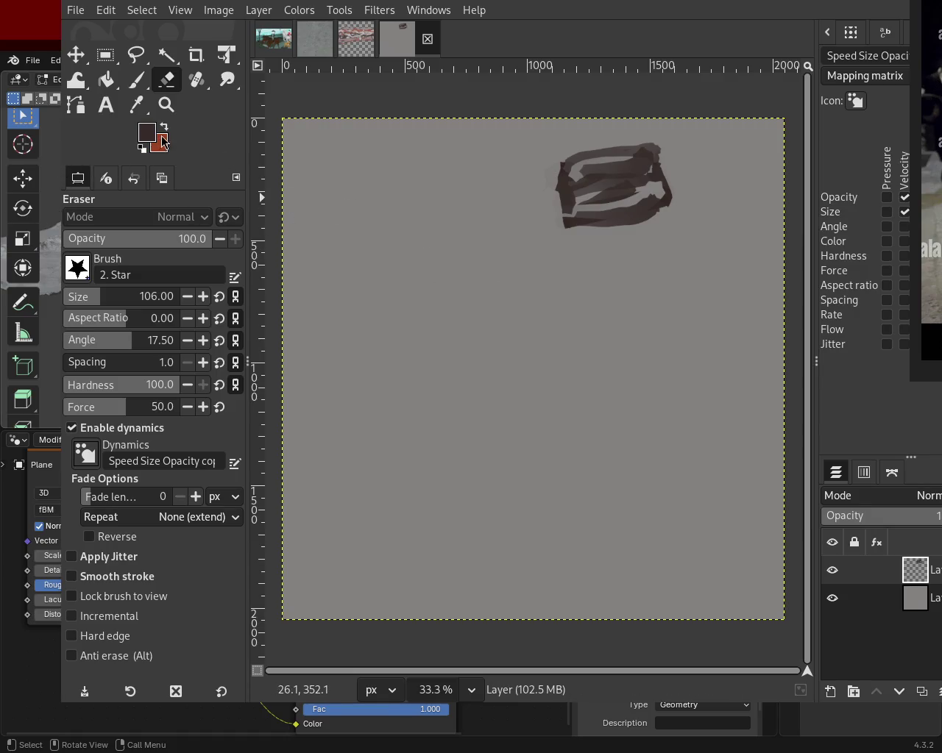
pyautogui.click(135, 80)
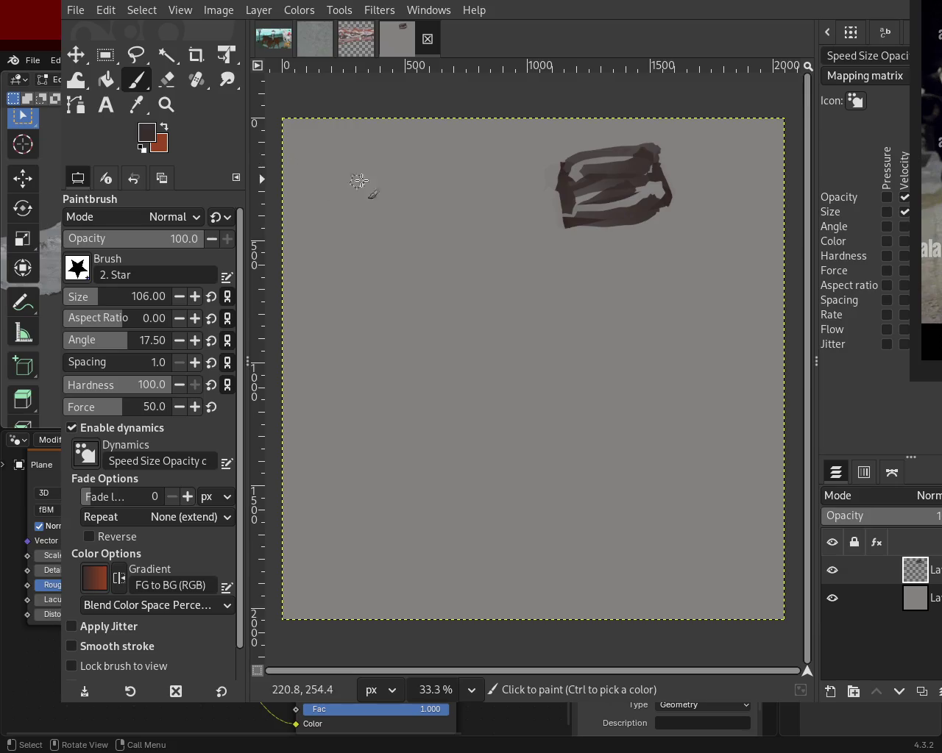
# - Paint the left cap's dark top, sides and bottom, then cover the right shape's top in light grey
pyautogui.moveTo(320, 163); pyautogui.dragTo(434, 169)
pyautogui.moveTo(340, 157)
pyautogui.mouseDown()
pyautogui.moveTo(355, 170)
pyautogui.moveTo(381, 152)
pyautogui.moveTo(349, 170)
pyautogui.moveTo(348, 155)
pyautogui.moveTo(331, 227)
pyautogui.mouseUp()
pyautogui.hotkey('ctrl', 'z')
pyautogui.hotkey('ctrl', 'z')
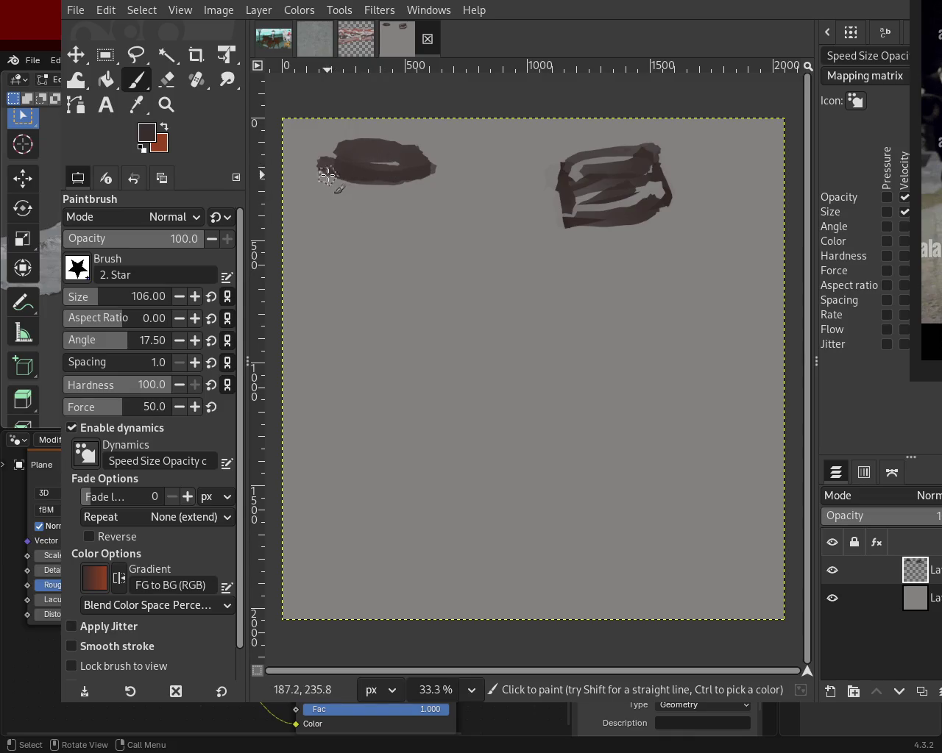
pyautogui.moveTo(323, 168); pyautogui.dragTo(322, 209)
pyautogui.moveTo(431, 164); pyautogui.dragTo(435, 213)
pyautogui.moveTo(318, 200); pyautogui.dragTo(420, 206)
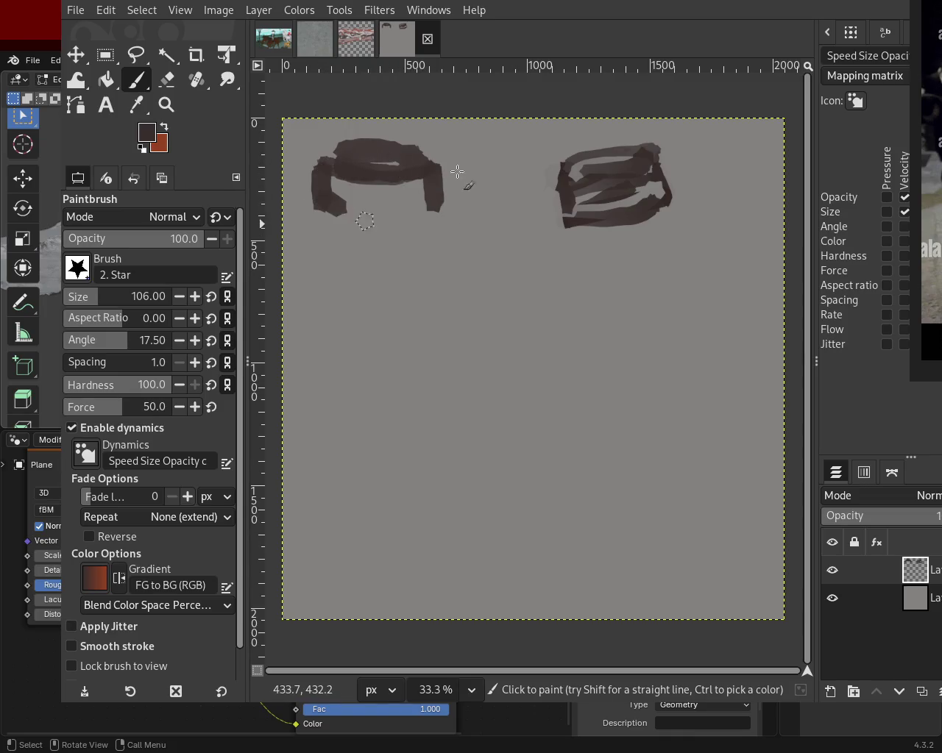
pyautogui.hotkey('ctrl', 'z')
pyautogui.moveTo(319, 199)
pyautogui.mouseDown()
pyautogui.moveTo(425, 208)
pyautogui.moveTo(414, 211)
pyautogui.moveTo(403, 190)
pyautogui.moveTo(356, 211)
pyautogui.mouseUp()
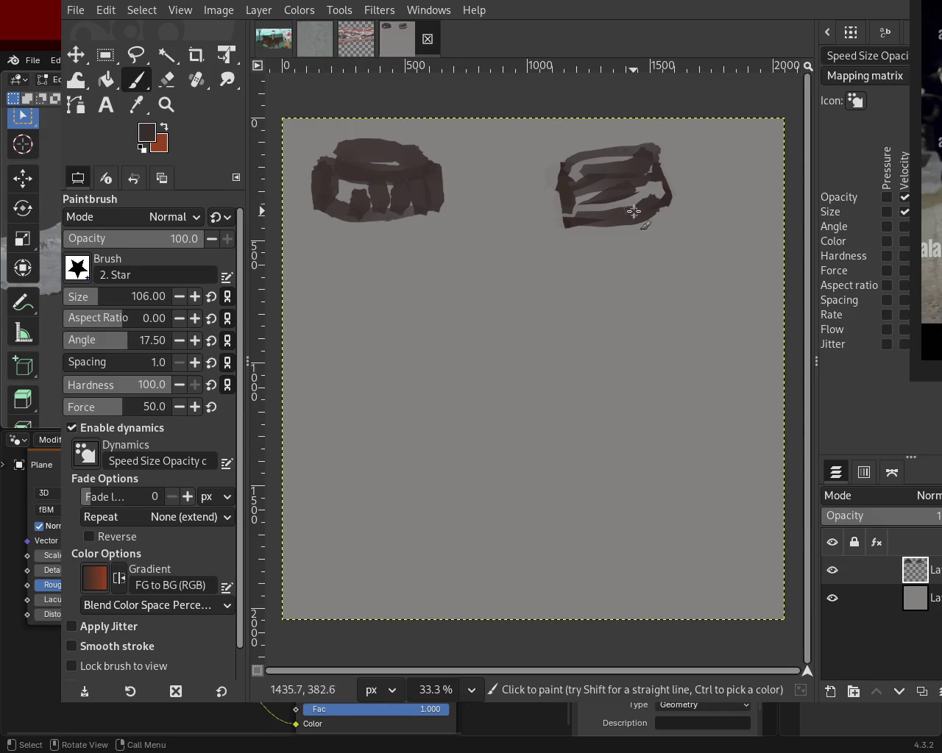
pyautogui.keyDown('ctrl'); pyautogui.click(486, 191); pyautogui.keyUp('ctrl')
pyautogui.moveTo(658, 150)
pyautogui.mouseDown()
pyautogui.moveTo(574, 160)
pyautogui.moveTo(691, 166)
pyautogui.moveTo(566, 211)
pyautogui.moveTo(566, 183)
pyautogui.moveTo(578, 174)
pyautogui.mouseUp()
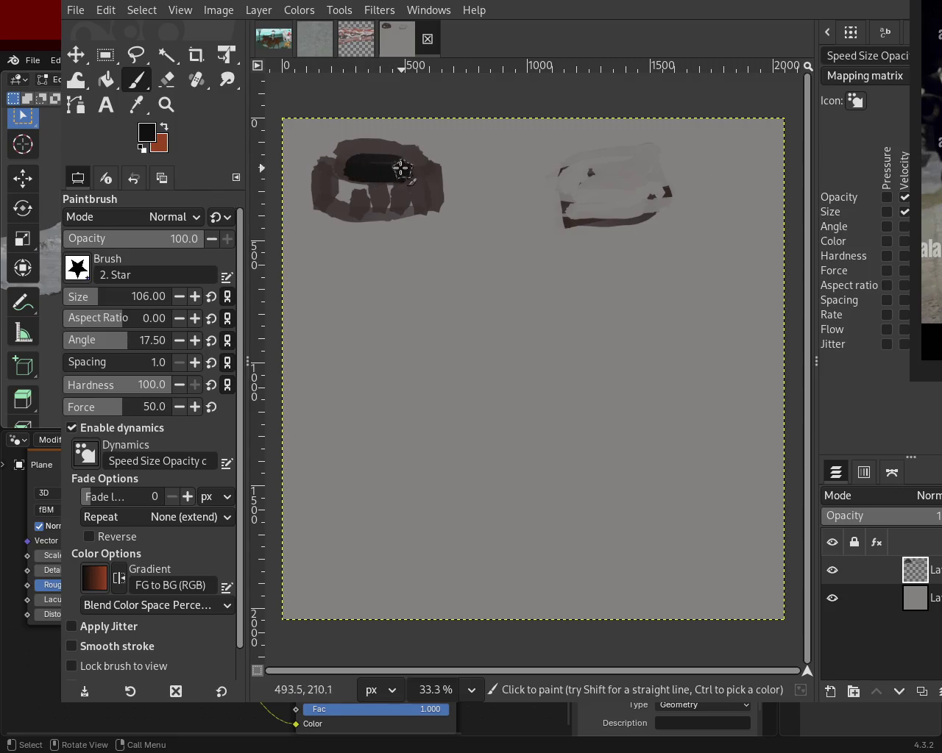
# - Paint a black oval in the left cap's top and dark brown bands across the right shape
pyautogui.moveTo(409, 165); pyautogui.dragTo(389, 162)
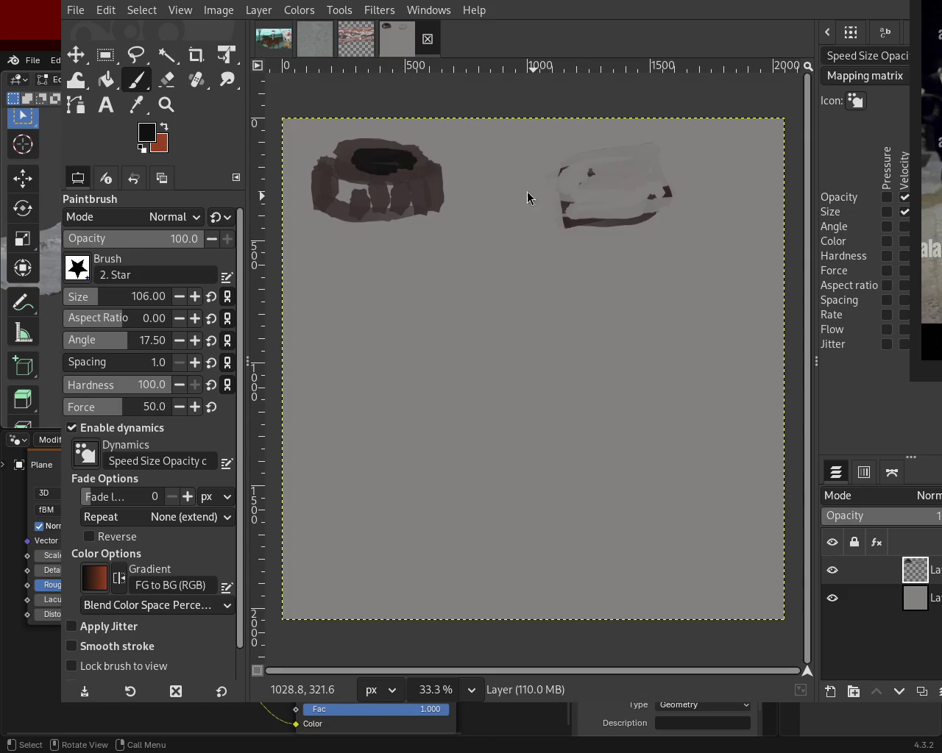
pyautogui.keyDown('ctrl'); pyautogui.click(389, 188); pyautogui.keyUp('ctrl')
pyautogui.click(564, 175)
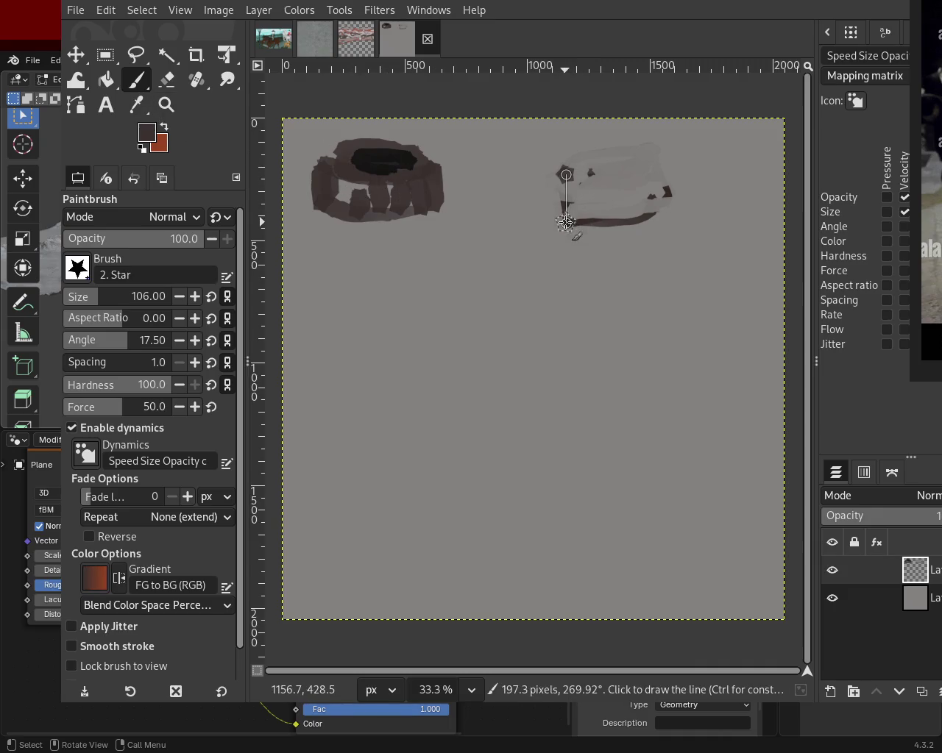
pyautogui.keyDown('shift'); pyautogui.click(671, 196); pyautogui.keyUp('shift')
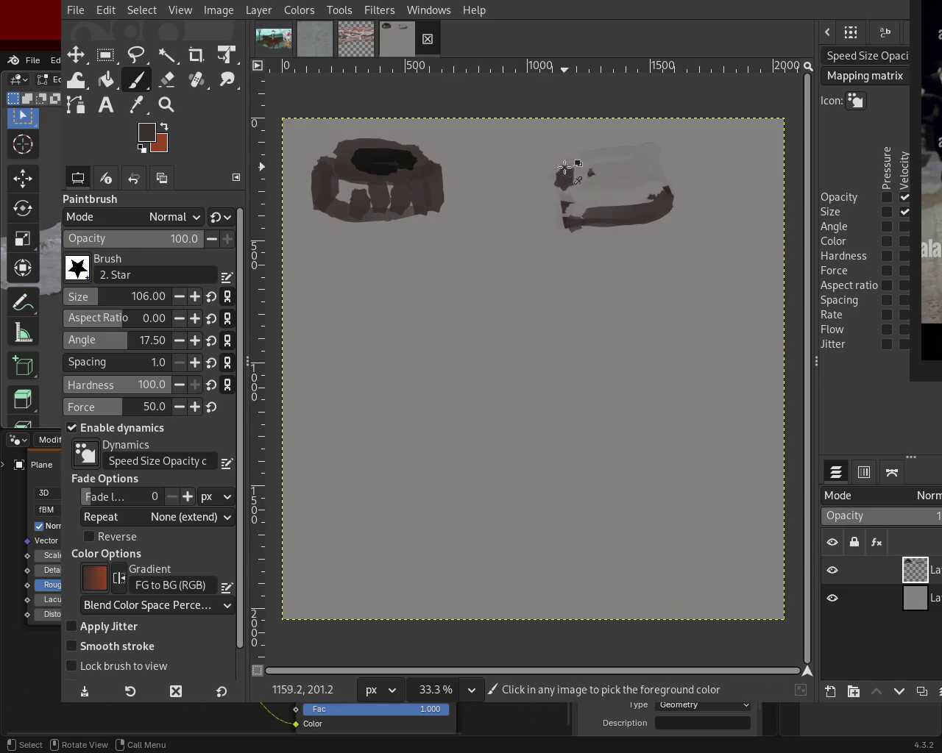
pyautogui.moveTo(563, 171); pyautogui.dragTo(650, 175)
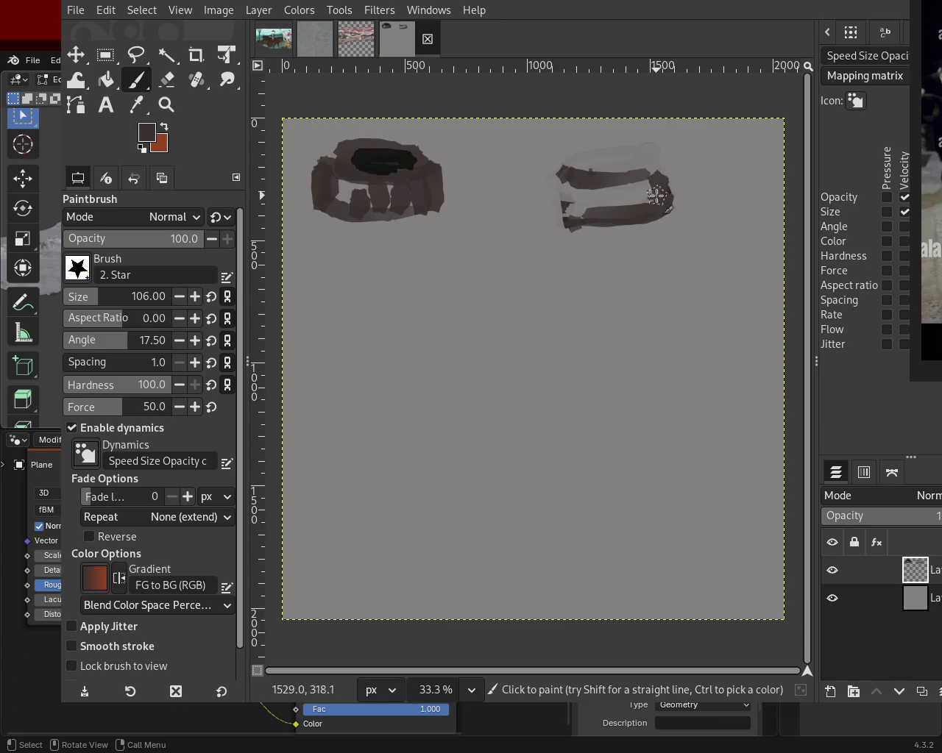
pyautogui.moveTo(546, 167)
pyautogui.mouseDown()
pyautogui.moveTo(603, 143)
pyautogui.moveTo(601, 175)
pyautogui.moveTo(634, 162)
pyautogui.mouseUp()
pyautogui.hotkey('ctrl', 'z')
# - Darken the right shape's left side and fill light gaps in both caps with brown
pyautogui.keyDown('ctrl'); pyautogui.click(389, 162); pyautogui.keyUp('ctrl')
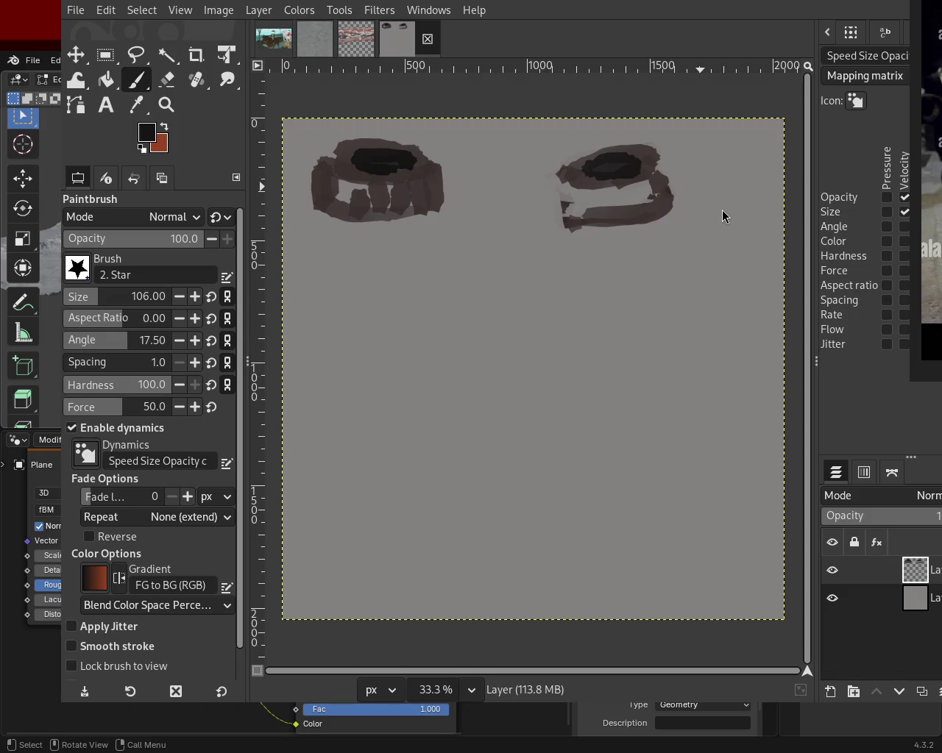
pyautogui.keyDown('ctrl'); pyautogui.click(579, 175); pyautogui.keyUp('ctrl')
pyautogui.moveTo(579, 175)
pyautogui.mouseDown()
pyautogui.moveTo(568, 221)
pyautogui.moveTo(594, 174)
pyautogui.mouseUp()
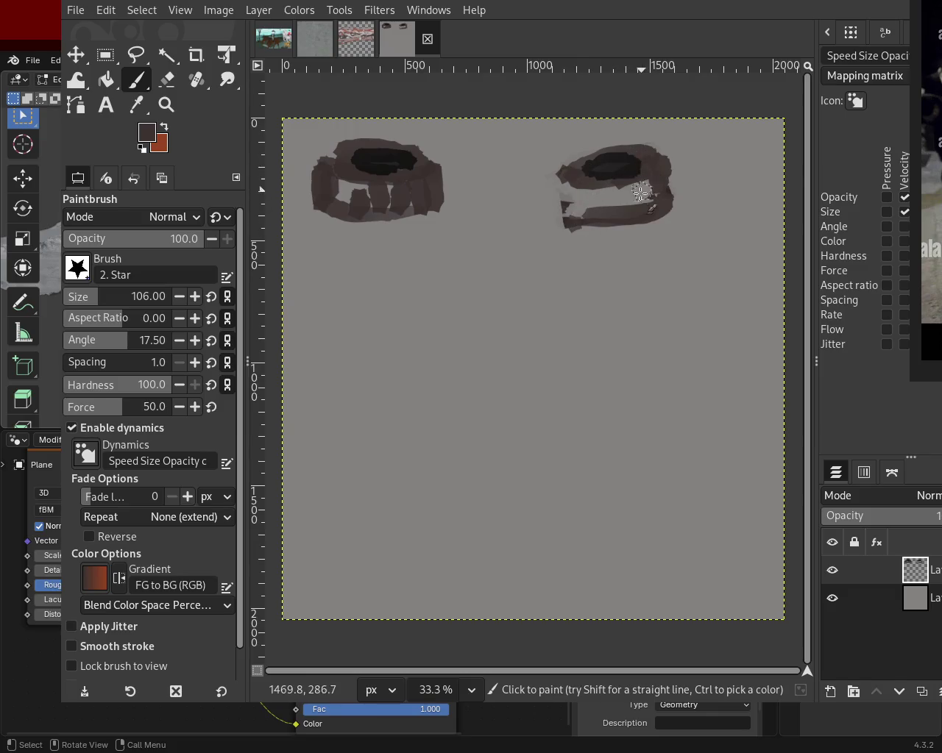
pyautogui.moveTo(564, 168)
pyautogui.mouseDown()
pyautogui.moveTo(576, 226)
pyautogui.moveTo(606, 190)
pyautogui.mouseUp()
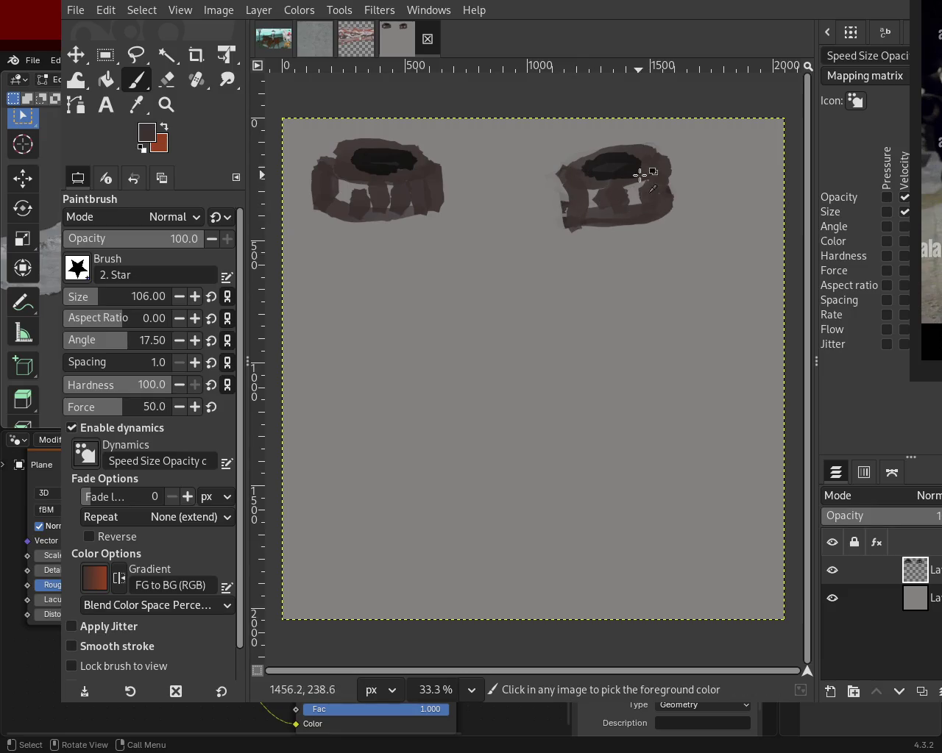
pyautogui.moveTo(648, 195)
pyautogui.mouseDown()
pyautogui.moveTo(581, 204)
pyautogui.moveTo(589, 187)
pyautogui.moveTo(640, 190)
pyautogui.moveTo(627, 207)
pyautogui.mouseUp()
pyautogui.moveTo(358, 195)
pyautogui.mouseDown()
pyautogui.moveTo(334, 184)
pyautogui.moveTo(374, 192)
pyautogui.mouseUp()
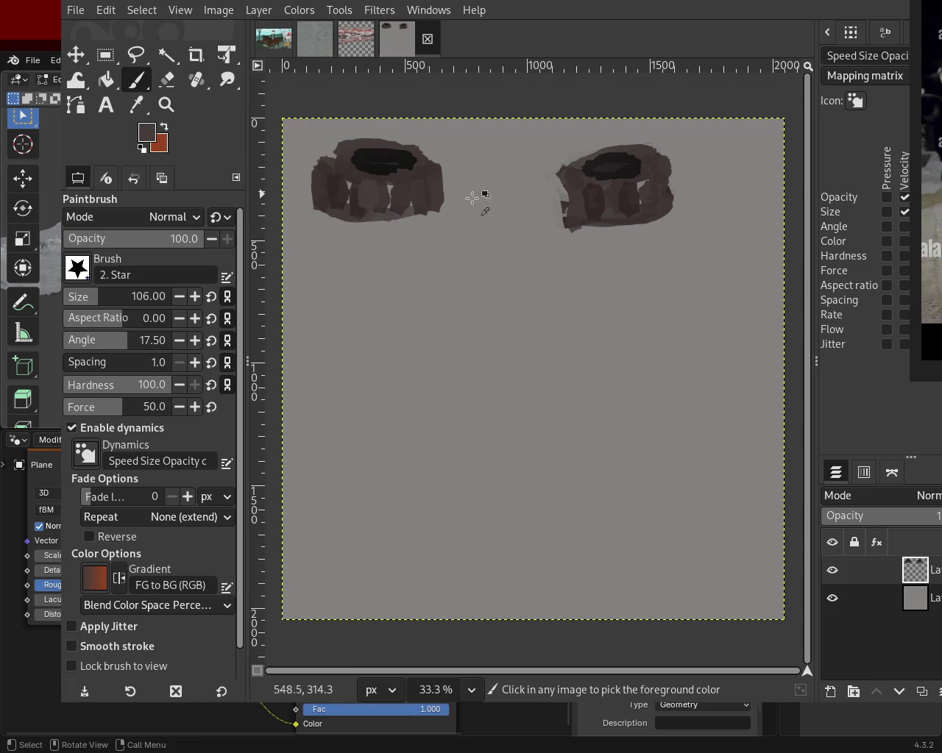
# - Paint dark brown vertical streaks down the right cap's left and right edges
pyautogui.keyDown('ctrl'); pyautogui.click(598, 197); pyautogui.keyUp('ctrl')
pyautogui.moveTo(581, 177); pyautogui.dragTo(571, 230)
pyautogui.moveTo(566, 176); pyautogui.dragTo(577, 229)
pyautogui.moveTo(658, 162); pyautogui.dragTo(666, 225)
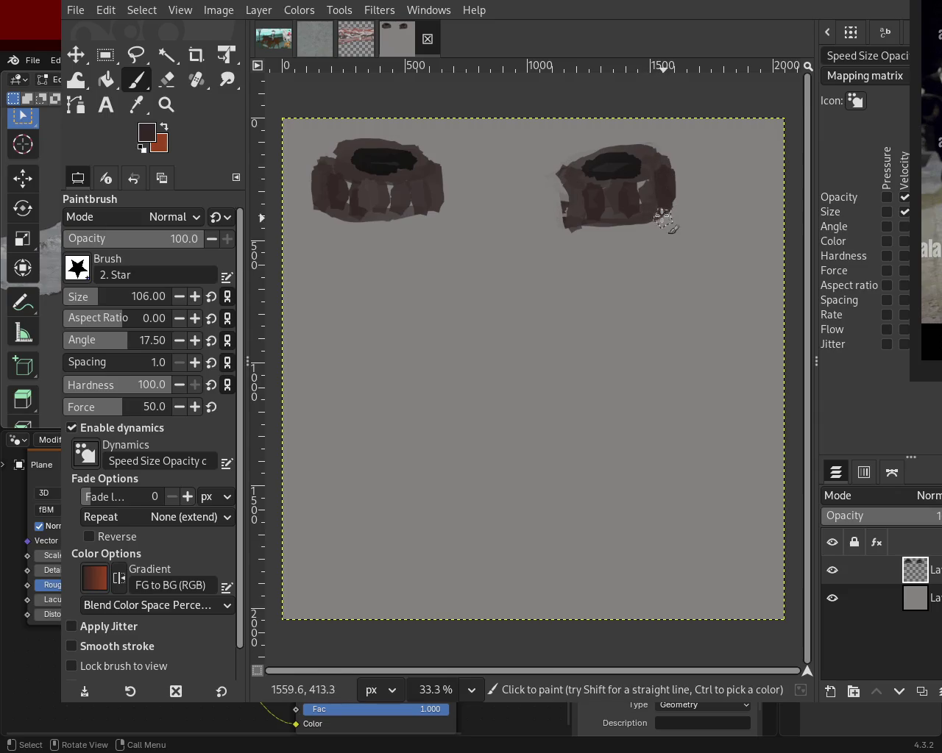
pyautogui.moveTo(557, 195); pyautogui.dragTo(566, 231)
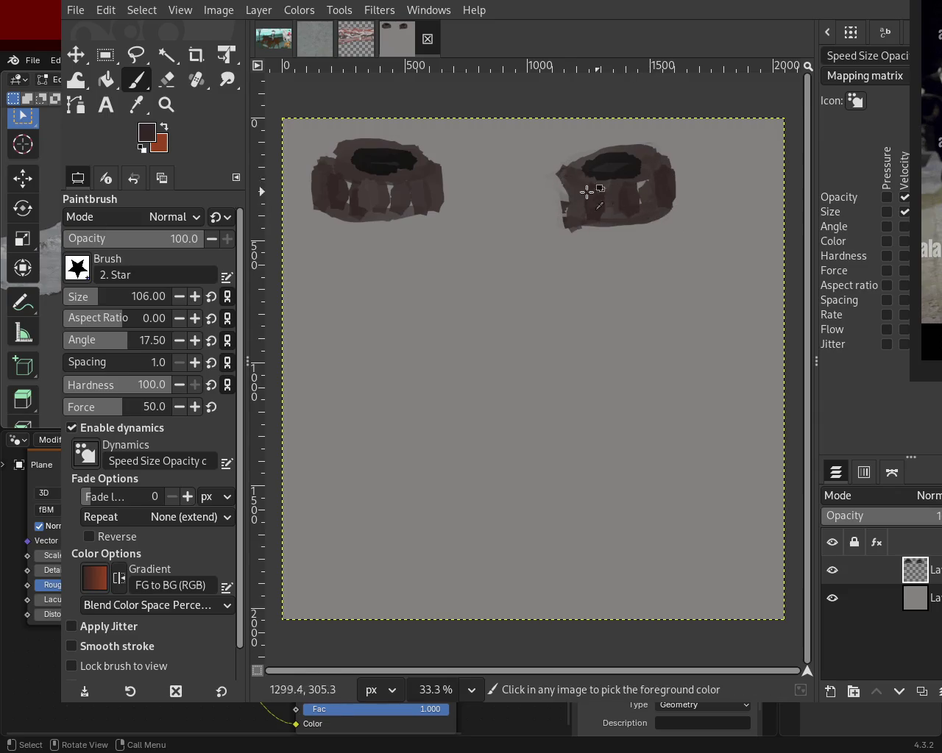
pyautogui.moveTo(561, 176); pyautogui.dragTo(570, 224)
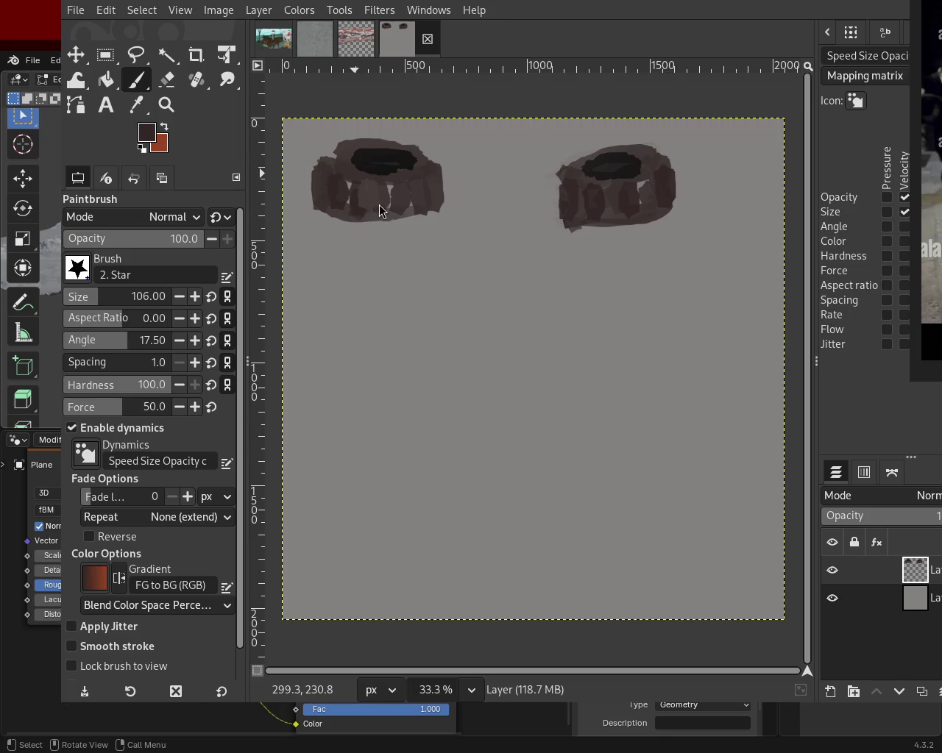
# - Pick the canvas grey and paint back the left cap's top edge with it
pyautogui.keyDown('ctrl'); pyautogui.click(585, 254); pyautogui.keyUp('ctrl')
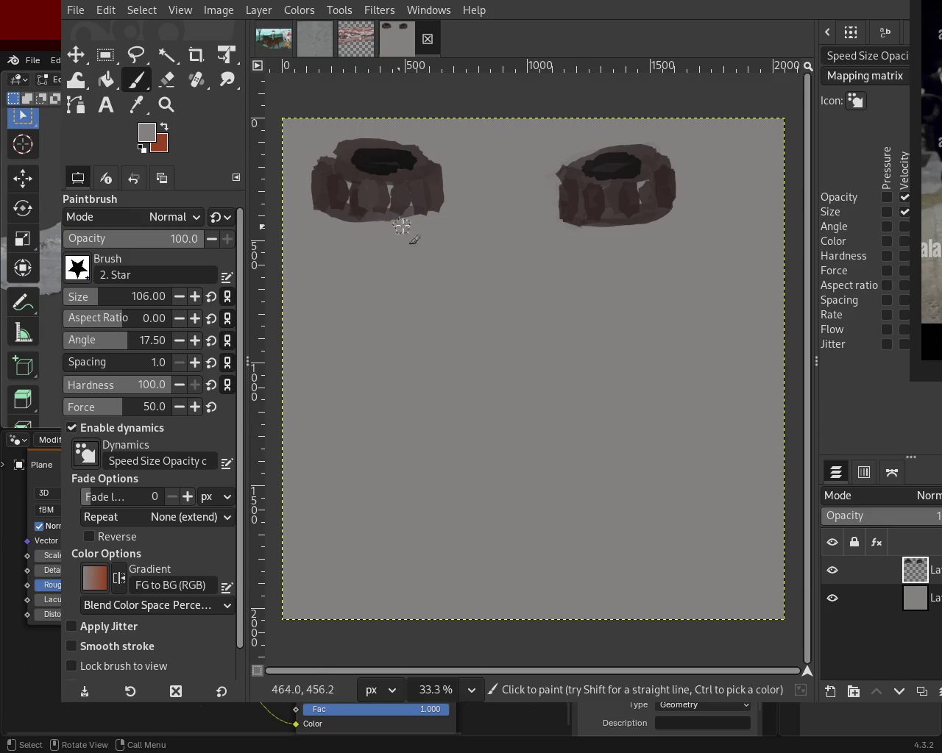
pyautogui.moveTo(389, 137); pyautogui.dragTo(343, 140)
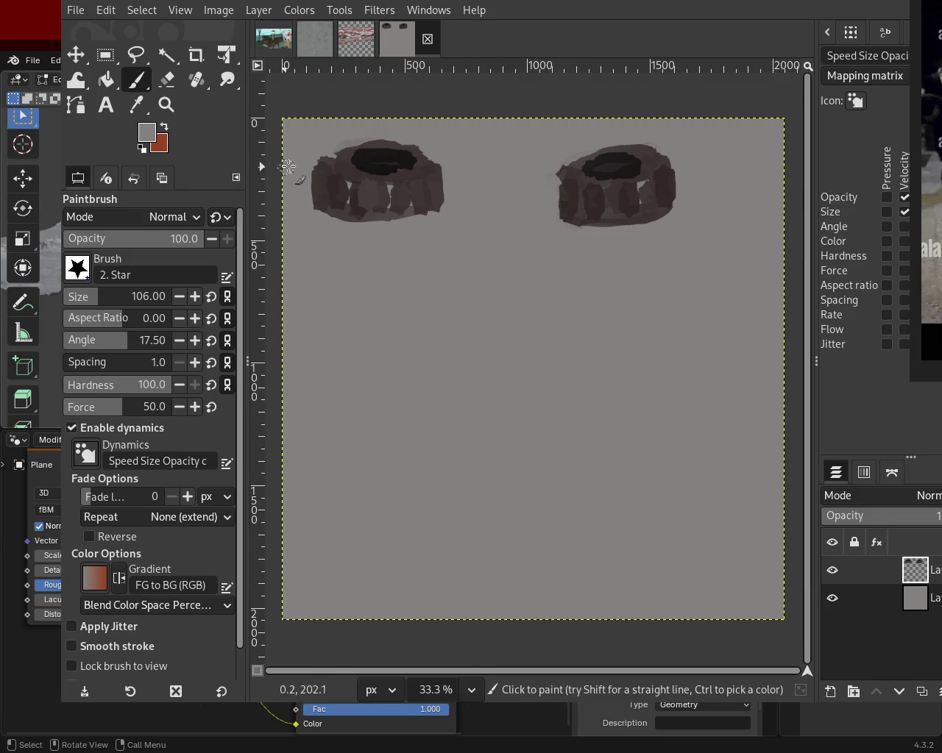
pyautogui.click(167, 105)
pyautogui.click(519, 275)
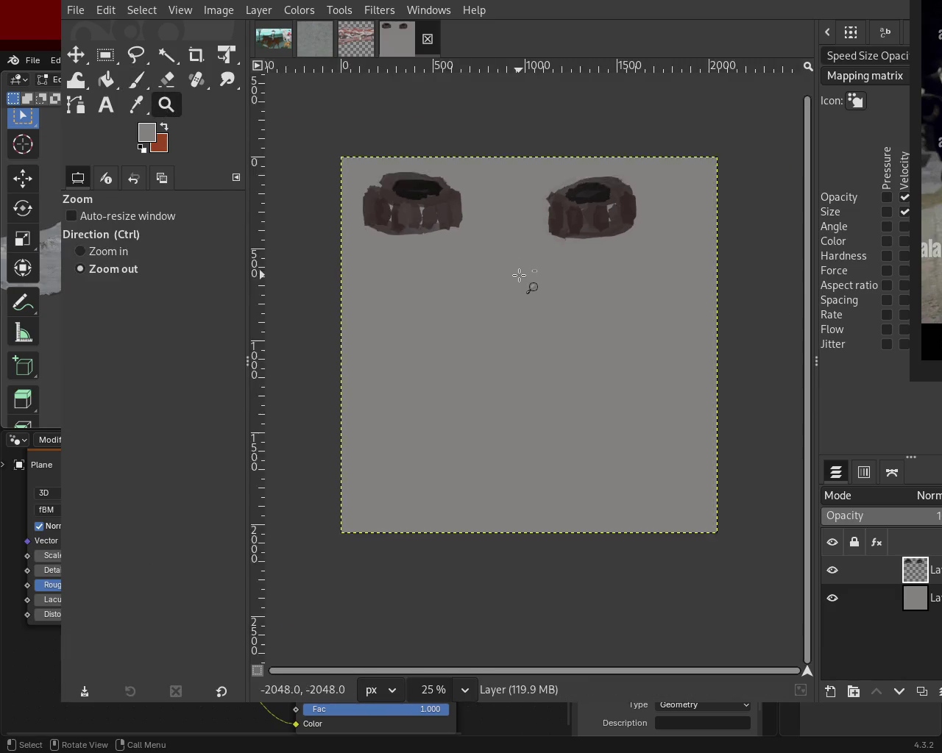
pyautogui.click(519, 274)
pyautogui.keyDown('ctrl'); pyautogui.click(551, 273); pyautogui.keyUp('ctrl')
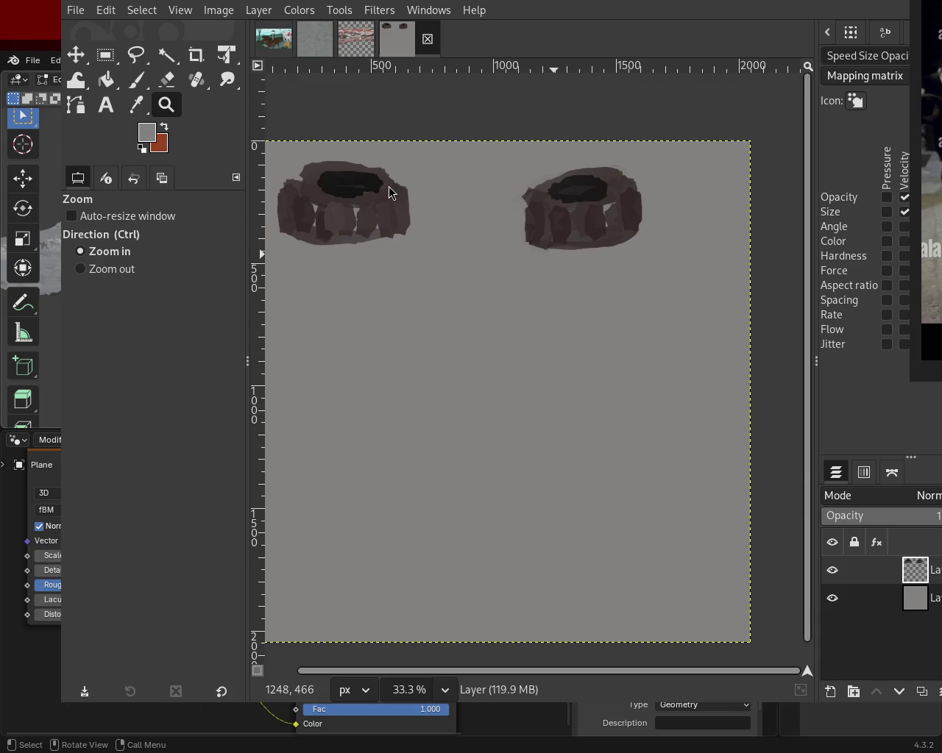
pyautogui.click(135, 80)
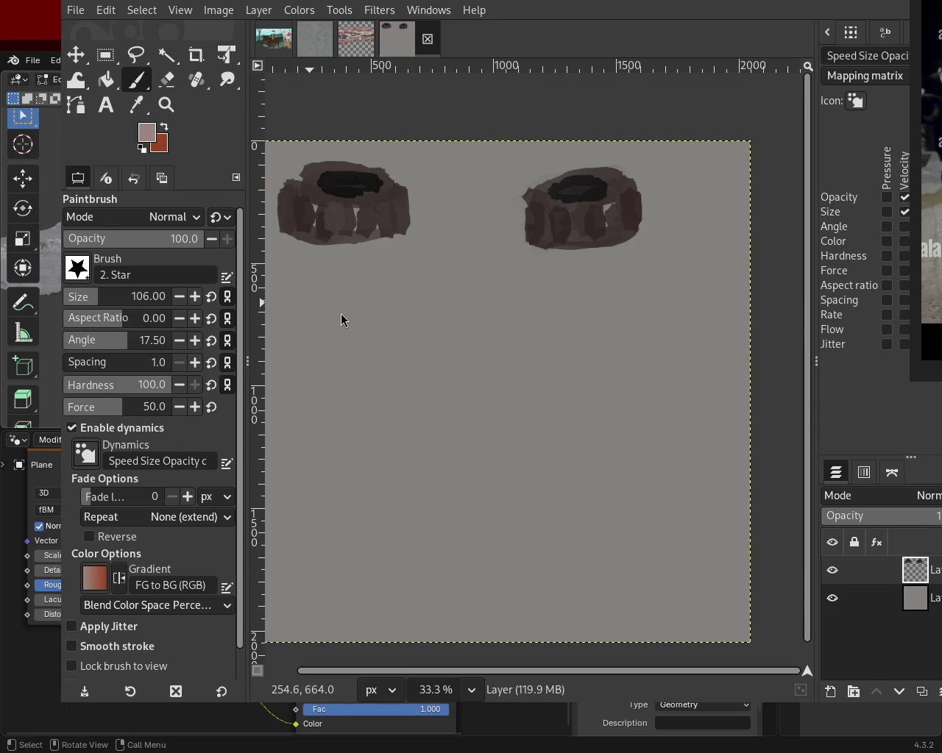
# - Paint pale pink face blobs below both caps, toning the right face greyer
pyautogui.moveTo(544, 255)
pyautogui.mouseDown()
pyautogui.moveTo(584, 259)
pyautogui.moveTo(571, 252)
pyautogui.moveTo(581, 278)
pyautogui.mouseUp()
pyautogui.hotkey('ctrl', 'z')
pyautogui.hotkey('ctrl', 'z')
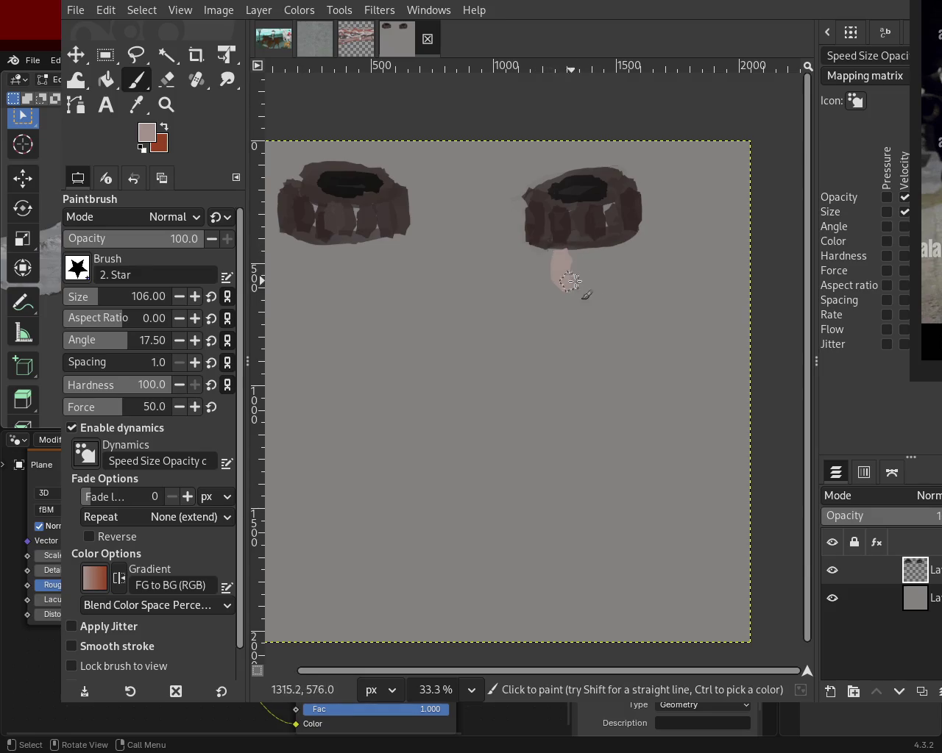
pyautogui.moveTo(321, 254); pyautogui.dragTo(356, 289)
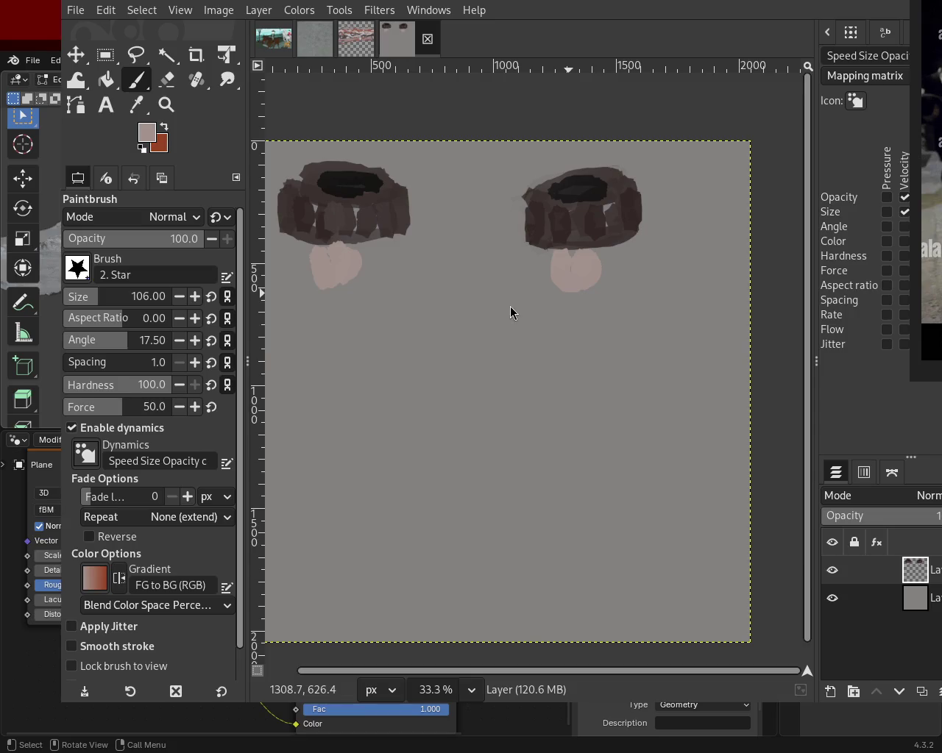
pyautogui.press('ctrl')
pyautogui.hotkey('ctrl', 'z')
pyautogui.moveTo(320, 261); pyautogui.dragTo(372, 253)
pyautogui.moveTo(582, 275); pyautogui.dragTo(566, 288)
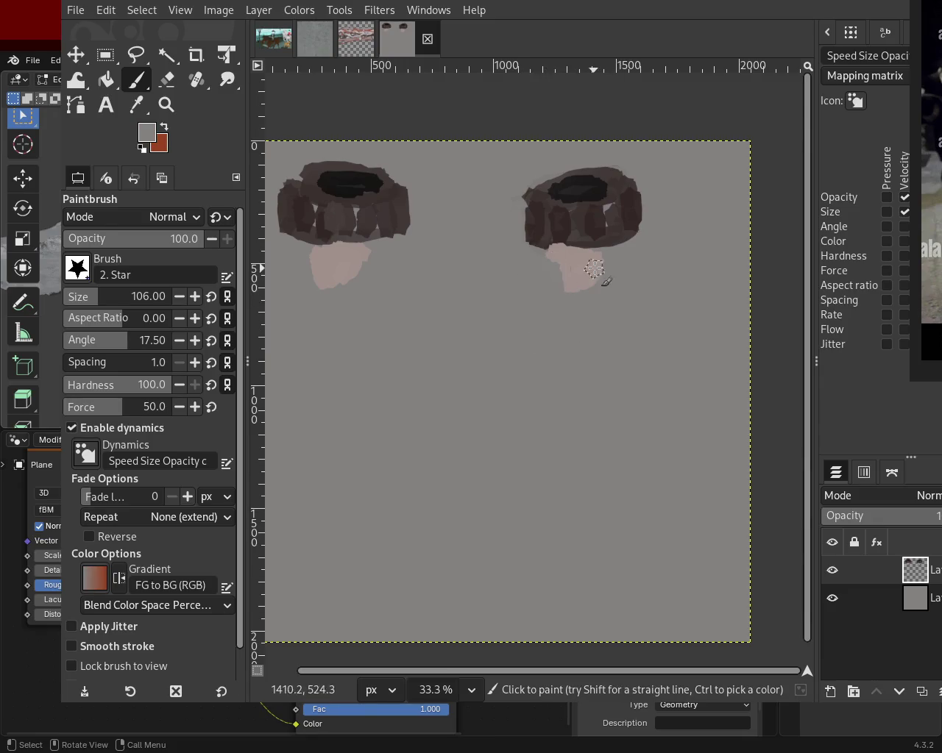
pyautogui.moveTo(371, 254); pyautogui.dragTo(307, 283)
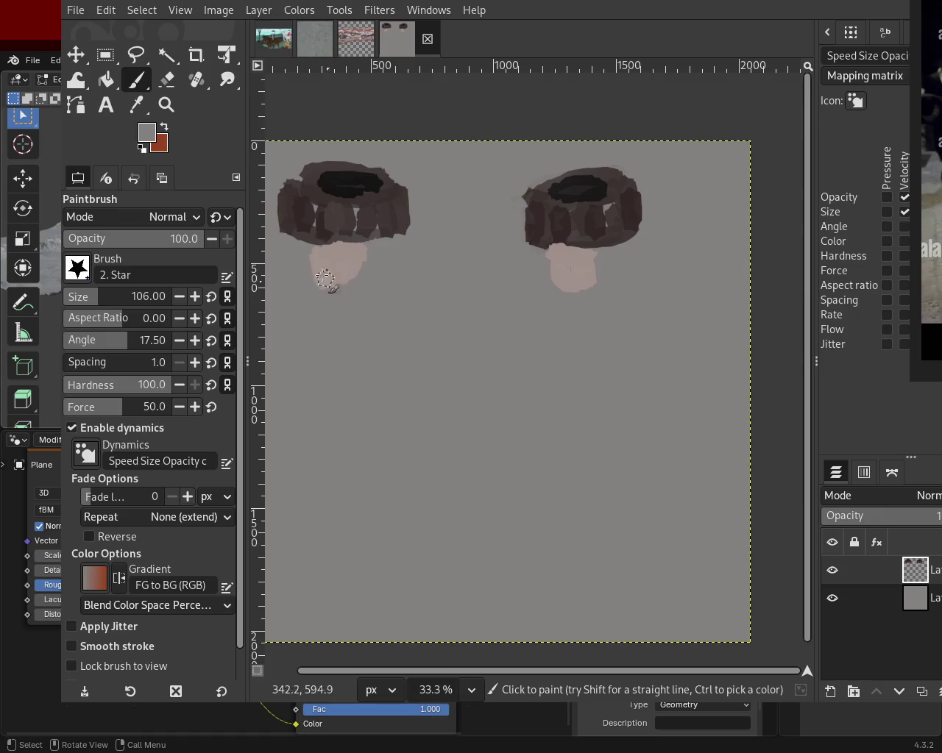
pyautogui.hotkey('ctrl', 'z')
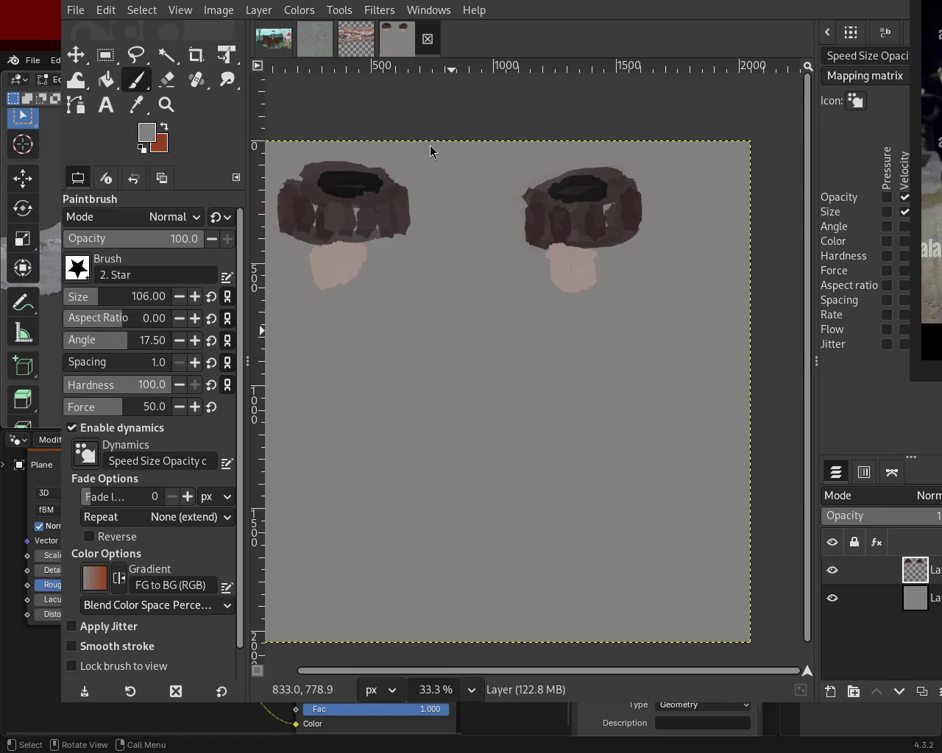
# - Shrink the brush to 24, try grey strokes over the left cap's top, undo them, then set size 8
pyautogui.click(72, 302)
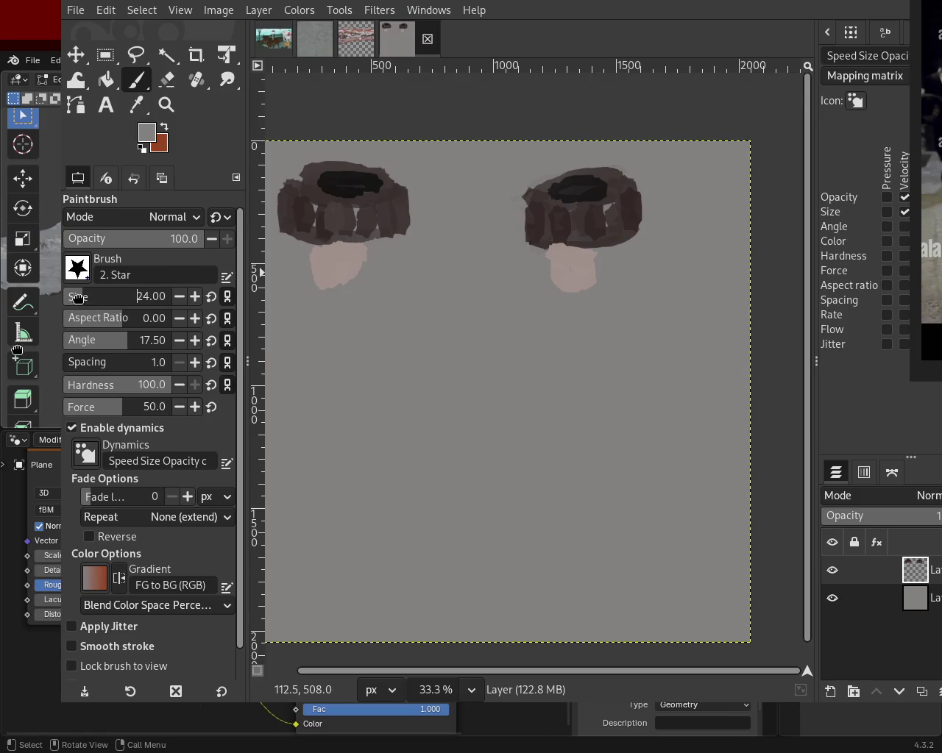
pyautogui.keyDown('ctrl'); pyautogui.click(553, 253); pyautogui.keyUp('ctrl')
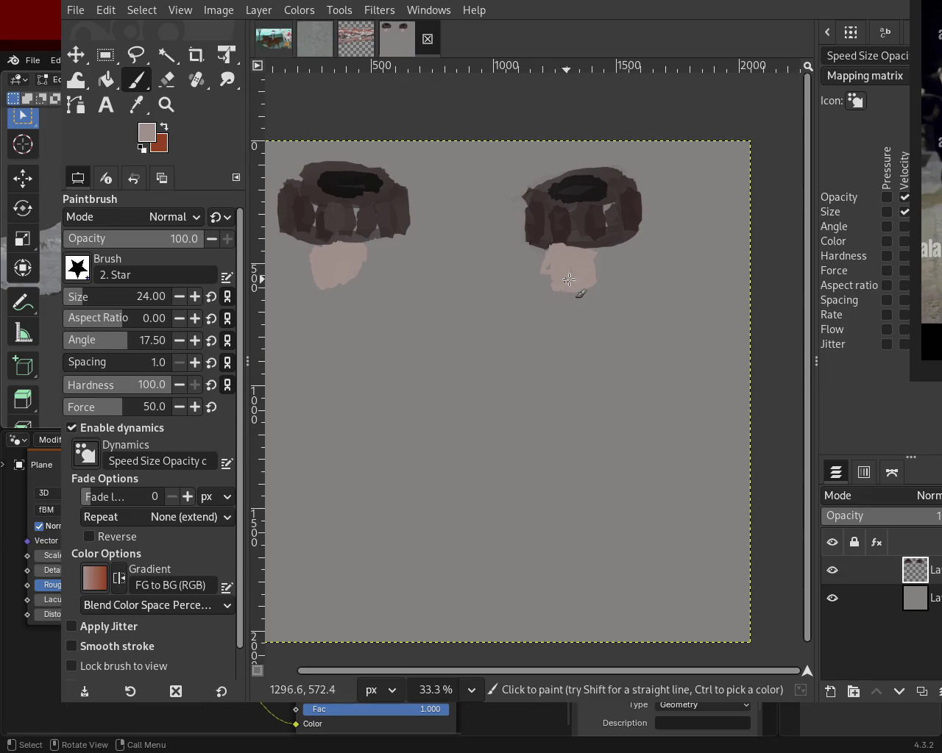
pyautogui.keyDown('ctrl'); pyautogui.click(286, 155); pyautogui.keyUp('ctrl')
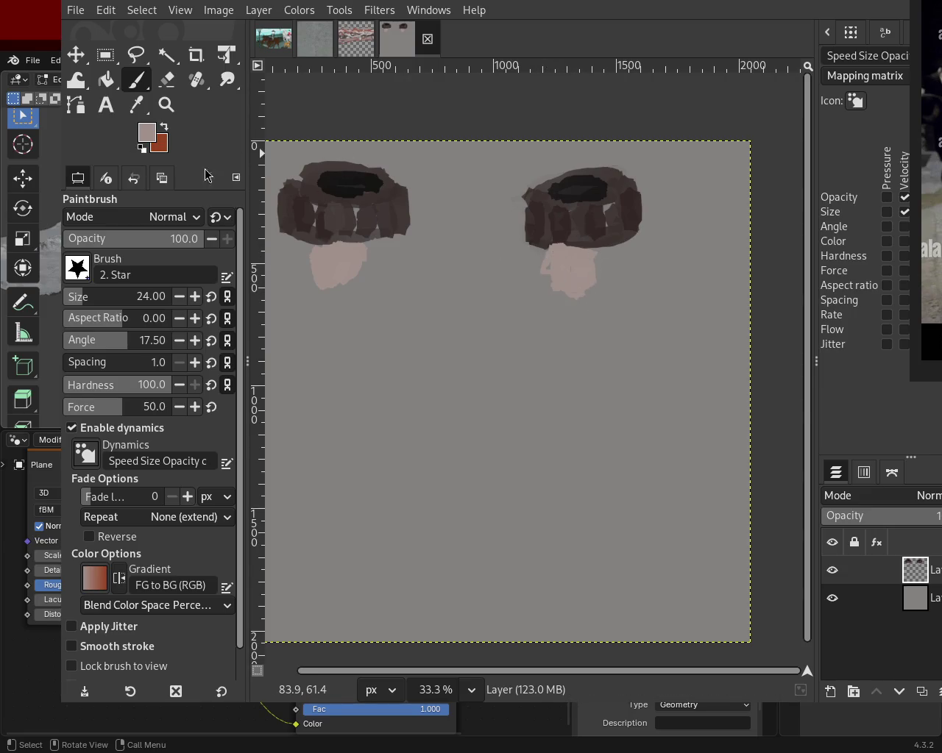
pyautogui.moveTo(384, 170); pyautogui.dragTo(339, 171)
pyautogui.hotkey('ctrl', 'z')
pyautogui.moveTo(409, 191); pyautogui.dragTo(297, 165)
pyautogui.hotkey('ctrl', 'z')
pyautogui.moveTo(405, 191)
pyautogui.mouseDown()
pyautogui.moveTo(336, 161)
pyautogui.moveTo(388, 178)
pyautogui.moveTo(314, 179)
pyautogui.mouseUp()
pyautogui.hotkey('ctrl', 'z')
pyautogui.hotkey('ctrl', 'z')
pyautogui.click(93, 298)
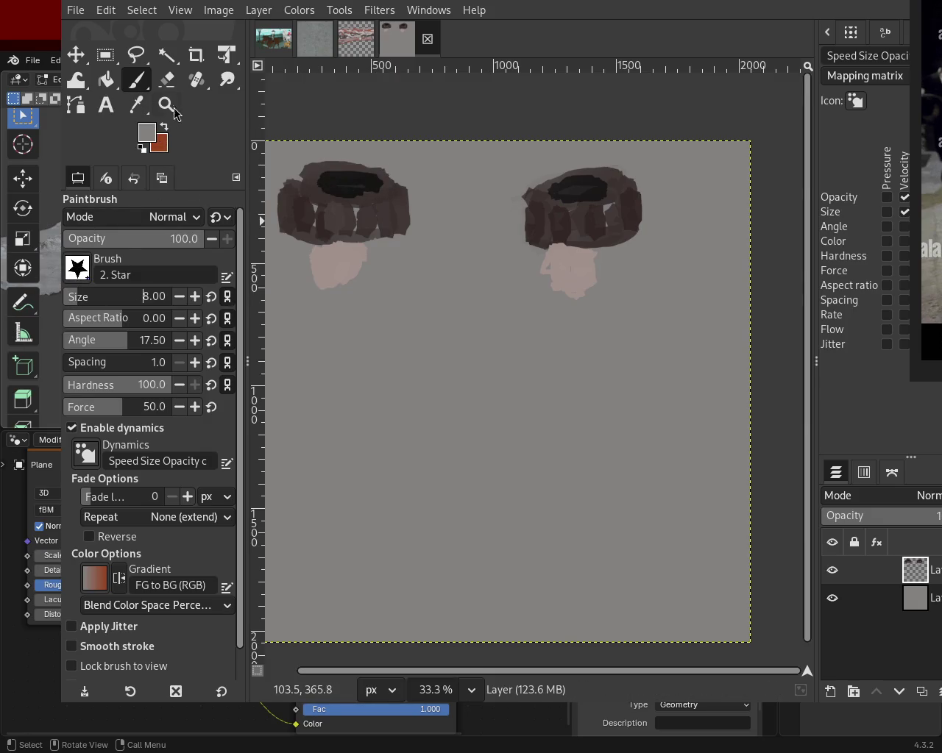
# - Erase a small spot on the right face with a size-39 eraser and grey background
pyautogui.hotkey('shift', 'e')
pyautogui.click(88, 297)
pyautogui.keyDown('ctrl'); pyautogui.click(414, 195); pyautogui.keyUp('ctrl')
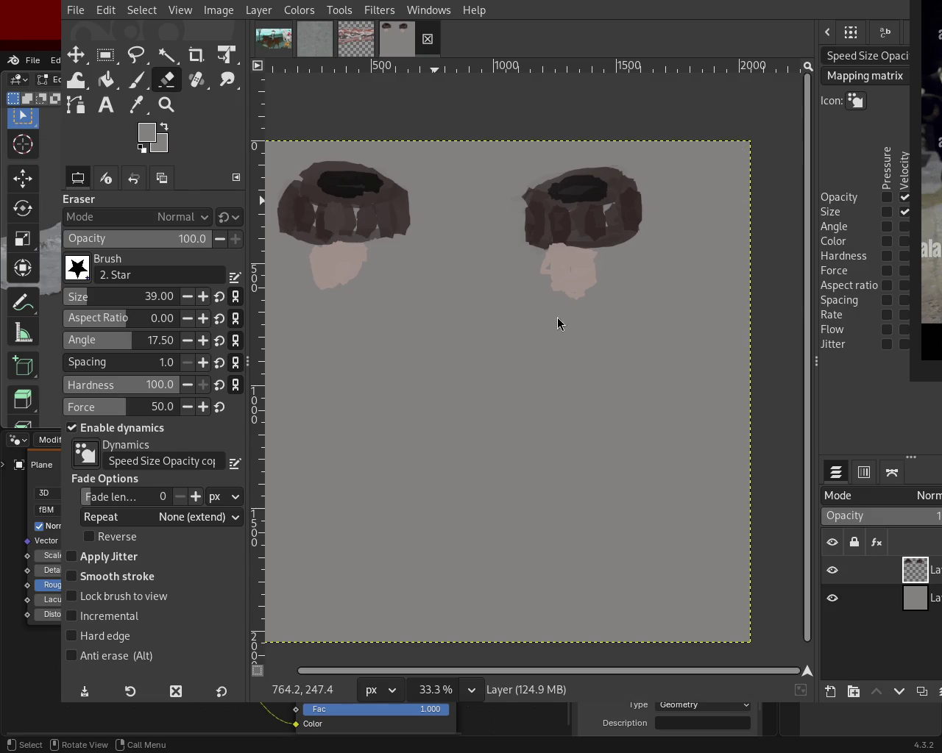
pyautogui.click(588, 236)
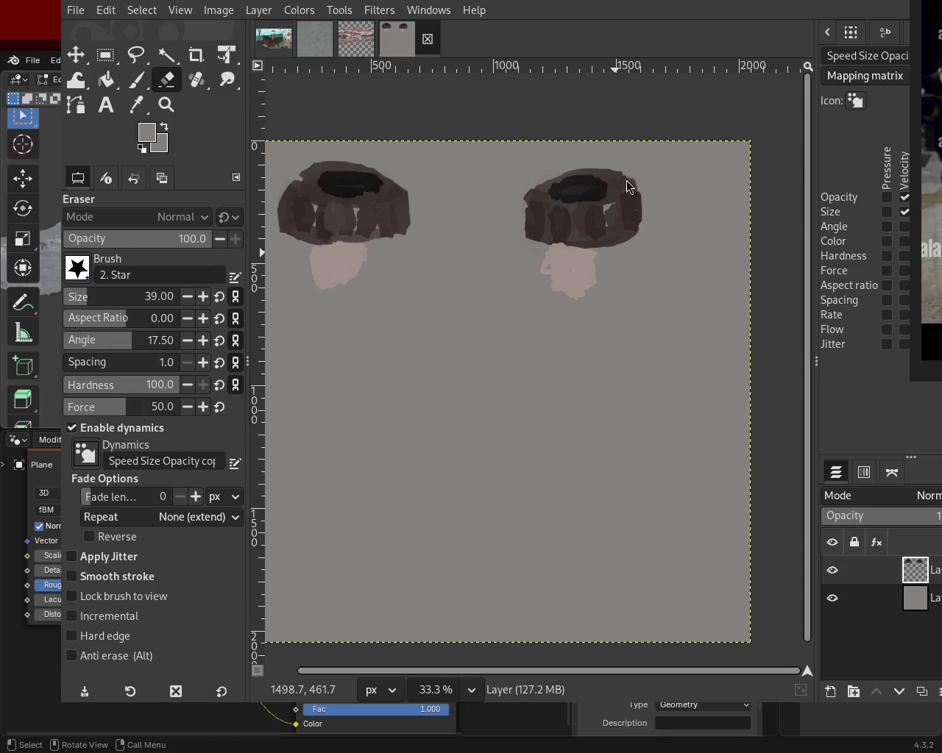
pyautogui.click(135, 79)
pyautogui.keyDown('ctrl'); pyautogui.click(363, 189); pyautogui.keyUp('ctrl')
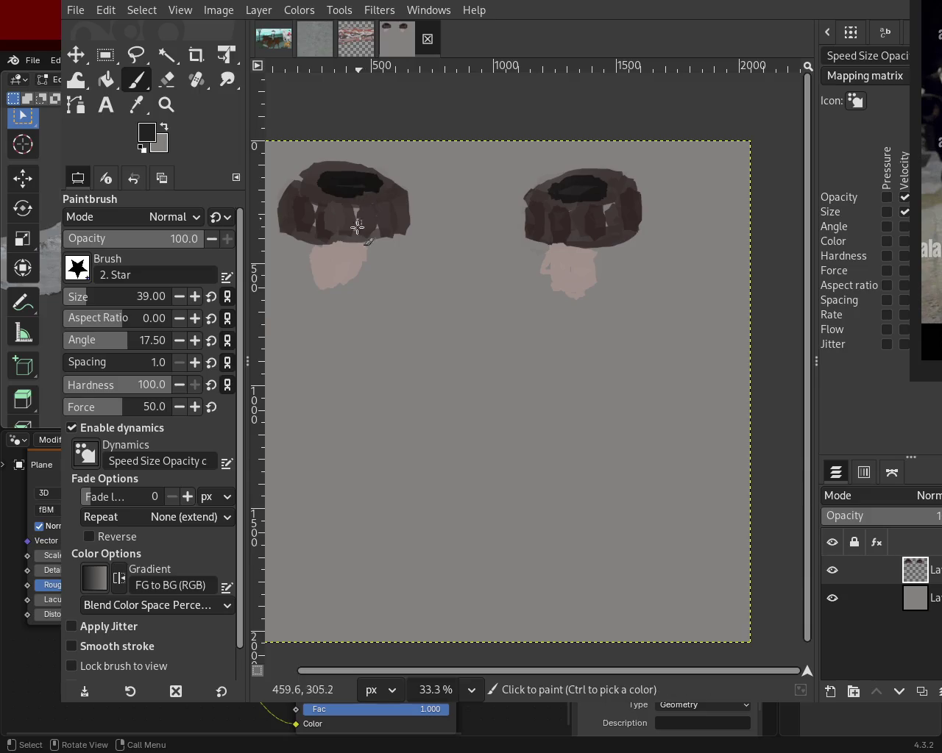
# - Draw the robe's dark left and right outlines down from the right figure's face
pyautogui.click(321, 292)
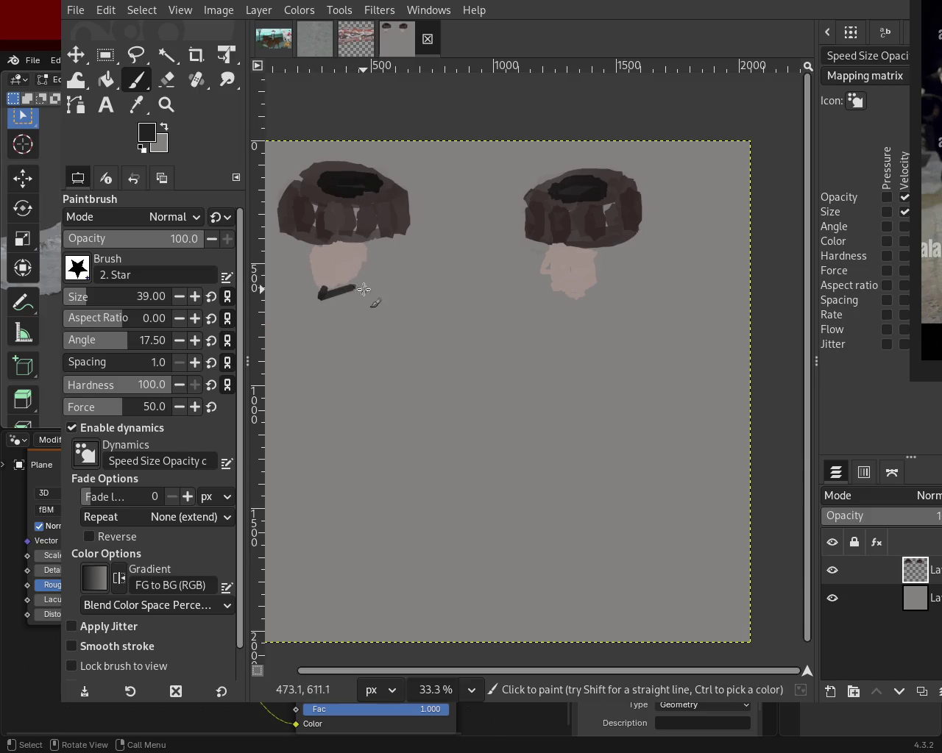
pyautogui.hotkey('ctrl', 'z')
pyautogui.moveTo(554, 285)
pyautogui.mouseDown()
pyautogui.moveTo(551, 341)
pyautogui.moveTo(527, 390)
pyautogui.mouseUp()
pyautogui.hotkey('ctrl', 'z')
pyautogui.hotkey('ctrl', 'z')
pyautogui.moveTo(554, 285); pyautogui.dragTo(489, 331)
pyautogui.hotkey('ctrl', 'z')
pyautogui.moveTo(549, 284)
pyautogui.mouseDown()
pyautogui.moveTo(492, 333)
pyautogui.moveTo(479, 395)
pyautogui.mouseUp()
pyautogui.moveTo(493, 340); pyautogui.dragTo(490, 438)
pyautogui.hotkey('ctrl', 'z')
pyautogui.moveTo(597, 289); pyautogui.dragTo(671, 425)
pyautogui.hotkey('ctrl', 'z')
pyautogui.hotkey('ctrl', 'z')
pyautogui.moveTo(598, 290)
pyautogui.mouseDown()
pyautogui.moveTo(623, 368)
pyautogui.moveTo(645, 380)
pyautogui.mouseUp()
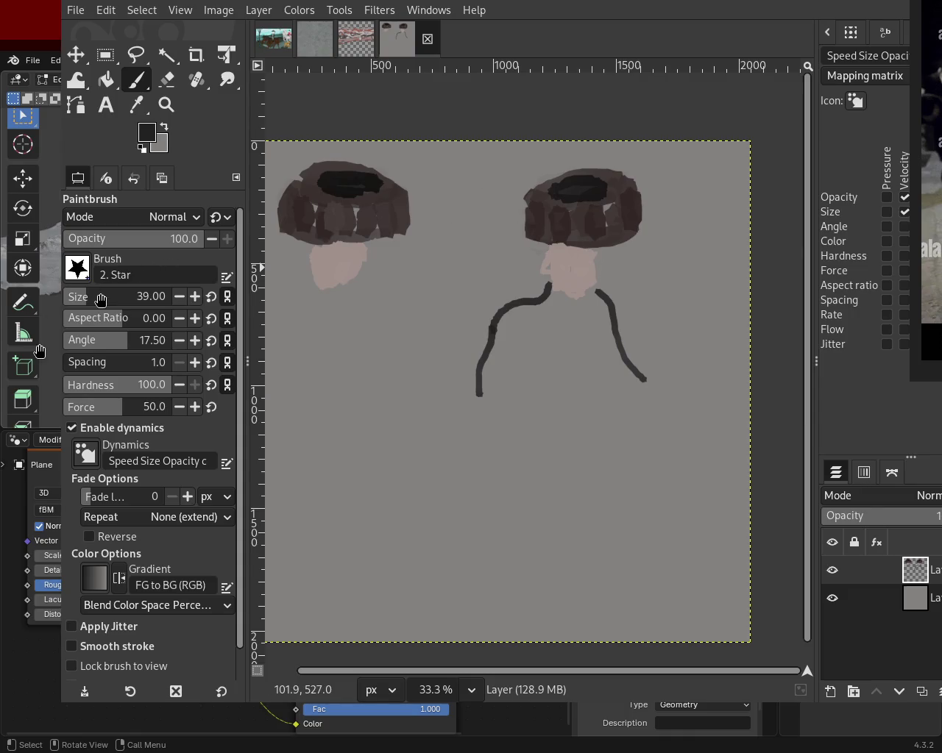
# - Enlarge the brush to 124 and fill in the dark robe, lengthening it downward
pyautogui.moveTo(101, 296); pyautogui.dragTo(117, 296)
pyautogui.moveTo(548, 301); pyautogui.dragTo(559, 427)
pyautogui.moveTo(545, 324); pyautogui.dragTo(519, 397)
pyautogui.moveTo(508, 303); pyautogui.dragTo(486, 416)
pyautogui.moveTo(588, 291); pyautogui.dragTo(626, 379)
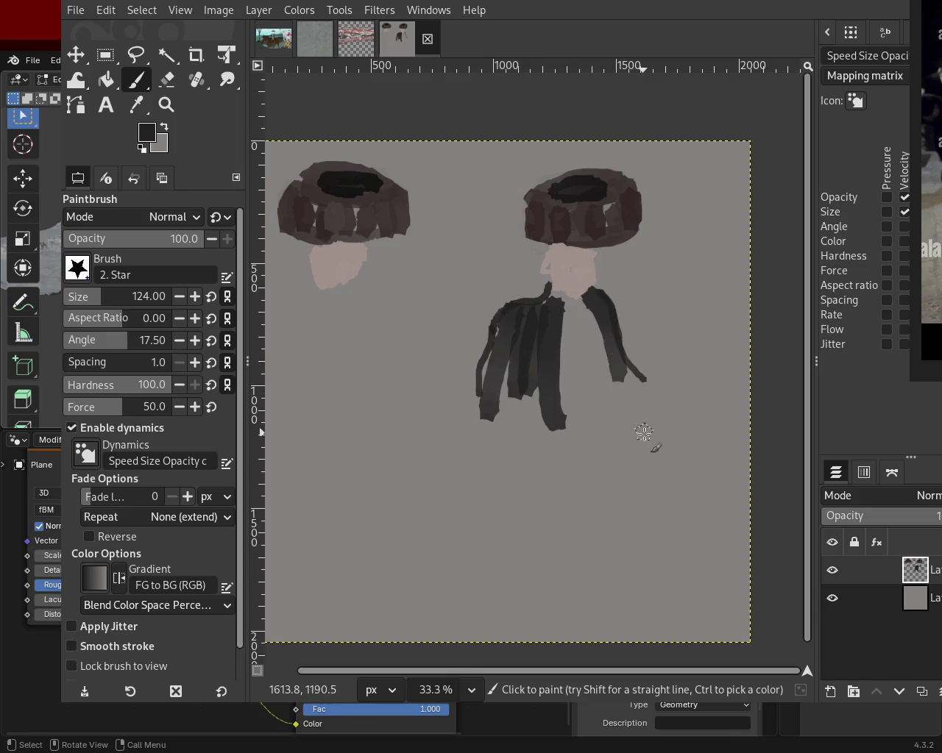
pyautogui.moveTo(644, 433); pyautogui.dragTo(646, 442)
pyautogui.moveTo(583, 291)
pyautogui.mouseDown()
pyautogui.moveTo(611, 419)
pyautogui.moveTo(551, 437)
pyautogui.moveTo(556, 496)
pyautogui.mouseUp()
pyautogui.moveTo(502, 379); pyautogui.dragTo(489, 465)
pyautogui.moveTo(534, 377); pyautogui.dragTo(537, 495)
pyautogui.moveTo(537, 412); pyautogui.dragTo(521, 530)
pyautogui.moveTo(512, 453); pyautogui.dragTo(504, 488)
pyautogui.moveTo(496, 405); pyautogui.dragTo(487, 542)
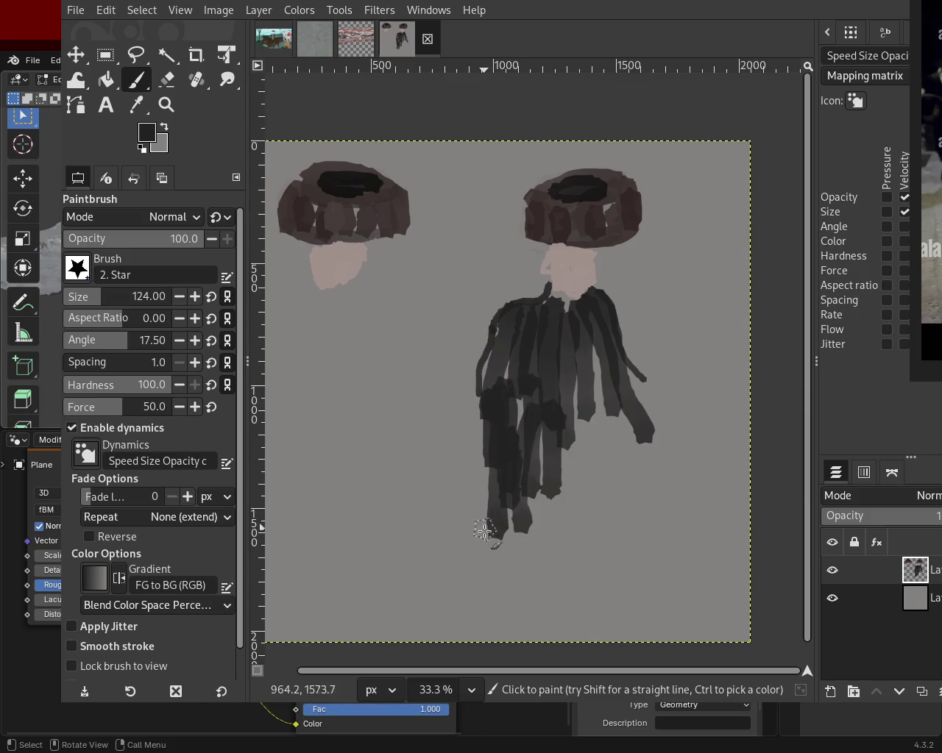
# - Square off the robe's edges and hem, paint out a stray right-arm stroke, and reshape the left arm
pyautogui.keyDown('shift'); pyautogui.click(514, 565); pyautogui.keyUp('shift')
pyautogui.keyDown('shift'); pyautogui.click(572, 557); pyautogui.keyUp('shift')
pyautogui.keyDown('shift'); pyautogui.click(572, 381); pyautogui.keyUp('shift')
pyautogui.click(595, 380)
pyautogui.keyDown('shift'); pyautogui.click(596, 561); pyautogui.keyUp('shift')
pyautogui.keyDown('shift'); pyautogui.click(637, 554); pyautogui.keyUp('shift')
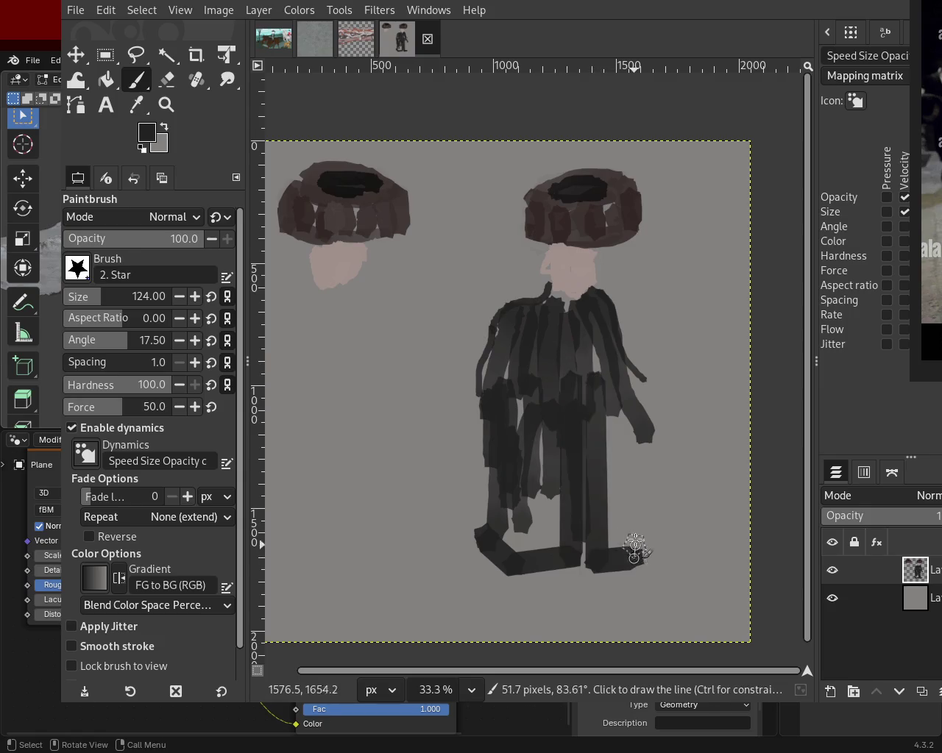
pyautogui.moveTo(626, 541); pyautogui.dragTo(607, 380)
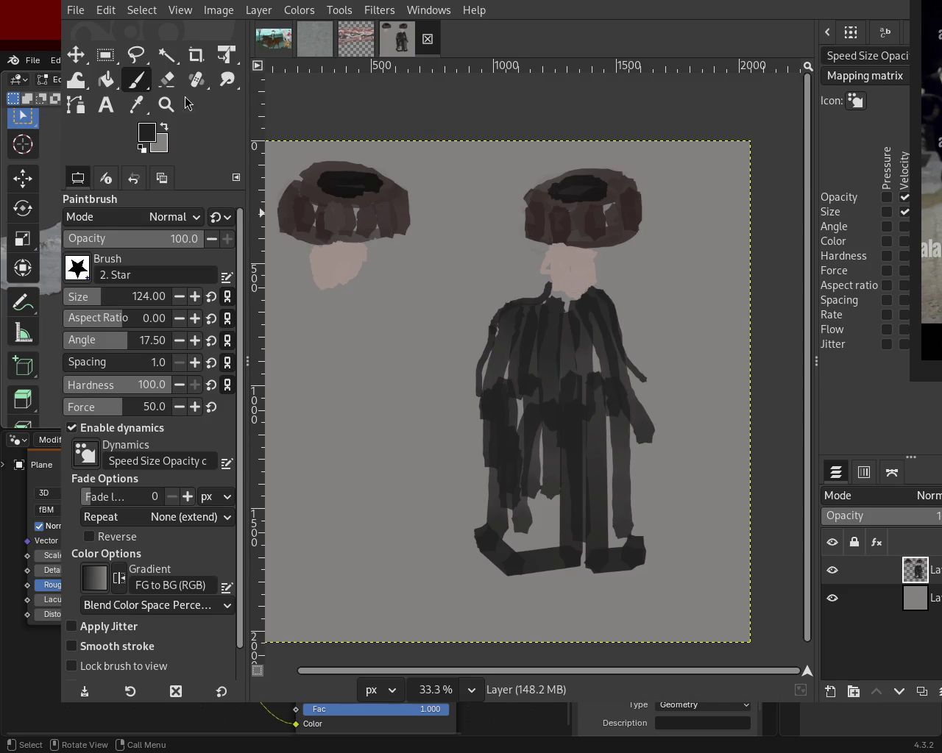
pyautogui.keyDown('ctrl'); pyautogui.click(648, 323); pyautogui.keyUp('ctrl')
pyautogui.moveTo(644, 365)
pyautogui.mouseDown()
pyautogui.moveTo(653, 434)
pyautogui.moveTo(640, 536)
pyautogui.mouseUp()
pyautogui.moveTo(491, 334)
pyautogui.mouseDown()
pyautogui.moveTo(515, 294)
pyautogui.moveTo(468, 369)
pyautogui.moveTo(466, 505)
pyautogui.moveTo(479, 625)
pyautogui.mouseUp()
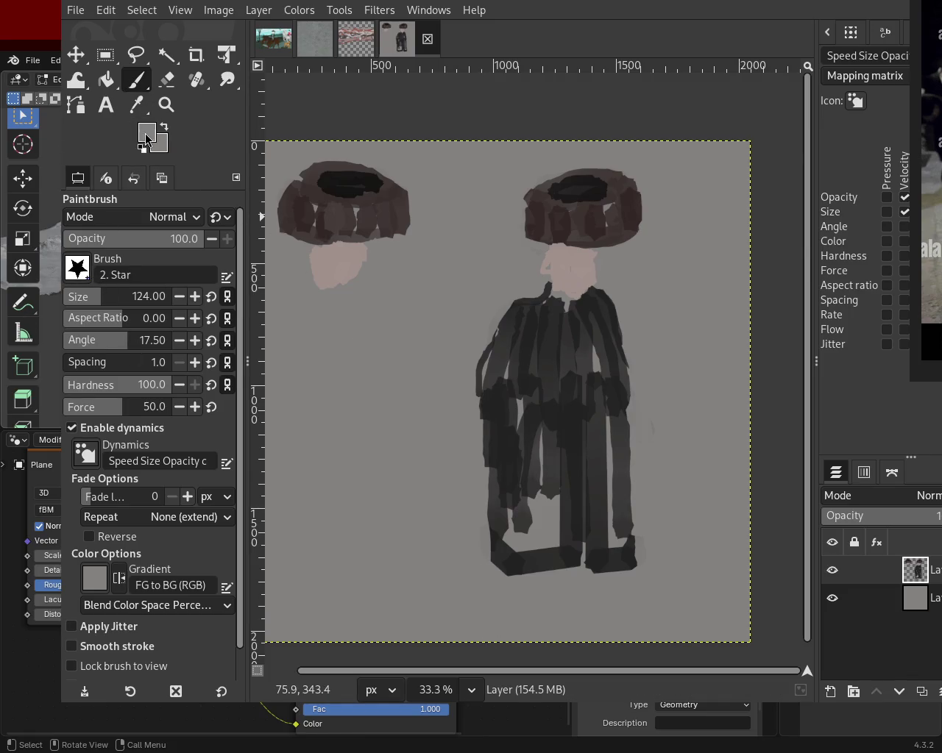
# - Paint two near-white legs below the robe reaching the canvas bottom
pyautogui.keyDown('ctrl'); pyautogui.click(322, 282); pyautogui.keyUp('ctrl')
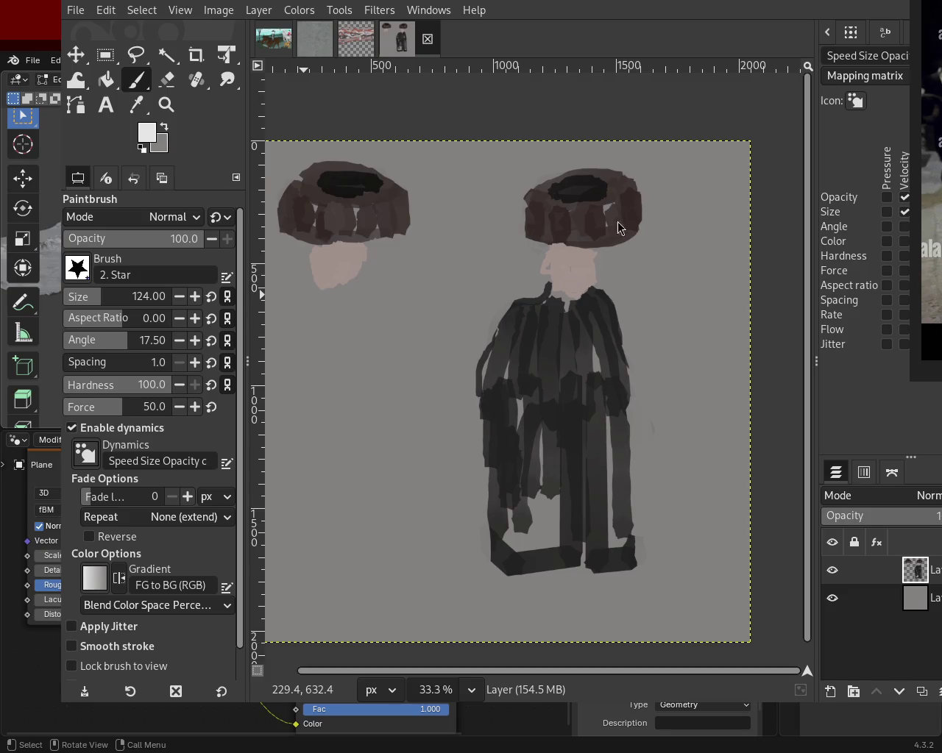
pyautogui.click(530, 583)
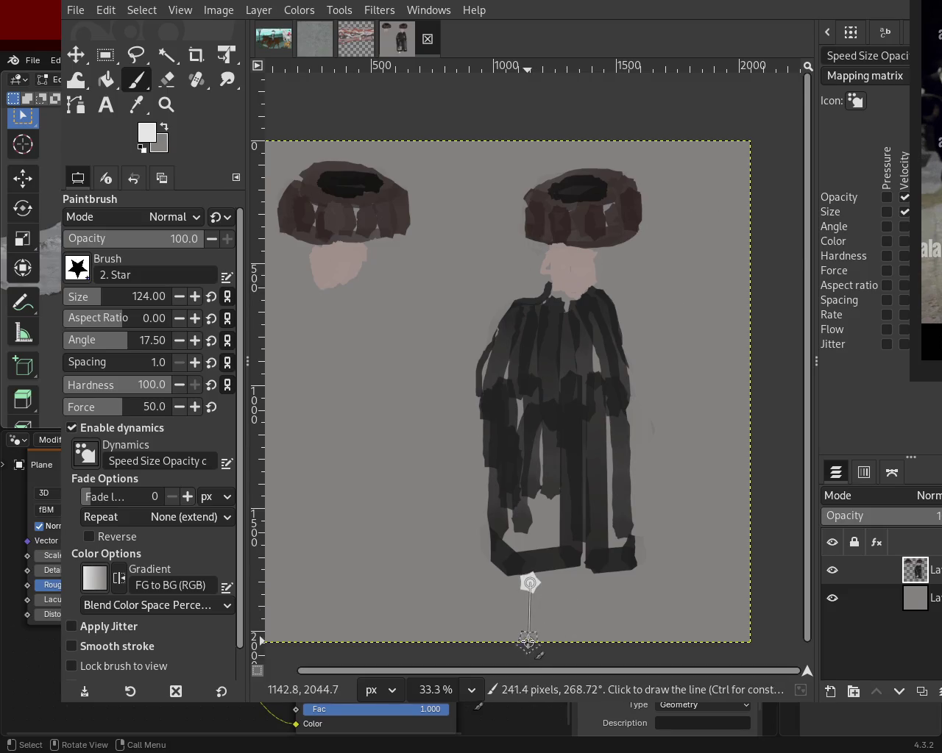
pyautogui.keyDown('shift'); pyautogui.click(530, 637); pyautogui.keyUp('shift')
pyautogui.moveTo(559, 633); pyautogui.dragTo(532, 610)
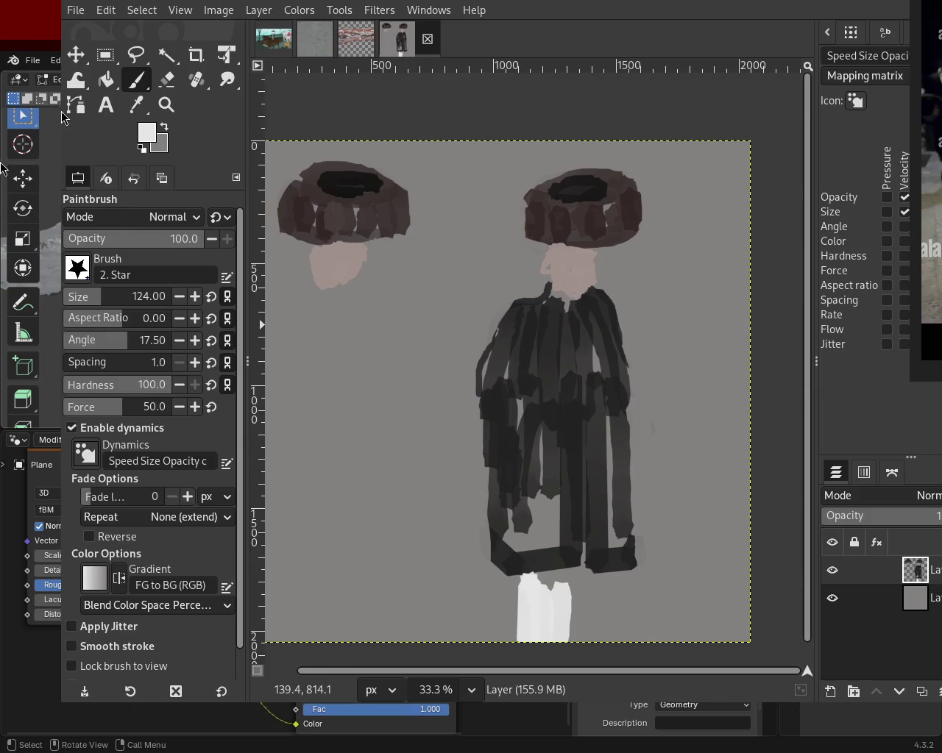
pyautogui.hotkey('ctrl', 'z')
pyautogui.moveTo(601, 568); pyautogui.dragTo(596, 632)
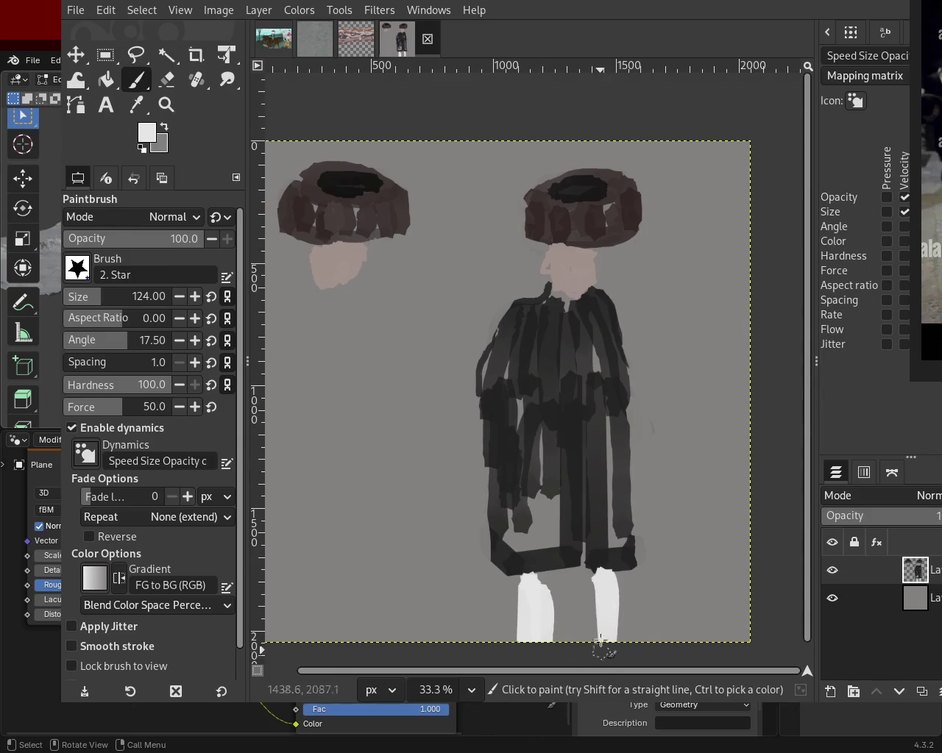
pyautogui.hotkey('ctrl', 'z')
pyautogui.moveTo(592, 568); pyautogui.dragTo(605, 634)
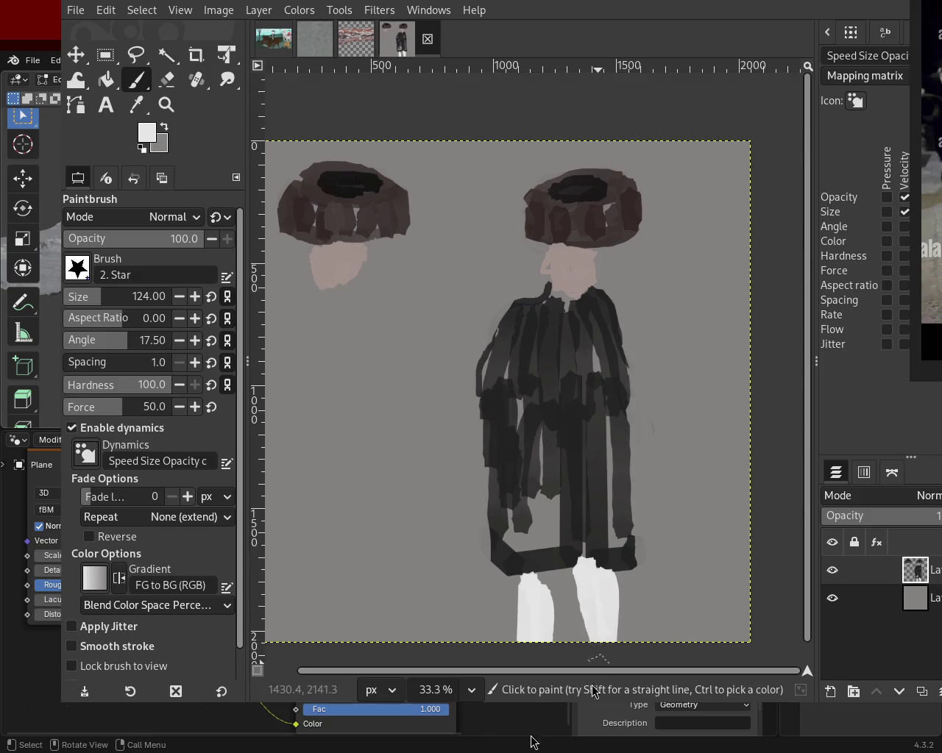
pyautogui.moveTo(519, 559)
pyautogui.mouseDown()
pyautogui.moveTo(542, 625)
pyautogui.moveTo(548, 699)
pyautogui.mouseUp()
pyautogui.keyDown('ctrl'); pyautogui.click(563, 583); pyautogui.keyUp('ctrl')
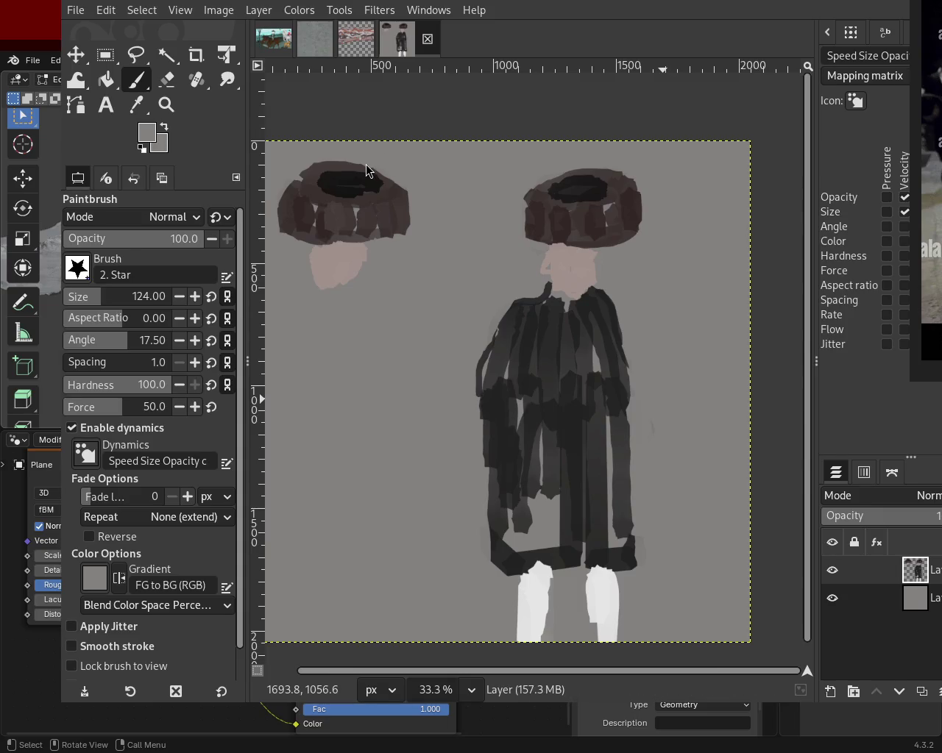
# - Rectangle-select the whole robed figure, then cut and paste it as a floating copy
pyautogui.click(106, 55)
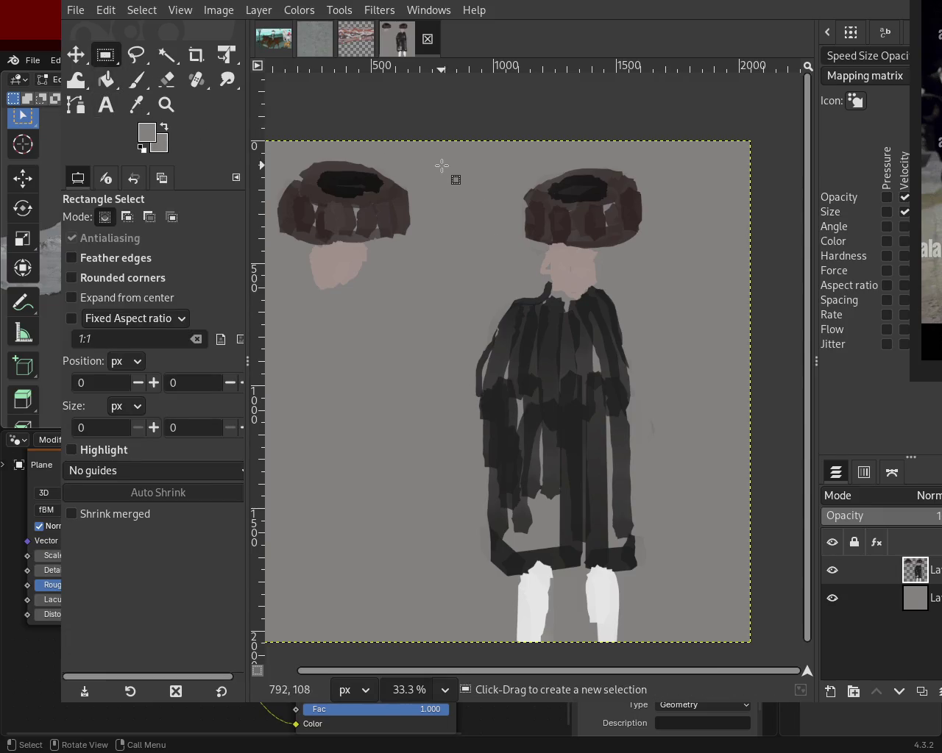
pyautogui.moveTo(443, 159); pyautogui.dragTo(652, 642)
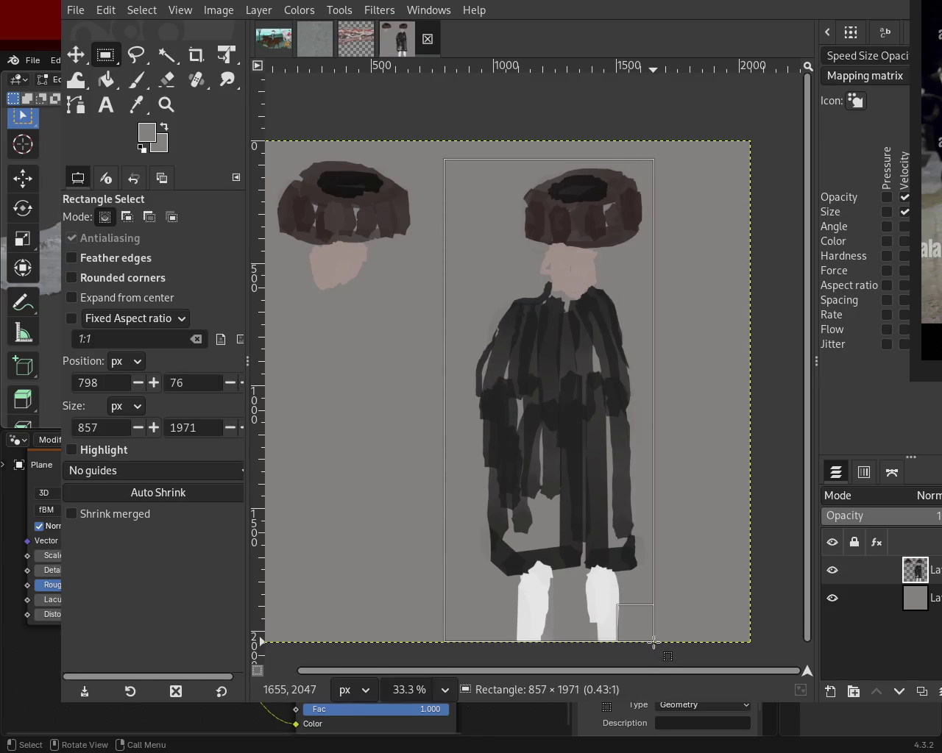
pyautogui.hotkey('ctrl', 'x')
pyautogui.hotkey('ctrl', 'v')
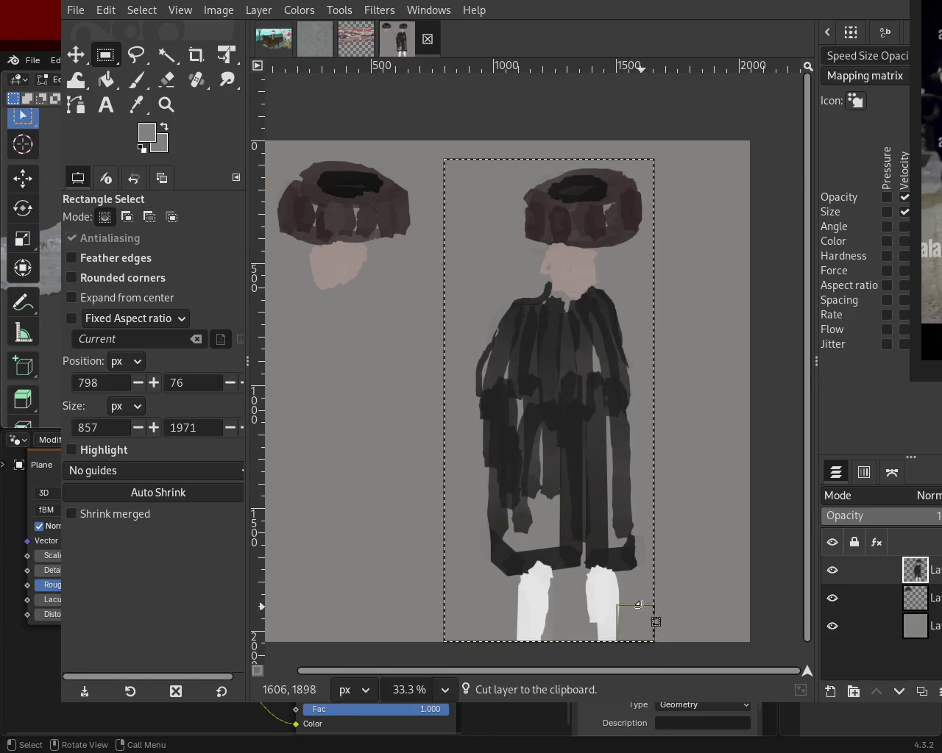
pyautogui.moveTo(648, 625); pyautogui.dragTo(580, 532)
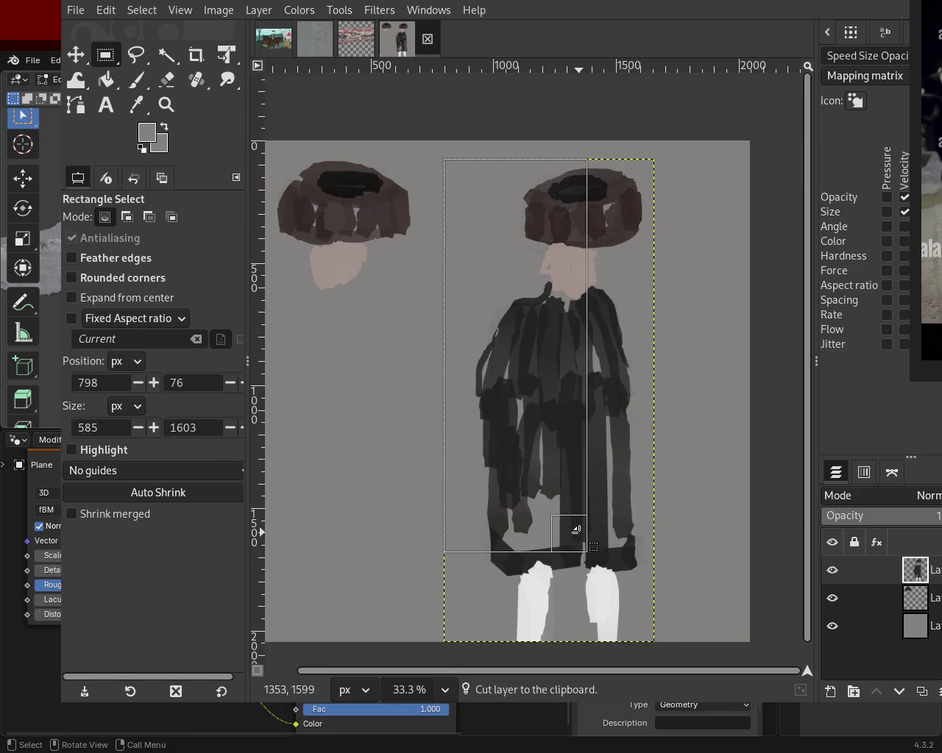
pyautogui.press('Escape')
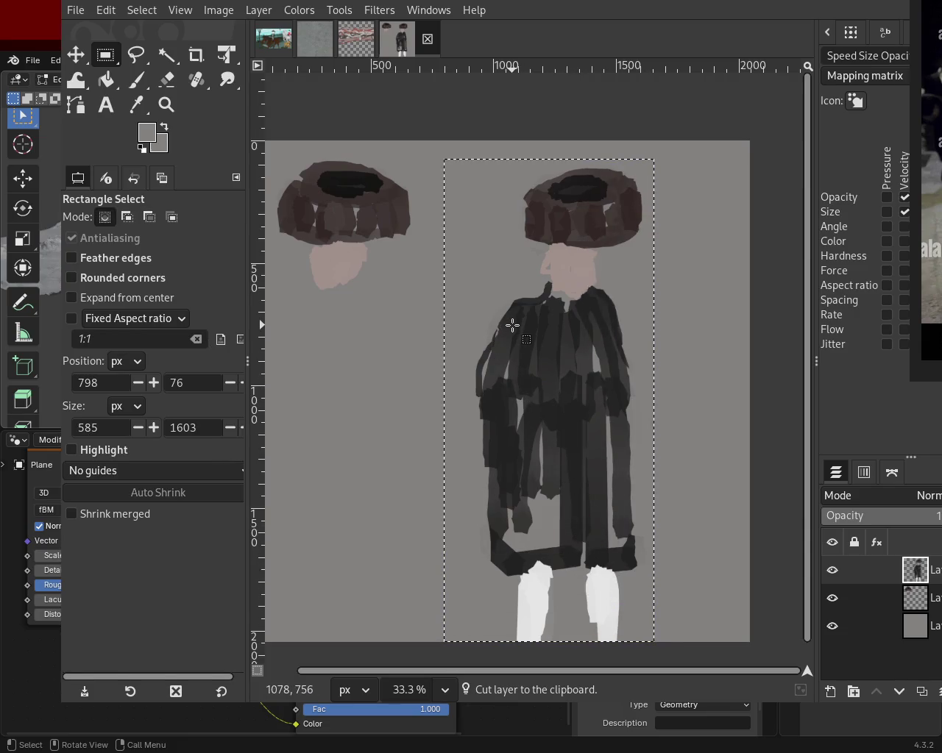
# - Scale the figure down proportionally and merge its layer into the painting below
pyautogui.hotkey('shift', 's')
pyautogui.moveTo(652, 631)
pyautogui.mouseDown()
pyautogui.moveTo(542, 512)
pyautogui.moveTo(525, 473)
pyautogui.mouseUp()
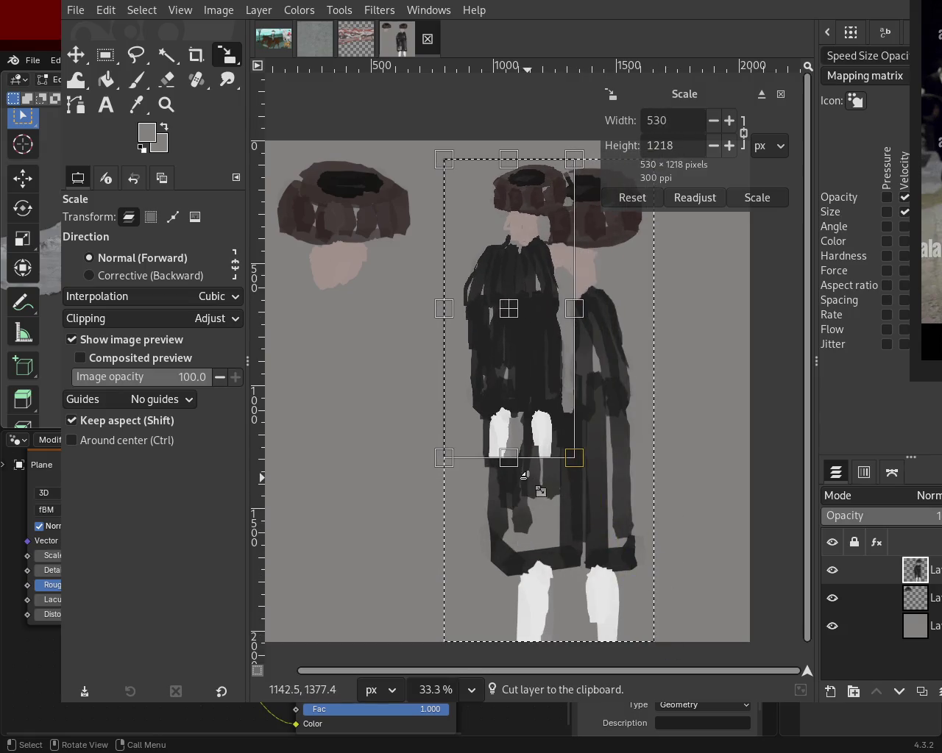
pyautogui.click(758, 197)
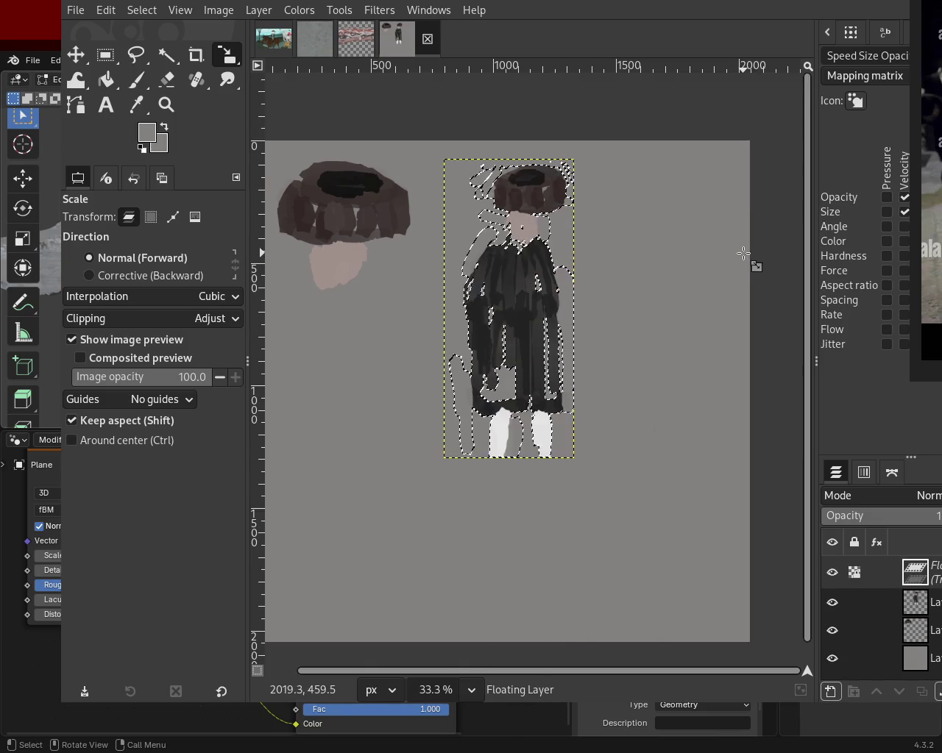
pyautogui.hotkey('ctrl', 'z')
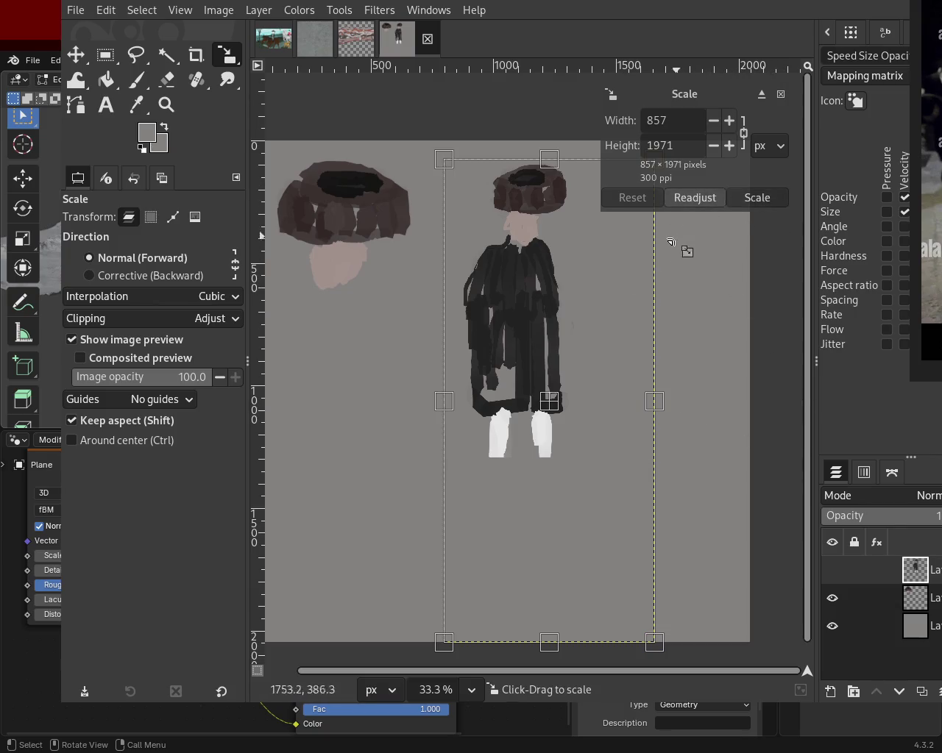
pyautogui.press('Return')
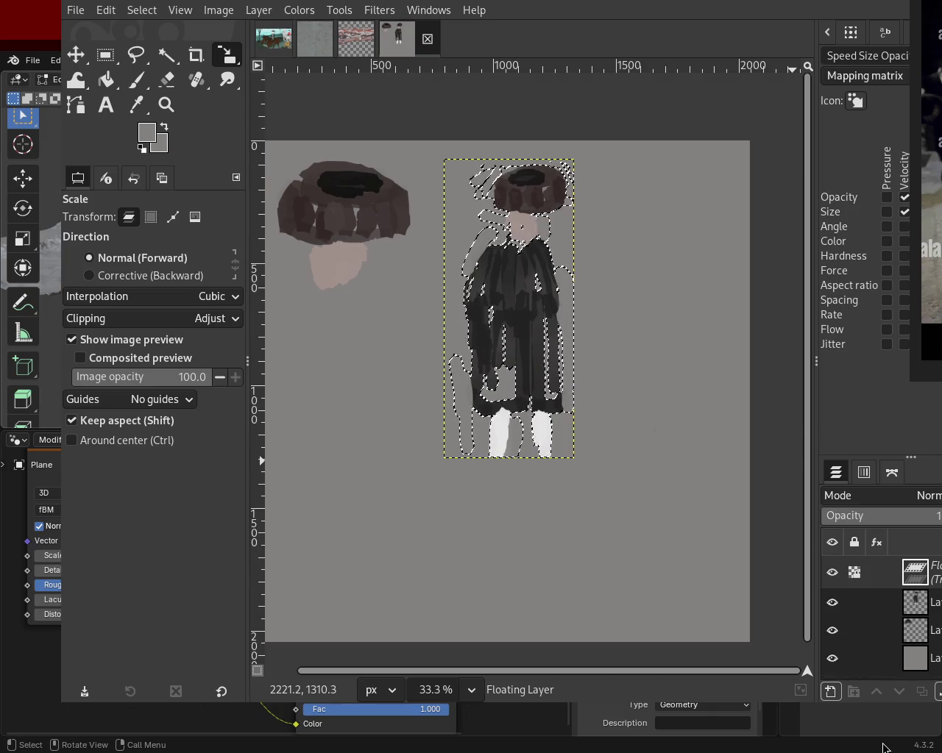
pyautogui.hotkey('shift', 's')
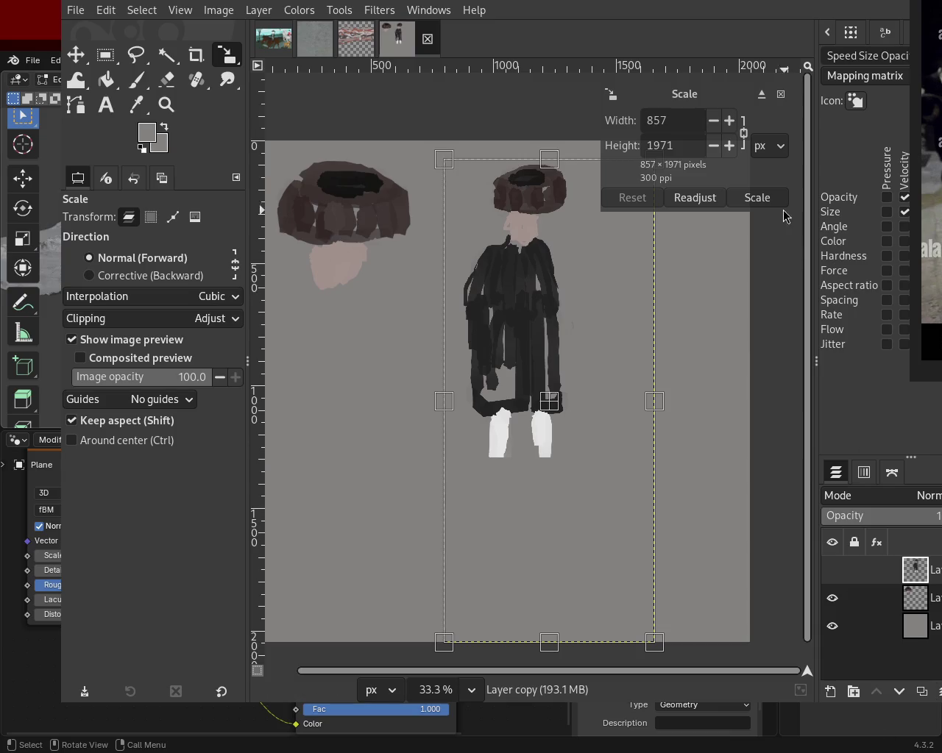
pyautogui.click(758, 198)
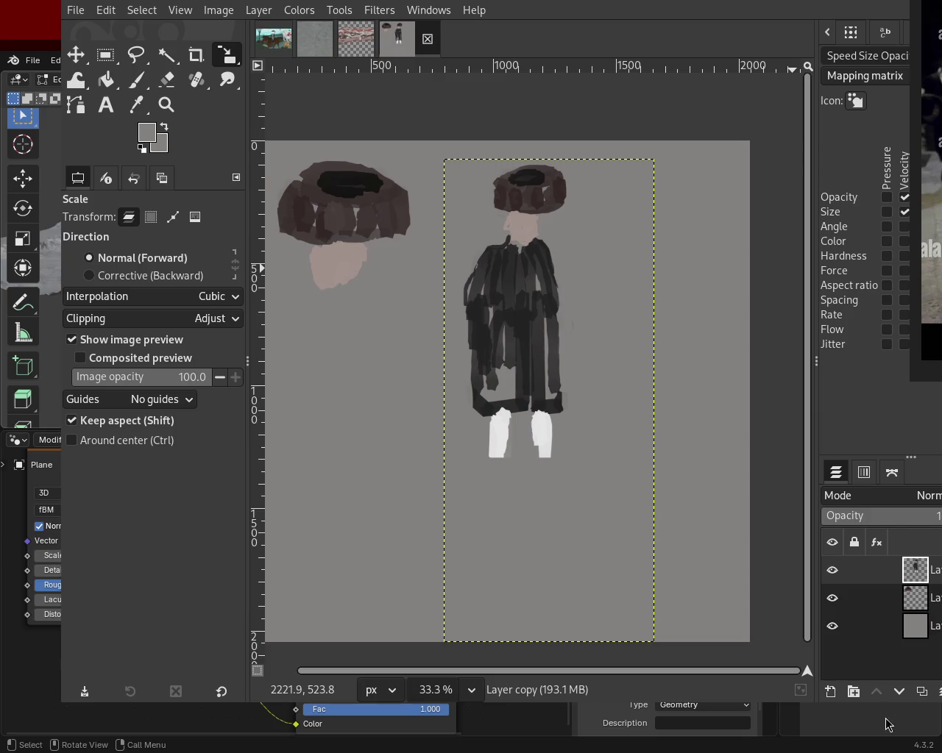
pyautogui.click(940, 693)
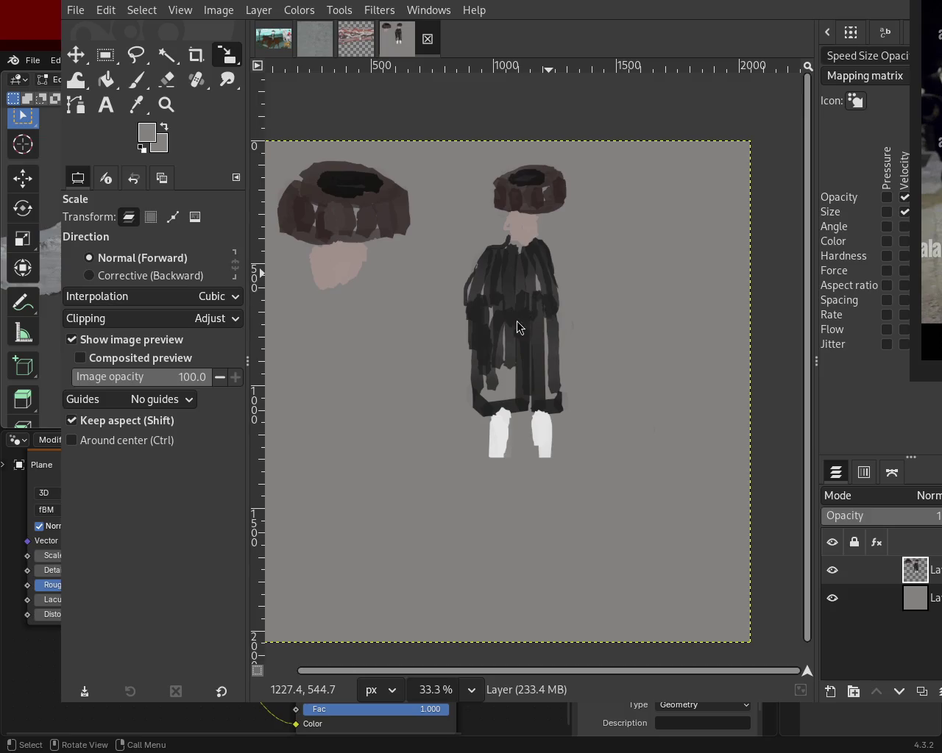
# - Zoom in on the legs, set a smaller brush, and paint a black shoe under the left leg
pyautogui.click(166, 105)
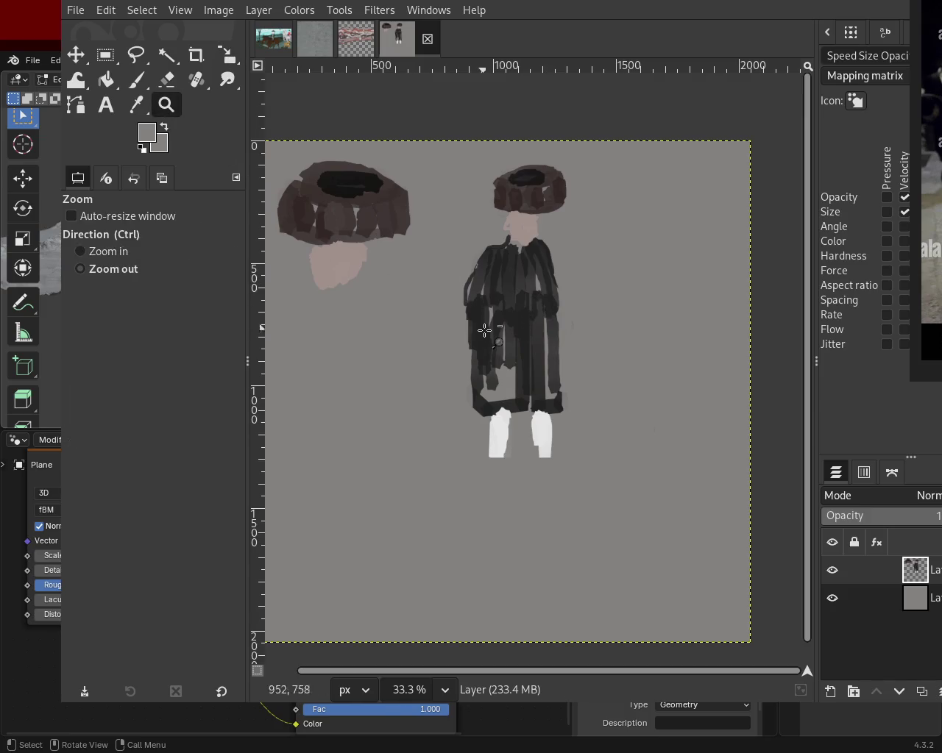
pyautogui.scroll(-2, 484, 331)
pyautogui.scroll(2, 485, 331)
pyautogui.scroll(3, 487, 361)
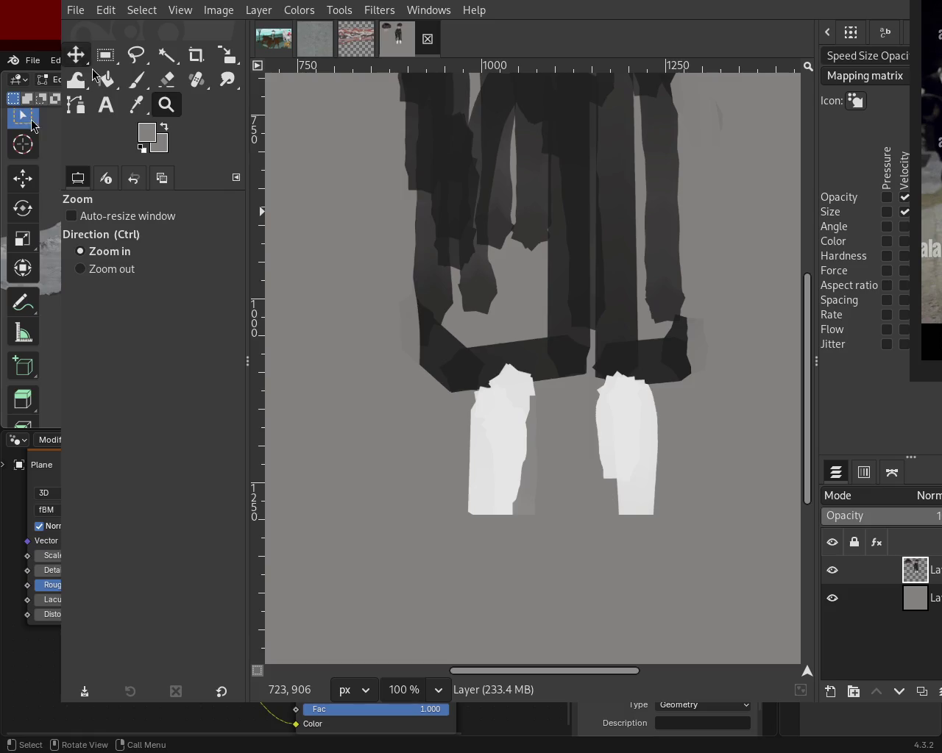
pyautogui.click(140, 87)
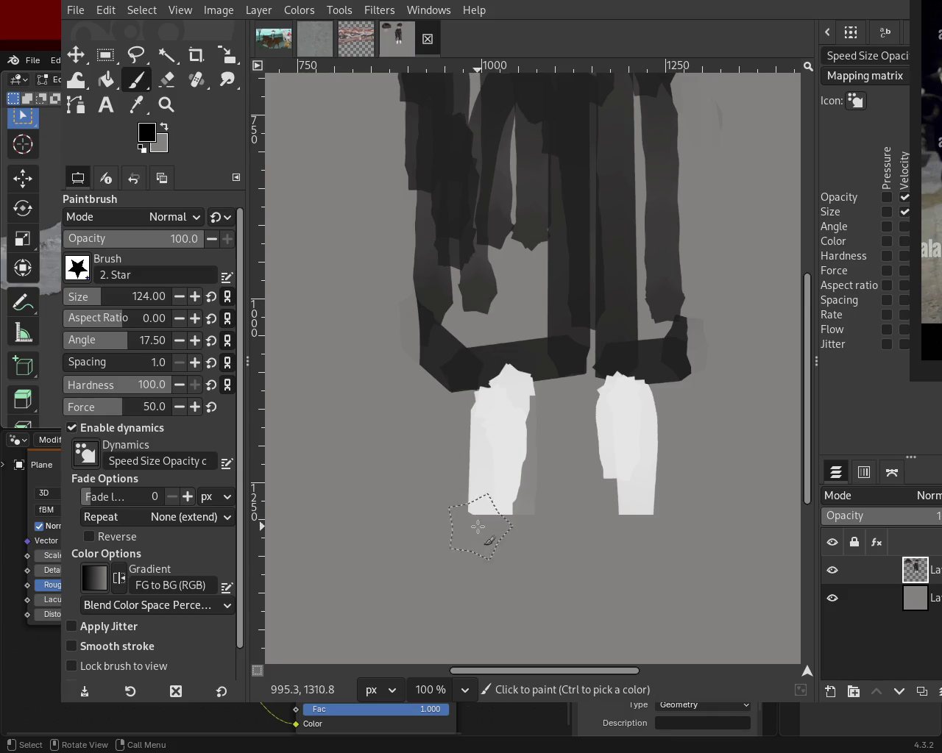
pyautogui.click(88, 298)
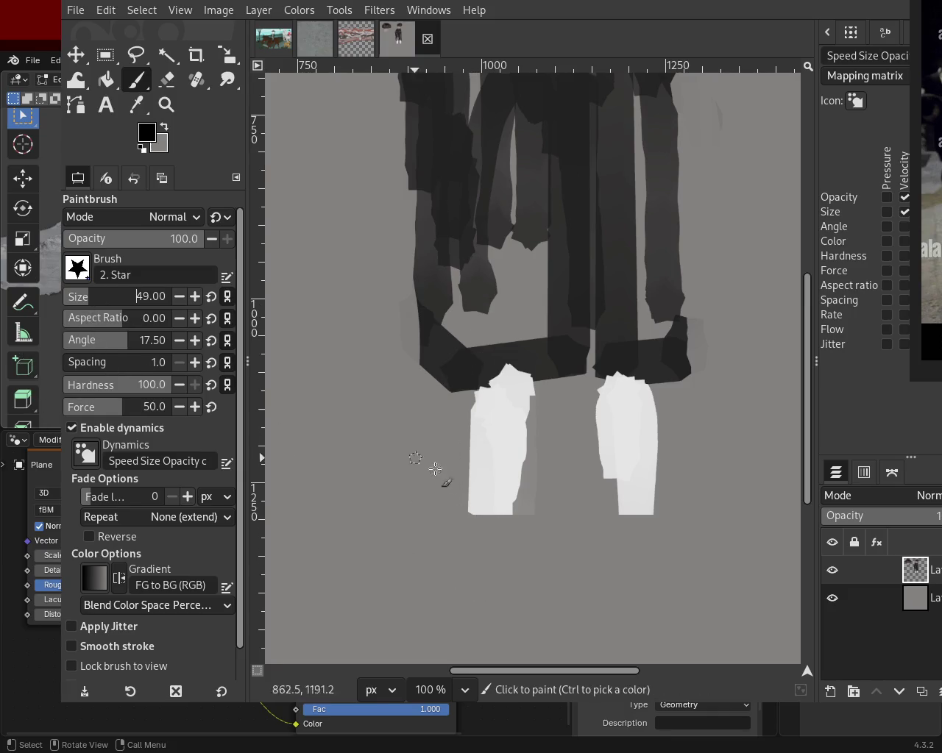
pyautogui.moveTo(475, 515); pyautogui.dragTo(476, 581)
pyautogui.hotkey('ctrl', 'z')
pyautogui.click(470, 527)
pyautogui.moveTo(471, 527)
pyautogui.mouseDown()
pyautogui.moveTo(563, 586)
pyautogui.moveTo(503, 549)
pyautogui.moveTo(538, 524)
pyautogui.moveTo(511, 543)
pyautogui.moveTo(488, 483)
pyautogui.mouseUp()
pyautogui.hotkey('ctrl', 'z')
pyautogui.hotkey('ctrl', 'z')
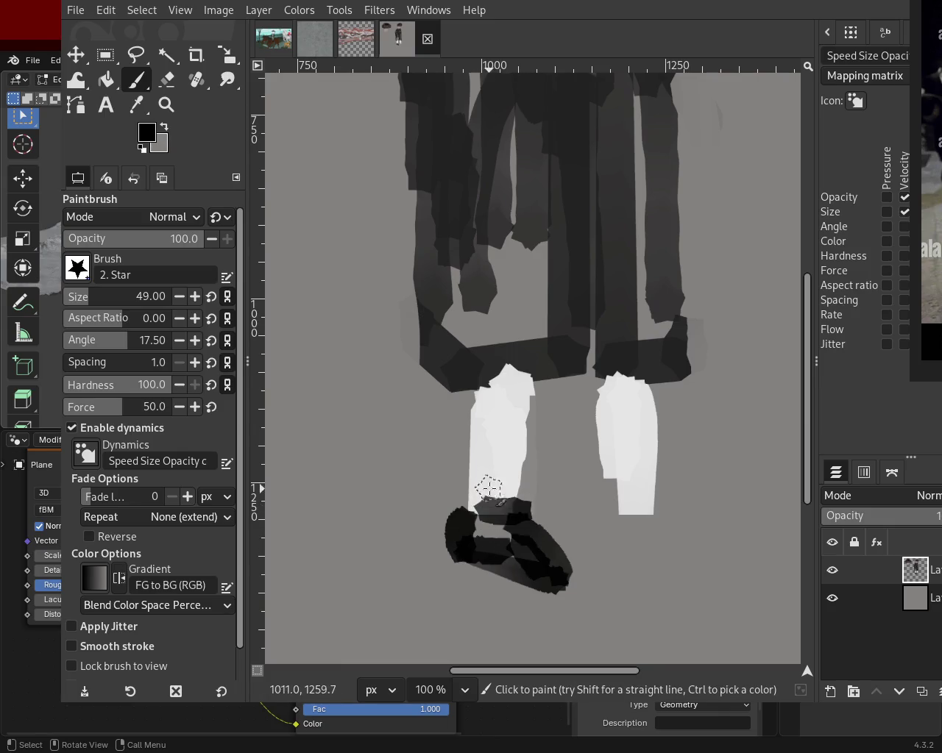
# - Paint out the stray blob under the right leg in grey and paint a black shoe there
pyautogui.keyDown('ctrl'); pyautogui.click(603, 479); pyautogui.keyUp('ctrl')
pyautogui.moveTo(607, 512); pyautogui.dragTo(614, 499)
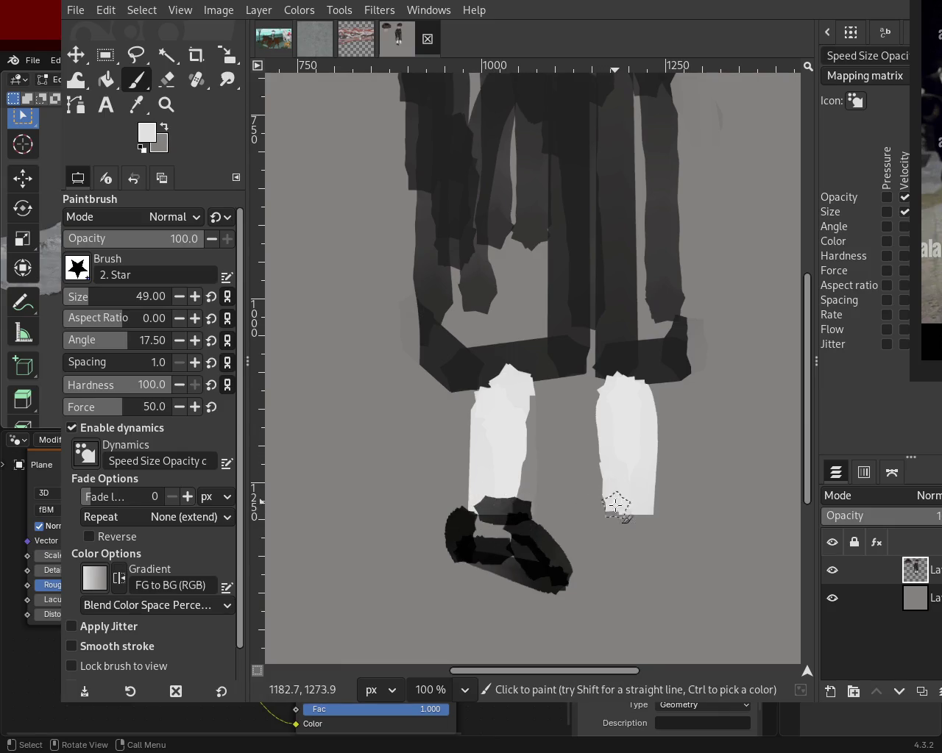
pyautogui.keyDown('ctrl'); pyautogui.click(479, 553); pyautogui.keyUp('ctrl')
pyautogui.moveTo(603, 524)
pyautogui.mouseDown()
pyautogui.moveTo(616, 548)
pyautogui.moveTo(668, 542)
pyautogui.moveTo(658, 515)
pyautogui.mouseUp()
pyautogui.press('z')
pyautogui.click(664, 536)
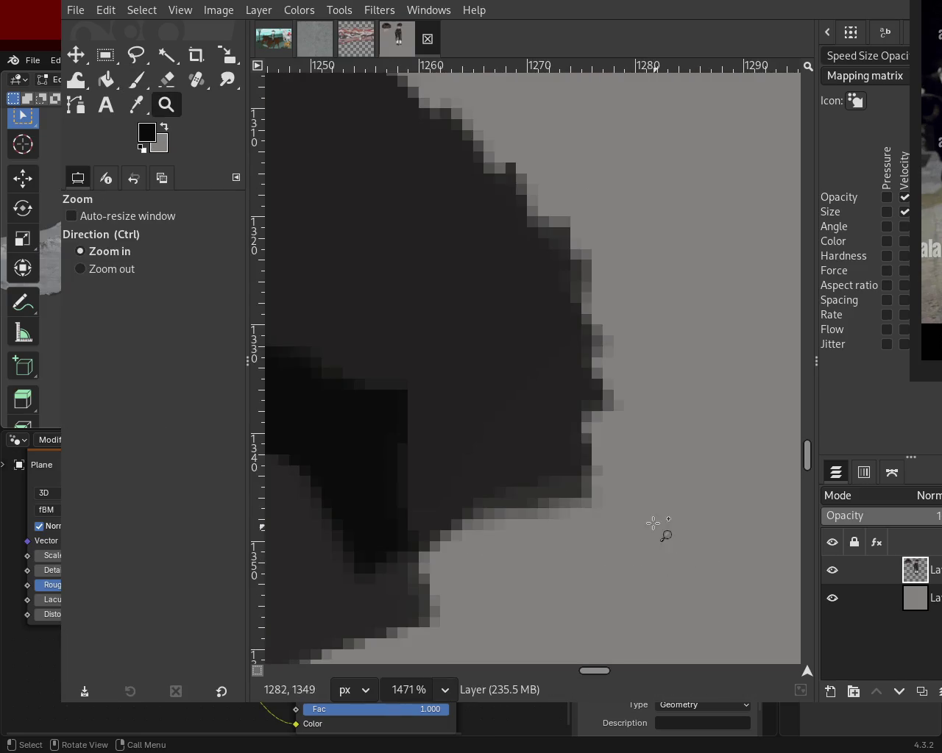
# - Zoom back out, try a grey stroke along the robe's left edge, then undo it
pyautogui.keyDown('ctrl'); pyautogui.click(626, 416); pyautogui.keyUp('ctrl')
pyautogui.scroll(-4, 626, 416)
pyautogui.scroll(2, 626, 419)
pyautogui.scroll(3, 622, 421)
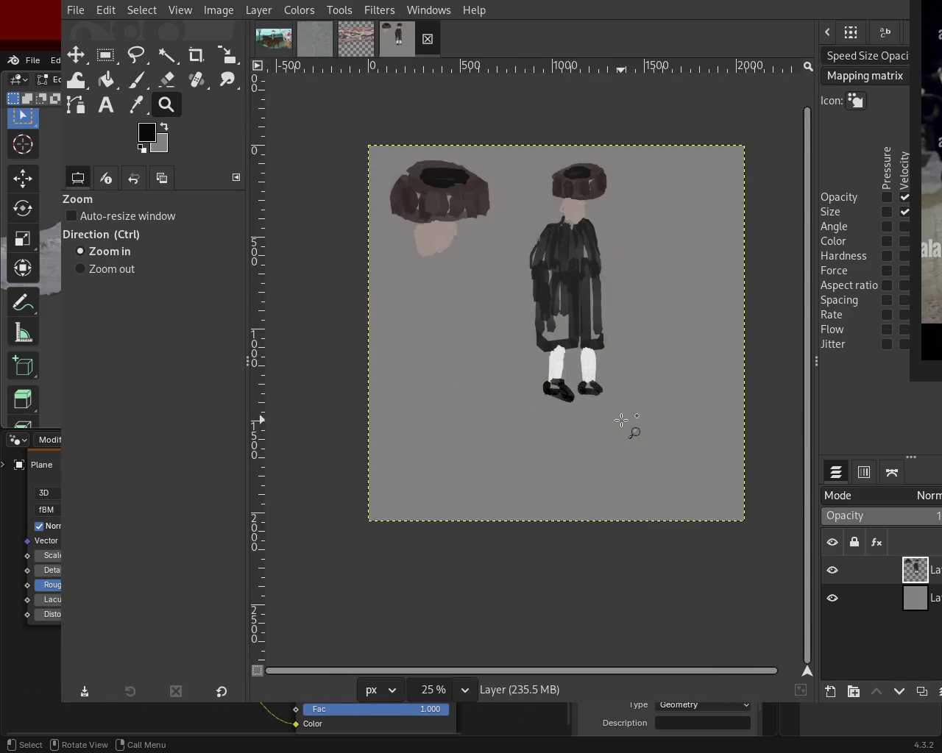
pyautogui.scroll(1, 582, 384)
pyautogui.scroll(1, 582, 384)
pyautogui.scroll(-2, 589, 331)
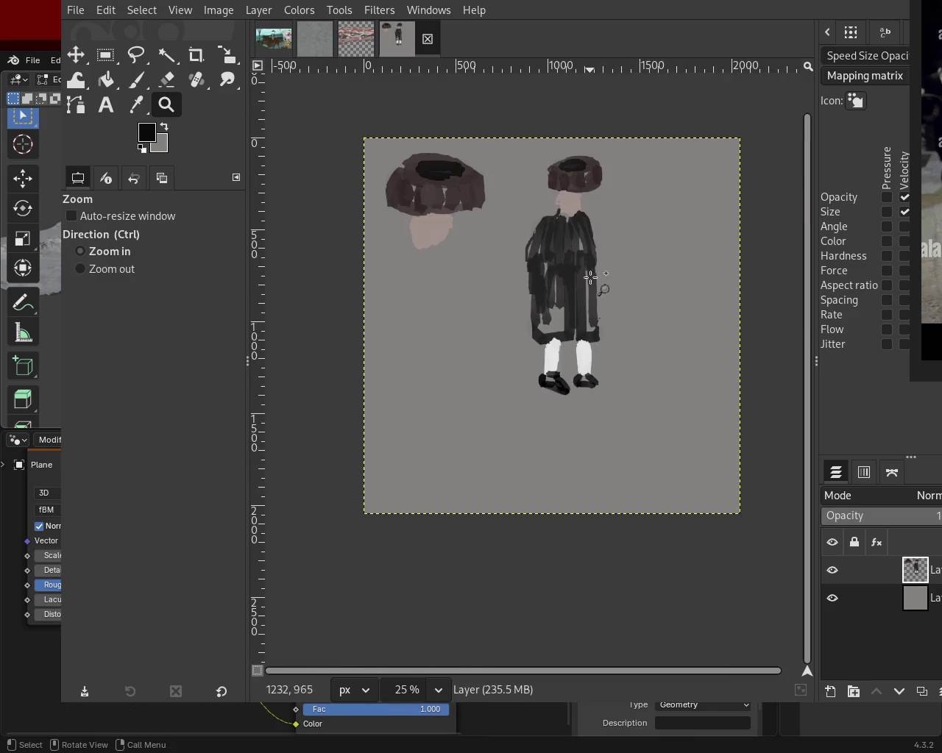
pyautogui.scroll(1, 396, 169)
pyautogui.click(135, 79)
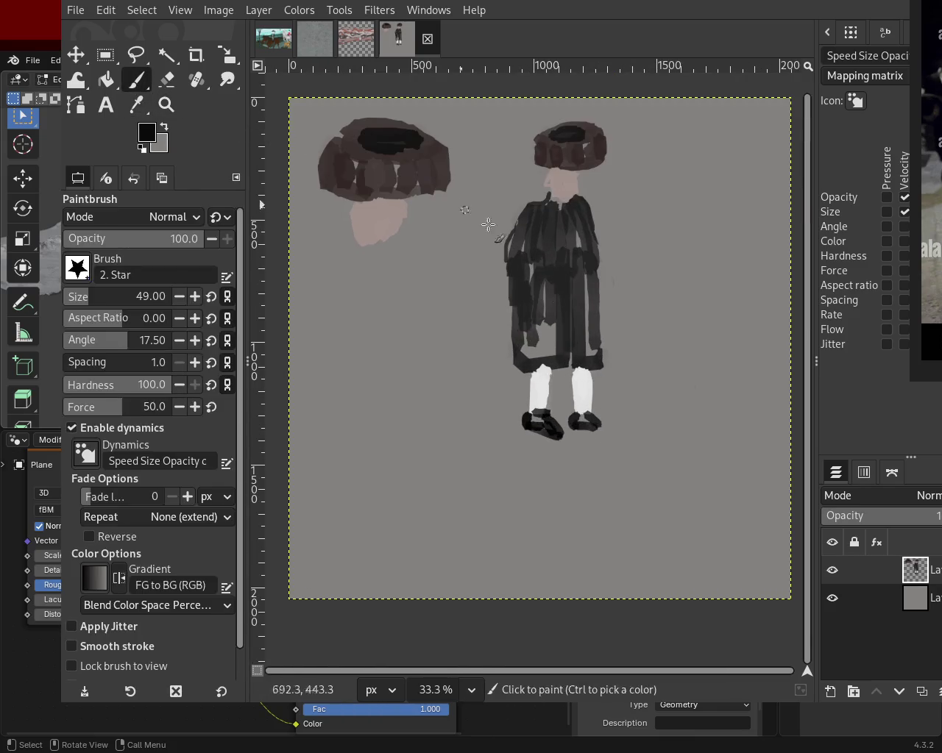
pyautogui.keyDown('ctrl'); pyautogui.click(551, 342); pyautogui.keyUp('ctrl')
pyautogui.moveTo(528, 210); pyautogui.dragTo(499, 324)
pyautogui.hotkey('ctrl', 'z')
pyautogui.hotkey('ctrl', 'y')
pyautogui.hotkey('ctrl', 'z')
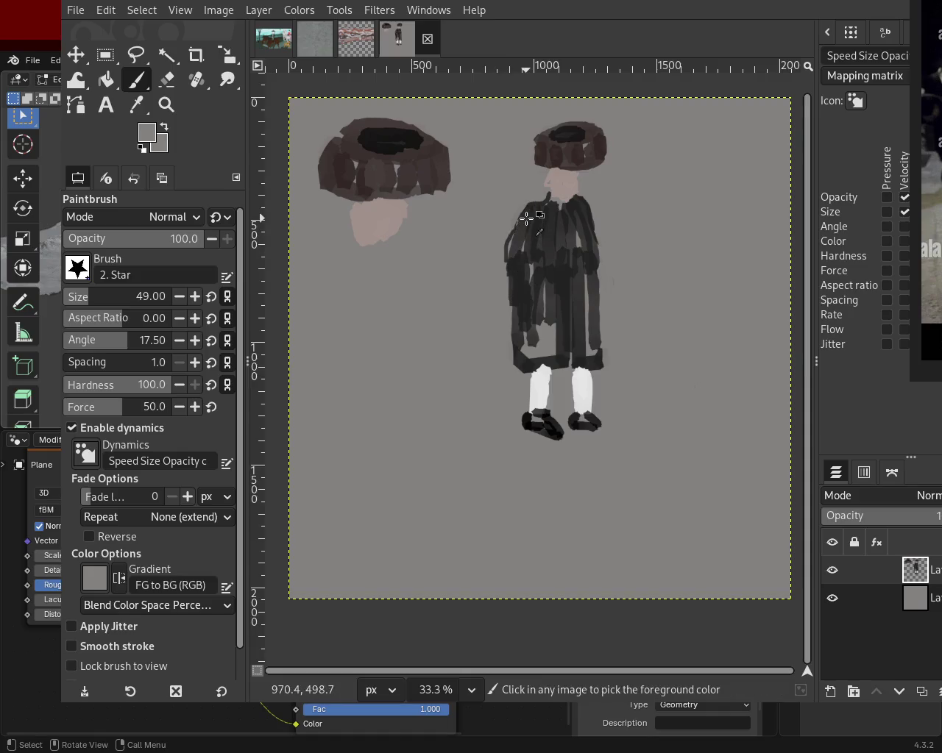
# - Pick near-black and paint straight dark sleeves down from both shoulders
pyautogui.keyDown('ctrl'); pyautogui.click(511, 352); pyautogui.keyUp('ctrl')
pyautogui.click(533, 211)
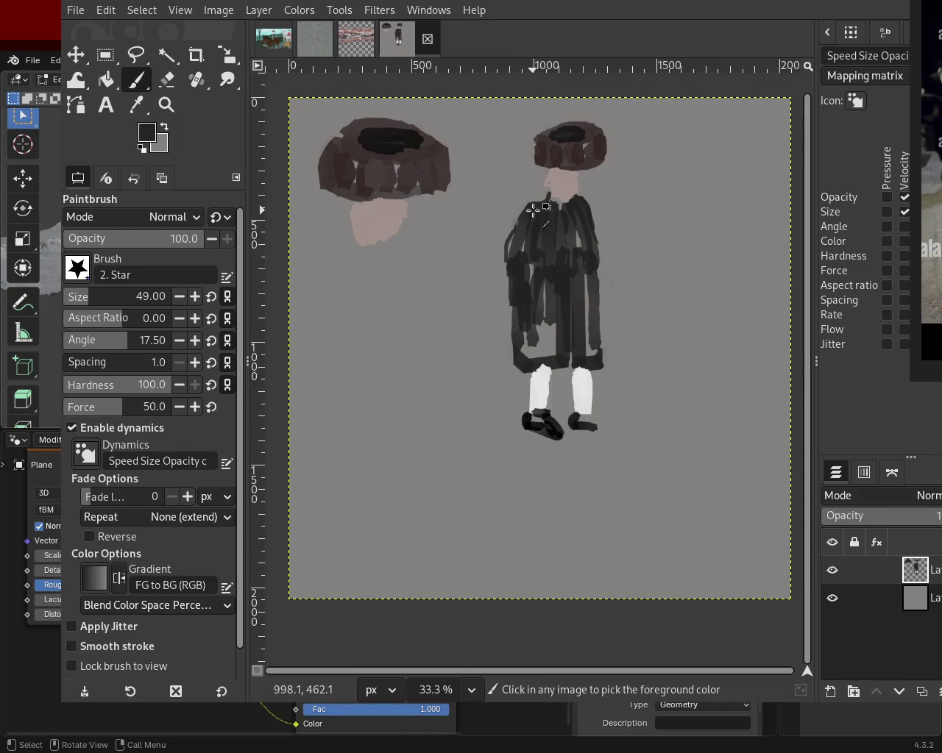
pyautogui.keyDown('shift'); pyautogui.click(482, 312); pyautogui.keyUp('shift')
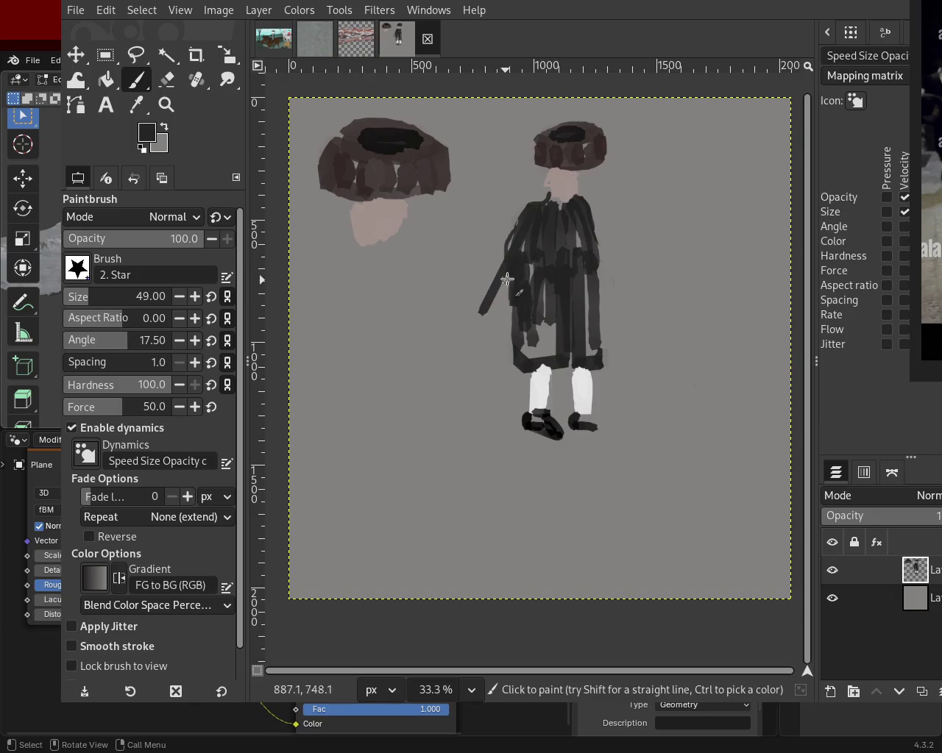
pyautogui.hotkey('ctrl', 'z')
pyautogui.keyDown('shift'); pyautogui.click(483, 339); pyautogui.keyUp('shift')
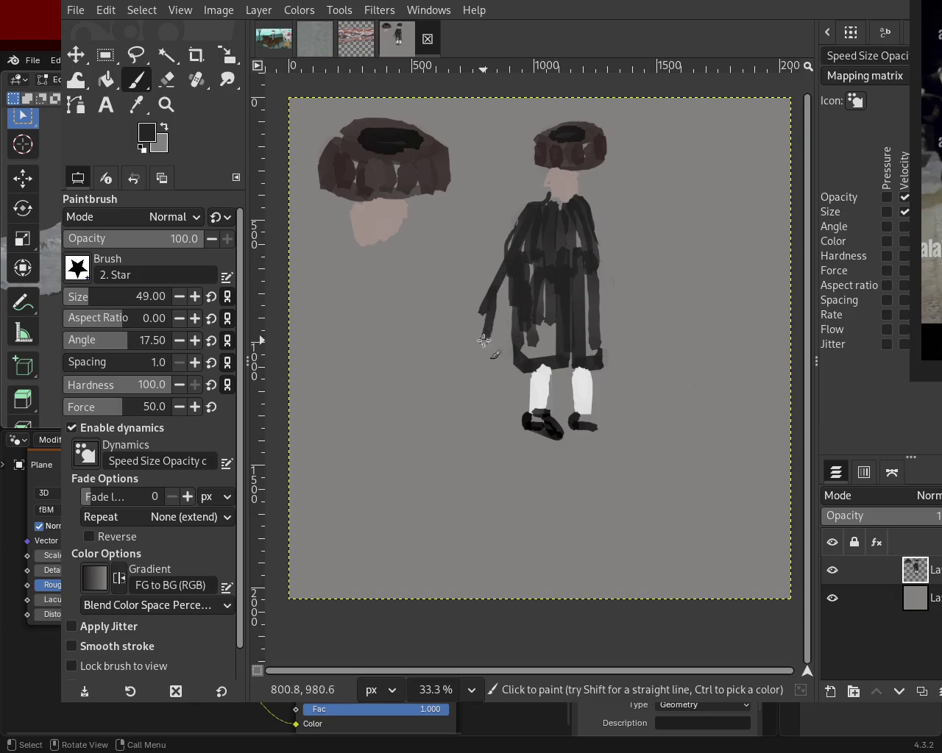
pyautogui.moveTo(580, 209); pyautogui.dragTo(623, 293)
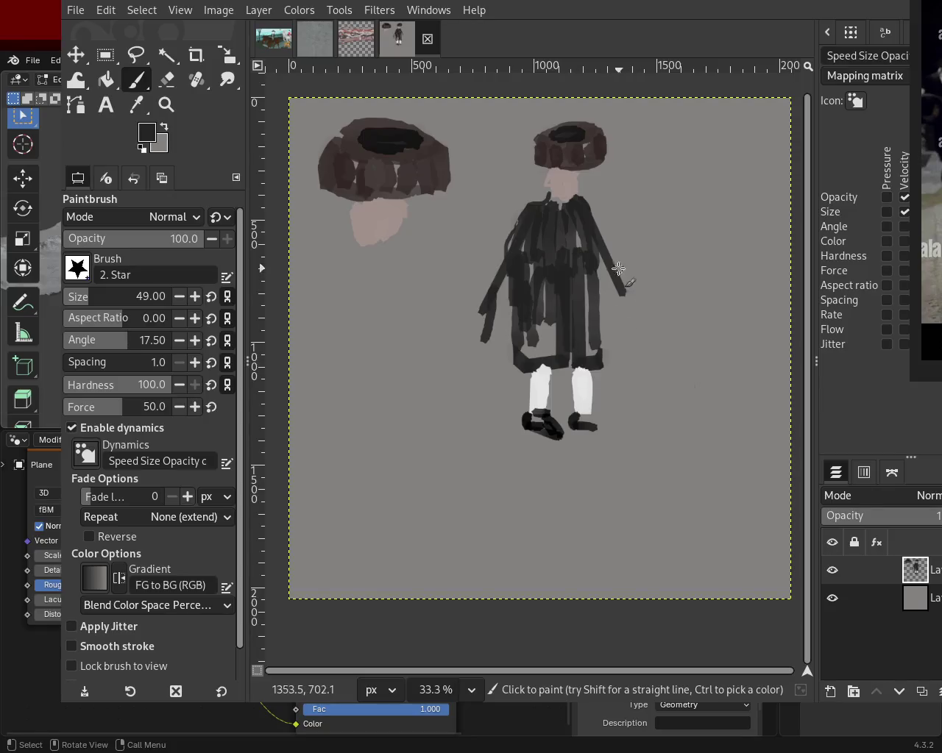
# - Repaint the left shoe a deeper black with near-black sampled from the right shoe
pyautogui.keyDown('ctrl'); pyautogui.click(494, 359); pyautogui.keyUp('ctrl')
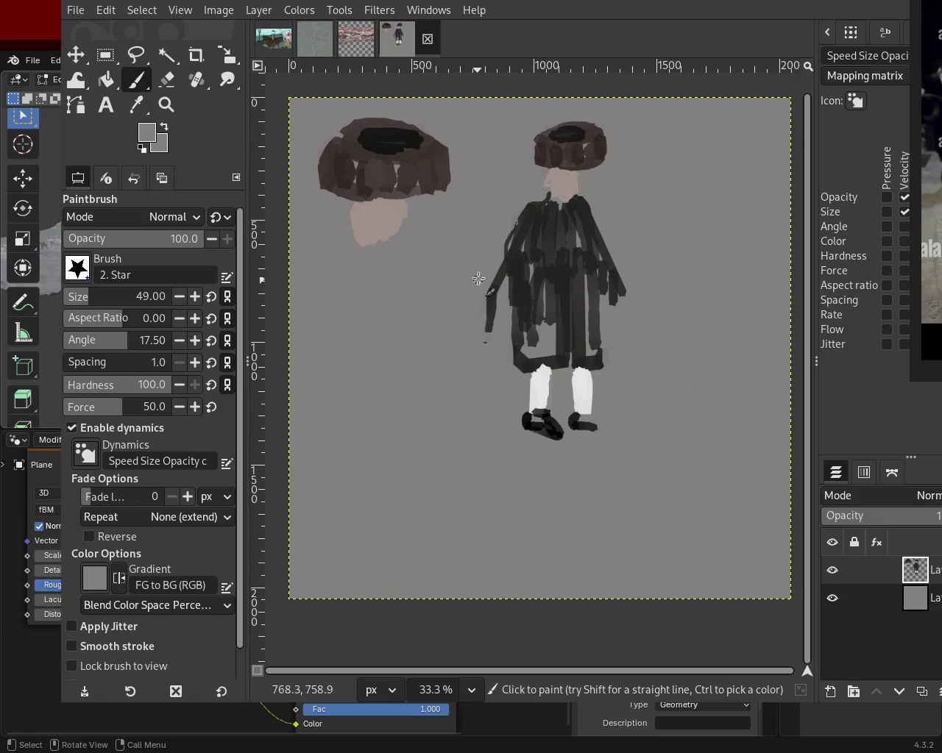
pyautogui.hotkey('ctrl', 'y')
pyautogui.hotkey('ctrl', 'z')
pyautogui.hotkey('ctrl', 'y')
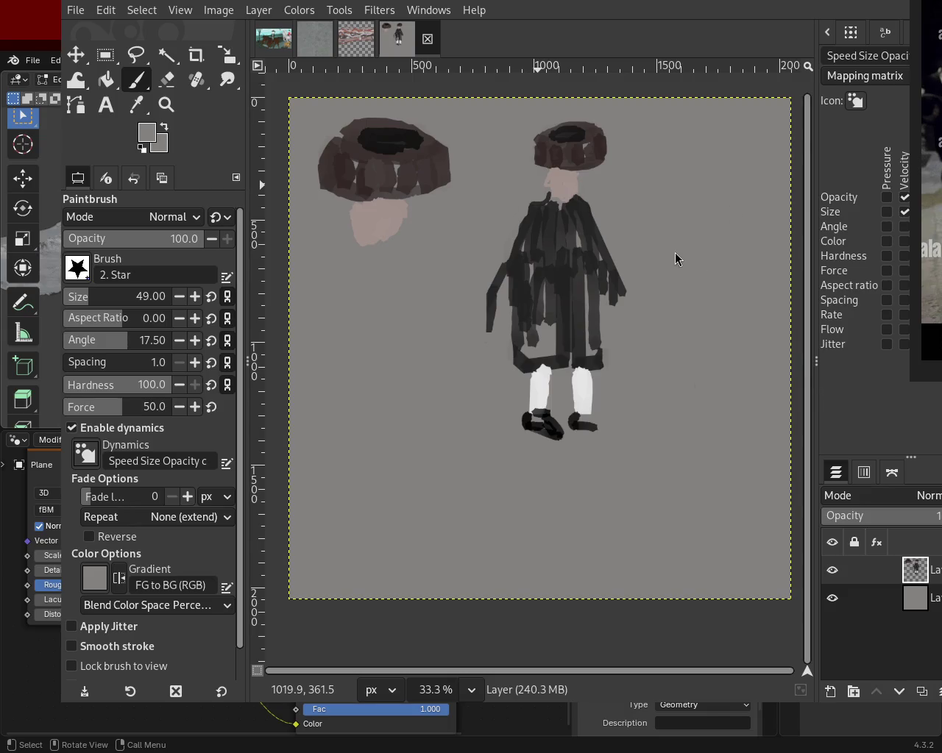
pyautogui.keyDown('ctrl'); pyautogui.click(587, 426); pyautogui.keyUp('ctrl')
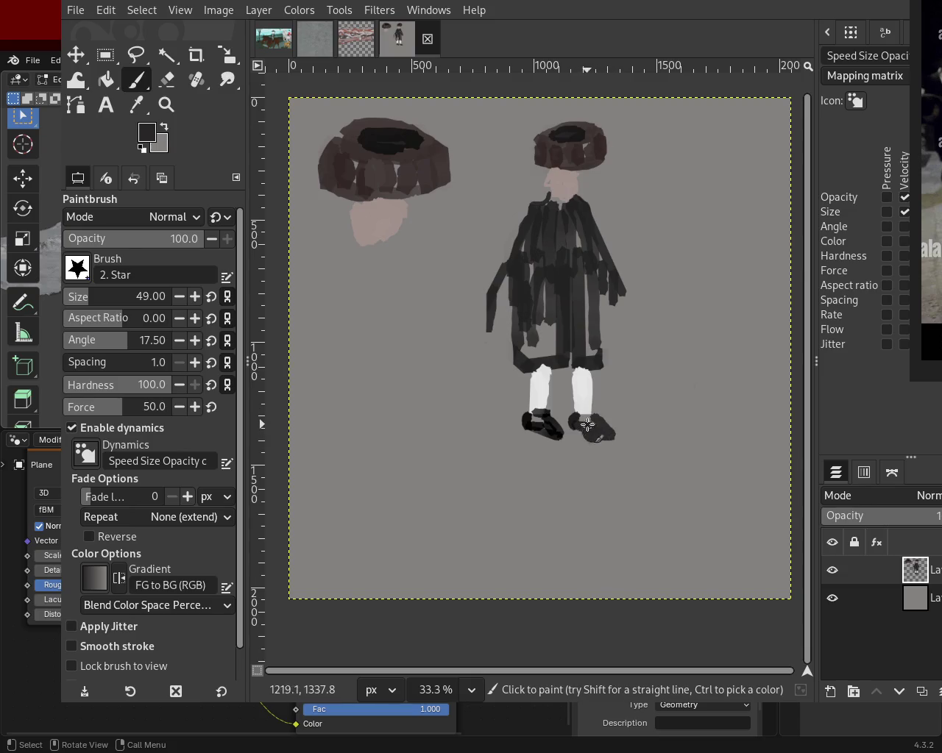
pyautogui.hotkey('ctrl', 'z')
pyautogui.moveTo(557, 434); pyautogui.dragTo(520, 412)
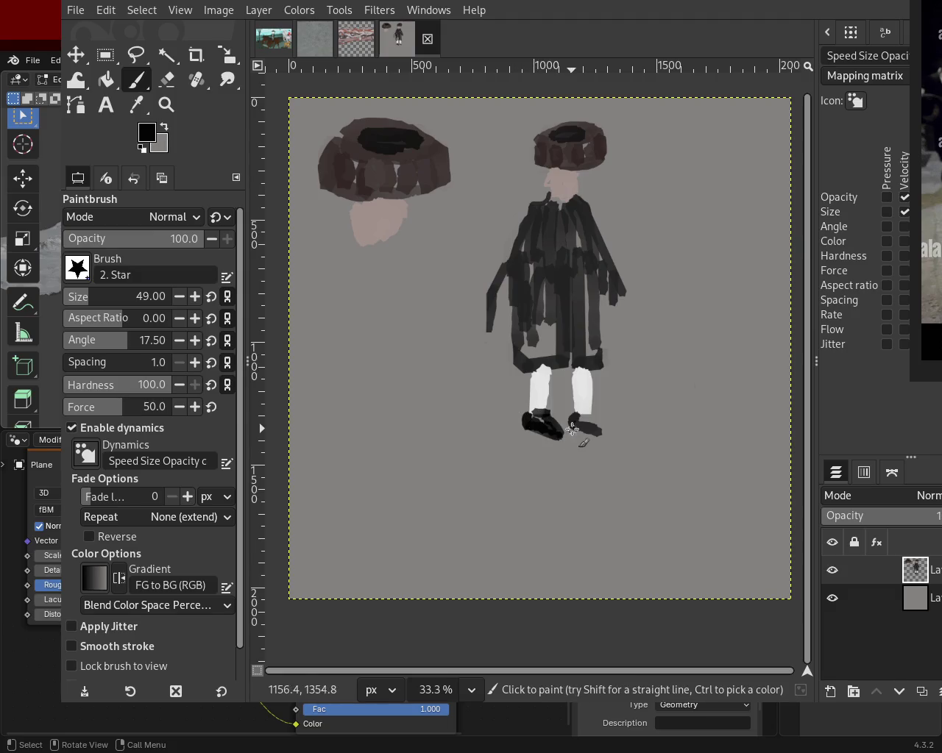
pyautogui.click(167, 105)
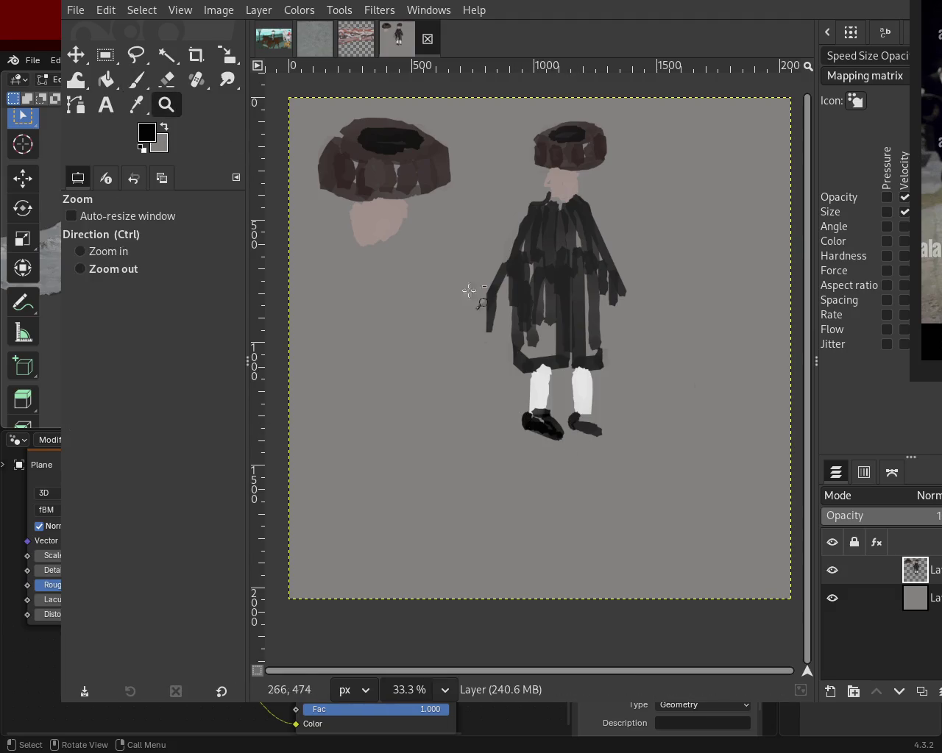
# - Extend the right shoe further right with dark paint
pyautogui.scroll(-1, 584, 408)
pyautogui.scroll(4, 585, 408)
pyautogui.press('p')
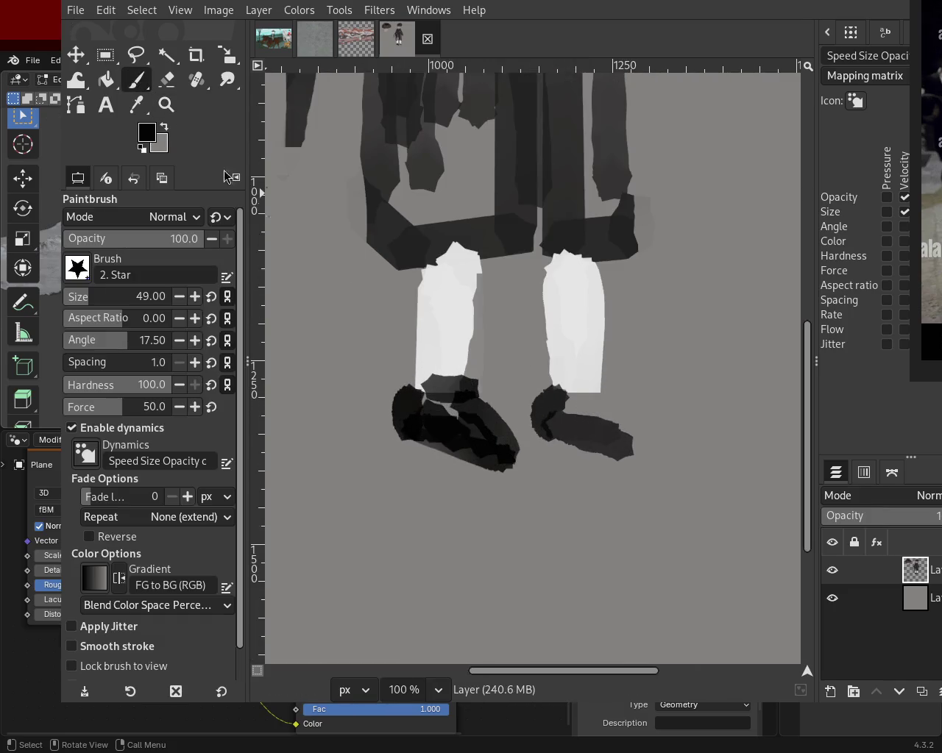
pyautogui.moveTo(553, 419)
pyautogui.mouseDown()
pyautogui.moveTo(599, 413)
pyautogui.moveTo(631, 436)
pyautogui.moveTo(633, 459)
pyautogui.moveTo(658, 413)
pyautogui.mouseUp()
pyautogui.keyDown('ctrl'); pyautogui.click(657, 404); pyautogui.keyUp('ctrl')
pyautogui.hotkey('ctrl', 'z')
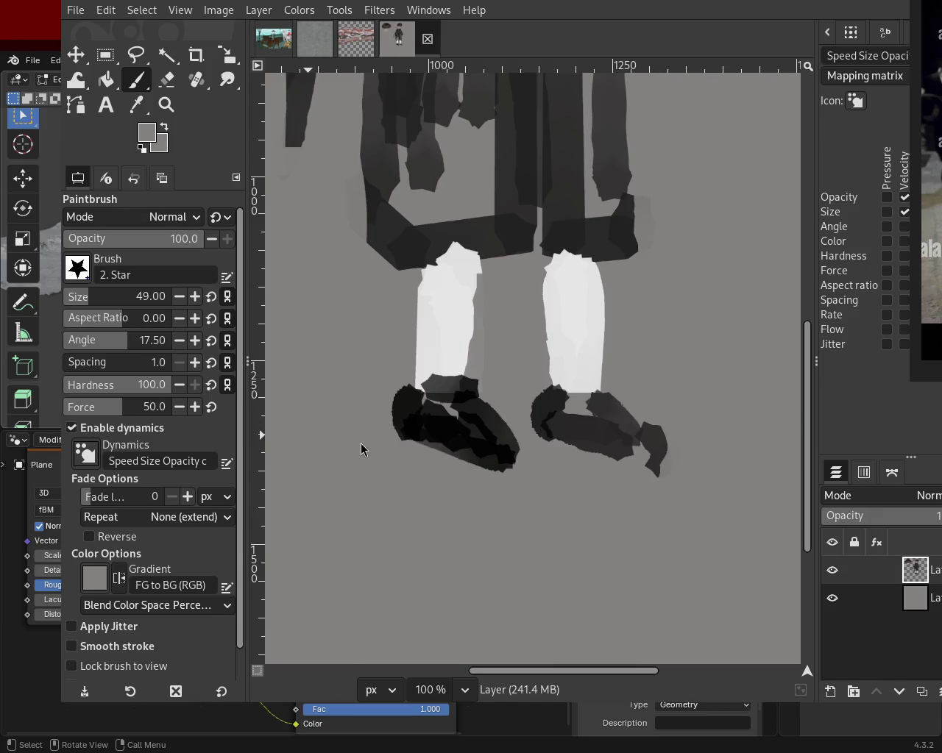
# - Pick black and lengthen both shoes toward the lower right
pyautogui.keyDown('ctrl'); pyautogui.click(359, 418); pyautogui.keyUp('ctrl')
pyautogui.moveTo(507, 381)
pyautogui.mouseDown()
pyautogui.moveTo(510, 448)
pyautogui.moveTo(503, 429)
pyautogui.moveTo(472, 448)
pyautogui.mouseUp()
pyautogui.moveTo(625, 416)
pyautogui.mouseDown()
pyautogui.moveTo(695, 460)
pyautogui.moveTo(626, 422)
pyautogui.moveTo(620, 455)
pyautogui.moveTo(567, 431)
pyautogui.mouseUp()
pyautogui.hotkey('ctrl', 'z')
pyautogui.hotkey('ctrl', 'z')
pyautogui.hotkey('ctrl', 'z')
pyautogui.moveTo(609, 399)
pyautogui.mouseDown()
pyautogui.moveTo(665, 445)
pyautogui.moveTo(645, 449)
pyautogui.moveTo(687, 444)
pyautogui.moveTo(596, 438)
pyautogui.moveTo(599, 405)
pyautogui.mouseUp()
pyautogui.hotkey('ctrl', 'z')
# - Darken the right shoe's heel and fill its light patch; a white leg stroke is undone
pyautogui.click(558, 418)
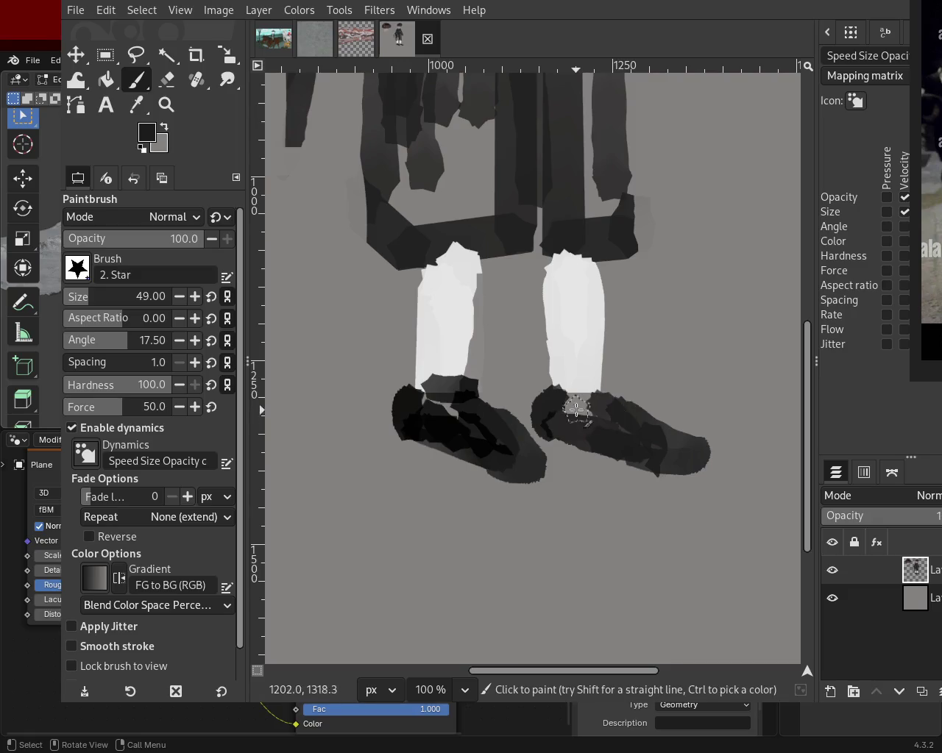
pyautogui.moveTo(481, 424)
pyautogui.mouseDown()
pyautogui.moveTo(544, 462)
pyautogui.moveTo(534, 437)
pyautogui.moveTo(523, 448)
pyautogui.moveTo(436, 442)
pyautogui.mouseUp()
pyautogui.keyDown('ctrl'); pyautogui.click(395, 406); pyautogui.keyUp('ctrl')
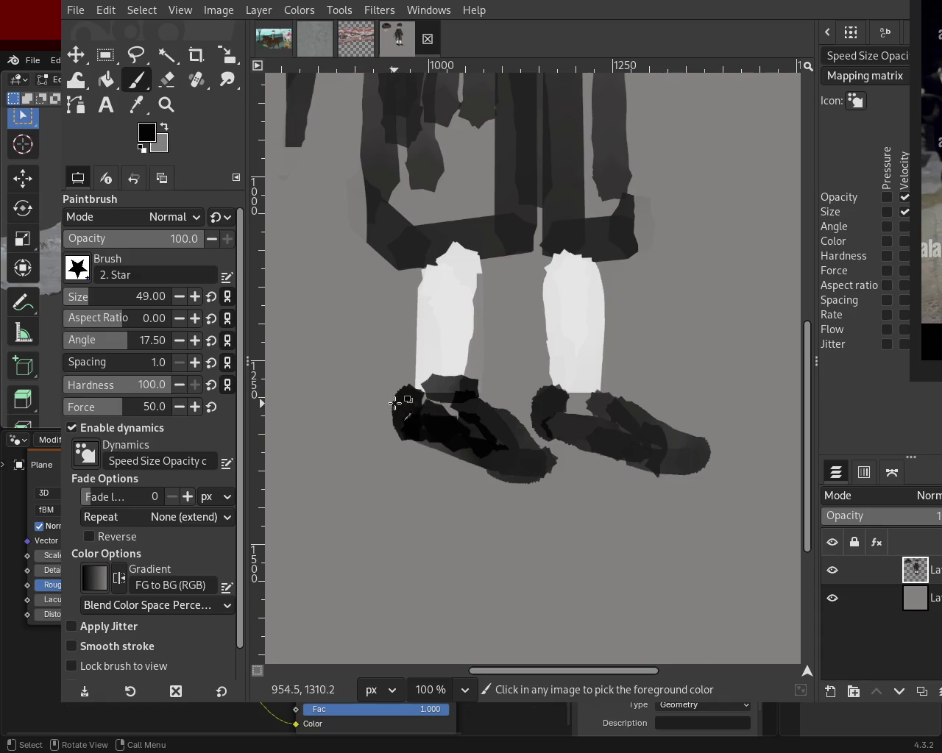
pyautogui.keyDown('ctrl'); pyautogui.click(552, 400); pyautogui.keyUp('ctrl')
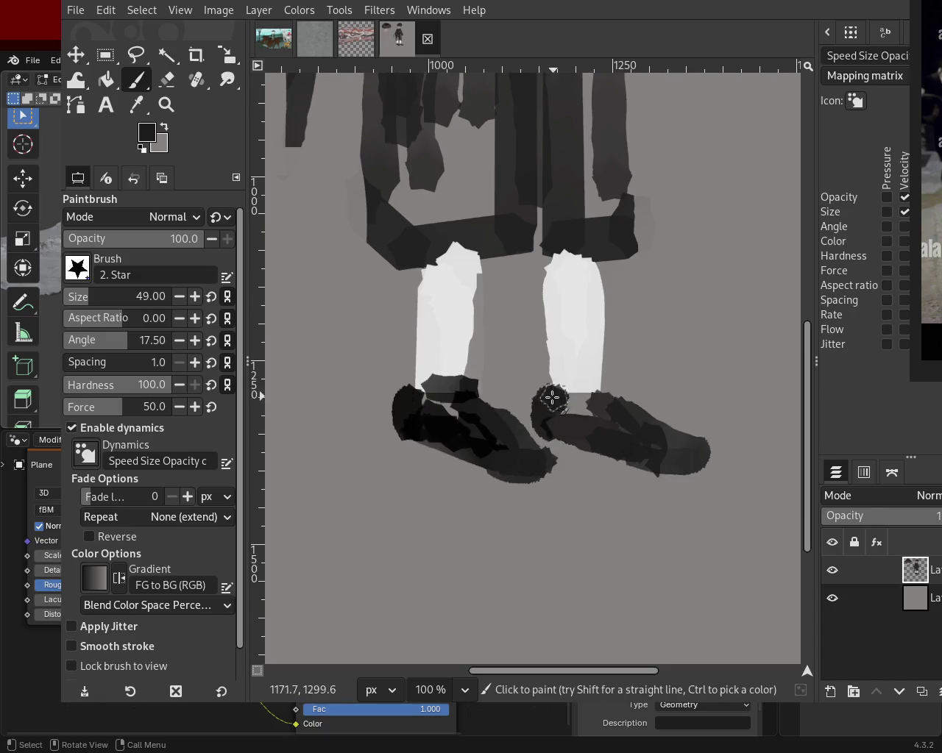
pyautogui.keyDown('ctrl'); pyautogui.click(572, 294); pyautogui.keyUp('ctrl')
pyautogui.moveTo(552, 242); pyautogui.dragTo(550, 358)
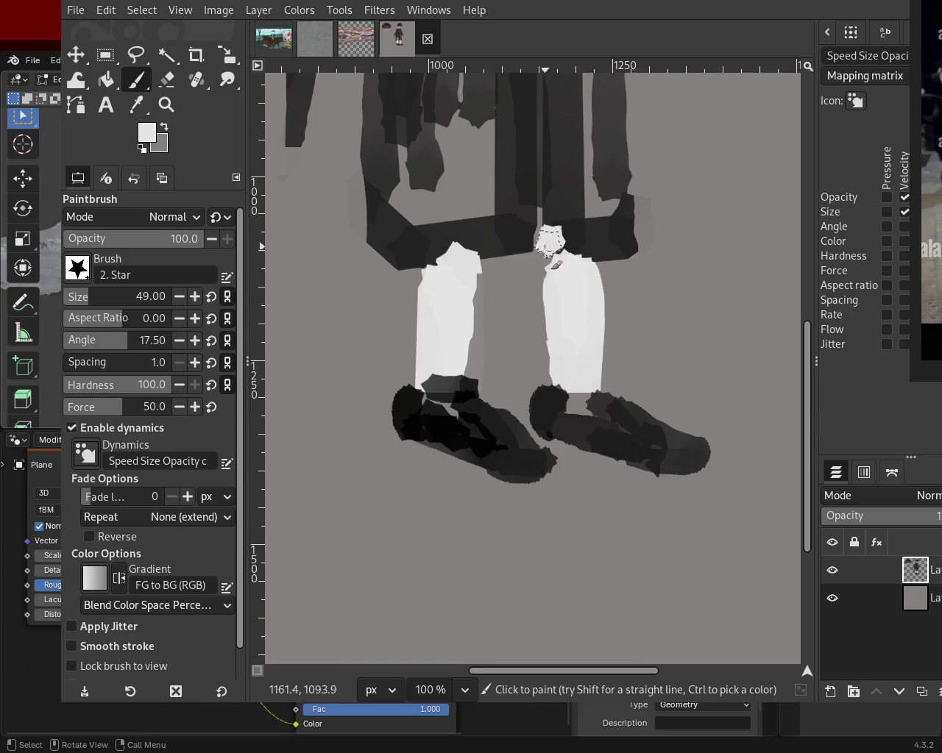
pyautogui.hotkey('ctrl', 'z')
pyautogui.click(167, 79)
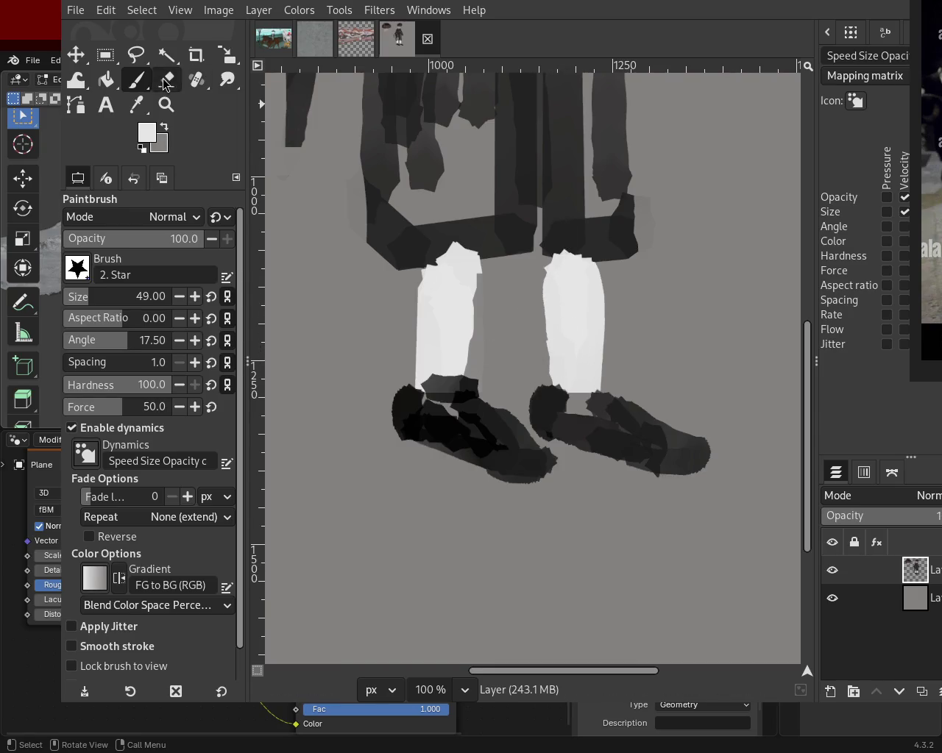
# - Erase along the right leg's left edge and the left leg's outer edge to slim both legs
pyautogui.moveTo(548, 379)
pyautogui.mouseDown()
pyautogui.moveTo(556, 281)
pyautogui.moveTo(553, 350)
pyautogui.mouseUp()
pyautogui.hotkey('ctrl', 'z')
pyautogui.hotkey('ctrl', 'z')
pyautogui.moveTo(548, 254)
pyautogui.mouseDown()
pyautogui.moveTo(545, 314)
pyautogui.moveTo(568, 360)
pyautogui.mouseUp()
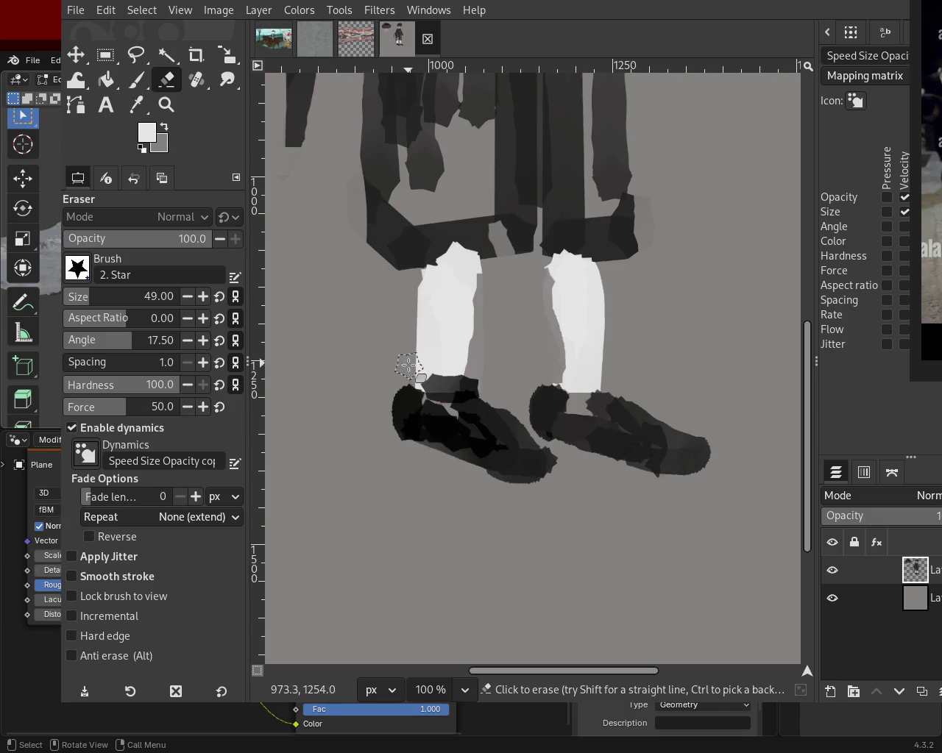
pyautogui.moveTo(412, 383); pyautogui.dragTo(383, 270)
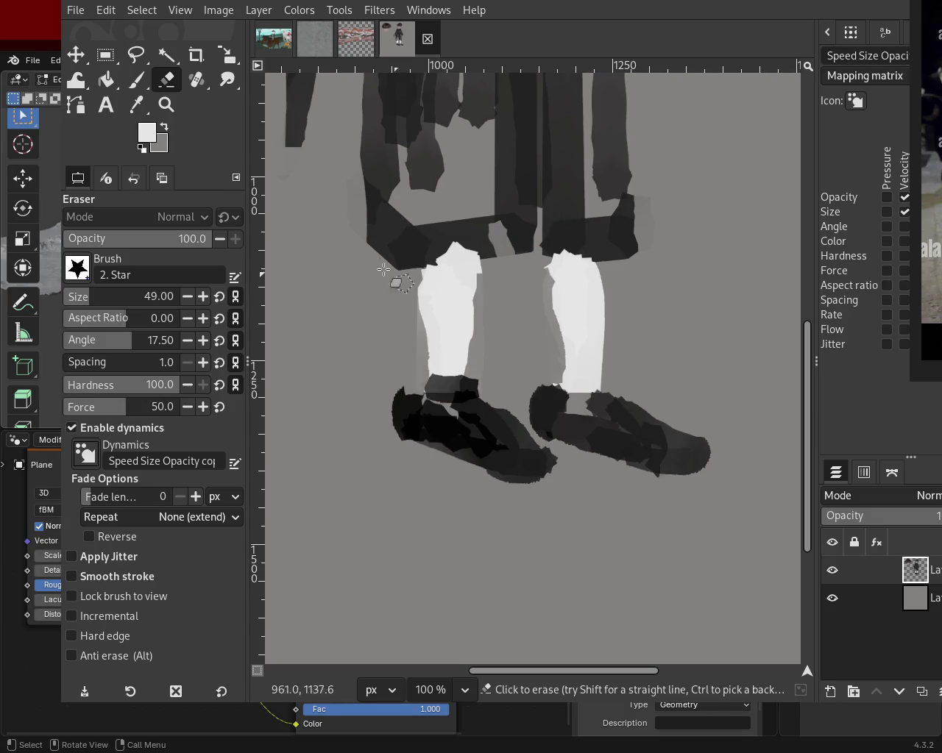
pyautogui.click(138, 81)
pyautogui.click(163, 82)
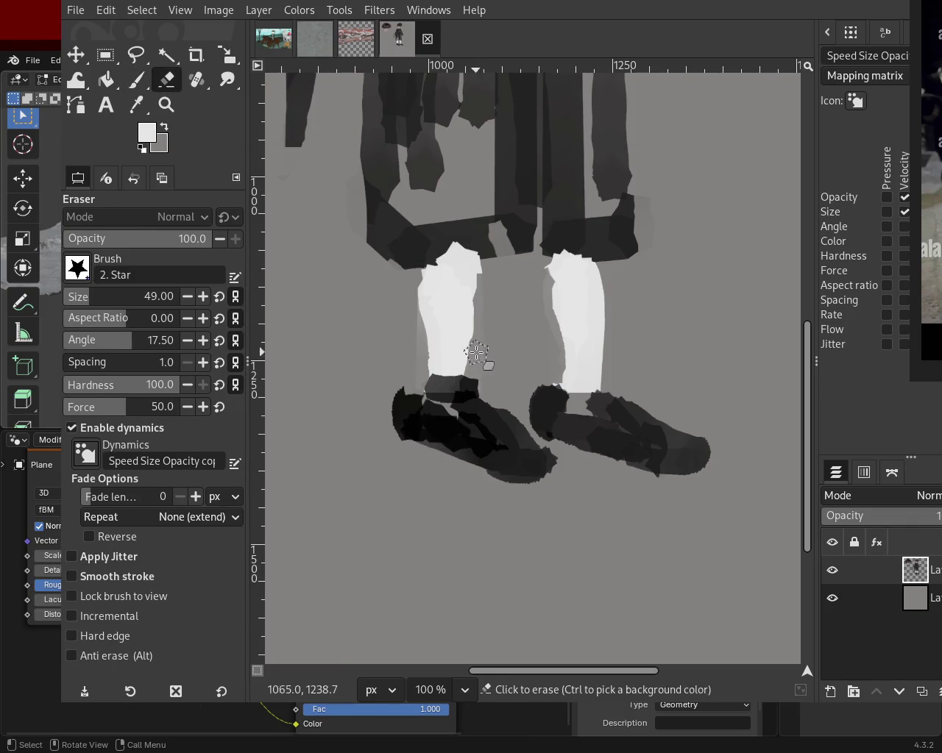
pyautogui.moveTo(473, 367)
pyautogui.mouseDown()
pyautogui.moveTo(483, 269)
pyautogui.moveTo(477, 358)
pyautogui.mouseUp()
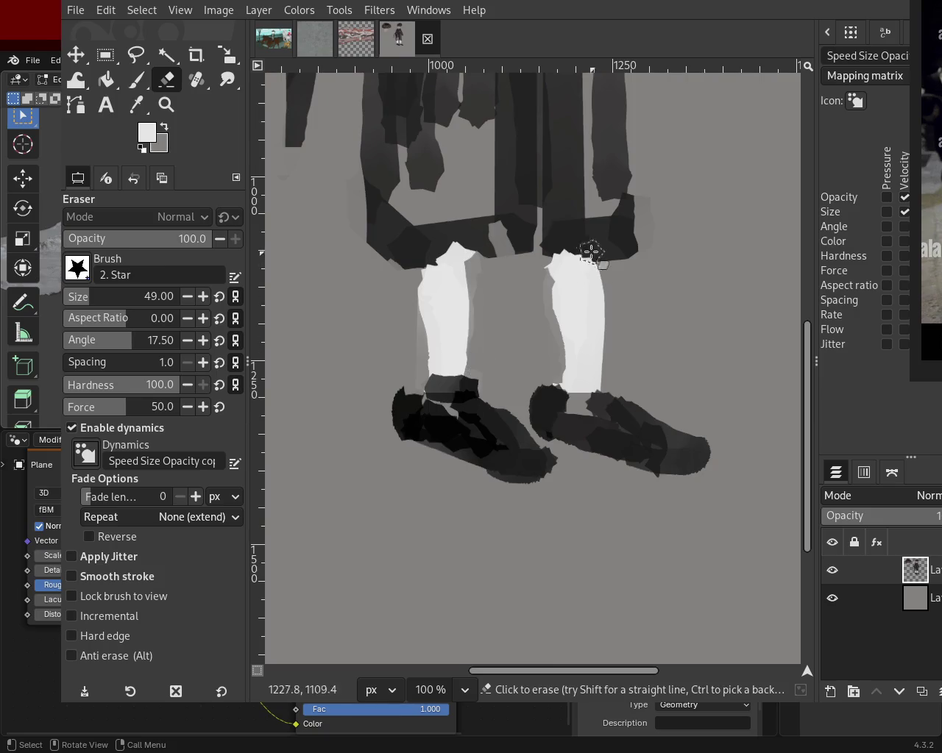
pyautogui.click(136, 80)
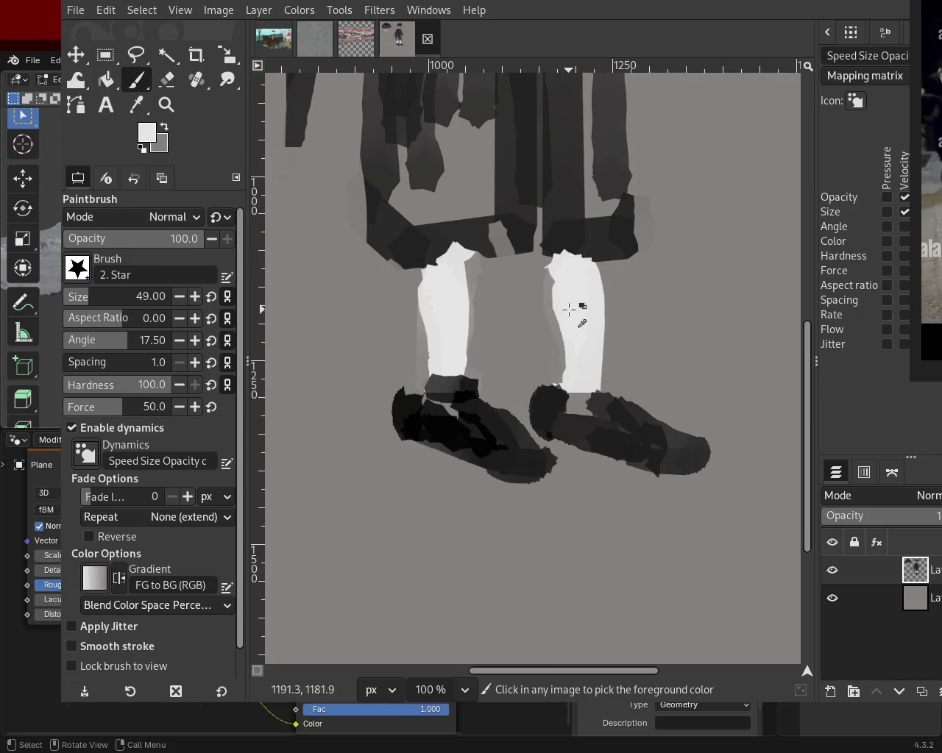
# - Reshape the legs' edges with white and grey background-colour strokes
pyautogui.moveTo(555, 309); pyautogui.dragTo(559, 259)
pyautogui.hotkey('ctrl', 'z')
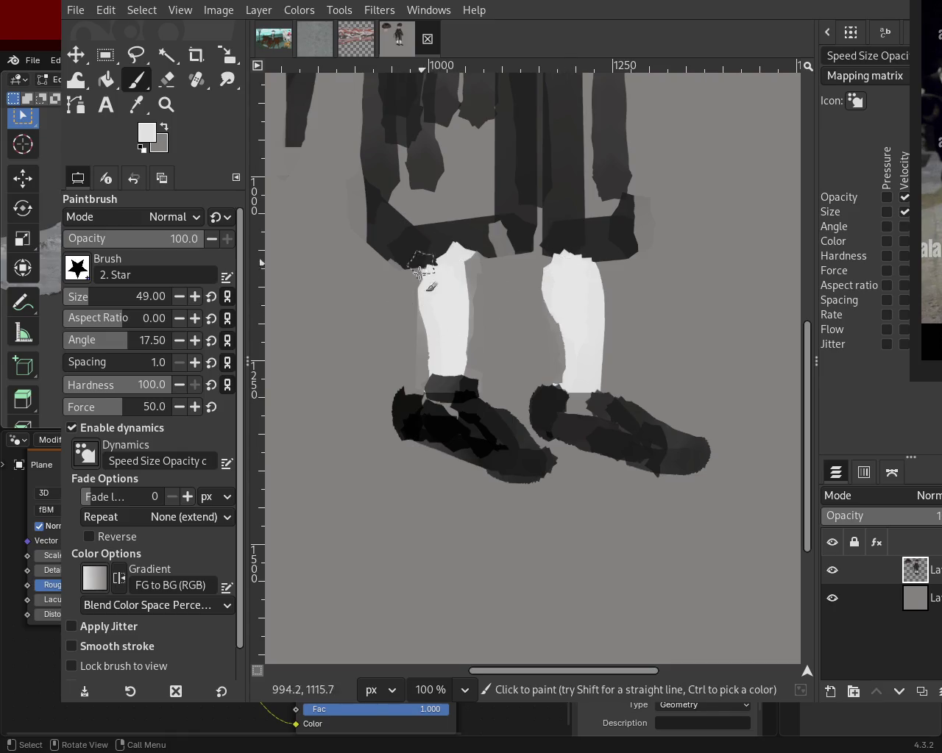
pyautogui.moveTo(421, 262); pyautogui.dragTo(441, 309)
pyautogui.keyDown('ctrl'); pyautogui.click(410, 346); pyautogui.keyUp('ctrl')
pyautogui.moveTo(409, 347); pyautogui.dragTo(408, 303)
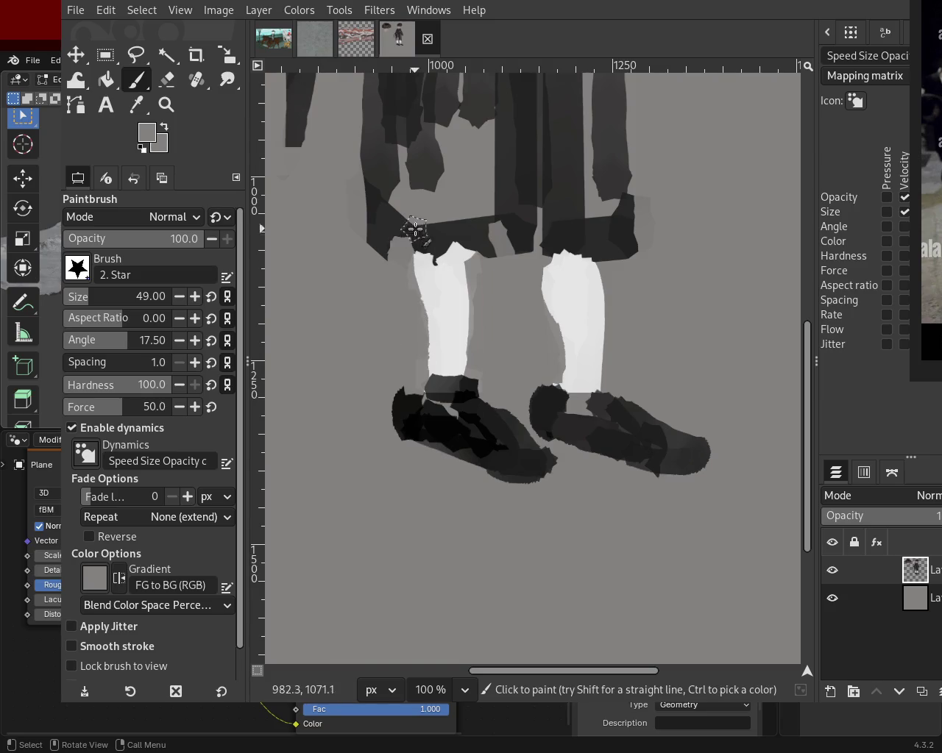
pyautogui.moveTo(531, 316); pyautogui.dragTo(542, 295)
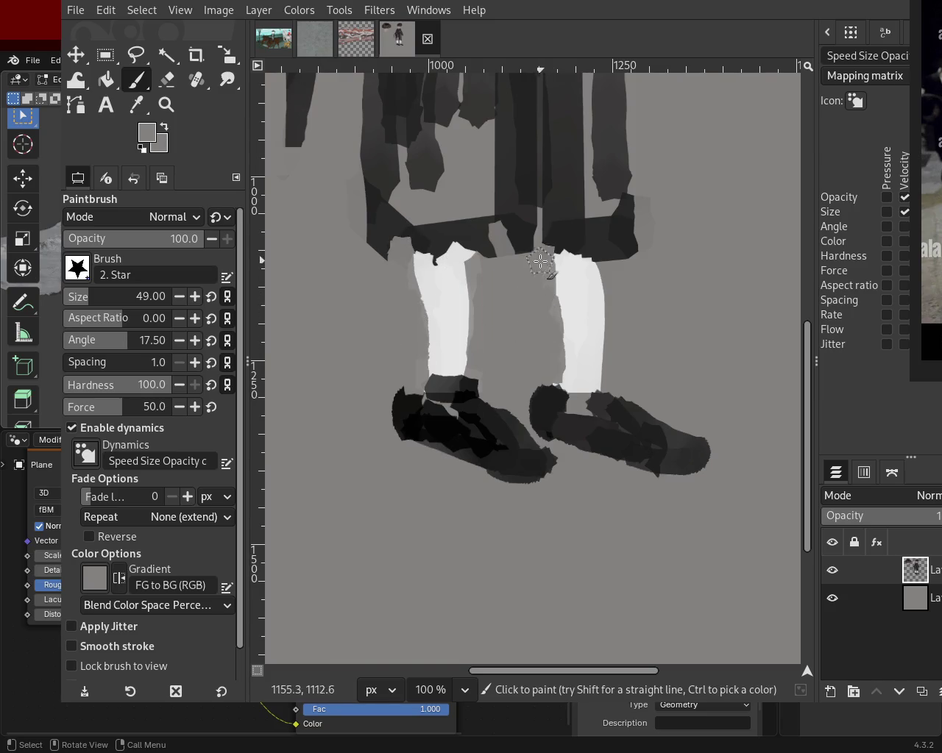
pyautogui.moveTo(412, 260)
pyautogui.mouseDown()
pyautogui.moveTo(469, 292)
pyautogui.moveTo(475, 363)
pyautogui.mouseUp()
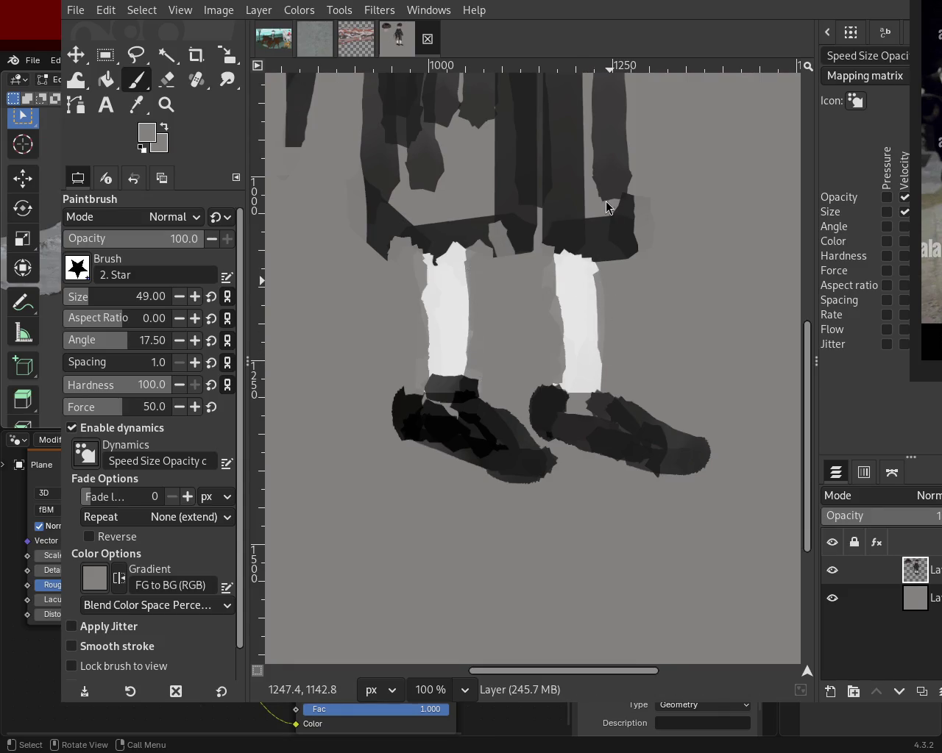
pyautogui.hotkey('ctrl', 'z')
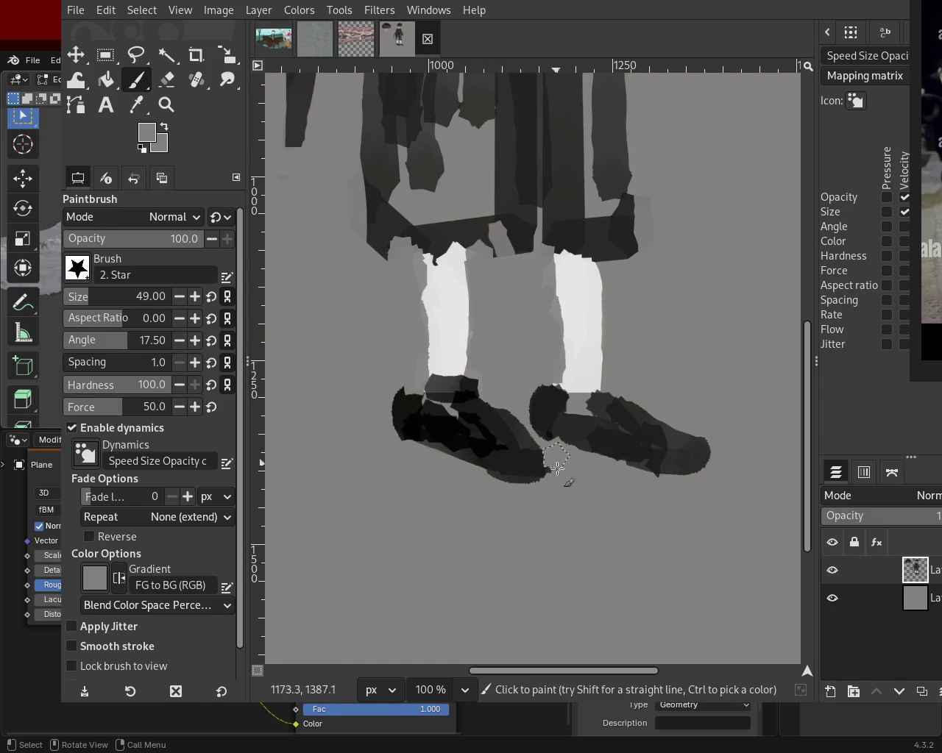
# - Paint black between the shoes and over the right shoe
pyautogui.moveTo(554, 486); pyautogui.dragTo(557, 452)
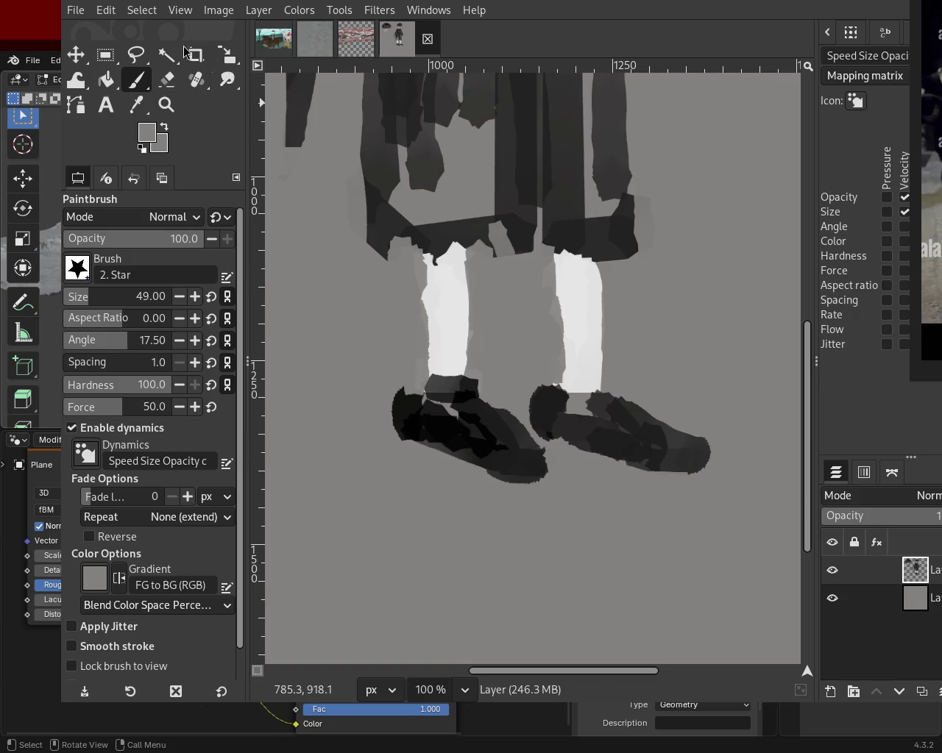
pyautogui.moveTo(660, 428); pyautogui.dragTo(570, 372)
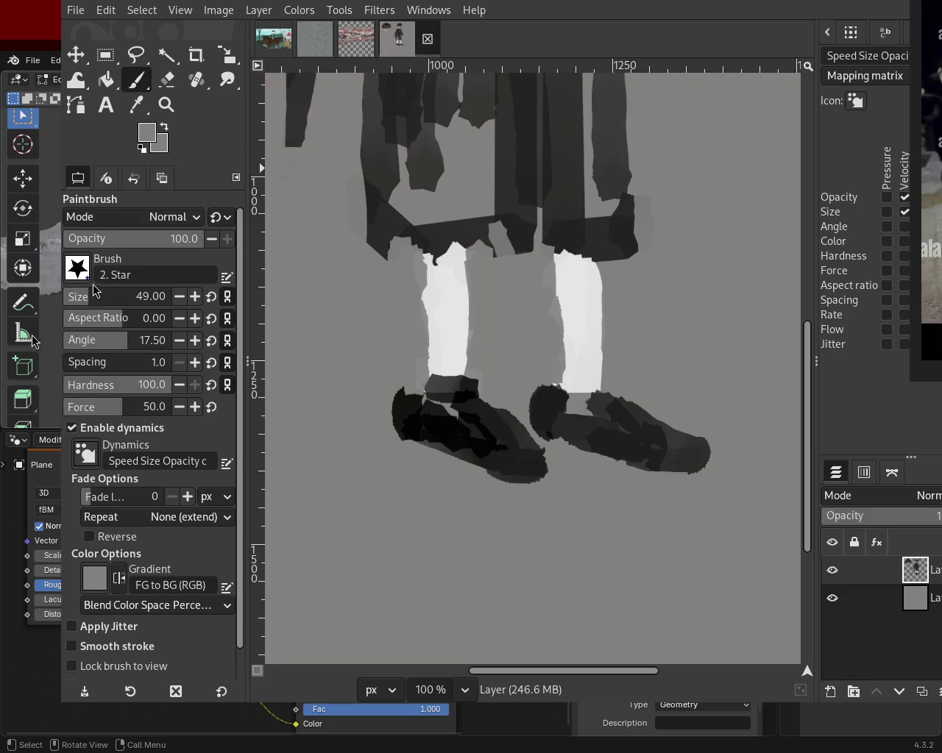
pyautogui.keyDown('ctrl'); pyautogui.click(447, 420); pyautogui.keyUp('ctrl')
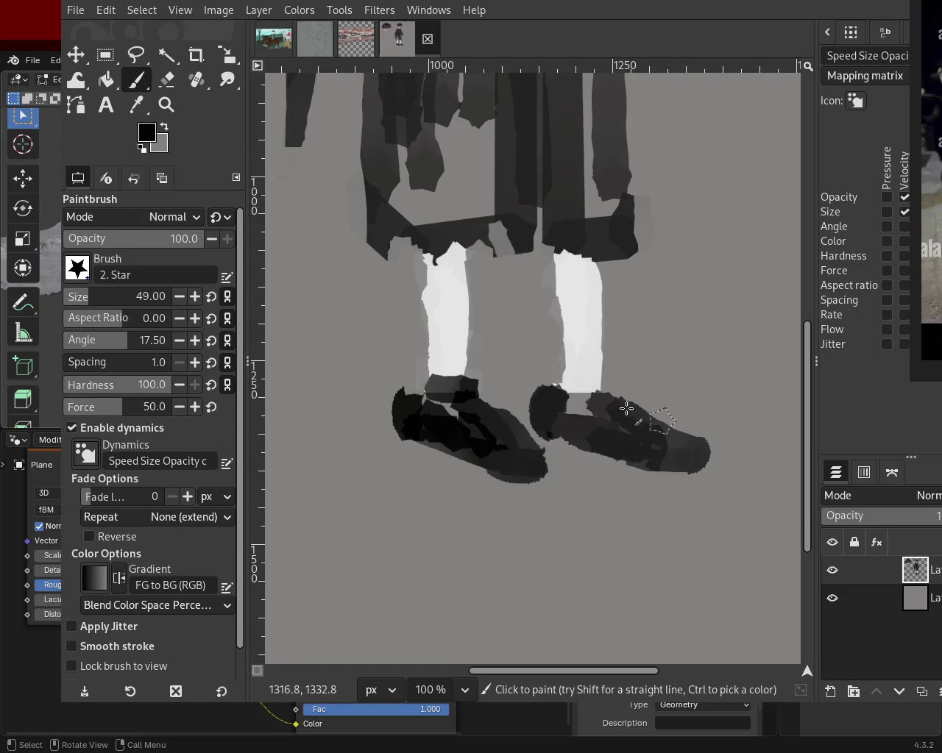
pyautogui.moveTo(667, 446); pyautogui.dragTo(581, 363)
pyautogui.hotkey('ctrl', 'z')
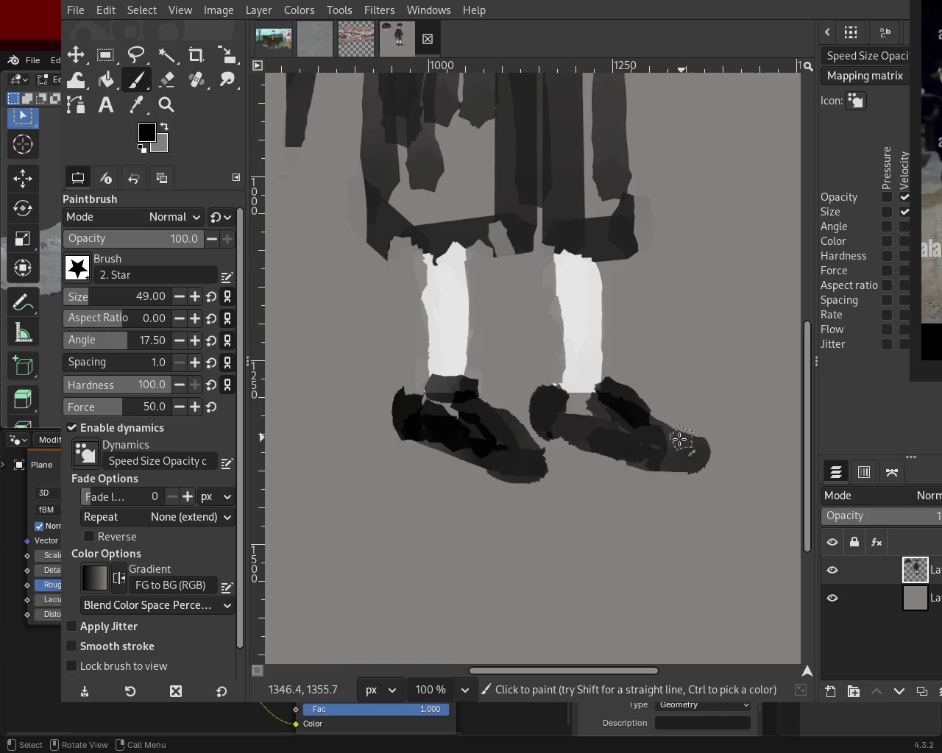
# - Darken the left shoe's ankle and top, and build up the right shoe's heel
pyautogui.keyDown('ctrl'); pyautogui.click(516, 431); pyautogui.keyUp('ctrl')
pyautogui.moveTo(479, 401)
pyautogui.mouseDown()
pyautogui.moveTo(525, 487)
pyautogui.moveTo(510, 430)
pyautogui.moveTo(503, 443)
pyautogui.mouseUp()
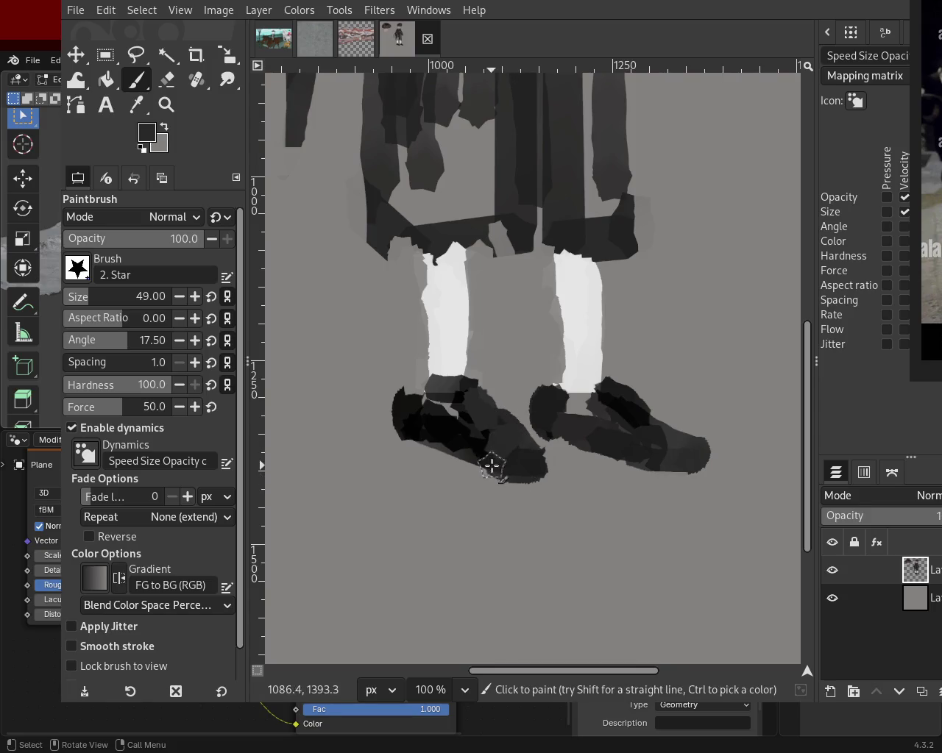
pyautogui.keyDown('ctrl'); pyautogui.click(409, 412); pyautogui.keyUp('ctrl')
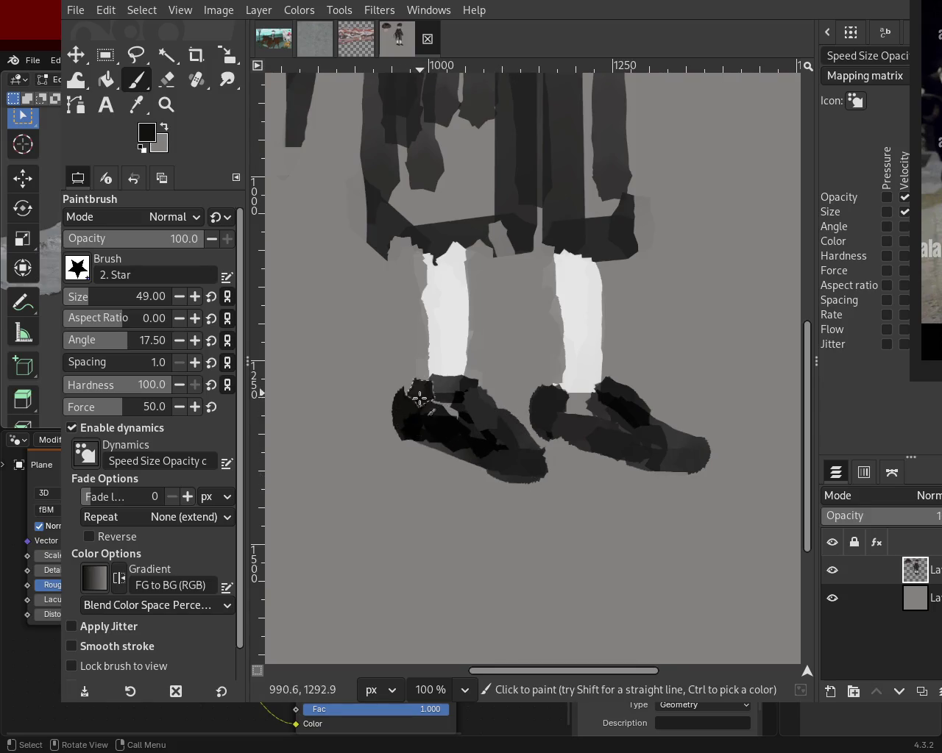
pyautogui.keyDown('ctrl'); pyautogui.click(519, 380); pyautogui.keyUp('ctrl')
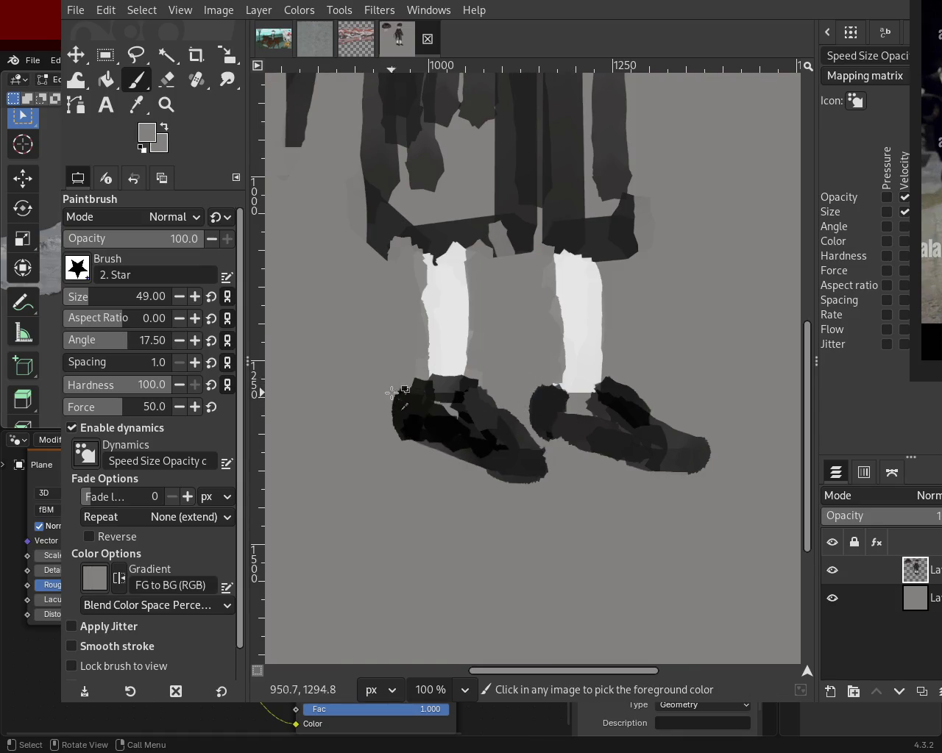
pyautogui.keyDown('ctrl'); pyautogui.click(394, 387); pyautogui.keyUp('ctrl')
pyautogui.moveTo(414, 389); pyautogui.dragTo(412, 425)
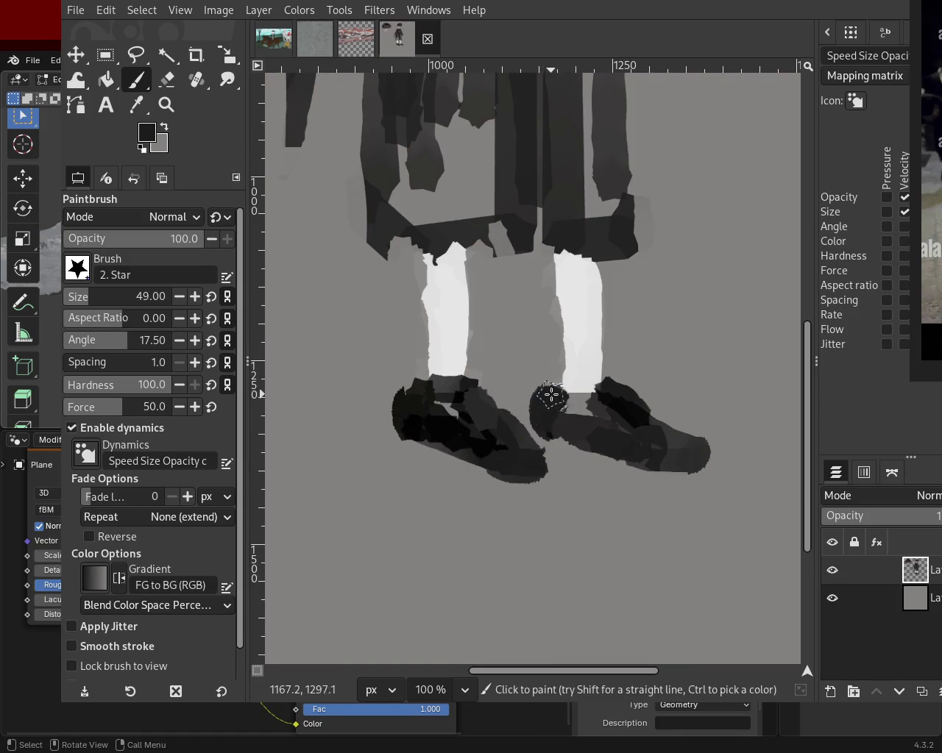
pyautogui.moveTo(551, 393); pyautogui.dragTo(545, 379)
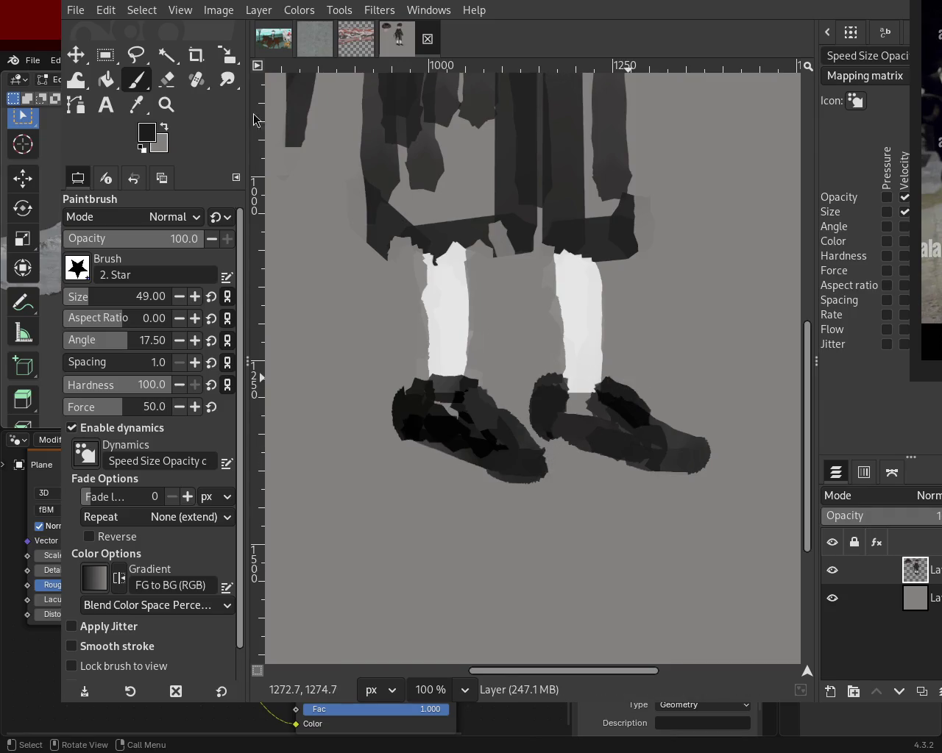
# - Zoom out to the whole figure and paint straight grey and dark lines down the coat
pyautogui.click(167, 104)
pyautogui.keyDown('ctrl'); pyautogui.click(611, 371); pyautogui.keyUp('ctrl')
pyautogui.keyDown('ctrl'); pyautogui.click(612, 371); pyautogui.keyUp('ctrl')
pyautogui.keyDown('ctrl'); pyautogui.click(612, 371); pyautogui.keyUp('ctrl')
pyautogui.keyDown('ctrl'); pyautogui.click(611, 370); pyautogui.keyUp('ctrl')
pyautogui.click(612, 371)
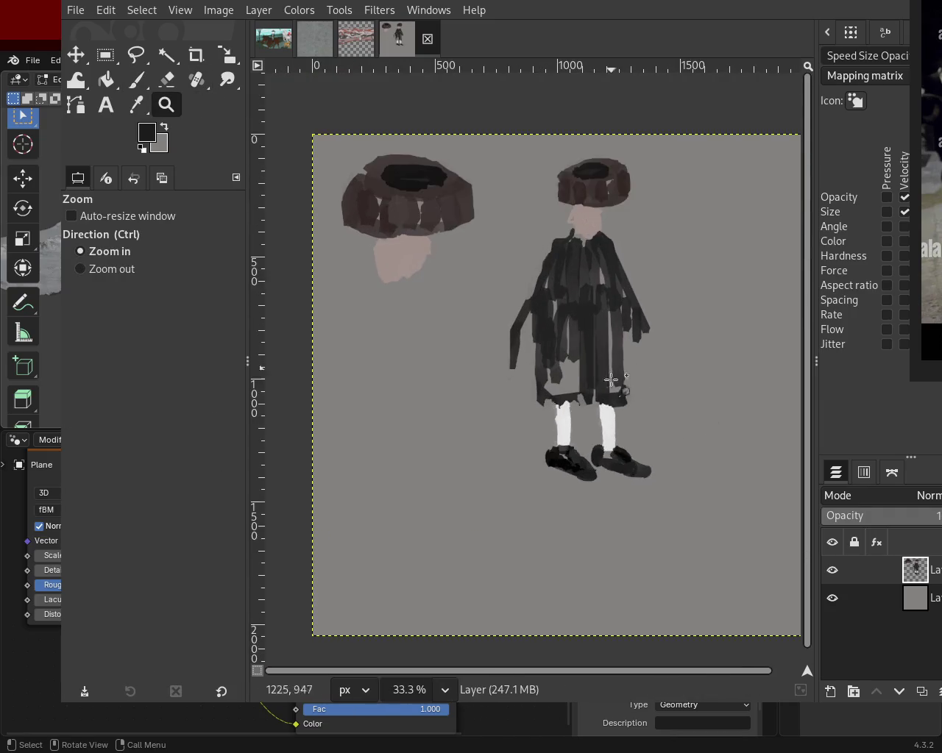
pyautogui.click(612, 371)
pyautogui.click(611, 371)
pyautogui.click(135, 82)
pyautogui.keyDown('ctrl'); pyautogui.click(565, 446); pyautogui.keyUp('ctrl')
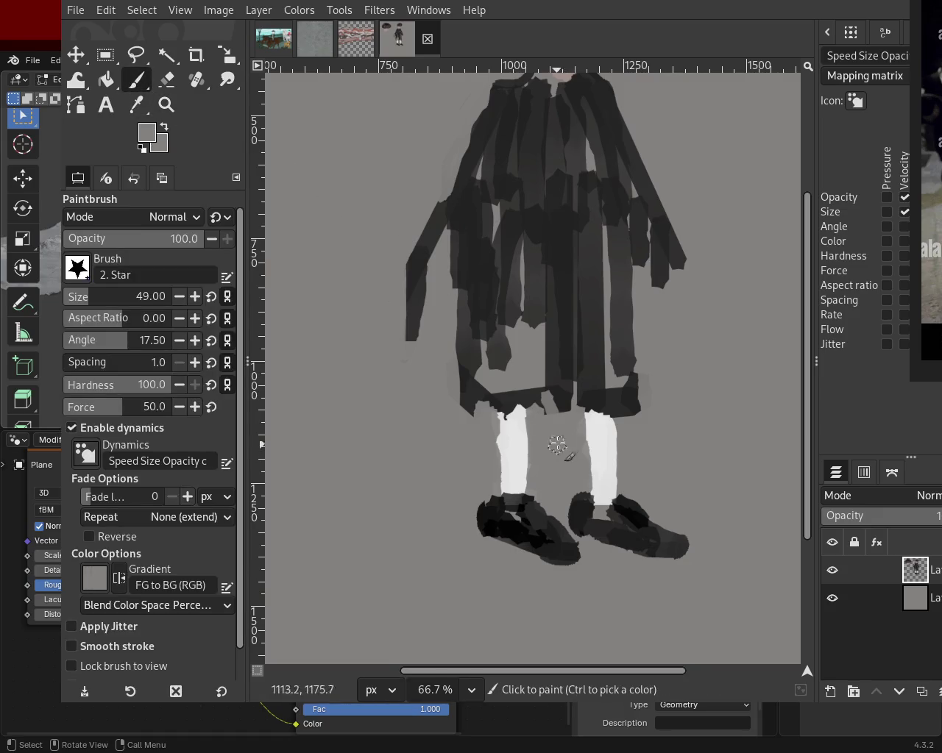
pyautogui.keyDown('shift'); pyautogui.click(567, 130); pyautogui.keyUp('shift')
pyautogui.keyDown('ctrl'); pyautogui.click(553, 112); pyautogui.keyUp('ctrl')
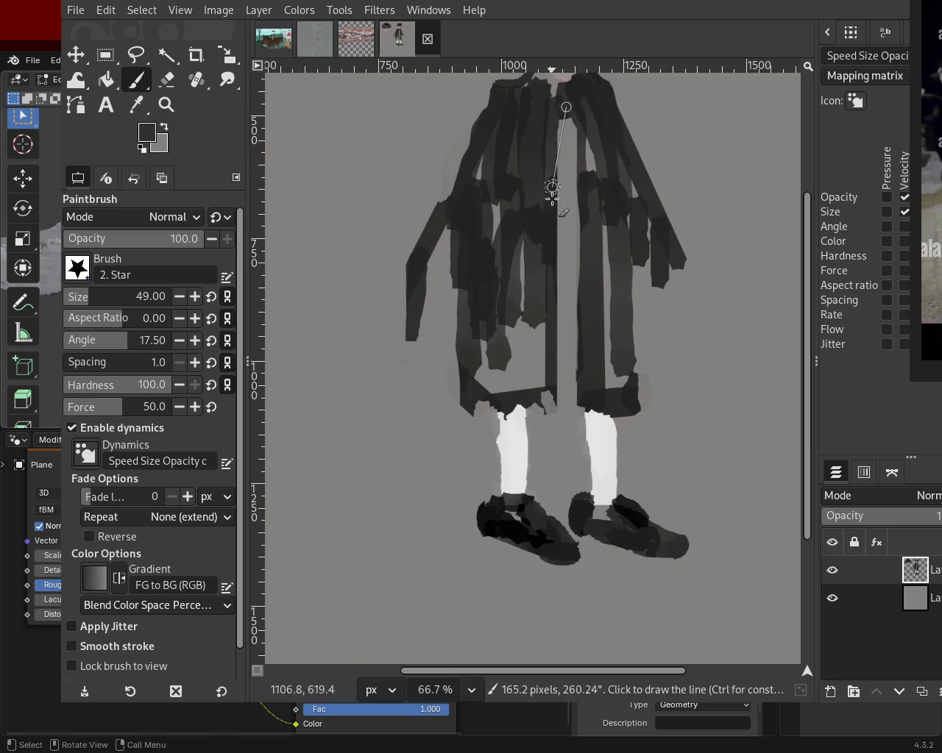
pyautogui.keyDown('shift'); pyautogui.click(556, 404); pyautogui.keyUp('shift')
# - Add short dark coat strokes and a straight near-black band along the coat's hem
pyautogui.moveTo(578, 133); pyautogui.dragTo(562, 226)
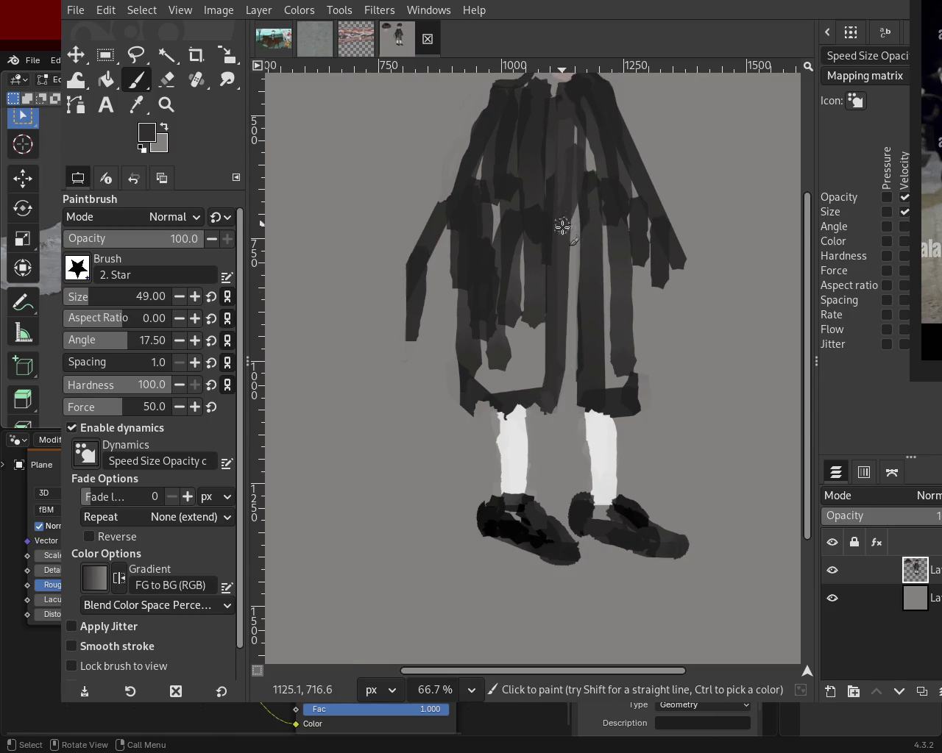
pyautogui.keyDown('shift'); pyautogui.click(595, 434); pyautogui.keyUp('shift')
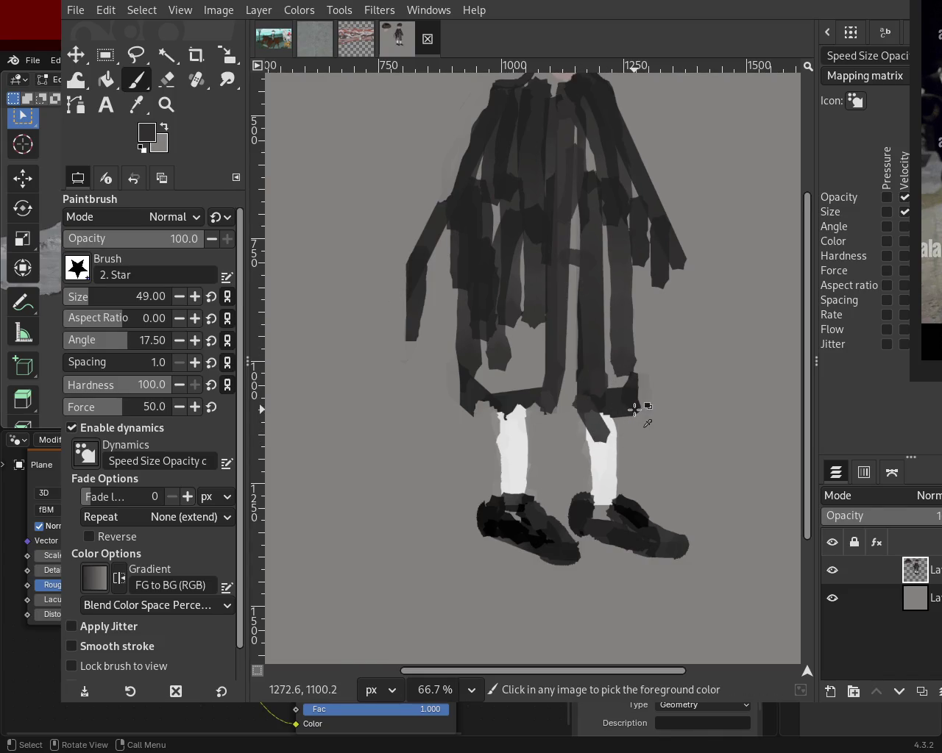
pyautogui.hotkey('ctrl', 'z')
pyautogui.keyDown('shift'); pyautogui.click(583, 415); pyautogui.keyUp('shift')
pyautogui.keyDown('shift'); pyautogui.click(589, 303); pyautogui.keyUp('shift')
pyautogui.keyDown('ctrl'); pyautogui.click(671, 292); pyautogui.keyUp('ctrl')
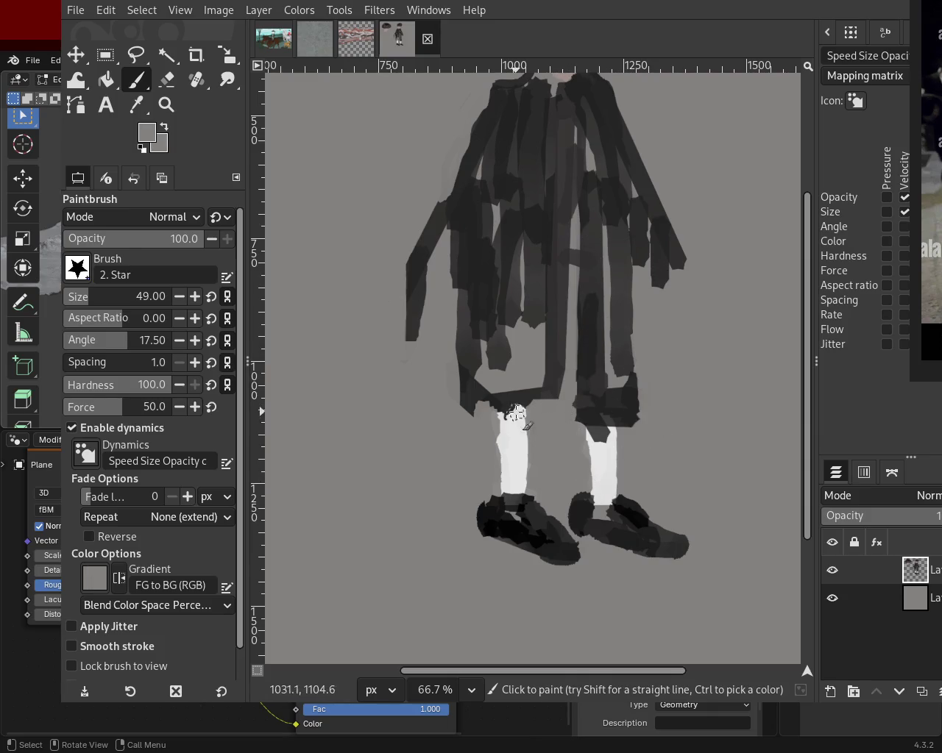
pyautogui.keyDown('ctrl'); pyautogui.click(466, 386); pyautogui.keyUp('ctrl')
pyautogui.keyDown('shift'); pyautogui.click(468, 423); pyautogui.keyUp('shift')
pyautogui.keyDown('shift'); pyautogui.click(559, 424); pyautogui.keyUp('shift')
pyautogui.keyDown('shift'); pyautogui.click(549, 329); pyautogui.keyUp('shift')
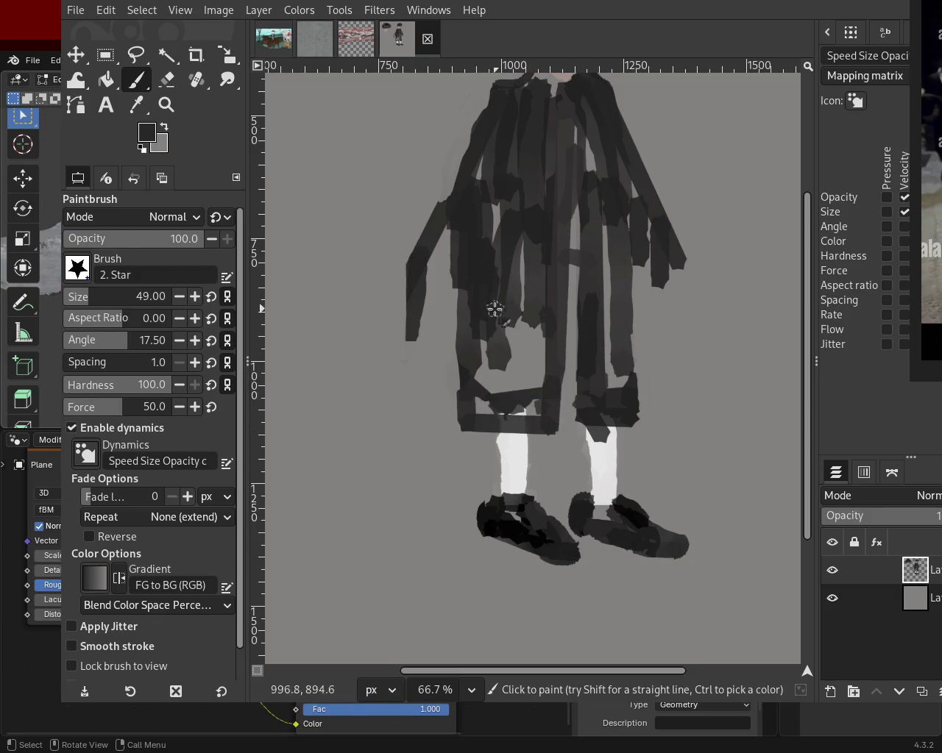
# - Paint straight light-grey streaks on the coat, overlaying one diagonal with dark
pyautogui.keyDown('ctrl'); pyautogui.click(531, 355); pyautogui.keyUp('ctrl')
pyautogui.keyDown('shift'); pyautogui.click(548, 145); pyautogui.keyUp('shift')
pyautogui.moveTo(526, 190)
pyautogui.mouseDown()
pyautogui.moveTo(533, 133)
pyautogui.moveTo(501, 259)
pyautogui.moveTo(494, 240)
pyautogui.moveTo(488, 367)
pyautogui.mouseUp()
pyautogui.keyDown('shift'); pyautogui.click(480, 347); pyautogui.keyUp('shift')
pyautogui.keyDown('ctrl'); pyautogui.click(513, 131); pyautogui.keyUp('ctrl')
pyautogui.moveTo(534, 155)
pyautogui.mouseDown()
pyautogui.moveTo(561, 193)
pyautogui.moveTo(584, 358)
pyautogui.mouseUp()
pyautogui.keyDown('ctrl'); pyautogui.click(603, 263); pyautogui.keyUp('ctrl')
pyautogui.click(609, 272)
pyautogui.keyDown('shift'); pyautogui.click(595, 178); pyautogui.keyUp('shift')
pyautogui.hotkey('ctrl', 'z')
pyautogui.moveTo(595, 267); pyautogui.dragTo(592, 393)
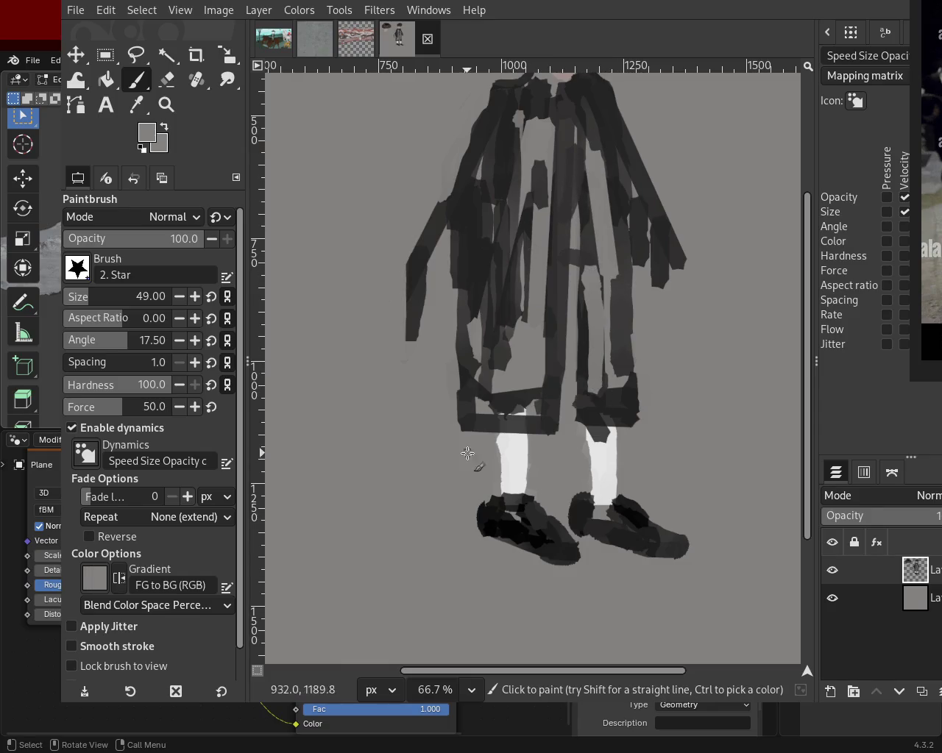
# - Paint a bent near-white hand on the left and a white collar at the coat top
pyautogui.keyDown('ctrl'); pyautogui.click(428, 261); pyautogui.keyUp('ctrl')
pyautogui.keyDown('ctrl'); pyautogui.click(520, 449); pyautogui.keyUp('ctrl')
pyautogui.click(425, 255)
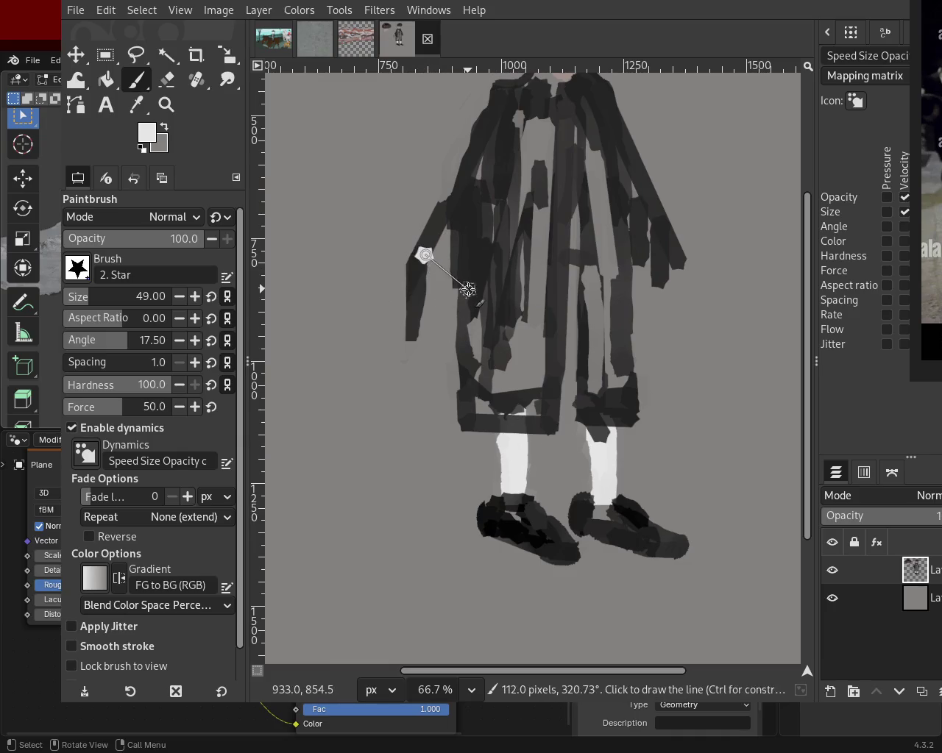
pyautogui.keyDown('shift'); pyautogui.click(467, 290); pyautogui.keyUp('shift')
pyautogui.moveTo(427, 242); pyautogui.dragTo(399, 259)
pyautogui.keyDown('shift'); pyautogui.click(560, 89); pyautogui.keyUp('shift')
pyautogui.keyDown('shift'); pyautogui.click(584, 76); pyautogui.keyUp('shift')
pyautogui.keyDown('shift'); pyautogui.click(545, 80); pyautogui.keyUp('shift')
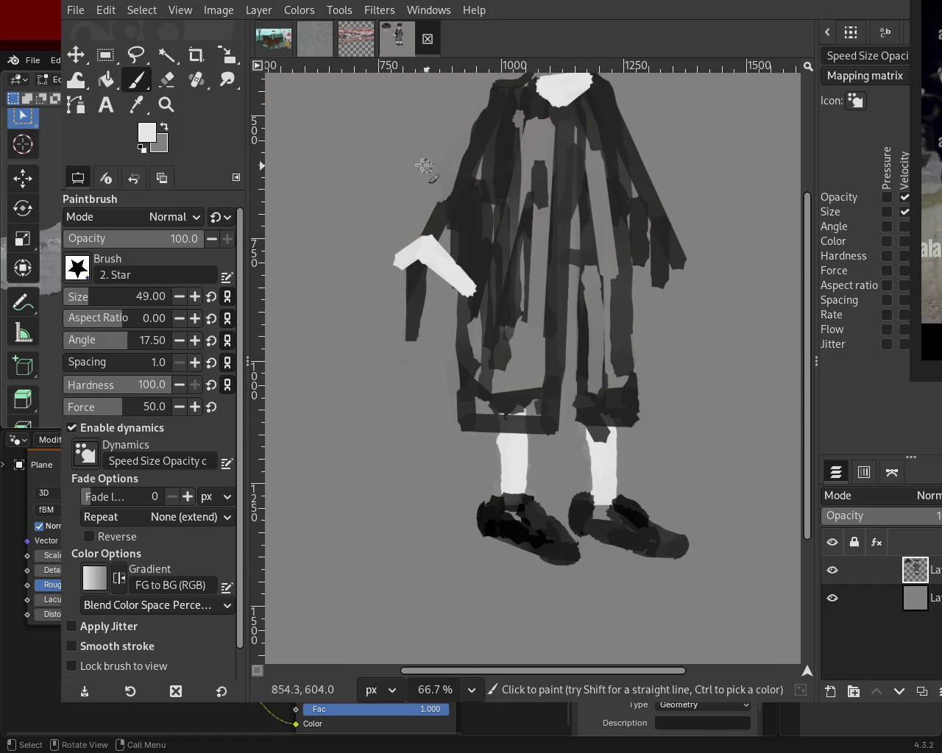
# - Zoom out to review the whole figure, then zoom in on the shoes
pyautogui.click(166, 104)
pyautogui.scroll(-1, 543, 294)
pyautogui.scroll(-2, 542, 294)
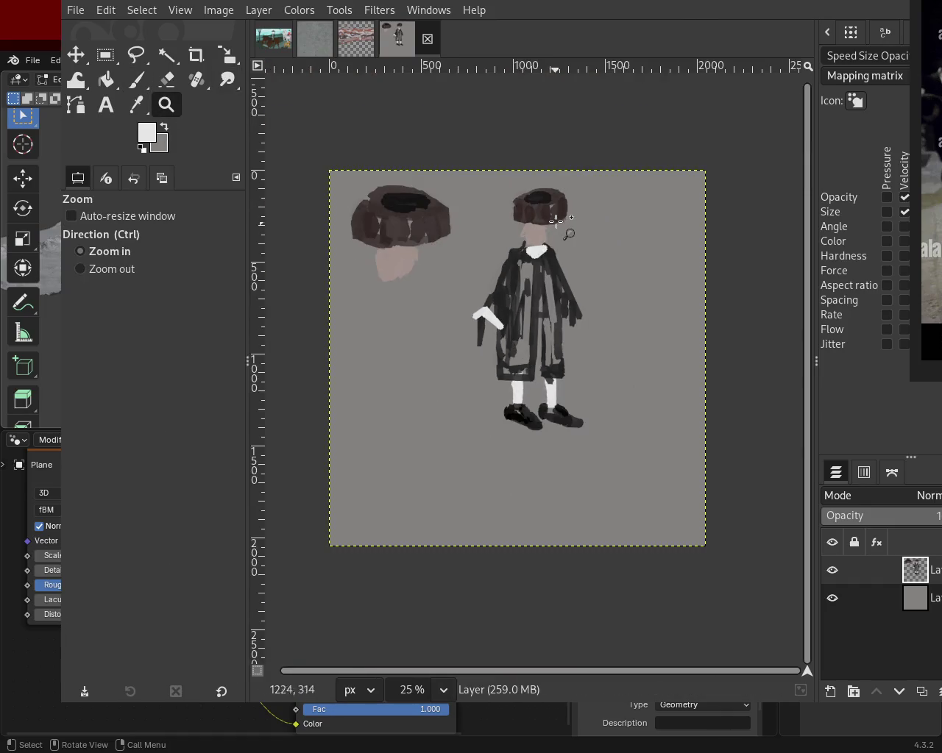
pyautogui.scroll(3, 552, 210)
pyautogui.scroll(-1, 596, 270)
pyautogui.scroll(-2, 597, 272)
pyautogui.scroll(1, 588, 255)
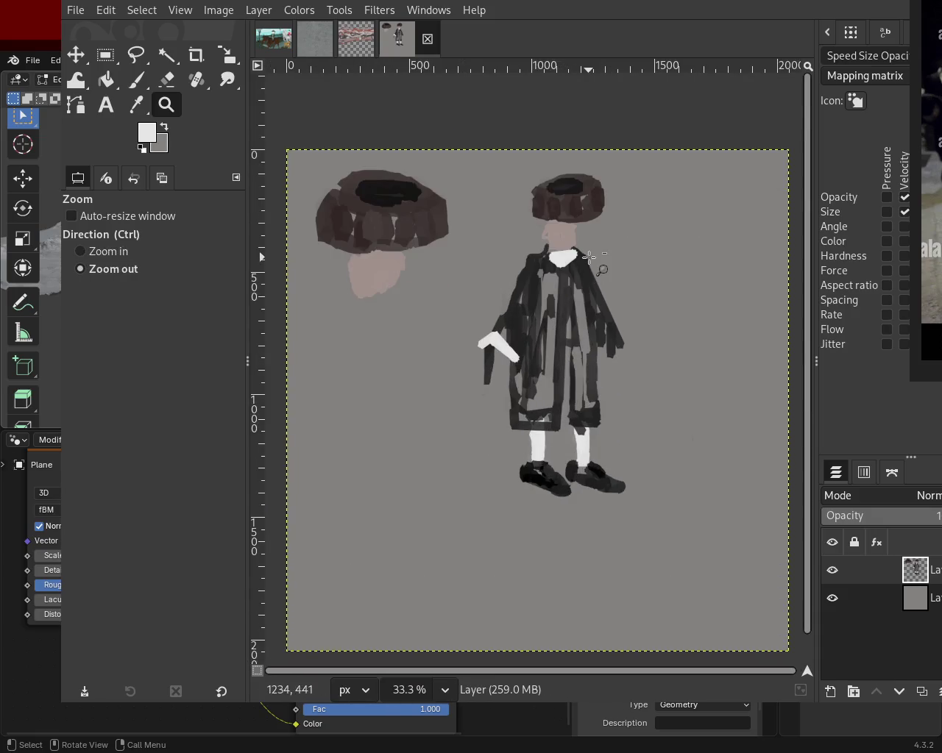
pyautogui.scroll(-2, 602, 374)
pyautogui.scroll(-1, 600, 375)
pyautogui.scroll(1, 603, 390)
pyautogui.scroll(2, 611, 332)
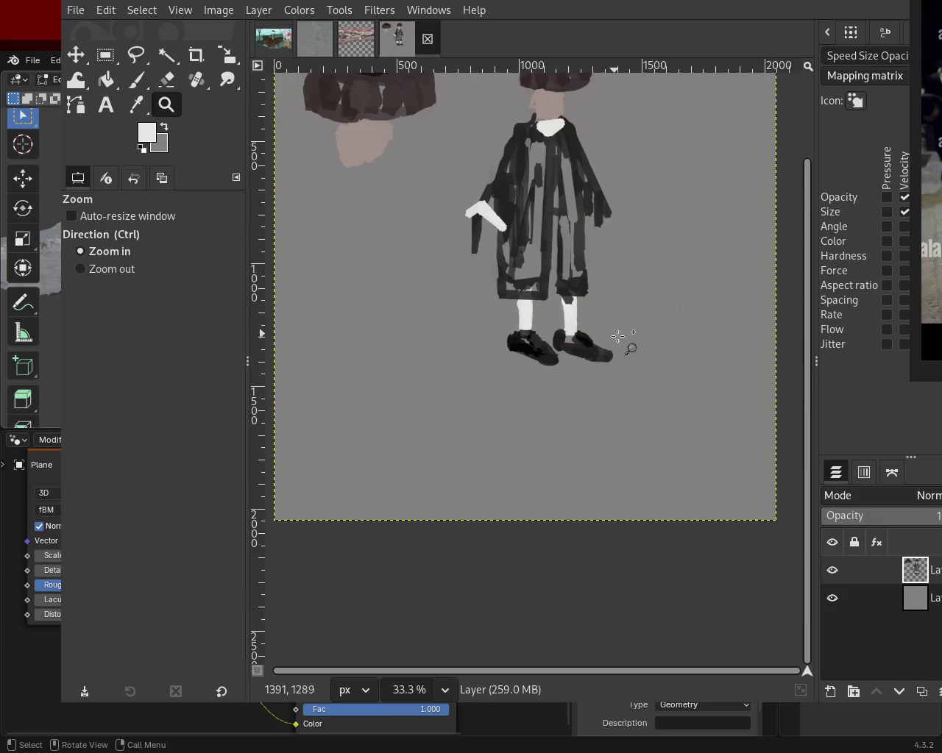
pyautogui.scroll(-1, 435, 225)
pyautogui.scroll(1, 626, 361)
pyautogui.scroll(2, 588, 346)
pyautogui.scroll(1, 531, 315)
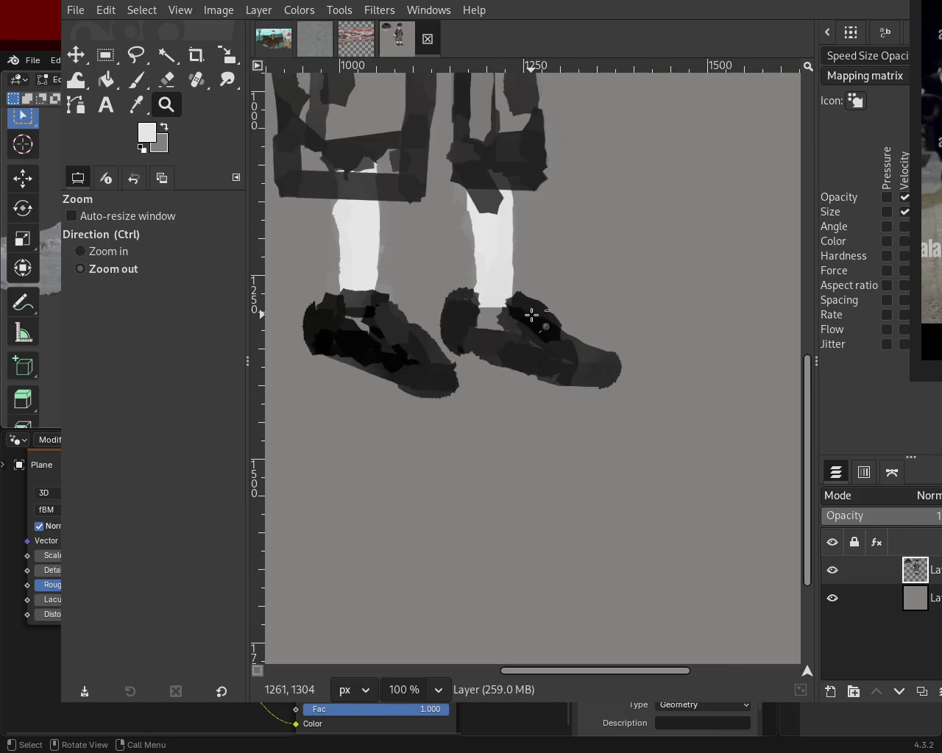
pyautogui.scroll(-3, 531, 315)
pyautogui.scroll(-2, 532, 315)
pyautogui.scroll(2, 538, 236)
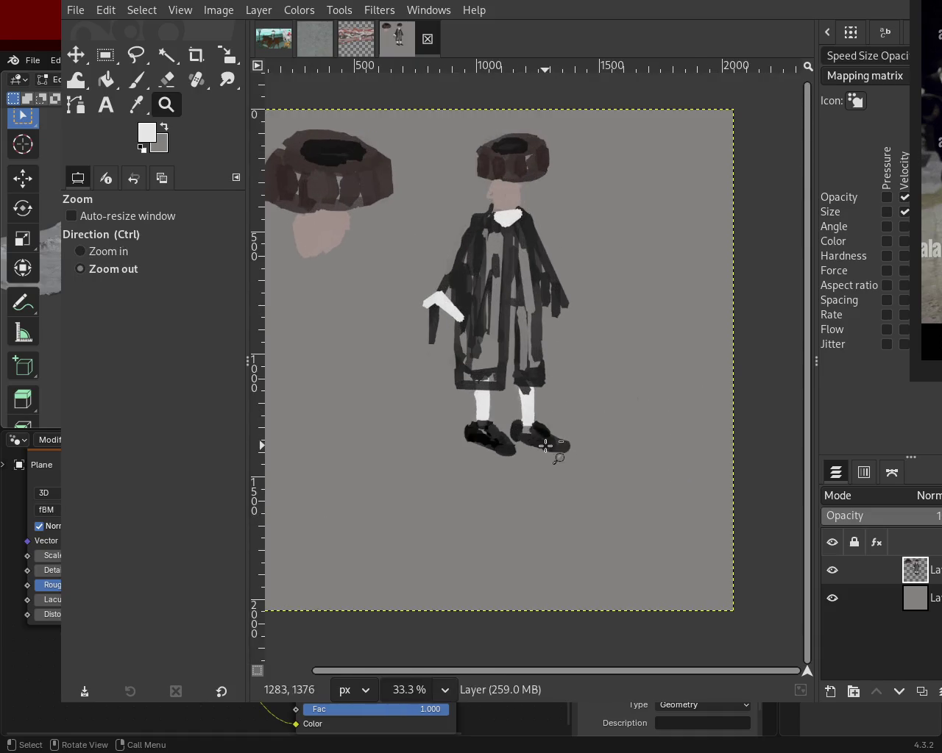
pyautogui.click(551, 460)
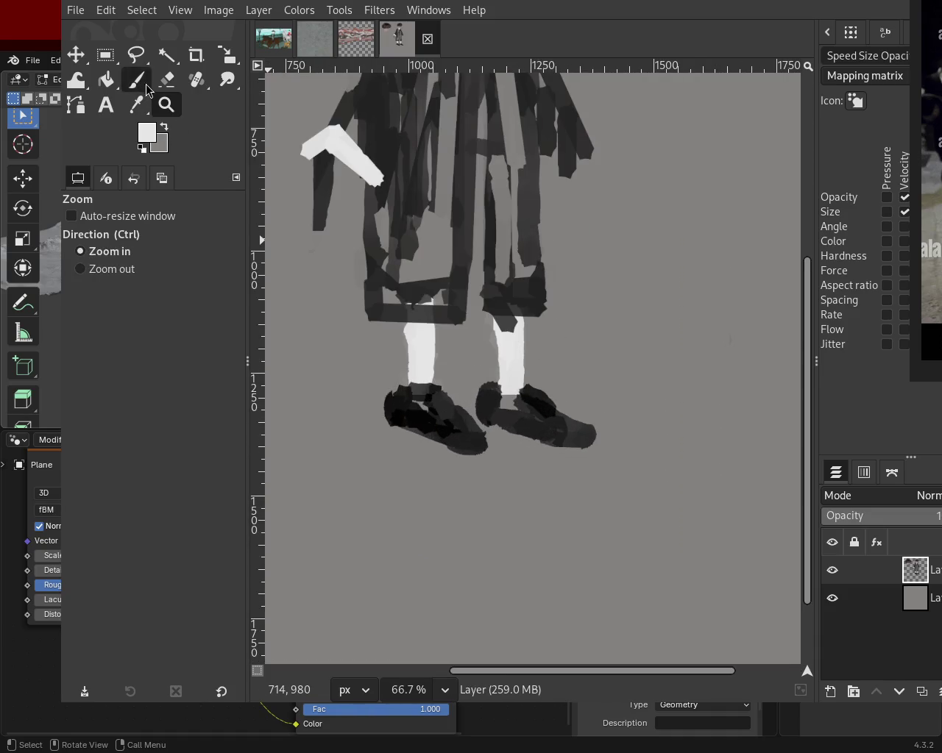
# - Try erasing the right shoe's toe tip, then undo the erasure
pyautogui.click(167, 79)
pyautogui.moveTo(591, 414); pyautogui.dragTo(589, 440)
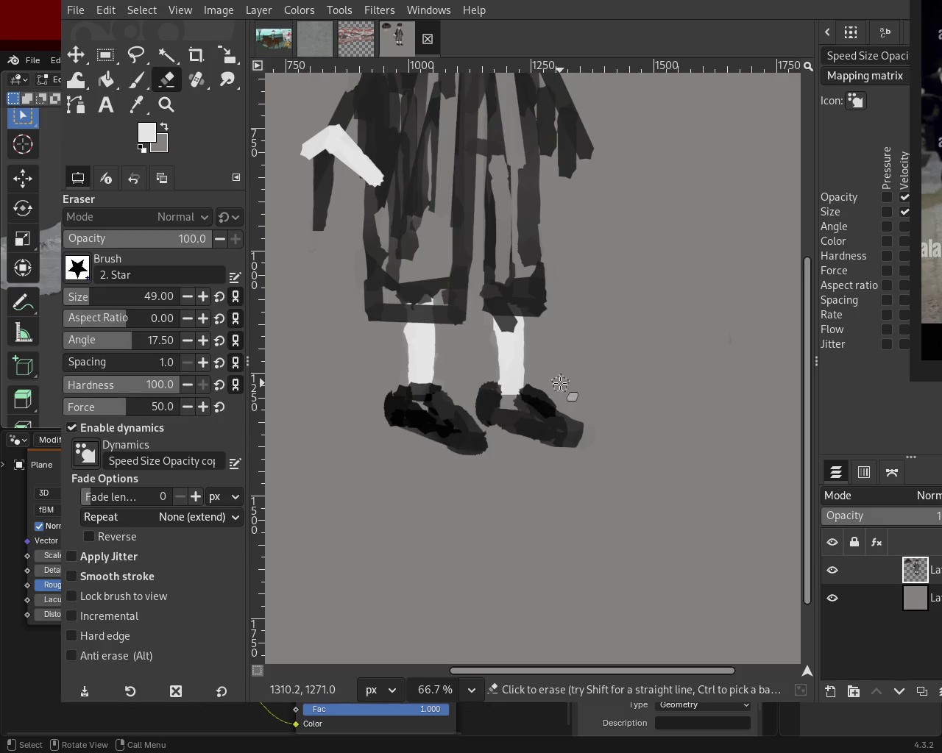
pyautogui.hotkey('ctrl', 'z')
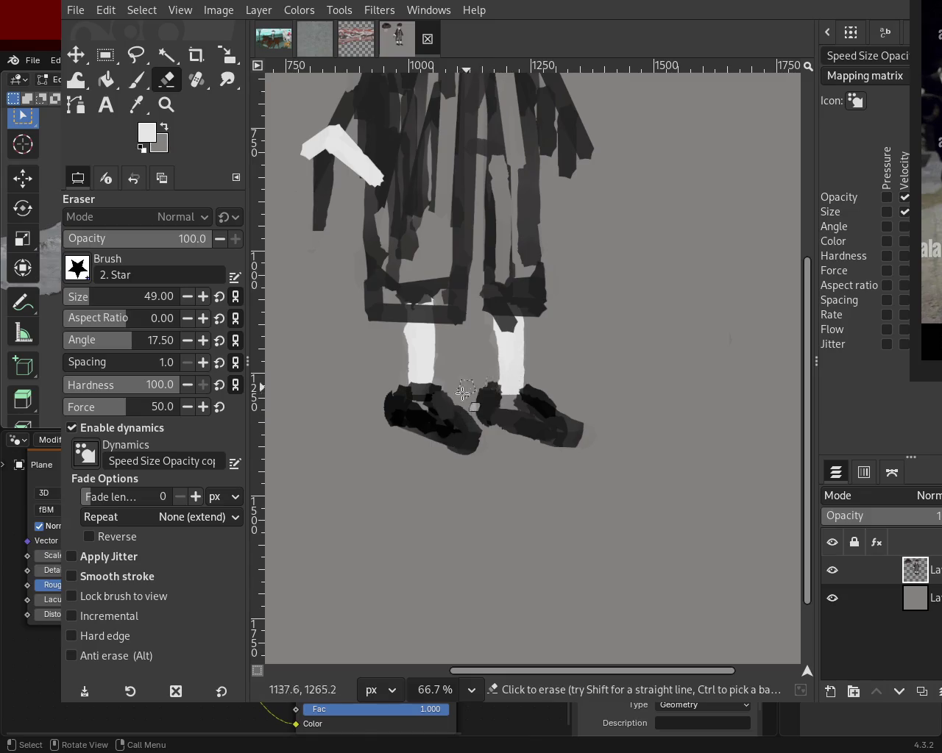
pyautogui.hotkey('ctrl', 'z')
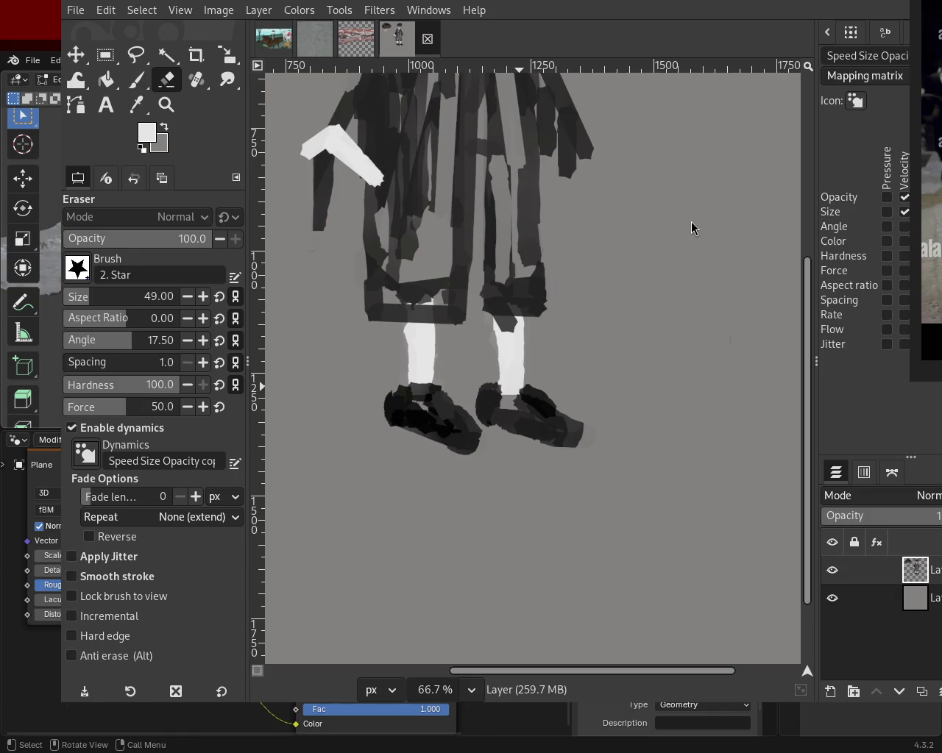
# - Paint the shoes with dark sampled colours and undo the lighter grey patch on the left shoe
pyautogui.press('p')
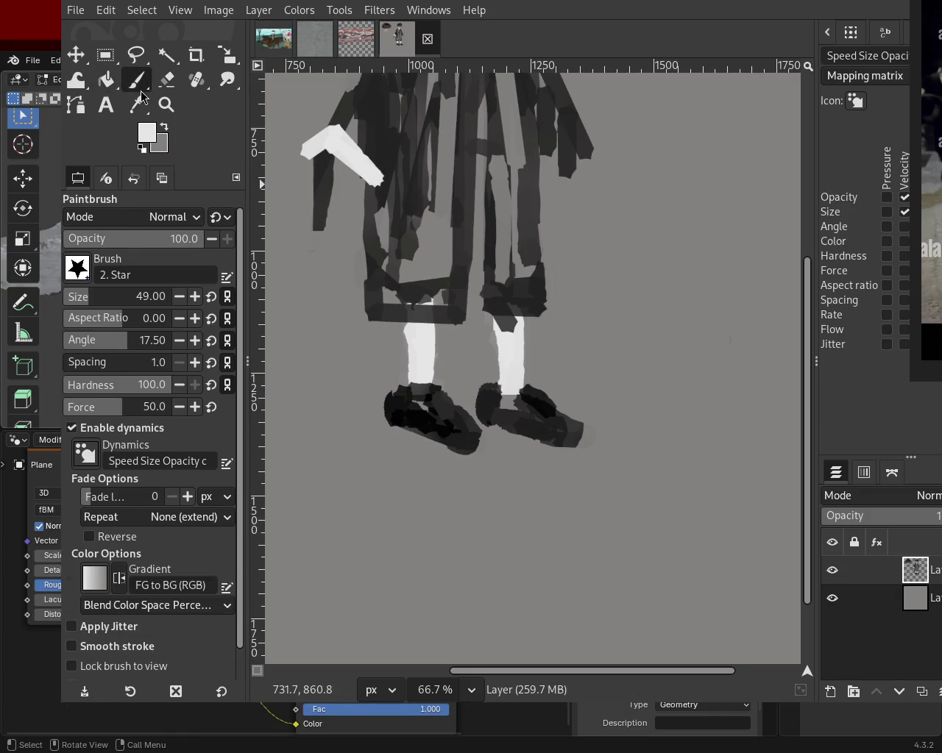
pyautogui.keyDown('ctrl'); pyautogui.click(419, 397); pyautogui.keyUp('ctrl')
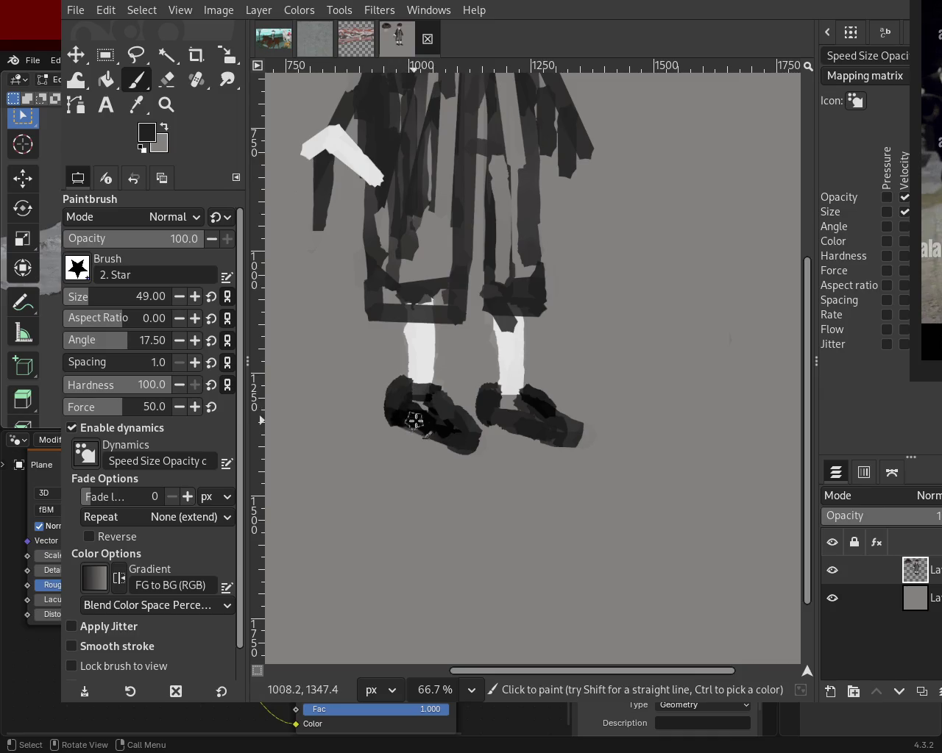
pyautogui.keyDown('ctrl'); pyautogui.click(513, 402); pyautogui.keyUp('ctrl')
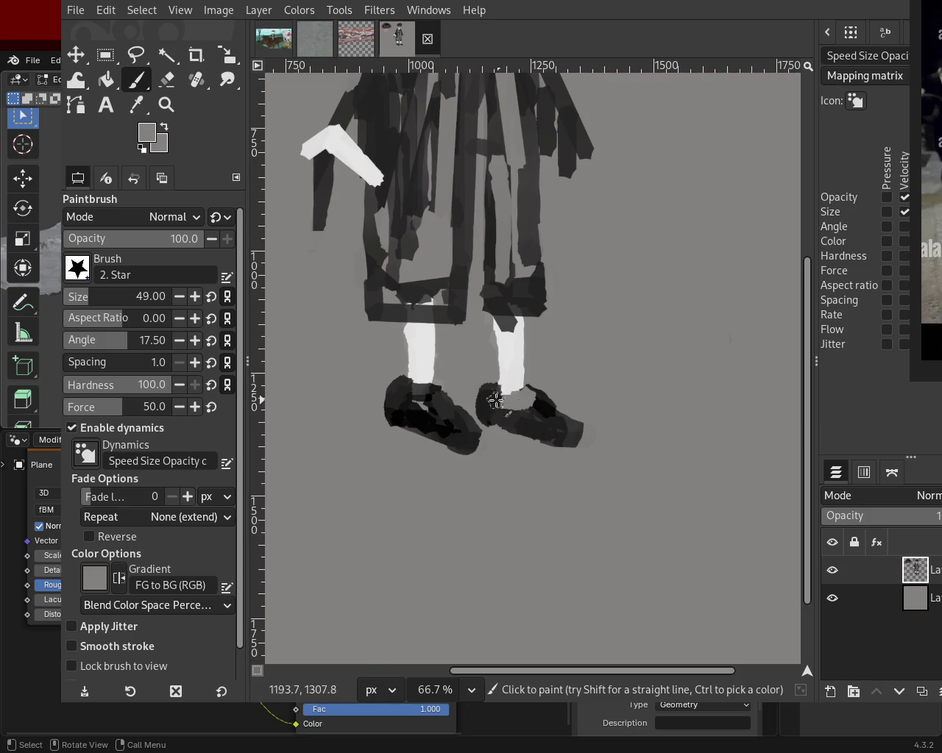
pyautogui.keyDown('ctrl'); pyautogui.click(419, 405); pyautogui.keyUp('ctrl')
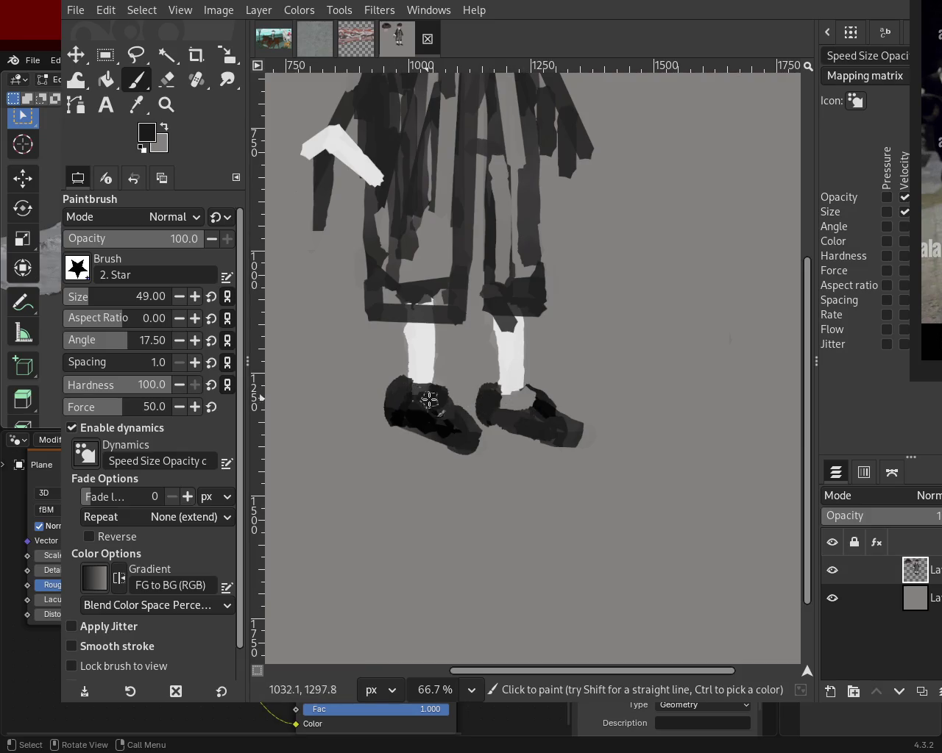
pyautogui.keyDown('ctrl'); pyautogui.click(428, 400); pyautogui.keyUp('ctrl')
pyautogui.hotkey('ctrl', 'z')
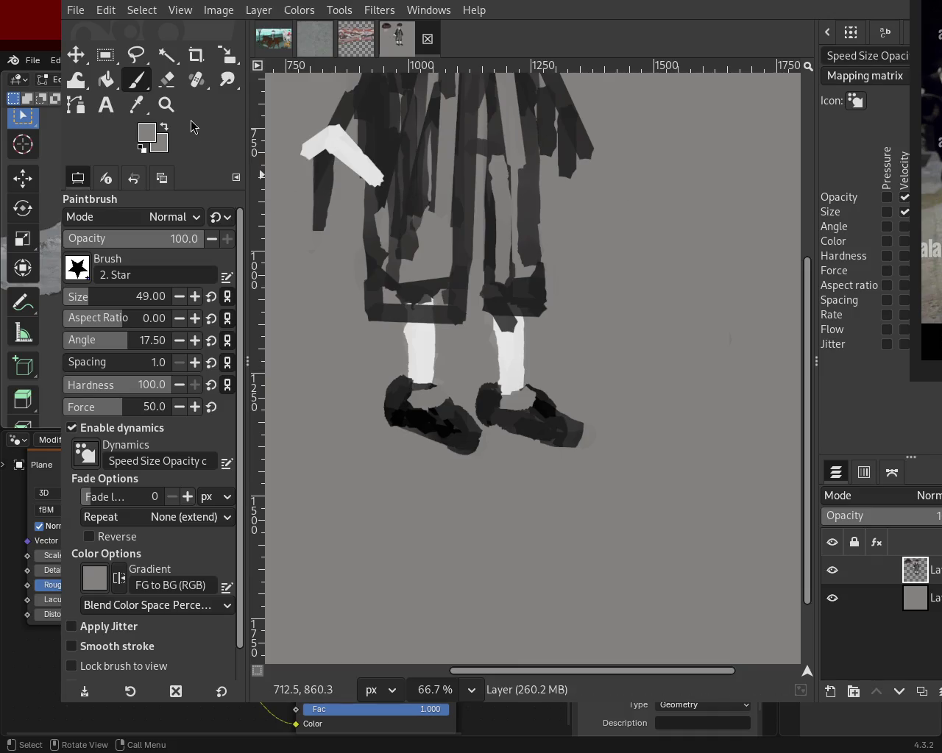
# - Paint black vertical and short strokes down the robe
pyautogui.press('z')
pyautogui.keyDown('ctrl'); pyautogui.click(641, 391); pyautogui.keyUp('ctrl')
pyautogui.keyDown('ctrl'); pyautogui.click(599, 289); pyautogui.keyUp('ctrl')
pyautogui.click(599, 289)
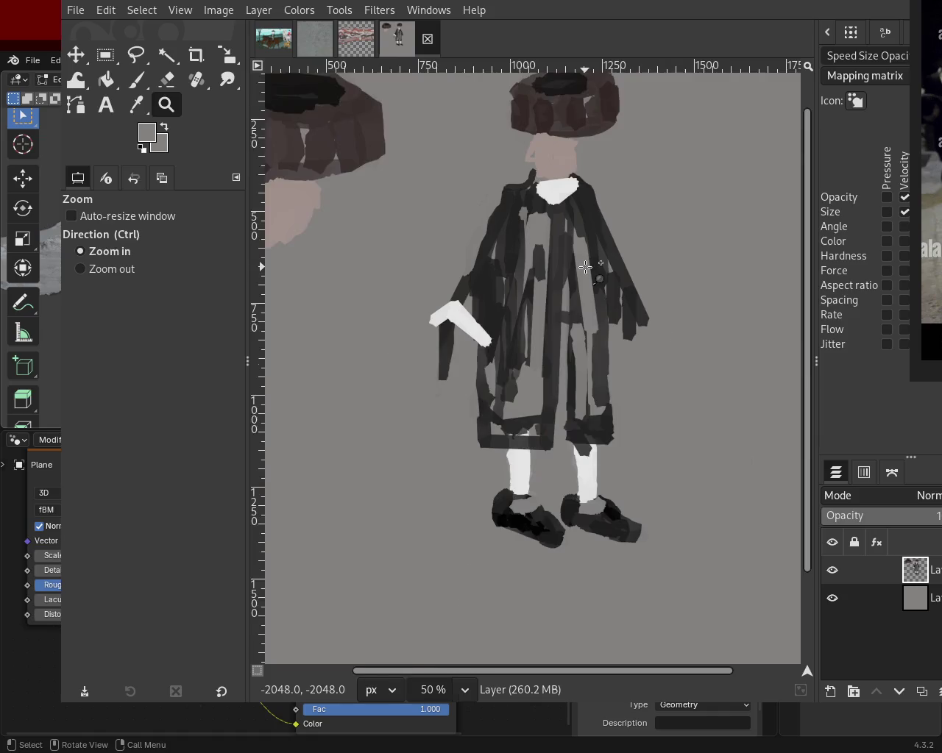
pyautogui.click(596, 287)
pyautogui.press('p')
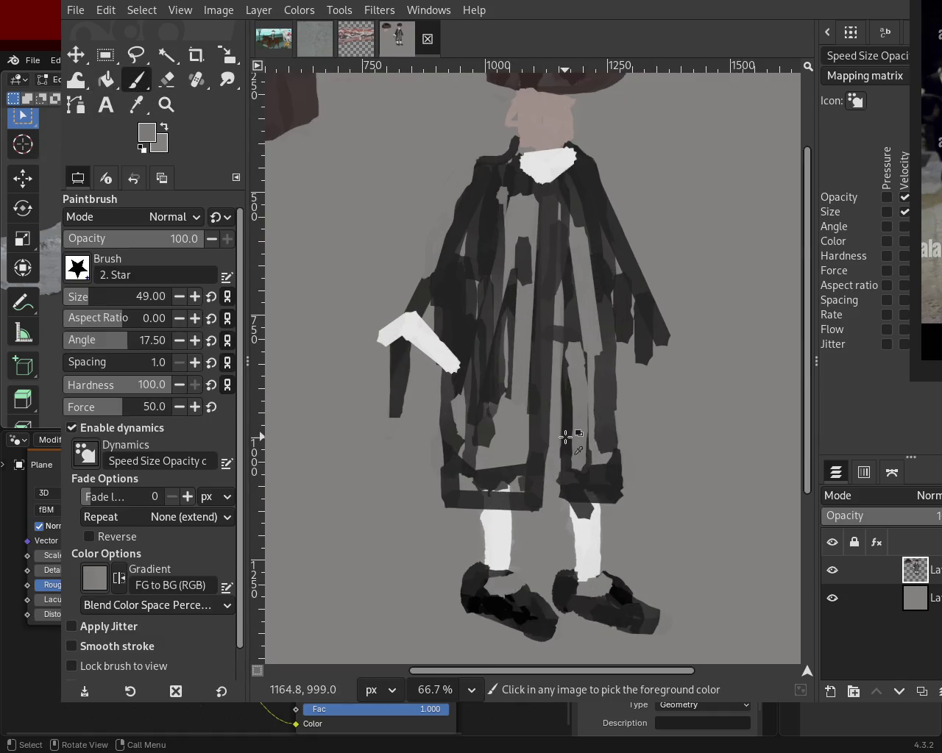
pyautogui.keyDown('ctrl'); pyautogui.click(565, 438); pyautogui.keyUp('ctrl')
pyautogui.keyDown('shift'); pyautogui.click(563, 254); pyautogui.keyUp('shift')
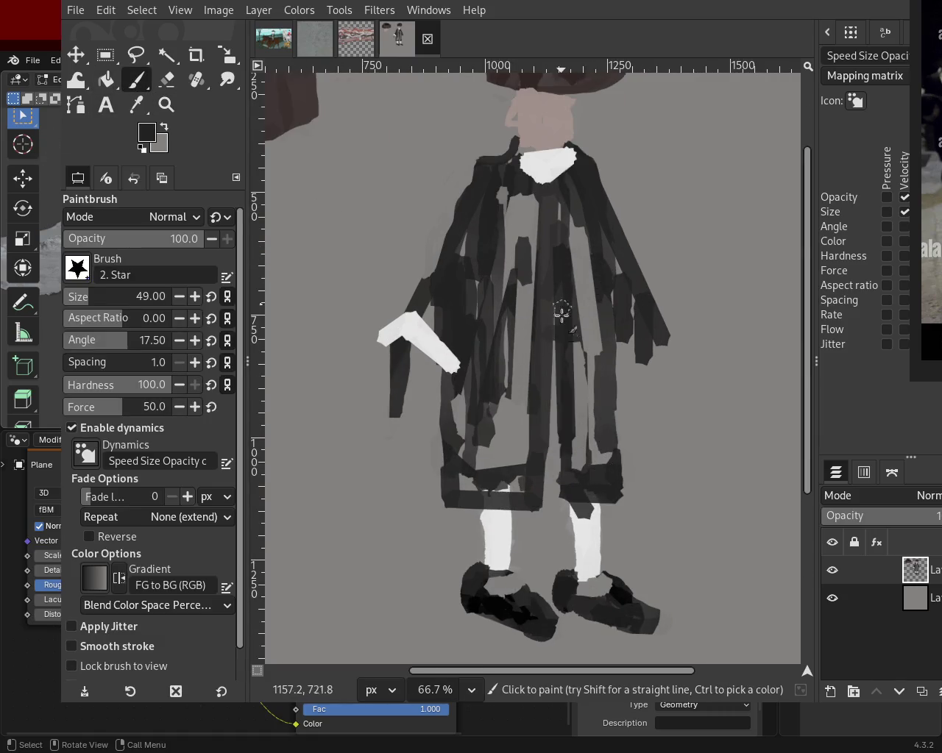
pyautogui.click(543, 428)
pyautogui.keyDown('shift'); pyautogui.click(542, 494); pyautogui.keyUp('shift')
# - Paint a lighter grey stroke down the robe's centre and shape the white collar into a V
pyautogui.keyDown('ctrl'); pyautogui.click(526, 313); pyautogui.keyUp('ctrl')
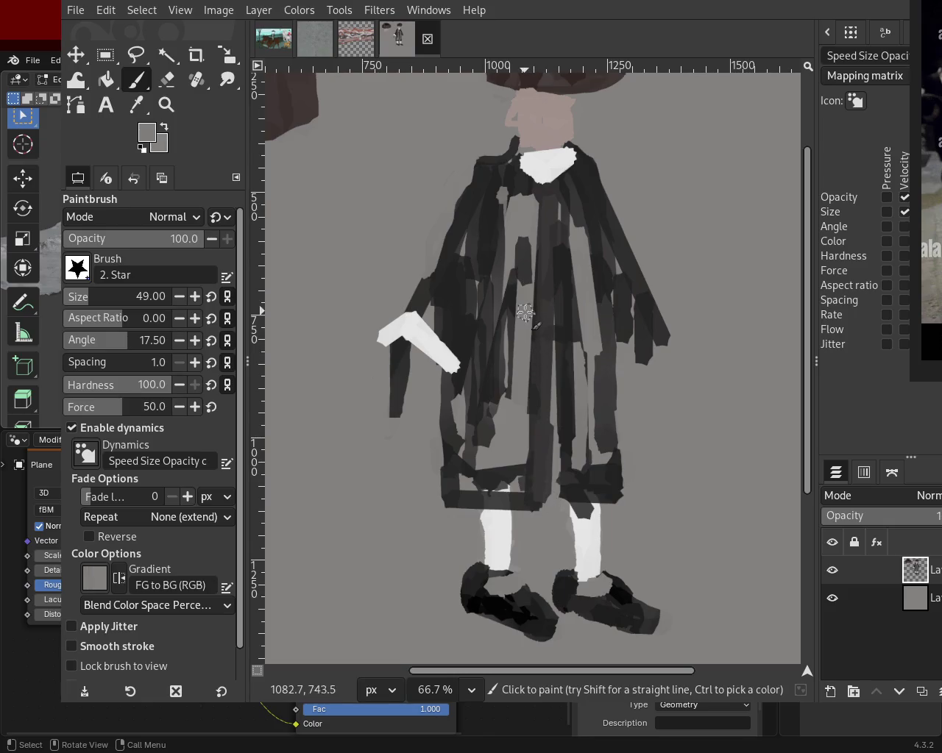
pyautogui.moveTo(525, 312); pyautogui.dragTo(520, 192)
pyautogui.keyDown('ctrl'); pyautogui.click(508, 166); pyautogui.keyUp('ctrl')
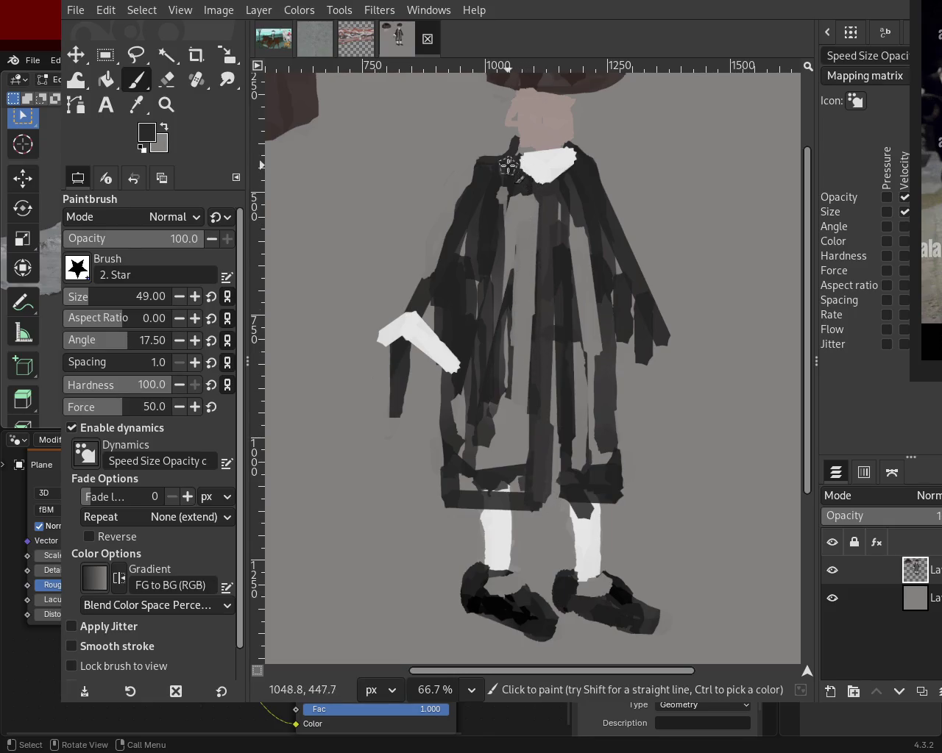
pyautogui.keyDown('shift'); pyautogui.click(567, 193); pyautogui.keyUp('shift')
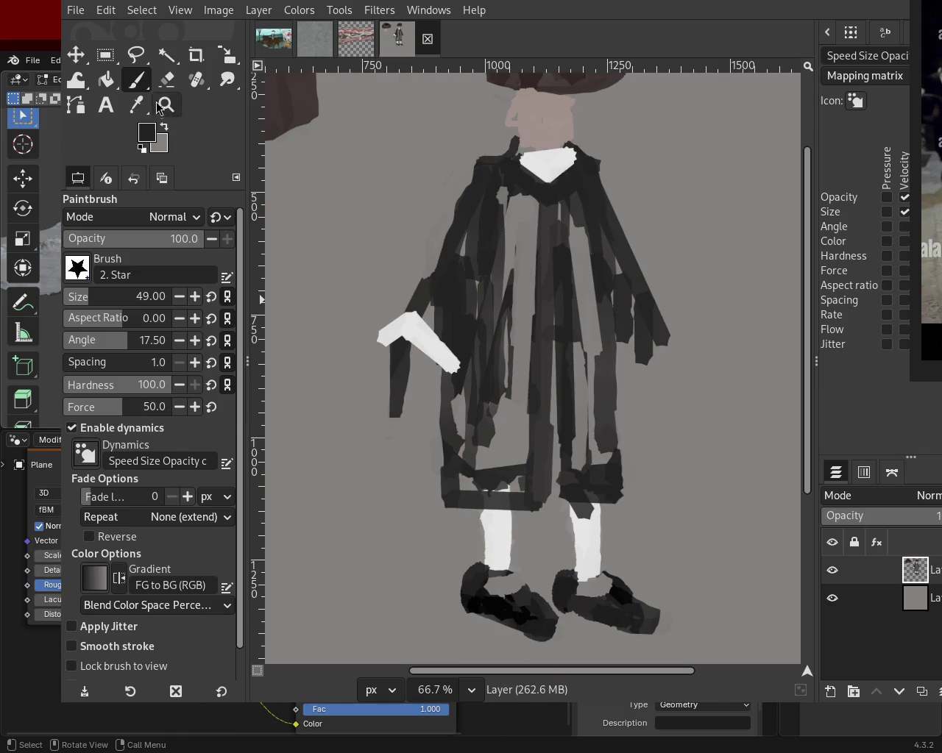
pyautogui.click(168, 82)
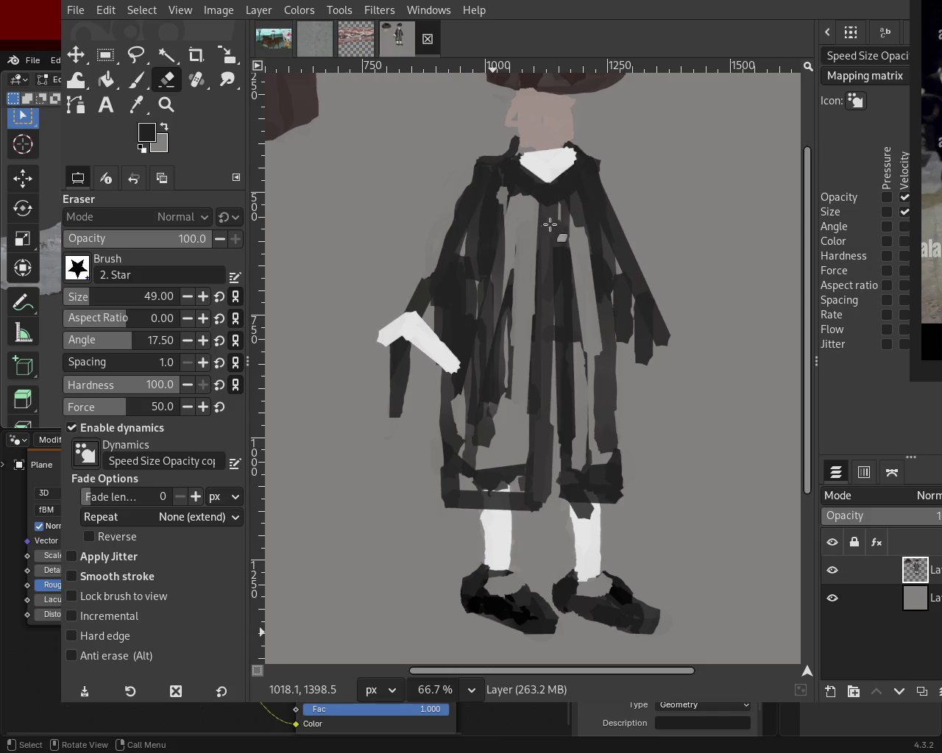
pyautogui.press('p')
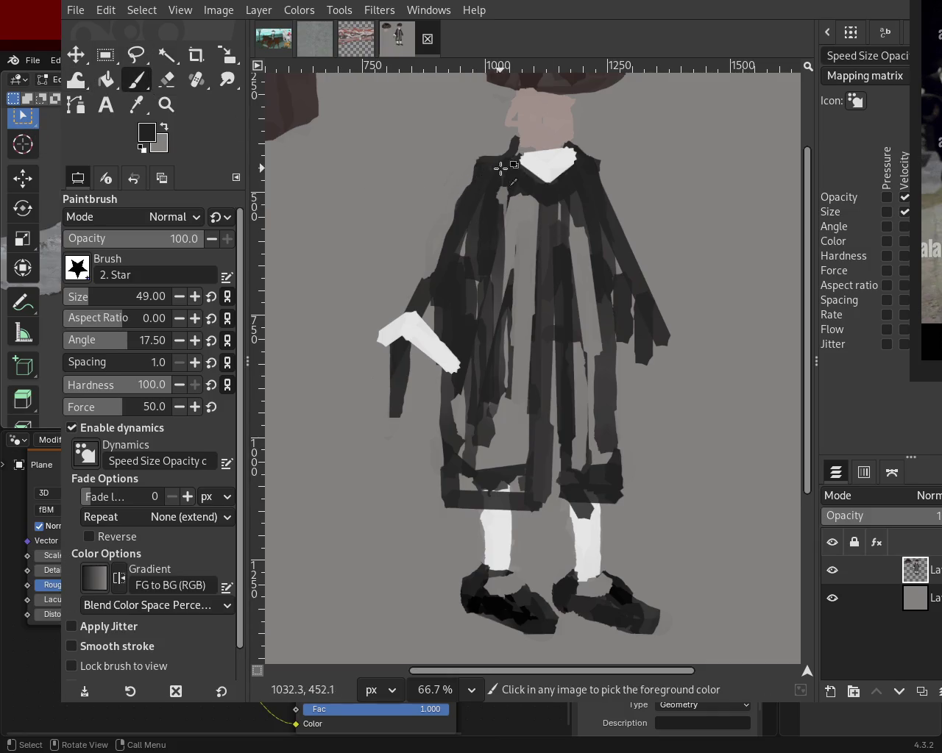
# - Darken both robe shoulders, line the right edge in grey, and paint a pale right hand
pyautogui.click(498, 162)
pyautogui.keyDown('shift'); pyautogui.click(466, 169); pyautogui.keyUp('shift')
pyautogui.keyDown('shift'); pyautogui.click(457, 221); pyautogui.keyUp('shift')
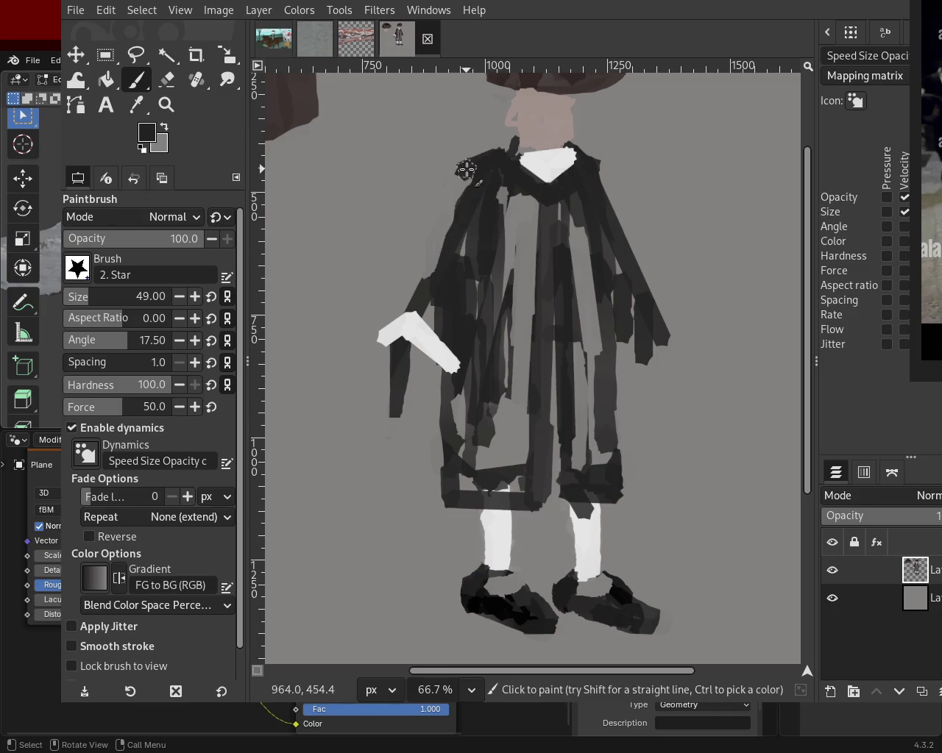
pyautogui.click(590, 155)
pyautogui.keyDown('shift'); pyautogui.click(621, 225); pyautogui.keyUp('shift')
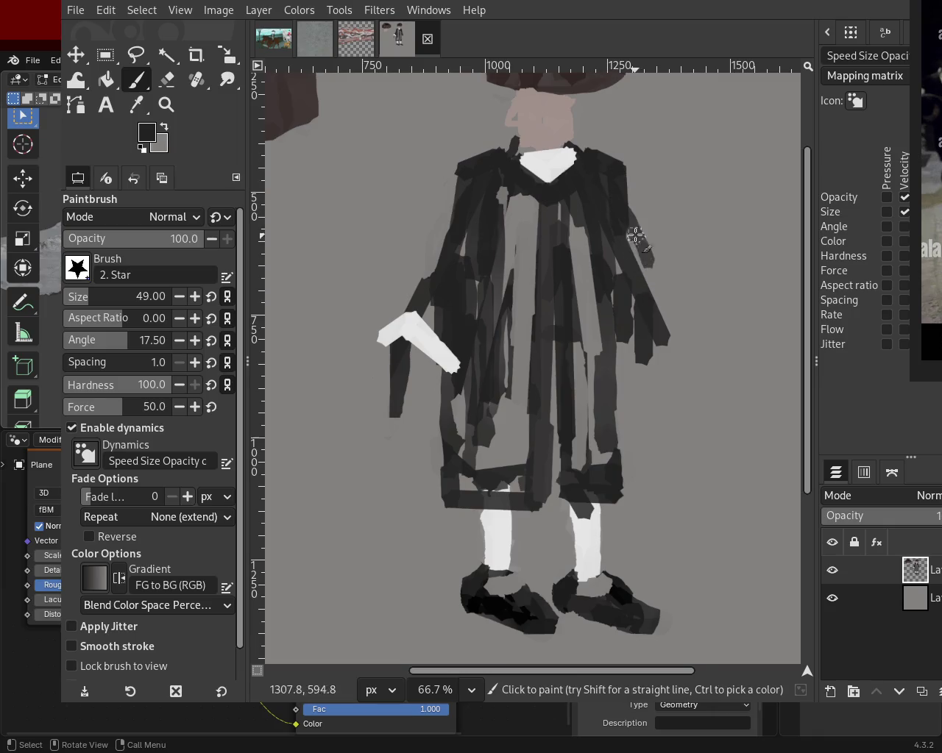
pyautogui.keyDown('shift'); pyautogui.click(680, 382); pyautogui.keyUp('shift')
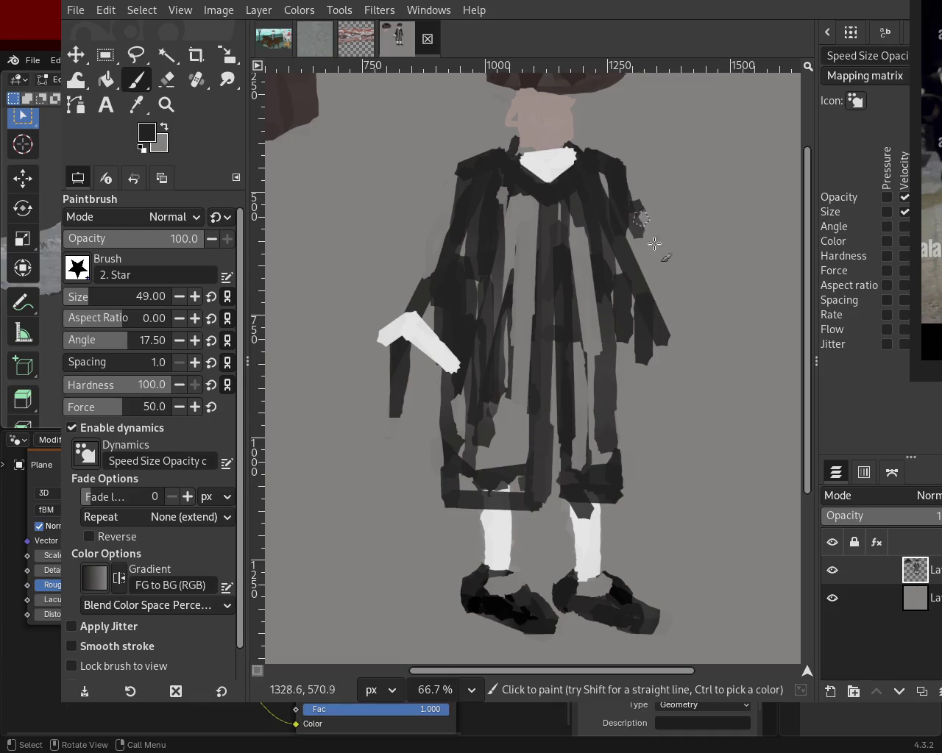
pyautogui.moveTo(630, 212); pyautogui.dragTo(693, 370)
pyautogui.moveTo(661, 298)
pyautogui.mouseDown()
pyautogui.moveTo(642, 345)
pyautogui.moveTo(665, 334)
pyautogui.moveTo(666, 383)
pyautogui.mouseUp()
pyautogui.keyDown('ctrl'); pyautogui.click(444, 345); pyautogui.keyUp('ctrl')
pyautogui.hotkey('ctrl', 'z')
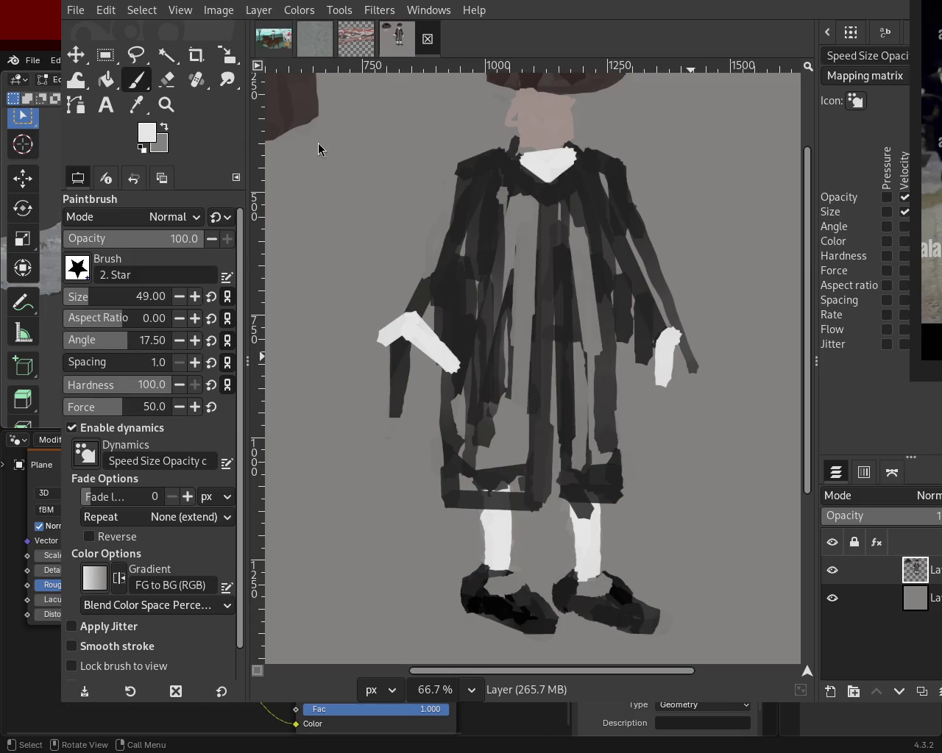
# - Zoom out to review the whole image around the cap
pyautogui.click(166, 104)
pyautogui.scroll(-4, 542, 311)
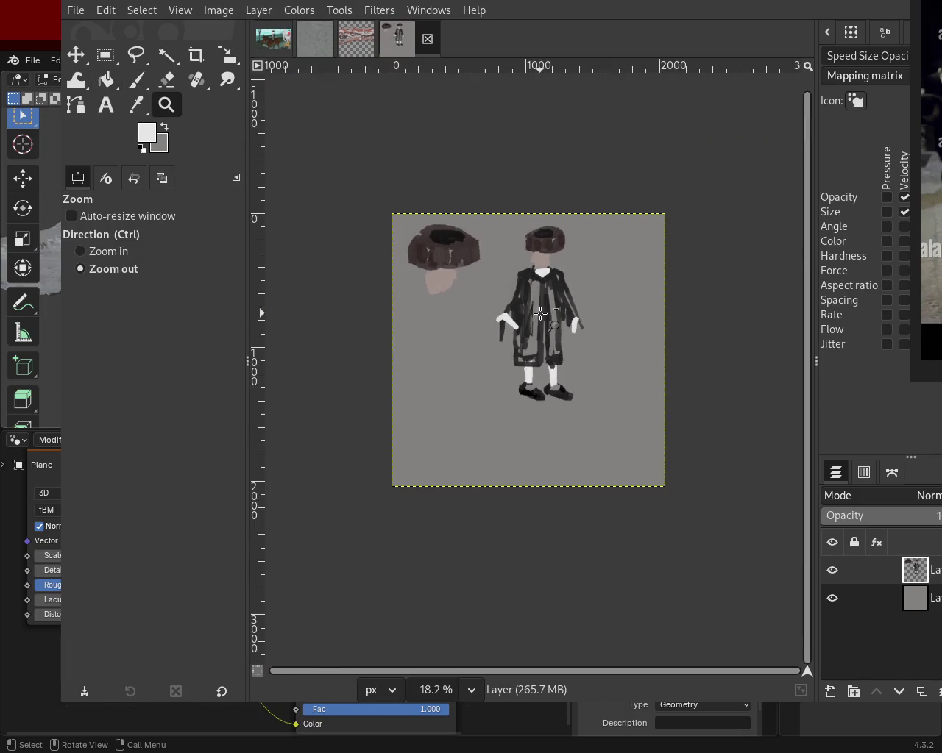
pyautogui.scroll(1, 444, 292)
pyautogui.scroll(2, 444, 291)
pyautogui.scroll(-2, 500, 289)
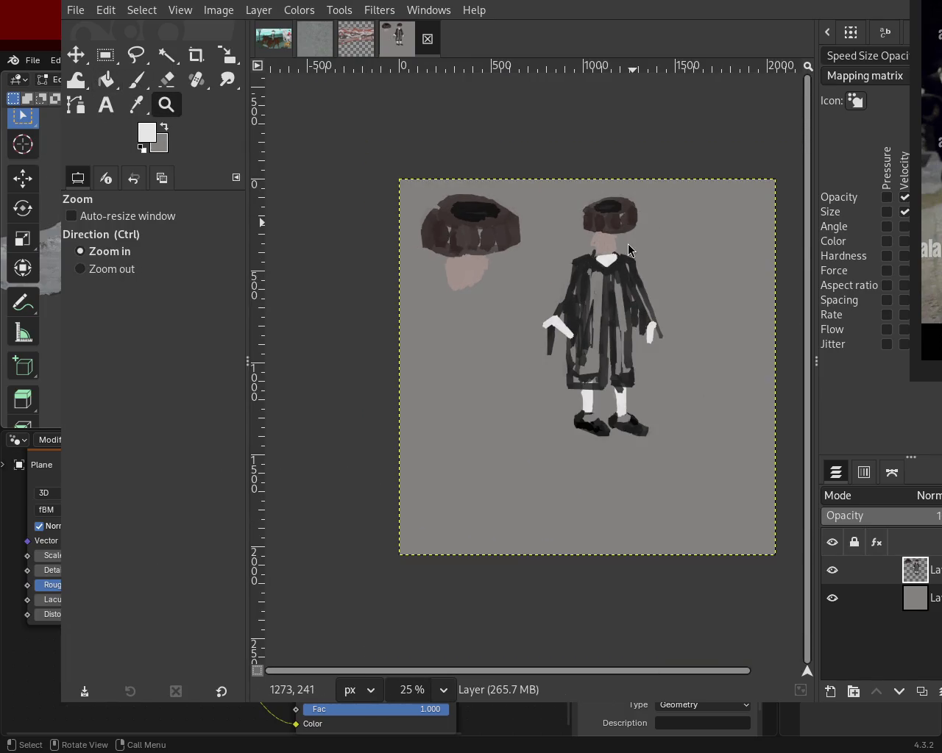
pyautogui.scroll(-1, 626, 247)
pyautogui.scroll(1, 625, 246)
pyautogui.scroll(4, 626, 247)
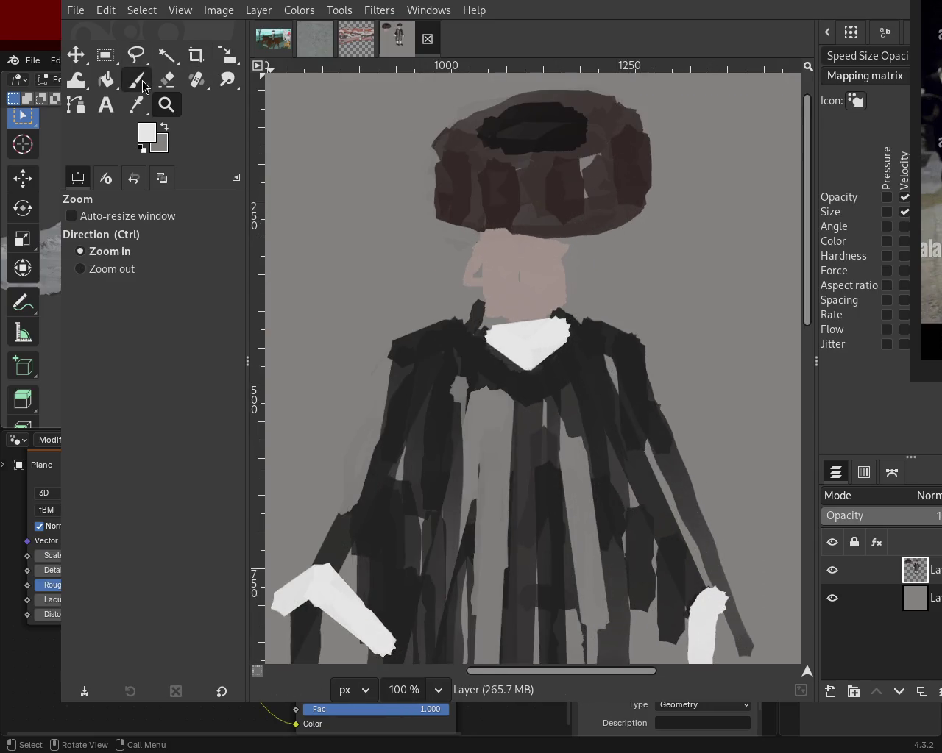
pyautogui.click(136, 79)
# - Erase stray paint above the cap and a thin strip along its top edge
pyautogui.click(166, 80)
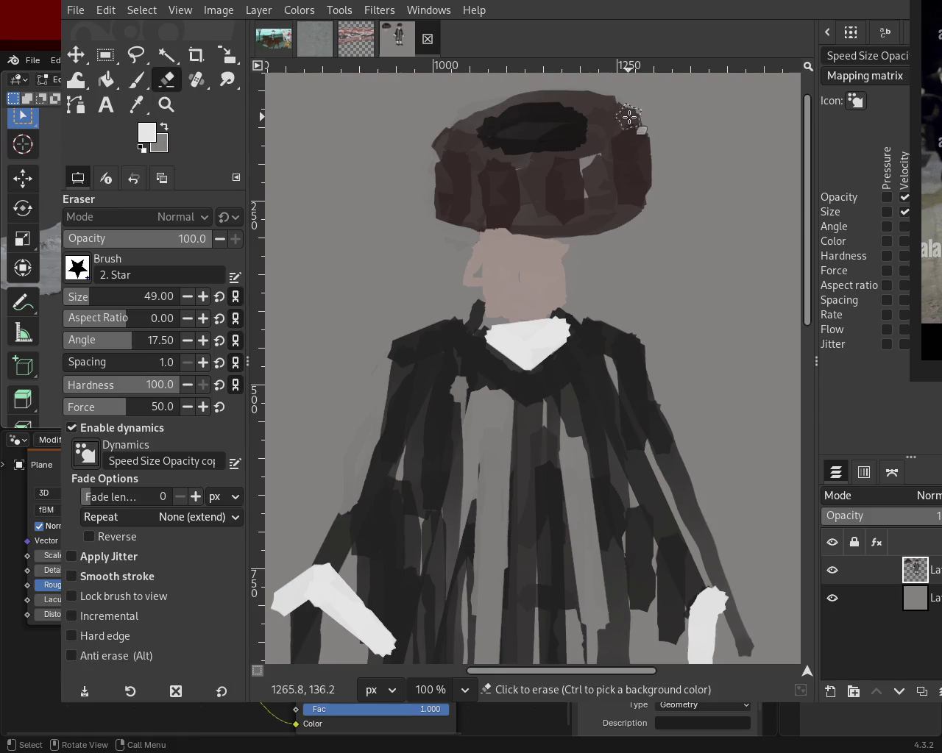
pyautogui.click(391, 103)
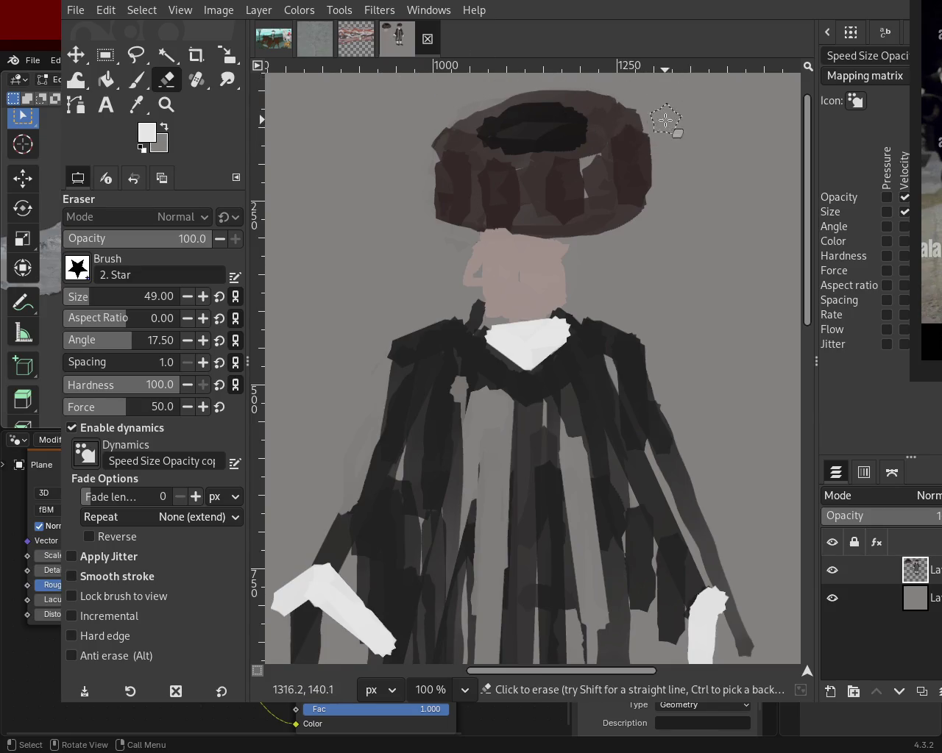
pyautogui.moveTo(668, 120); pyautogui.dragTo(459, 134)
pyautogui.hotkey('ctrl', 'z')
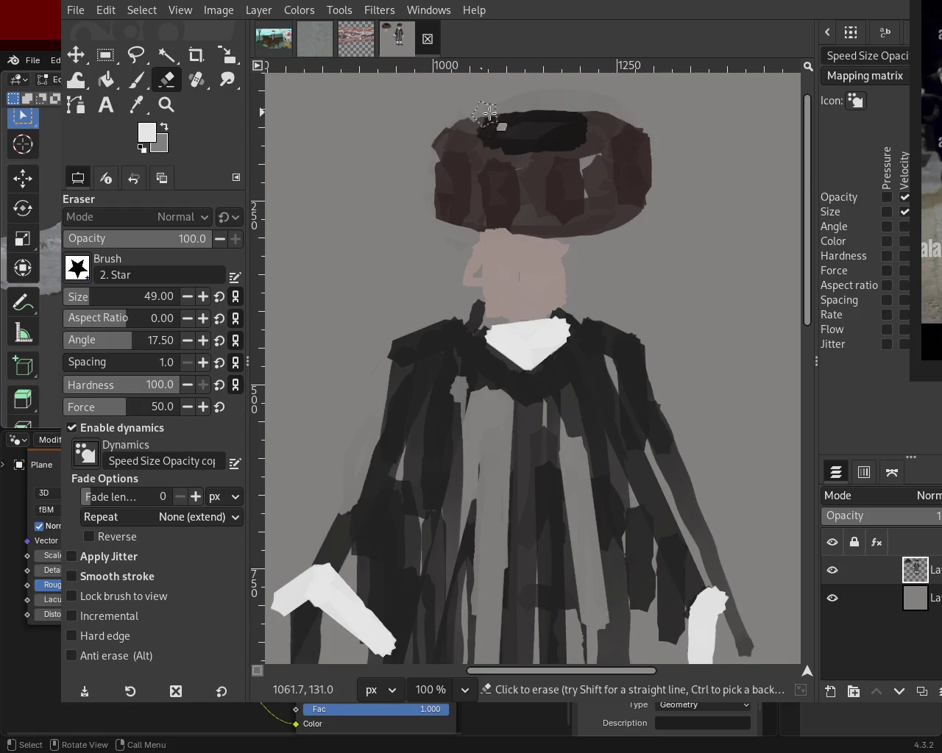
pyautogui.moveTo(591, 90); pyautogui.dragTo(483, 127)
pyautogui.hotkey('ctrl', 'z')
pyautogui.moveTo(651, 94); pyautogui.dragTo(447, 104)
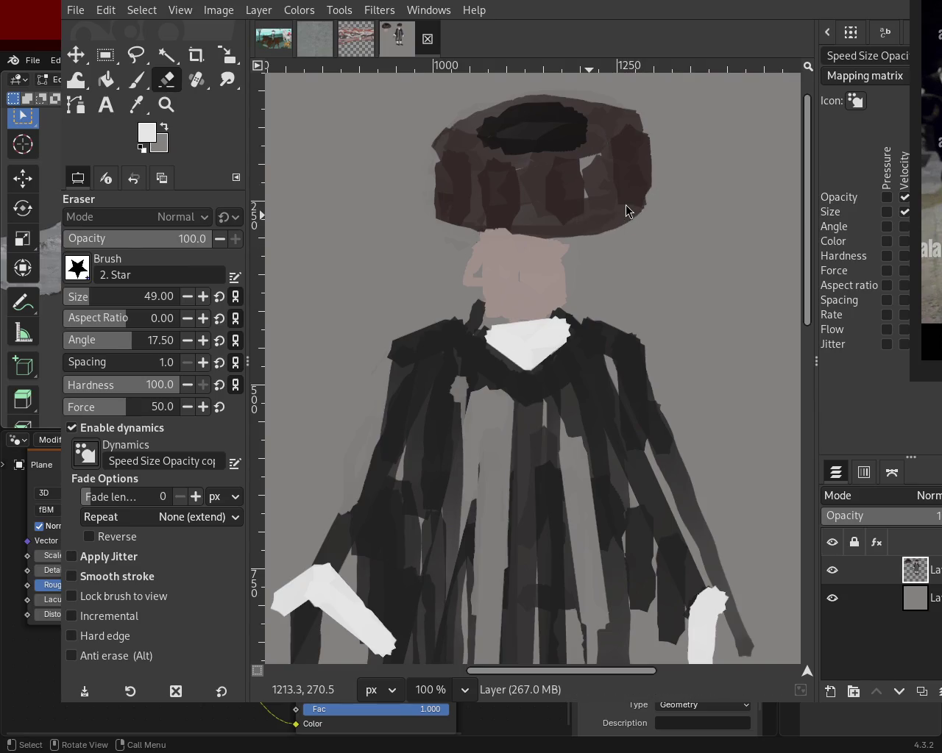
# - Repaint the cap's upper-left edge and right side in dark brown, covering a grey patch
pyautogui.click(136, 79)
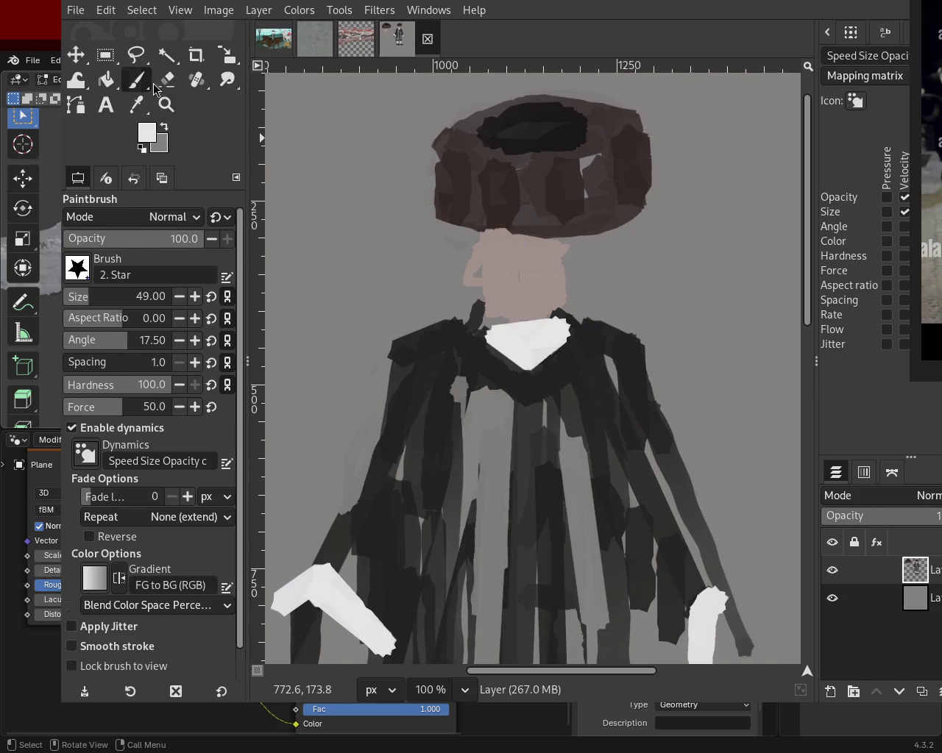
pyautogui.keyDown('ctrl'); pyautogui.click(603, 143); pyautogui.keyUp('ctrl')
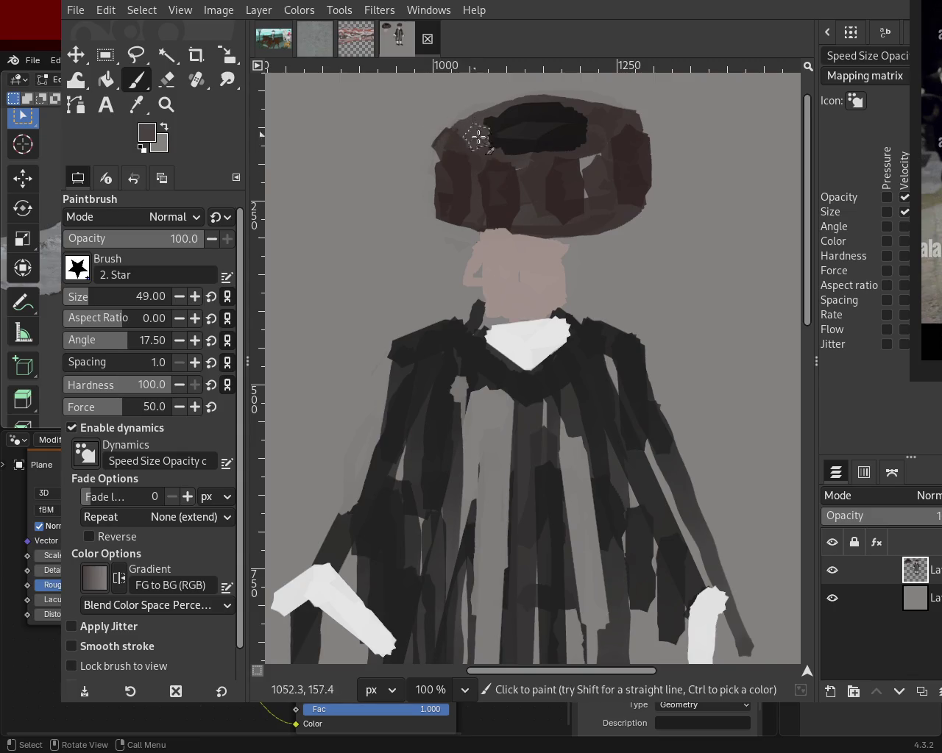
pyautogui.moveTo(598, 159)
pyautogui.mouseDown()
pyautogui.moveTo(471, 141)
pyautogui.moveTo(578, 118)
pyautogui.mouseUp()
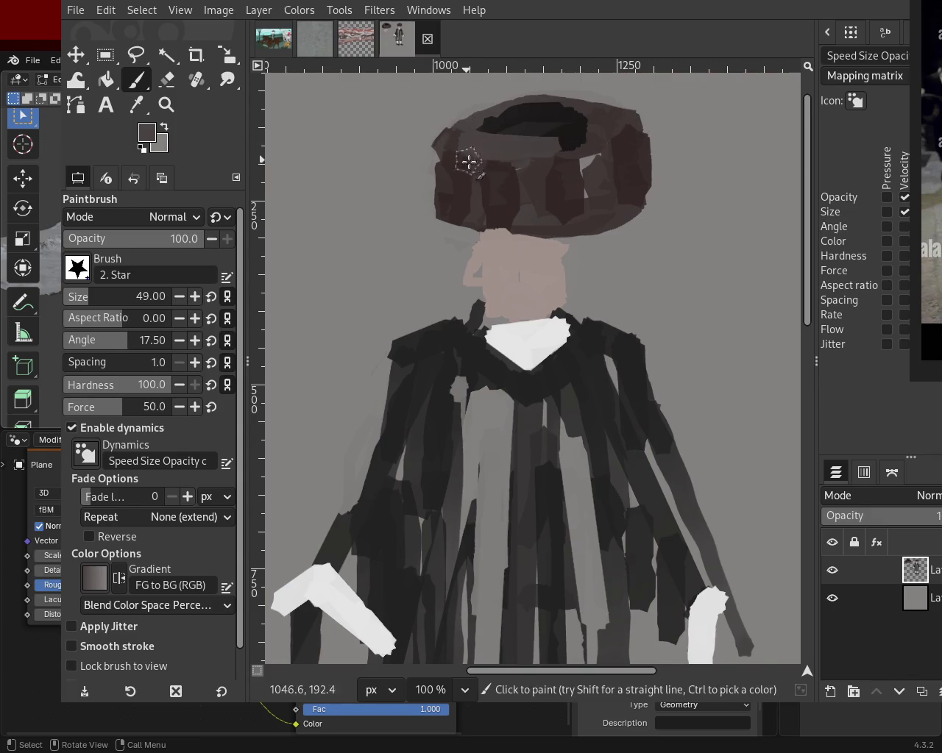
pyautogui.keyDown('ctrl'); pyautogui.click(581, 169); pyautogui.keyUp('ctrl')
pyautogui.moveTo(589, 171); pyautogui.dragTo(598, 185)
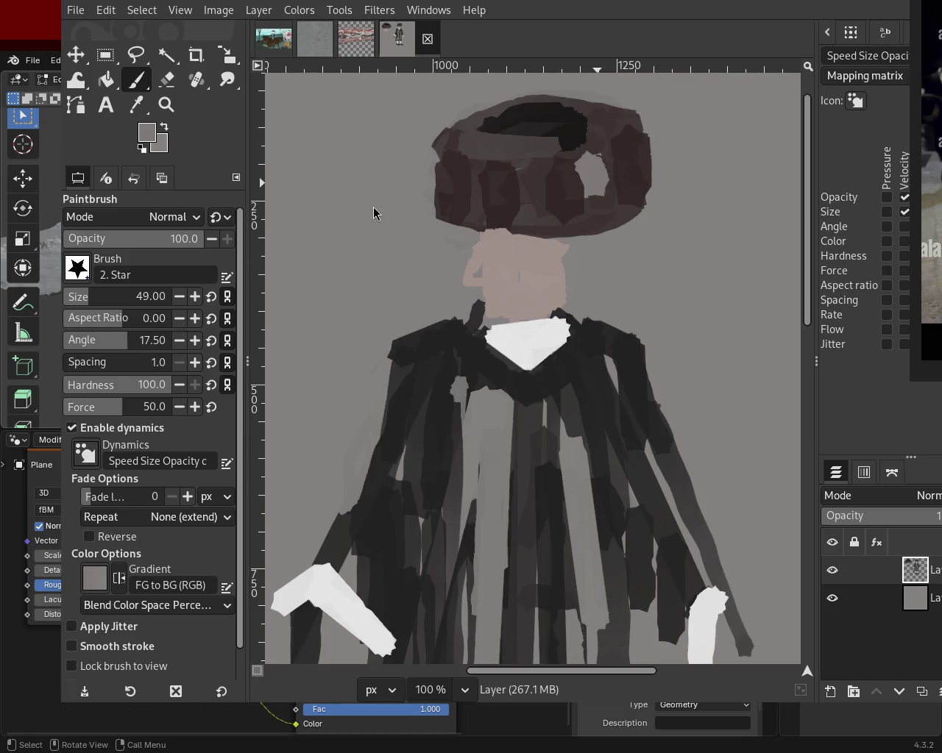
pyautogui.keyDown('ctrl'); pyautogui.click(610, 200); pyautogui.keyUp('ctrl')
pyautogui.moveTo(609, 171)
pyautogui.mouseDown()
pyautogui.moveTo(589, 158)
pyautogui.moveTo(624, 169)
pyautogui.moveTo(589, 186)
pyautogui.moveTo(417, 112)
pyautogui.mouseUp()
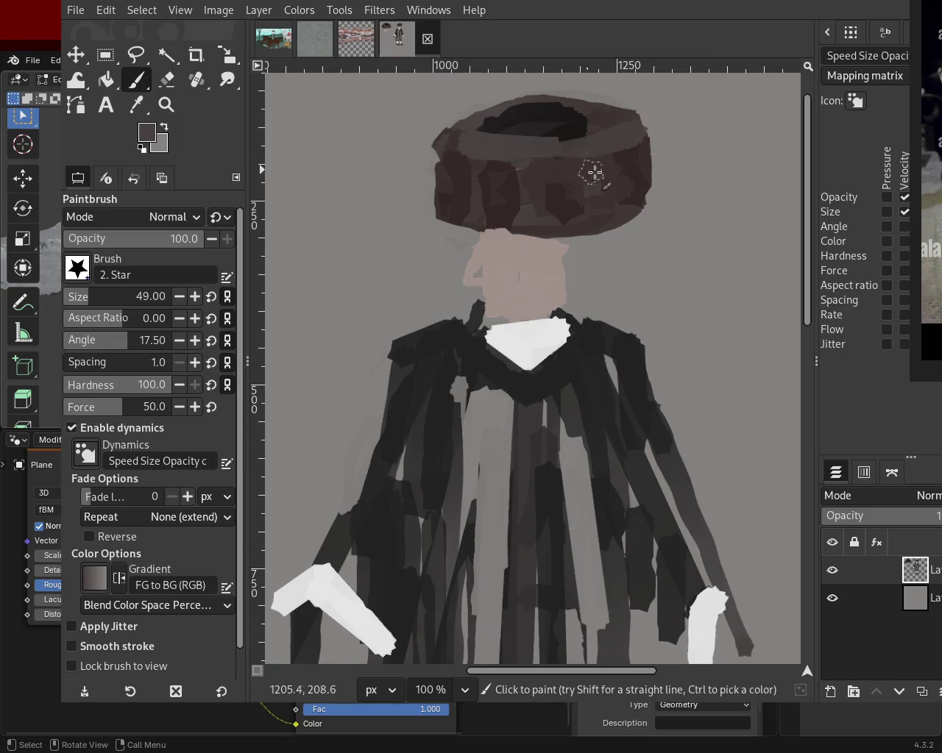
pyautogui.keyDown('ctrl'); pyautogui.click(596, 208); pyautogui.keyUp('ctrl')
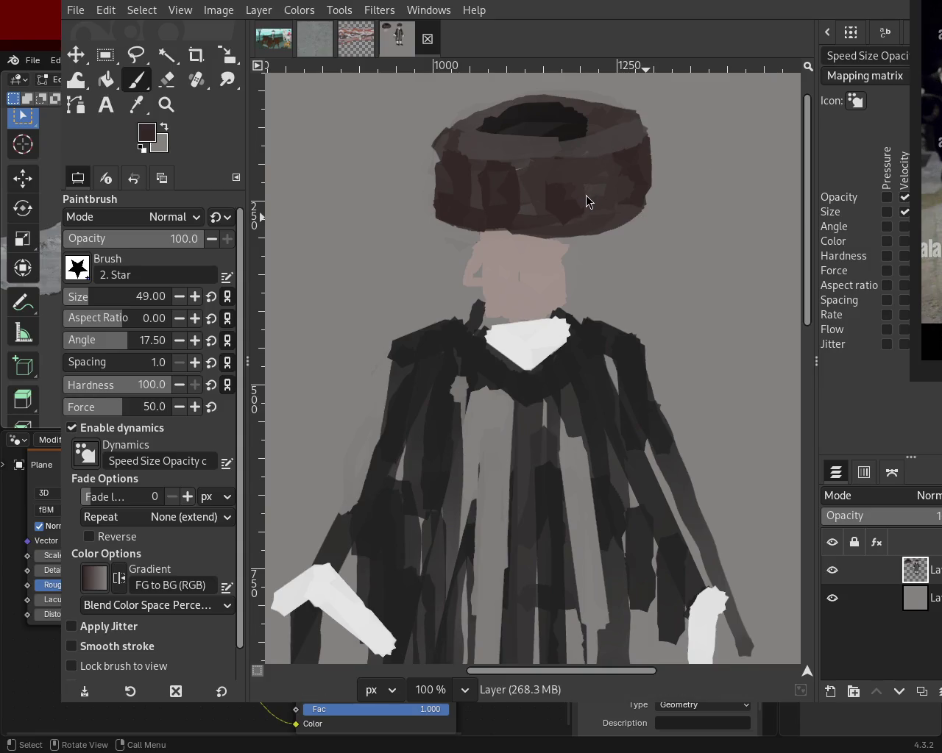
# - Paint a light grey strip along the face's right side, touching it up with pink
pyautogui.keyDown('ctrl'); pyautogui.click(523, 271); pyautogui.keyUp('ctrl')
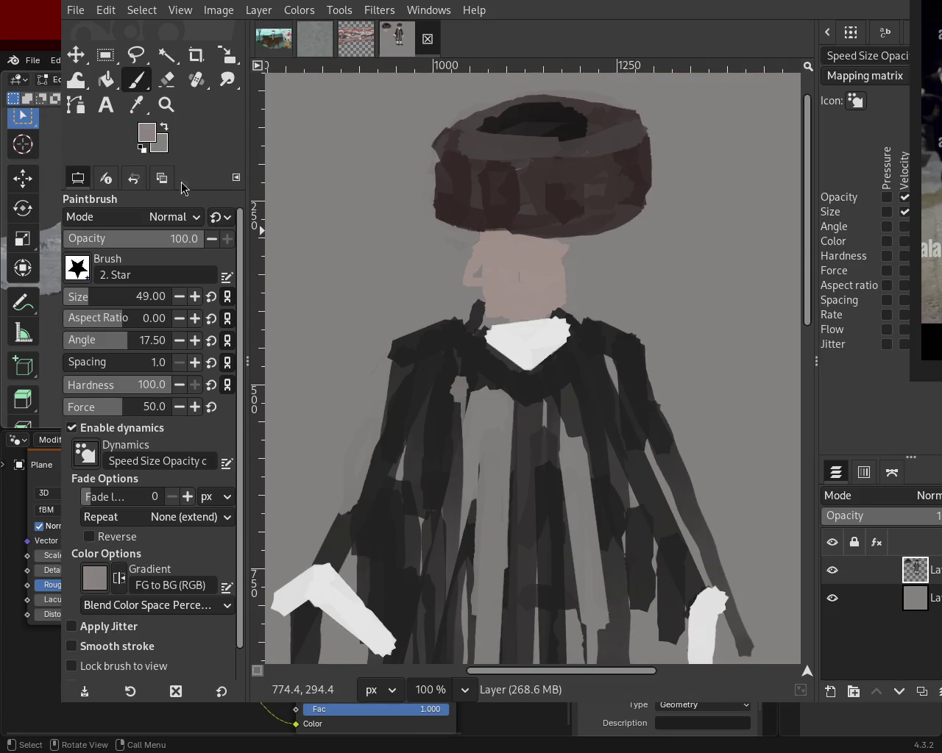
pyautogui.keyDown('ctrl'); pyautogui.click(331, 322); pyautogui.keyUp('ctrl')
pyautogui.moveTo(542, 253)
pyautogui.mouseDown()
pyautogui.moveTo(542, 294)
pyautogui.moveTo(564, 299)
pyautogui.moveTo(539, 287)
pyautogui.moveTo(537, 258)
pyautogui.mouseUp()
pyautogui.keyDown('ctrl'); pyautogui.click(512, 236); pyautogui.keyUp('ctrl')
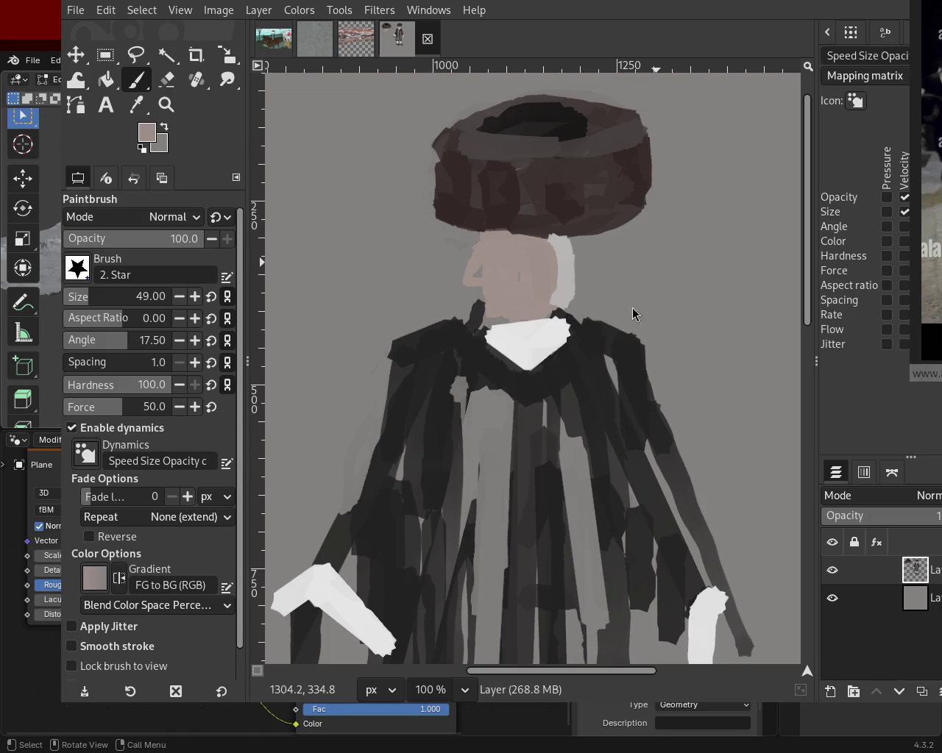
# - Redraw a light grey strip on the face and paint a dark brown line along the cap's bottom
pyautogui.keyDown('ctrl'); pyautogui.click(548, 277); pyautogui.keyUp('ctrl')
pyautogui.moveTo(474, 228); pyautogui.dragTo(477, 308)
pyautogui.hotkey('ctrl', 'z')
pyautogui.moveTo(482, 242); pyautogui.dragTo(504, 316)
pyautogui.keyDown('ctrl'); pyautogui.click(511, 294); pyautogui.keyUp('ctrl')
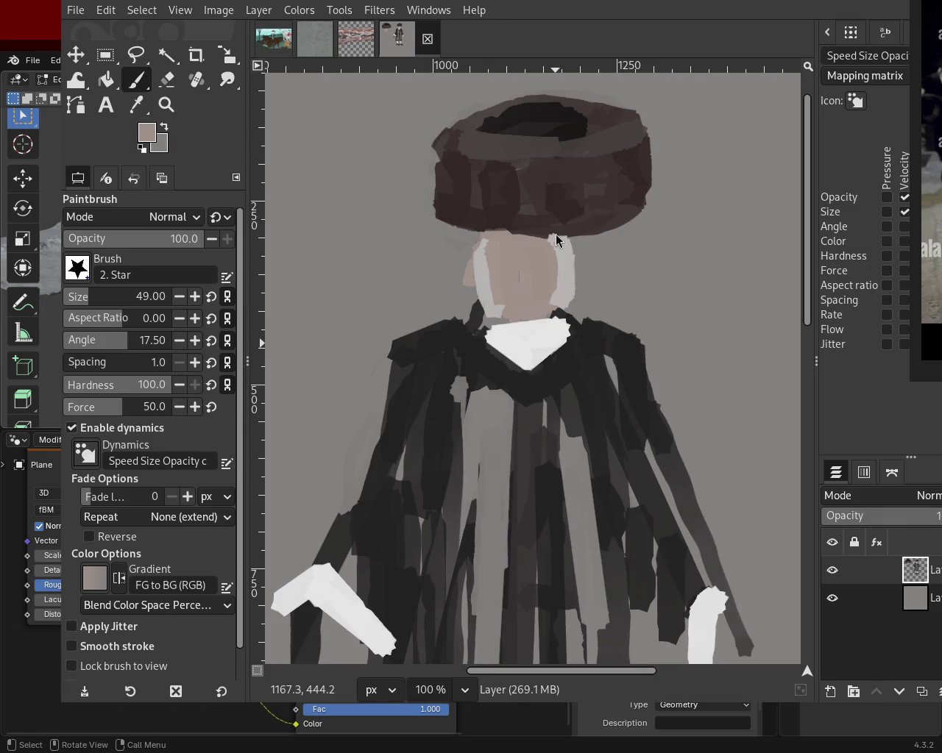
pyautogui.keyDown('ctrl'); pyautogui.click(524, 228); pyautogui.keyUp('ctrl')
pyautogui.moveTo(574, 225); pyautogui.dragTo(427, 224)
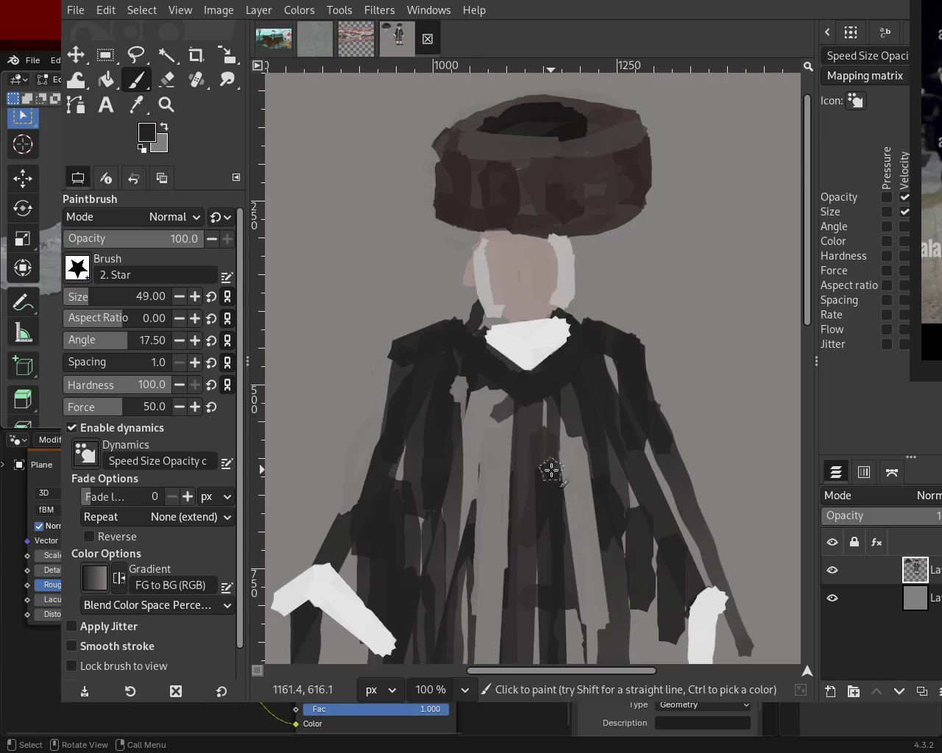
# - Paint a near-white diagonal collar band across the neck, undoing stray strokes
pyautogui.keyDown('ctrl'); pyautogui.click(532, 361); pyautogui.keyUp('ctrl')
pyautogui.moveTo(508, 342)
pyautogui.mouseDown()
pyautogui.moveTo(431, 315)
pyautogui.moveTo(564, 361)
pyautogui.moveTo(505, 410)
pyautogui.mouseUp()
pyautogui.hotkey('ctrl', 'z')
pyautogui.hotkey('ctrl', 'z')
pyautogui.moveTo(587, 317); pyautogui.dragTo(517, 383)
pyautogui.keyDown('ctrl'); pyautogui.click(575, 351); pyautogui.keyUp('ctrl')
pyautogui.moveTo(575, 352); pyautogui.dragTo(515, 394)
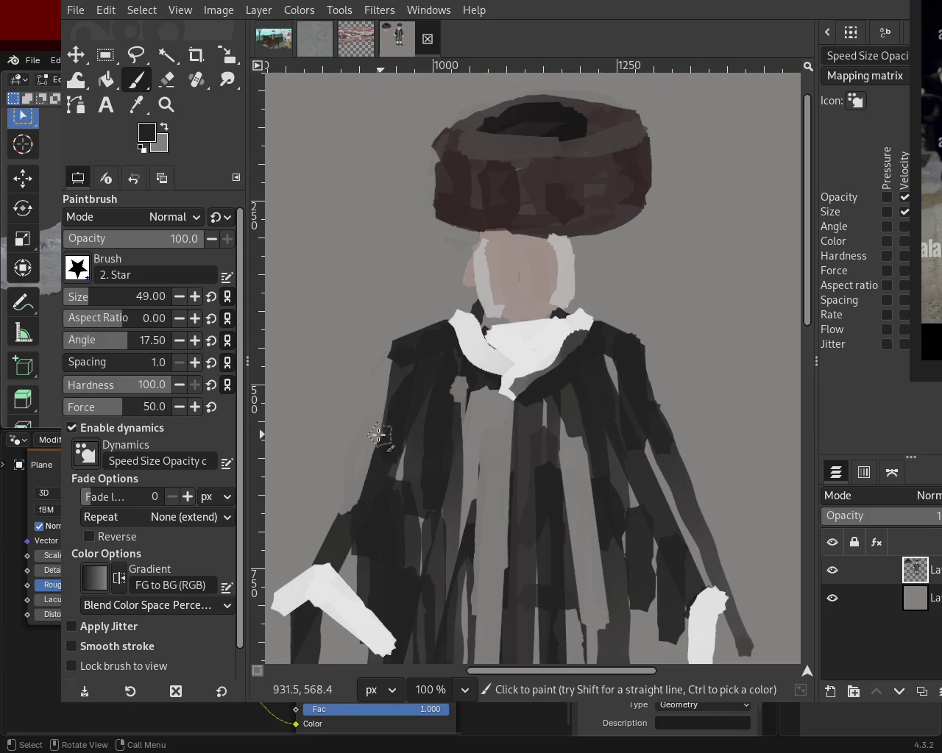
pyautogui.hotkey('ctrl', 'z')
pyautogui.click(166, 104)
pyautogui.scroll(-4, 406, 273)
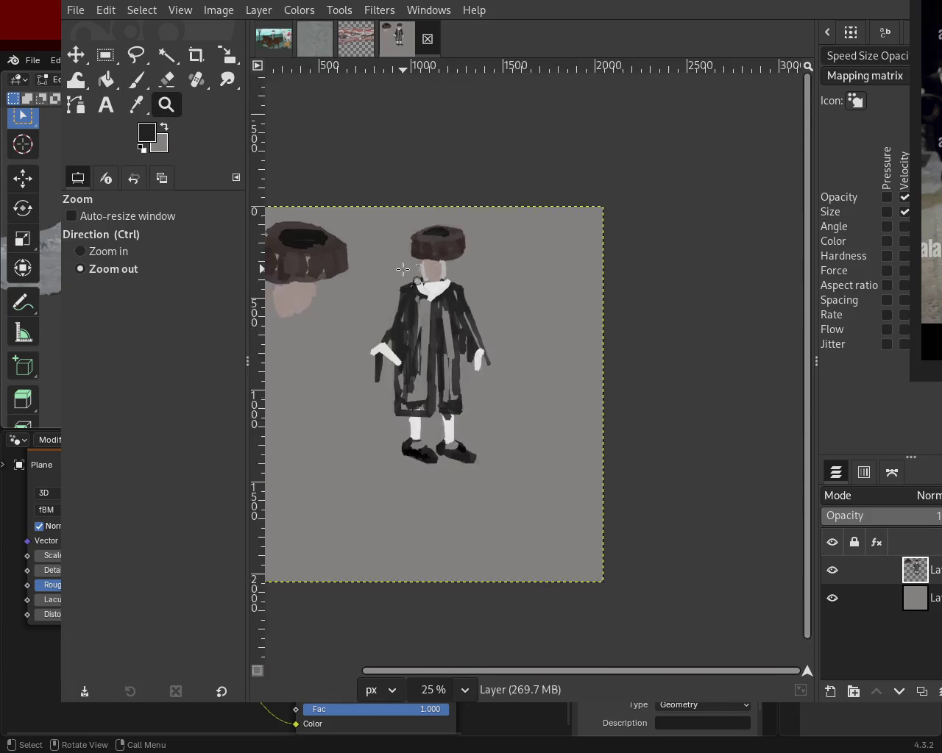
# - Zoom in on the robe and paint a light loop shaping the left hand
pyautogui.scroll(2, 365, 375)
pyautogui.click(471, 277)
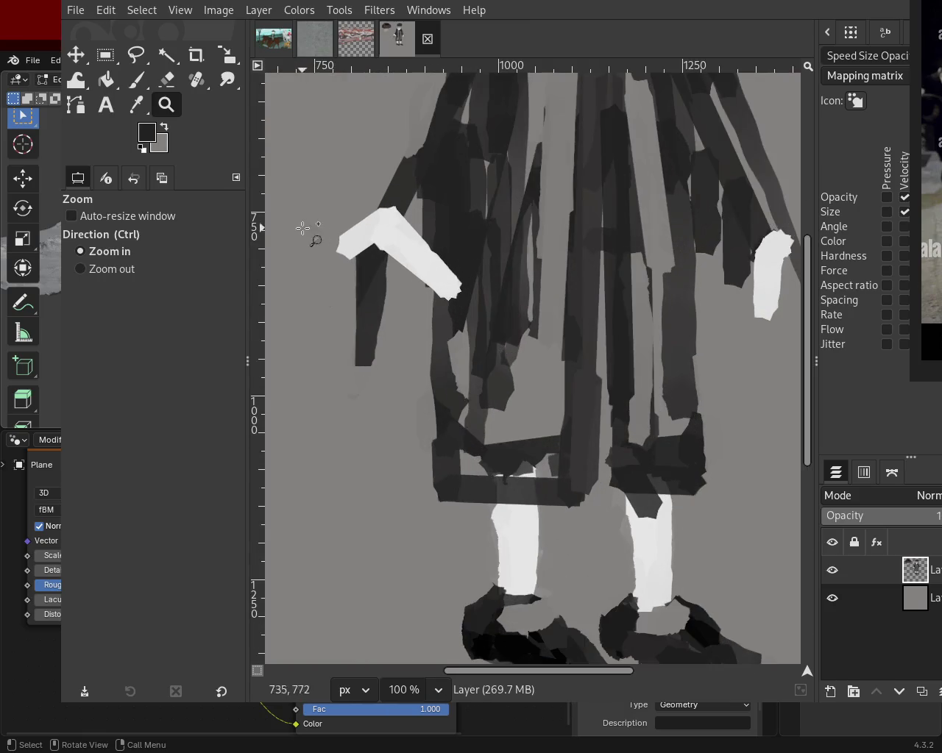
pyautogui.click(137, 84)
pyautogui.keyDown('ctrl'); pyautogui.click(375, 226); pyautogui.keyUp('ctrl')
pyautogui.moveTo(377, 224); pyautogui.dragTo(403, 409)
pyautogui.hotkey('ctrl', 'z')
pyautogui.moveTo(383, 230); pyautogui.dragTo(391, 208)
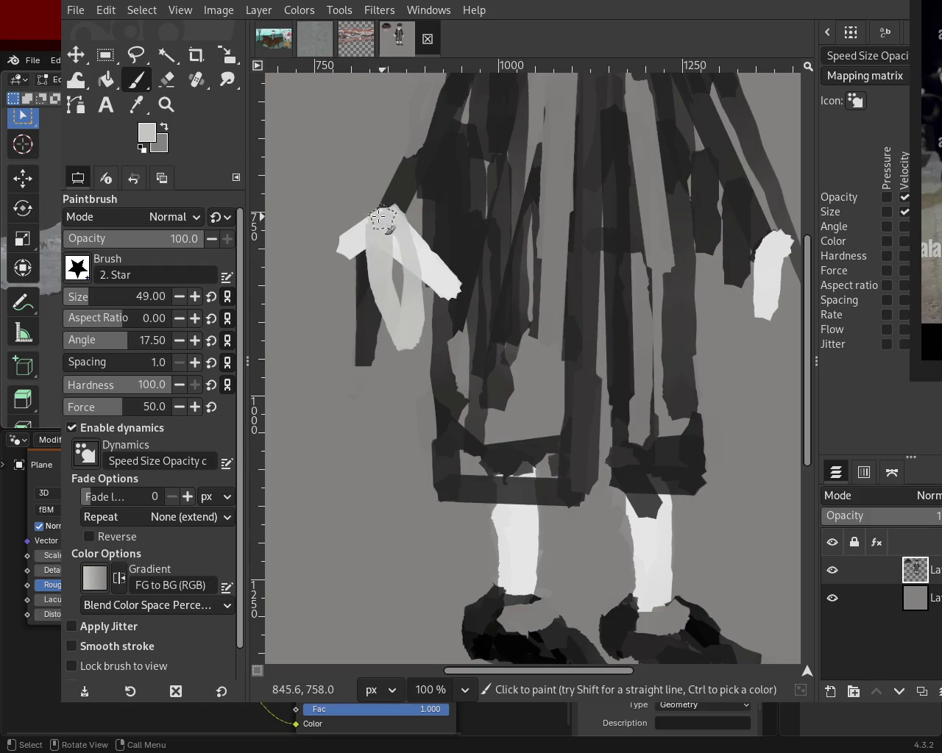
# - Paint dark grey sleeve strokes around both hands, covering the old left-hand shape
pyautogui.keyDown('ctrl'); pyautogui.click(355, 294); pyautogui.keyUp('ctrl')
pyautogui.moveTo(356, 283)
pyautogui.mouseDown()
pyautogui.moveTo(354, 169)
pyautogui.moveTo(393, 373)
pyautogui.mouseUp()
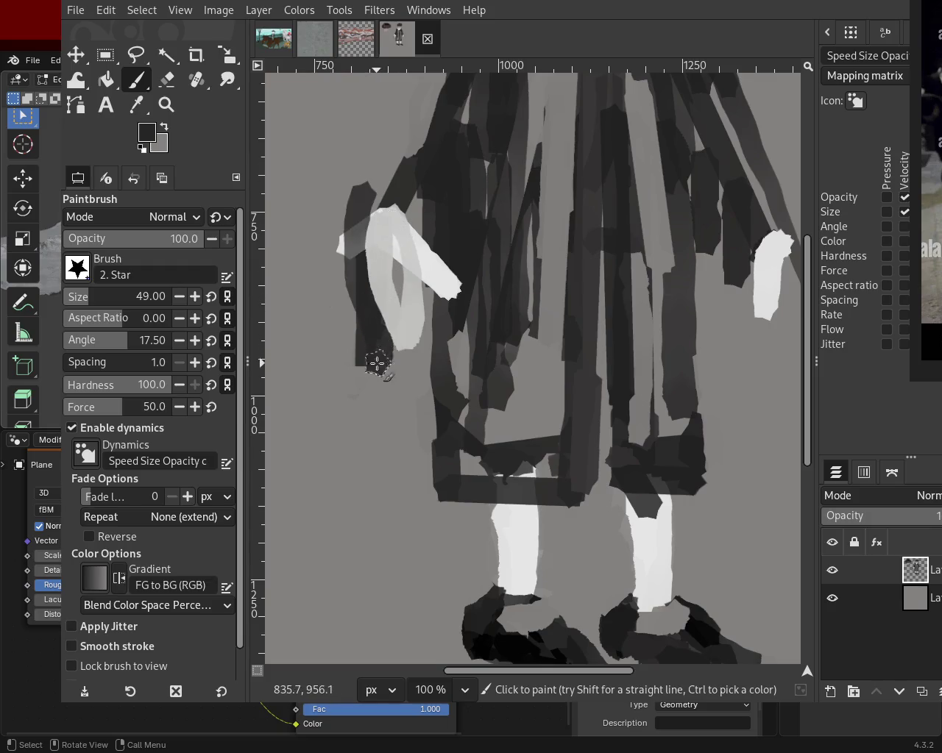
pyautogui.moveTo(423, 251); pyautogui.dragTo(454, 342)
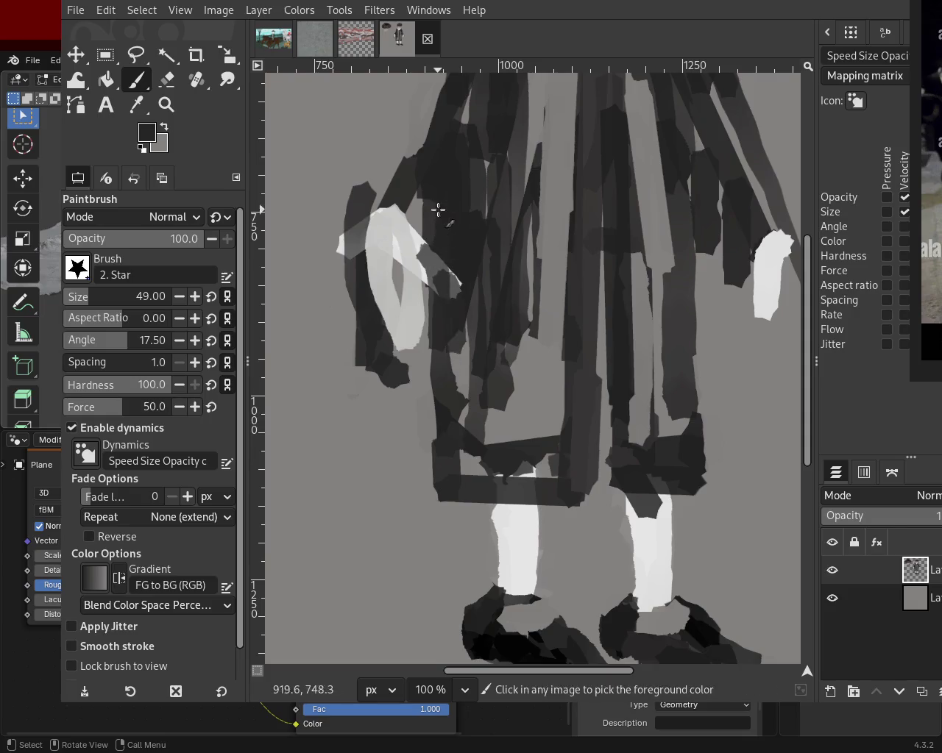
pyautogui.moveTo(400, 211)
pyautogui.mouseDown()
pyautogui.moveTo(423, 239)
pyautogui.moveTo(421, 88)
pyautogui.mouseUp()
pyautogui.moveTo(717, 195)
pyautogui.mouseDown()
pyautogui.moveTo(773, 194)
pyautogui.moveTo(770, 334)
pyautogui.mouseUp()
pyautogui.keyDown('ctrl'); pyautogui.click(765, 305); pyautogui.keyUp('ctrl')
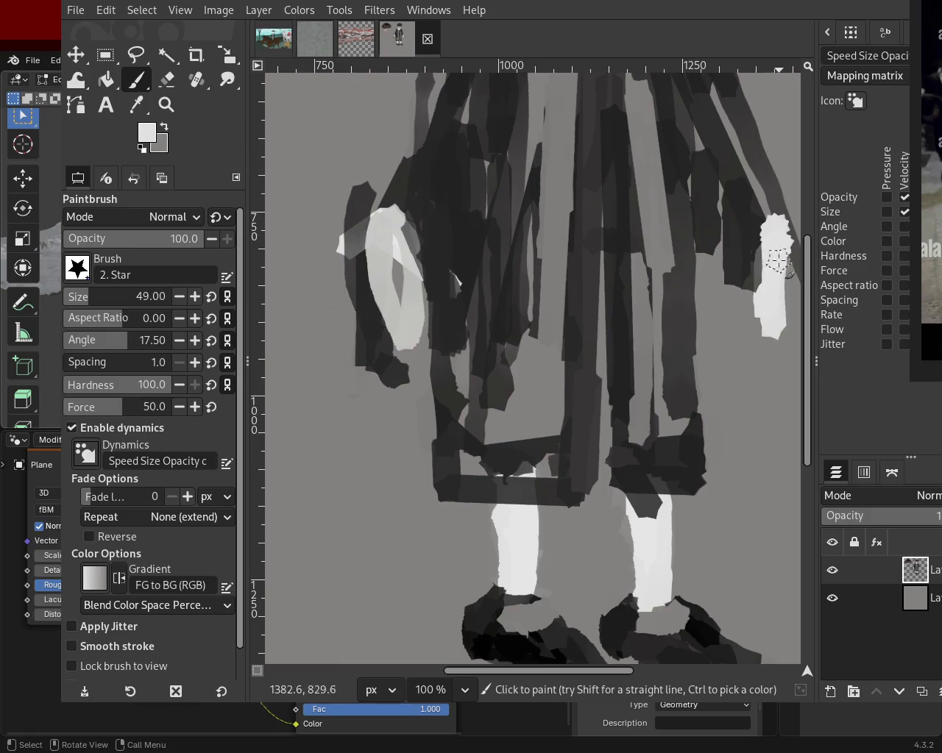
pyautogui.click(167, 104)
pyautogui.keyDown('ctrl'); pyautogui.click(466, 325); pyautogui.keyUp('ctrl')
pyautogui.scroll(-3, 466, 324)
pyautogui.scroll(2, 458, 218)
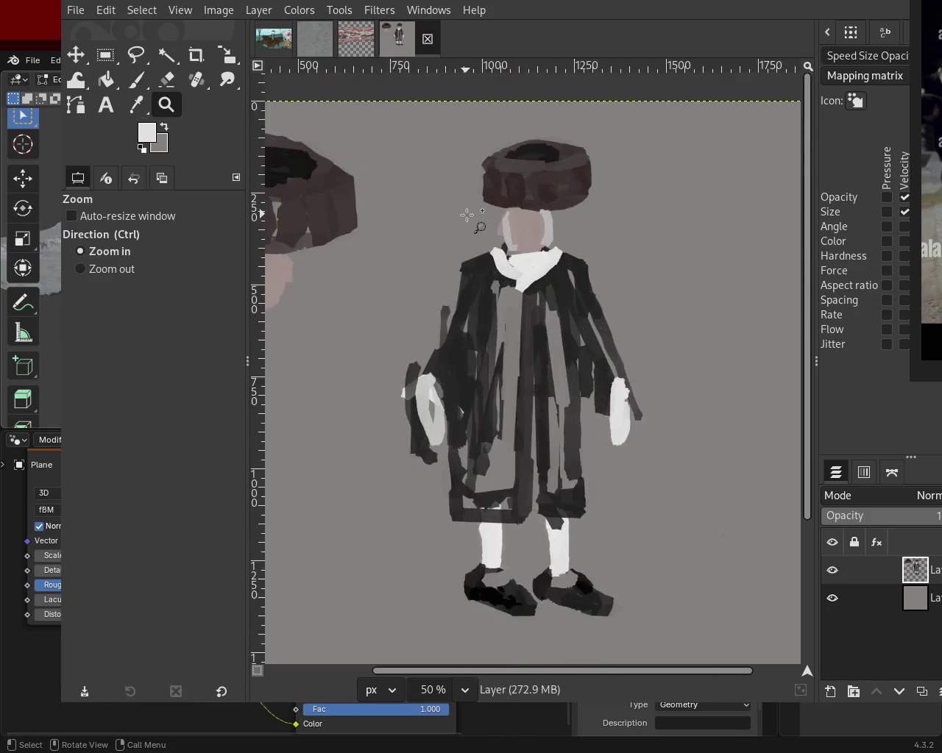
# - Zoom in on the head and paint dark strands down the face's left side and hairline
pyautogui.scroll(1, 467, 214)
pyautogui.scroll(1, 543, 200)
pyautogui.scroll(1, 543, 199)
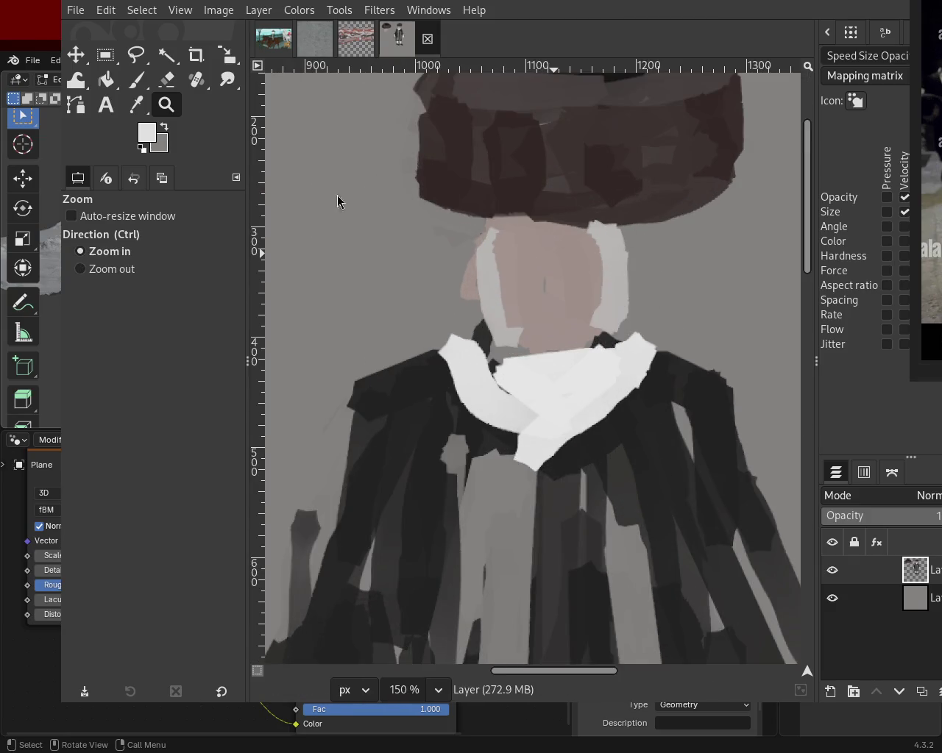
pyautogui.click(136, 79)
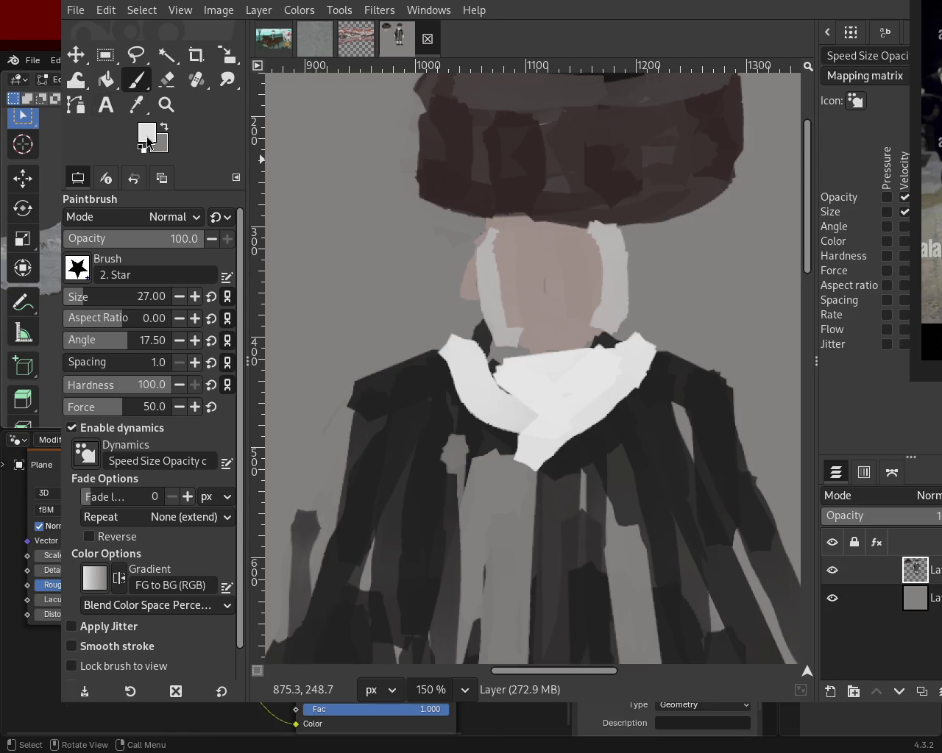
pyautogui.moveTo(471, 213); pyautogui.dragTo(434, 257)
pyautogui.hotkey('ctrl', 'z')
pyautogui.moveTo(489, 234); pyautogui.dragTo(445, 291)
pyautogui.moveTo(475, 249); pyautogui.dragTo(487, 242)
pyautogui.hotkey('ctrl', 'z')
pyautogui.moveTo(462, 310)
pyautogui.mouseDown()
pyautogui.moveTo(478, 251)
pyautogui.moveTo(603, 241)
pyautogui.moveTo(654, 330)
pyautogui.moveTo(626, 254)
pyautogui.moveTo(659, 288)
pyautogui.moveTo(650, 325)
pyautogui.mouseUp()
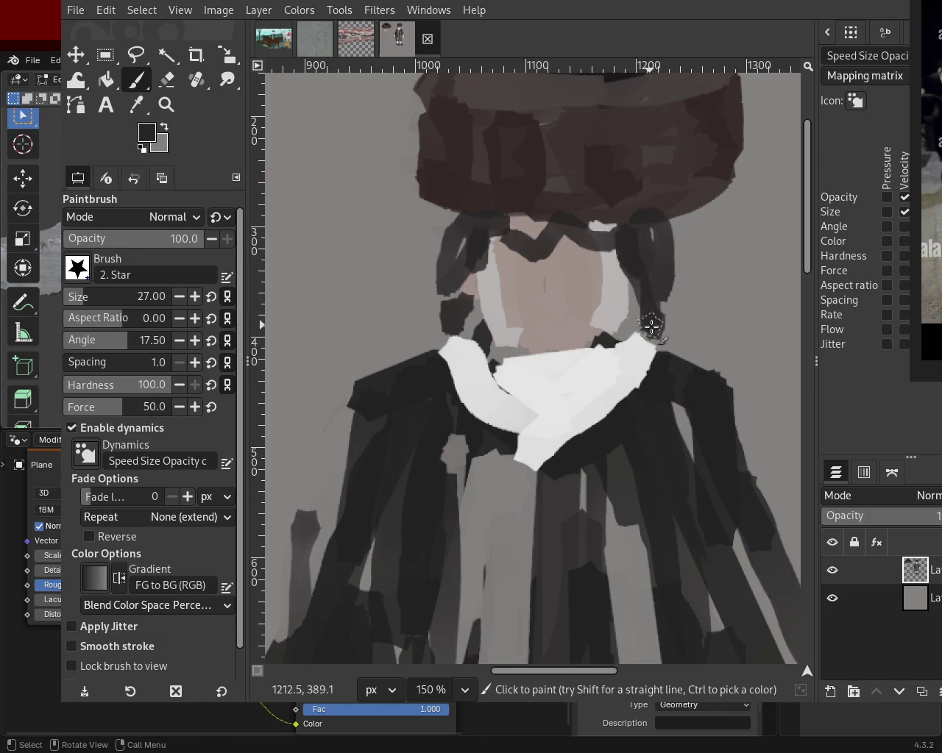
# - Cover the forehead zigzag with skin pink sampled from the face
pyautogui.keyDown('ctrl'); pyautogui.click(581, 316); pyautogui.keyUp('ctrl')
pyautogui.moveTo(552, 273)
pyautogui.mouseDown()
pyautogui.moveTo(544, 259)
pyautogui.moveTo(601, 248)
pyautogui.mouseUp()
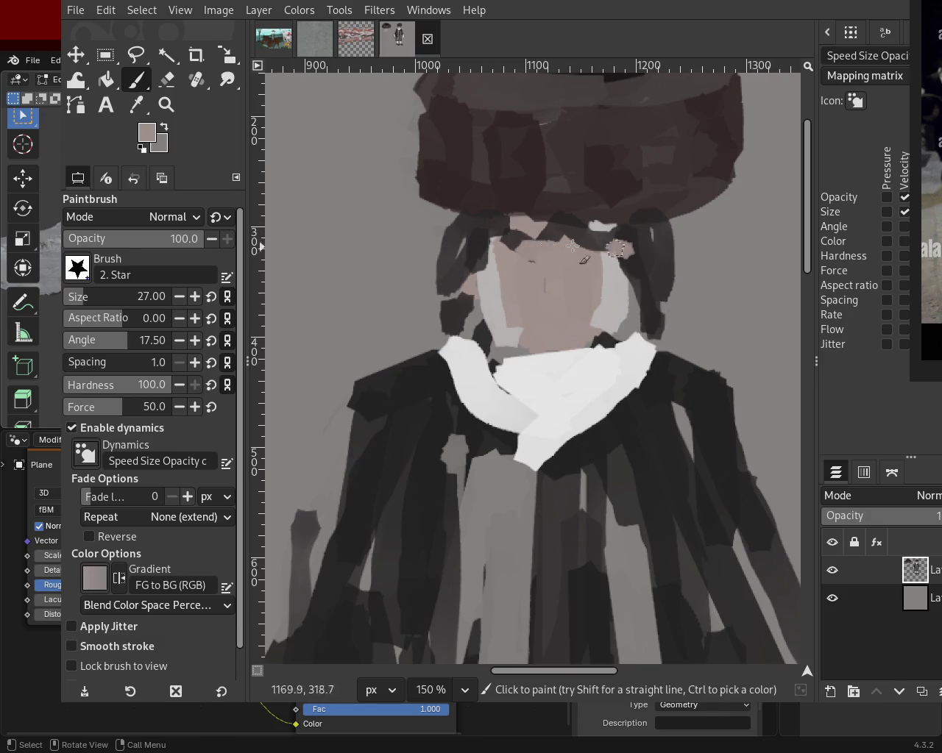
pyautogui.keyDown('ctrl'); pyautogui.click(533, 298); pyautogui.keyUp('ctrl')
pyautogui.keyDown('ctrl'); pyautogui.click(536, 282); pyautogui.keyUp('ctrl')
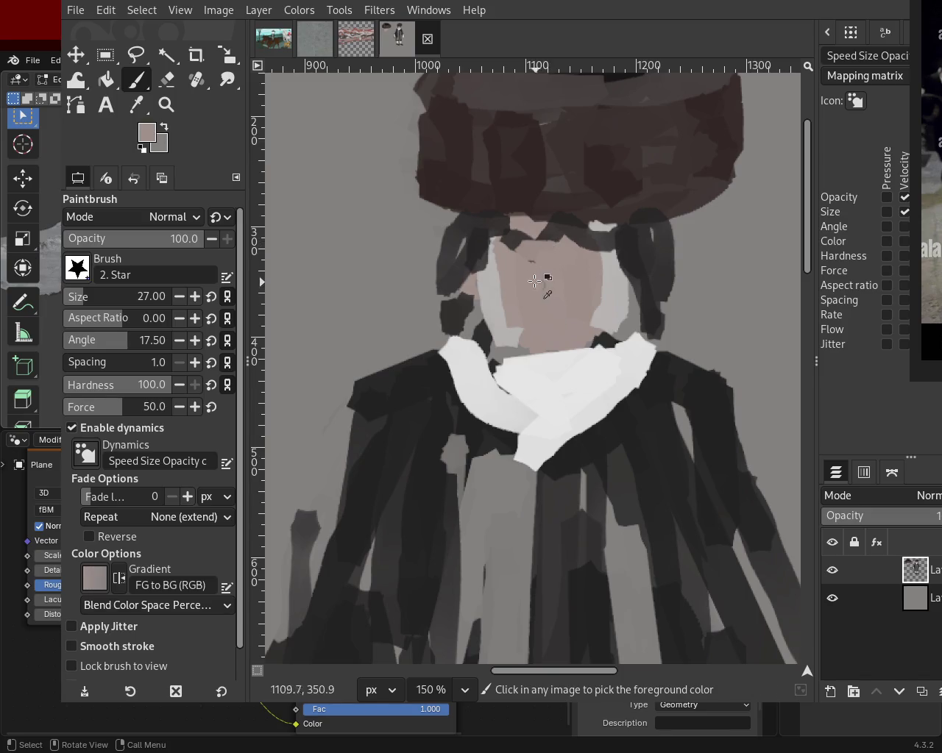
pyautogui.moveTo(441, 269); pyautogui.dragTo(400, 383)
pyautogui.hotkey('ctrl', 'z')
# - Retry dark grey hair strands down both sides of the face, undoing misplaced ones
pyautogui.keyDown('ctrl'); pyautogui.click(453, 253); pyautogui.keyUp('ctrl')
pyautogui.moveTo(463, 234); pyautogui.dragTo(409, 345)
pyautogui.hotkey('ctrl', 'z')
pyautogui.moveTo(450, 280); pyautogui.dragTo(433, 435)
pyautogui.hotkey('ctrl', 'z')
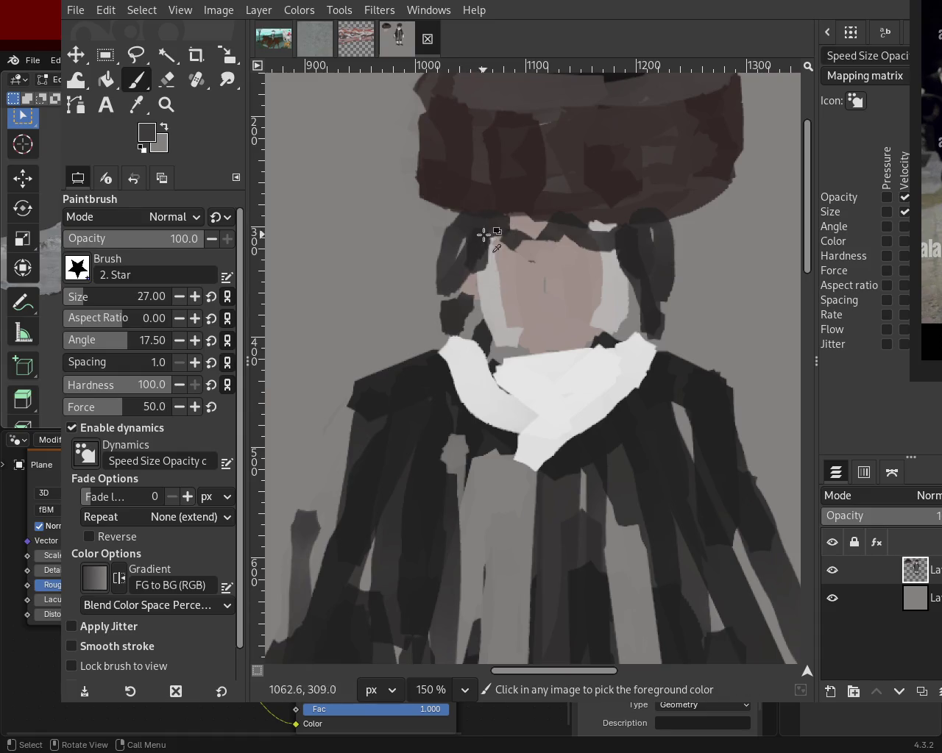
pyautogui.moveTo(500, 236)
pyautogui.mouseDown()
pyautogui.moveTo(495, 412)
pyautogui.moveTo(504, 427)
pyautogui.mouseUp()
pyautogui.hotkey('ctrl', 'z')
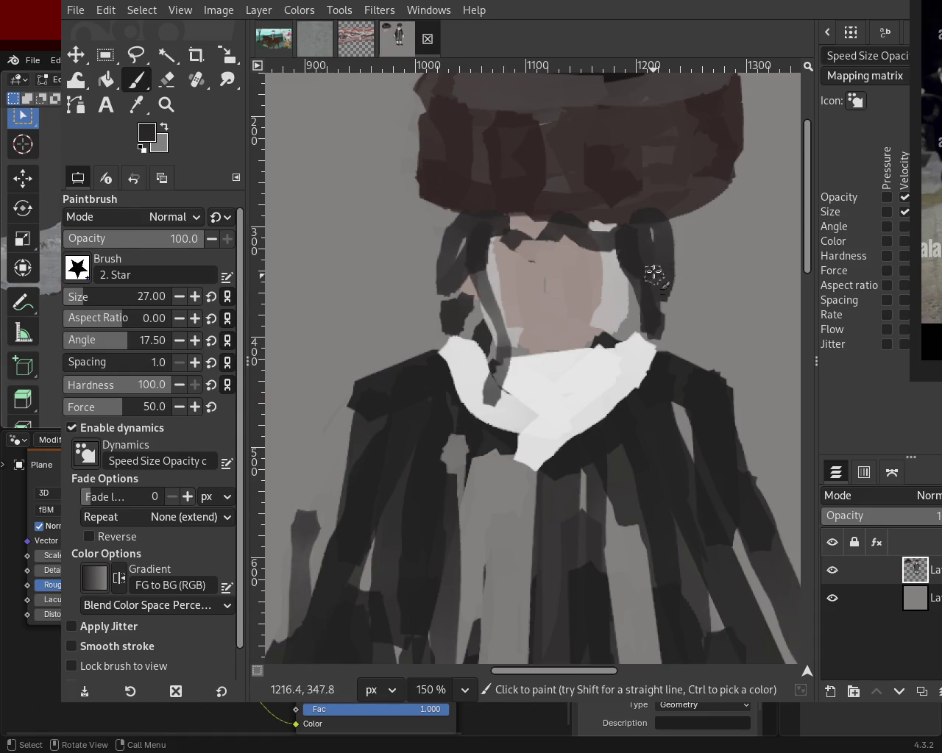
pyautogui.hotkey('ctrl', 'z')
pyautogui.moveTo(611, 232)
pyautogui.mouseDown()
pyautogui.moveTo(625, 400)
pyautogui.moveTo(640, 397)
pyautogui.mouseUp()
pyautogui.hotkey('ctrl', 'z')
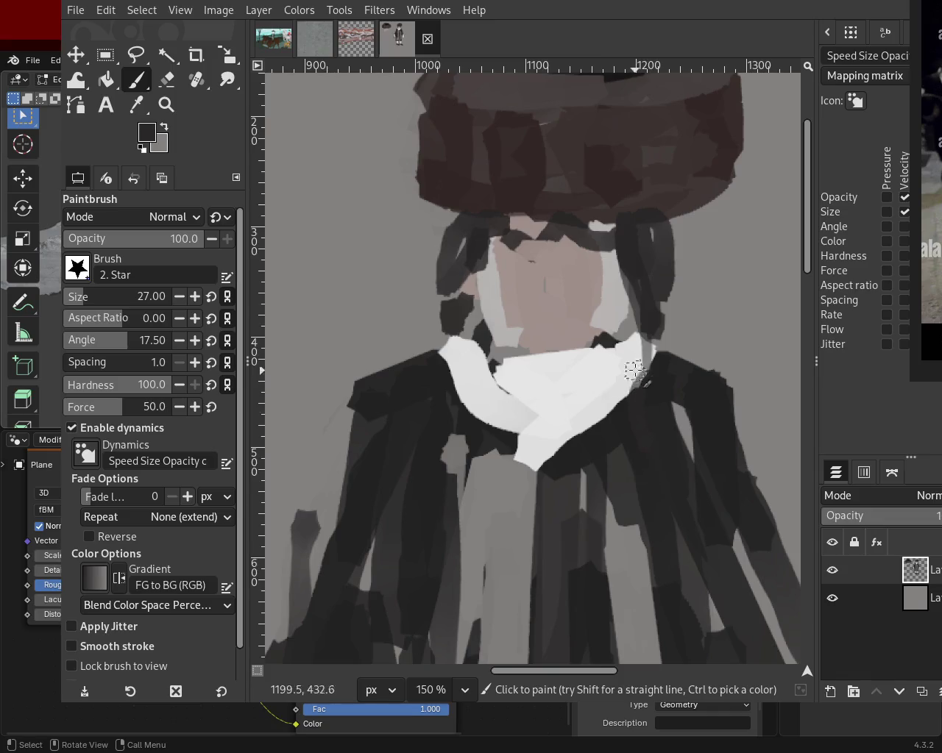
pyautogui.hotkey('ctrl', 'z')
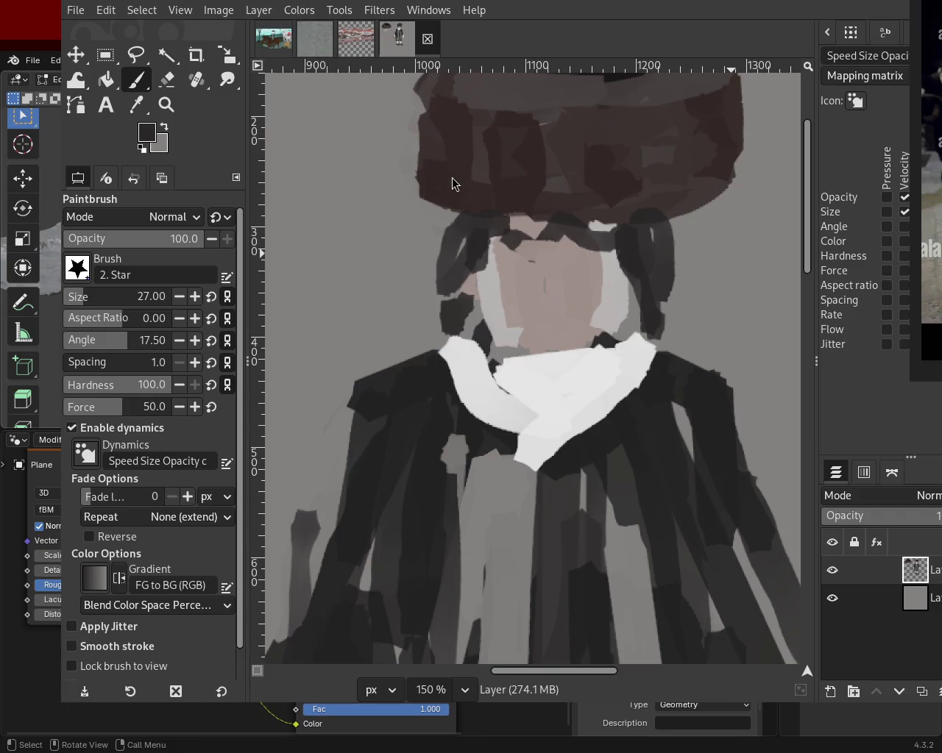
# - Paint dark hair strands down both sides of the face, and undo a trial white chin stroke
pyautogui.moveTo(481, 236); pyautogui.dragTo(463, 450)
pyautogui.moveTo(627, 246); pyautogui.dragTo(642, 386)
pyautogui.keyDown('ctrl'); pyautogui.click(665, 428); pyautogui.keyUp('ctrl')
pyautogui.moveTo(621, 342); pyautogui.dragTo(529, 335)
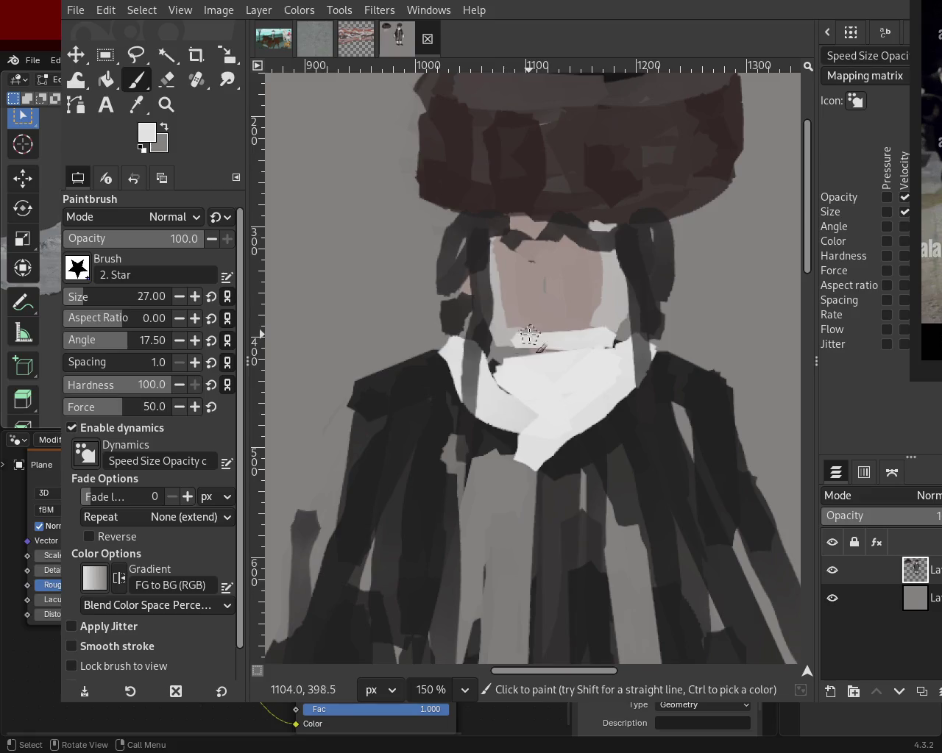
pyautogui.hotkey('ctrl', 'z')
# - Paint pale pink bow strokes across the white collar below the face
pyautogui.keyDown('ctrl'); pyautogui.click(579, 305); pyautogui.keyUp('ctrl')
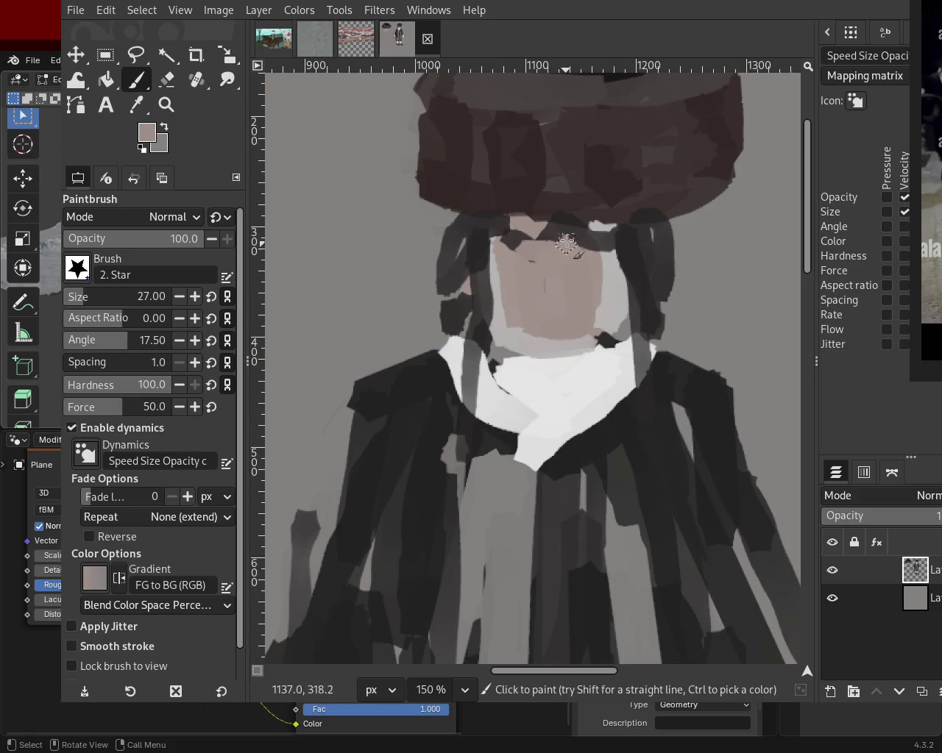
pyautogui.keyDown('ctrl'); pyautogui.click(519, 355); pyautogui.keyUp('ctrl')
pyautogui.keyDown('ctrl'); pyautogui.click(492, 357); pyautogui.keyUp('ctrl')
pyautogui.keyDown('ctrl'); pyautogui.click(544, 311); pyautogui.keyUp('ctrl')
pyautogui.moveTo(534, 358)
pyautogui.mouseDown()
pyautogui.moveTo(494, 387)
pyautogui.moveTo(570, 368)
pyautogui.moveTo(607, 392)
pyautogui.moveTo(592, 403)
pyautogui.mouseUp()
pyautogui.keyDown('ctrl'); pyautogui.click(581, 417); pyautogui.keyUp('ctrl')
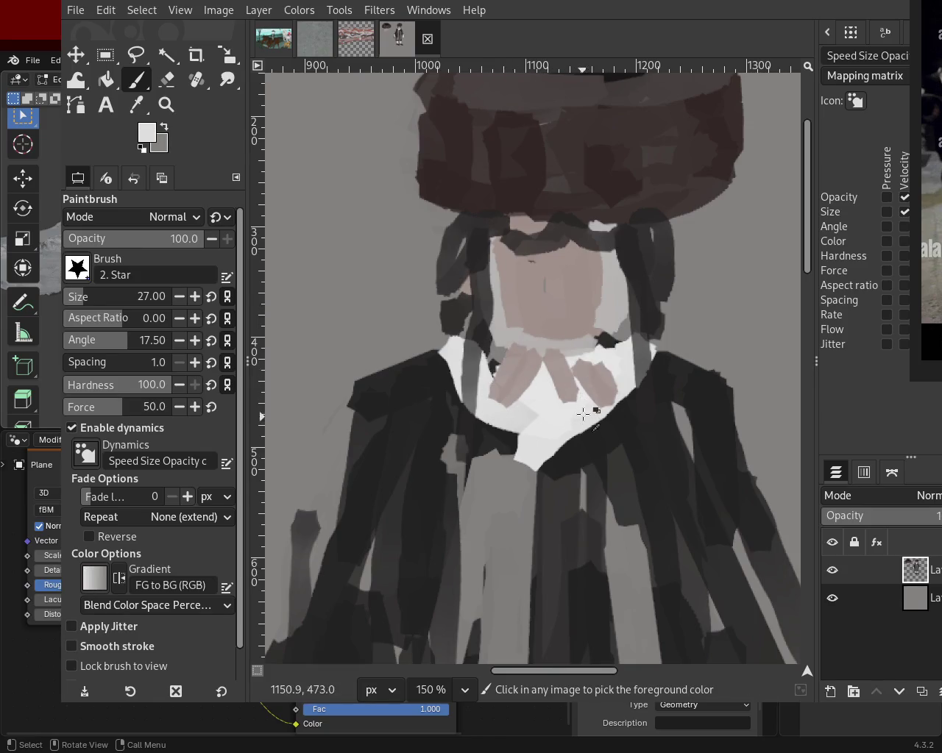
pyautogui.click(162, 83)
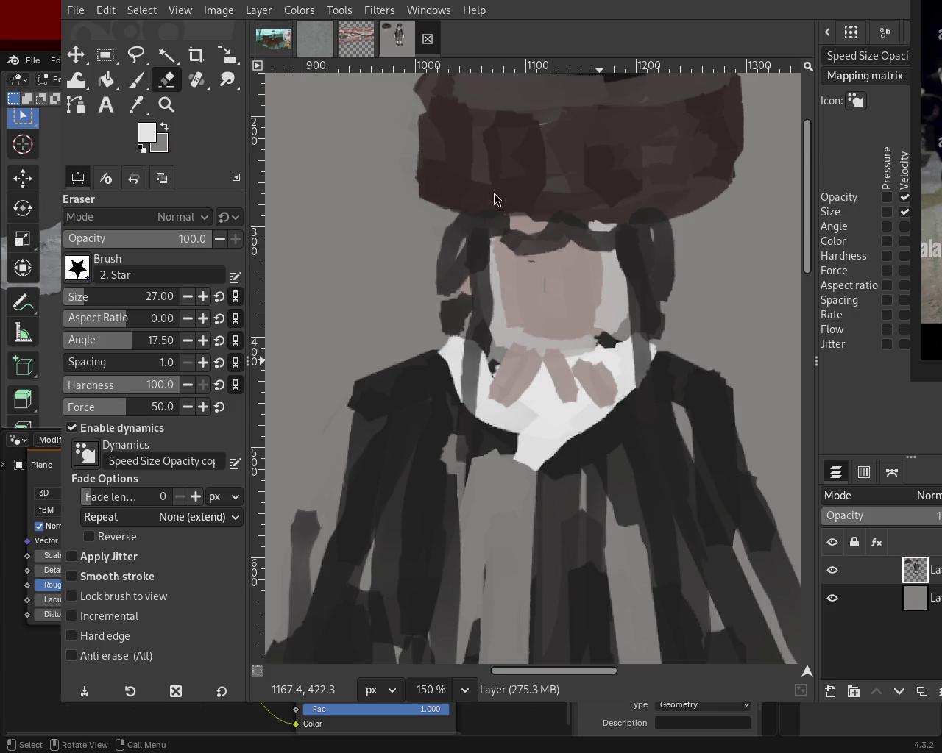
# - Erase part of the hair strand and the collar's edge, then sample grey and pinkish face tones
pyautogui.moveTo(623, 352); pyautogui.dragTo(600, 378)
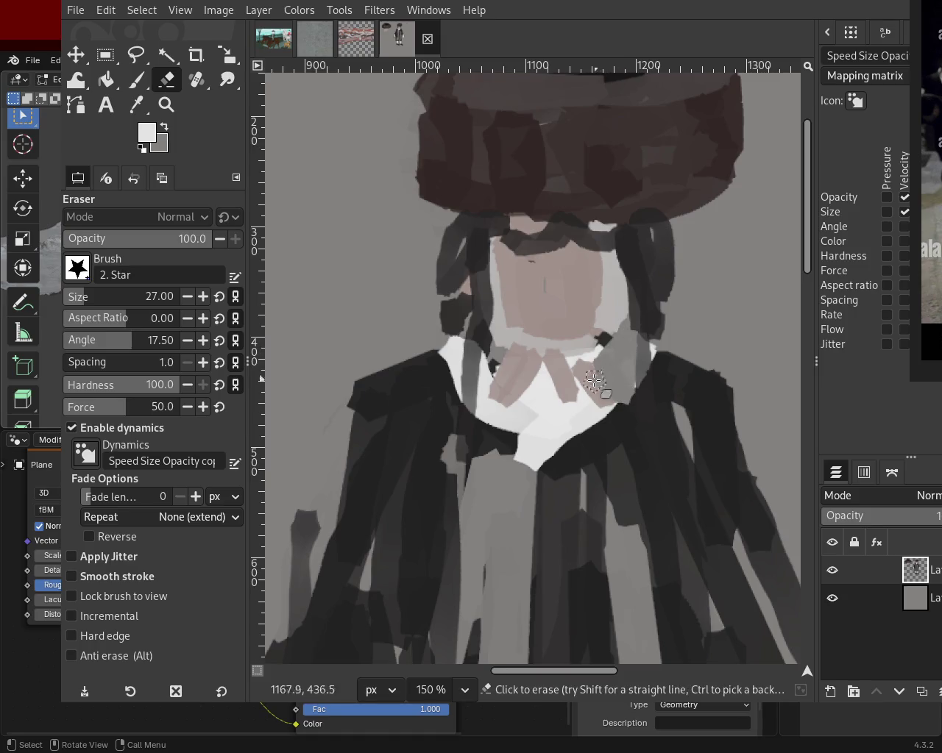
pyautogui.moveTo(505, 362)
pyautogui.mouseDown()
pyautogui.moveTo(477, 381)
pyautogui.moveTo(494, 347)
pyautogui.moveTo(514, 348)
pyautogui.moveTo(480, 335)
pyautogui.mouseUp()
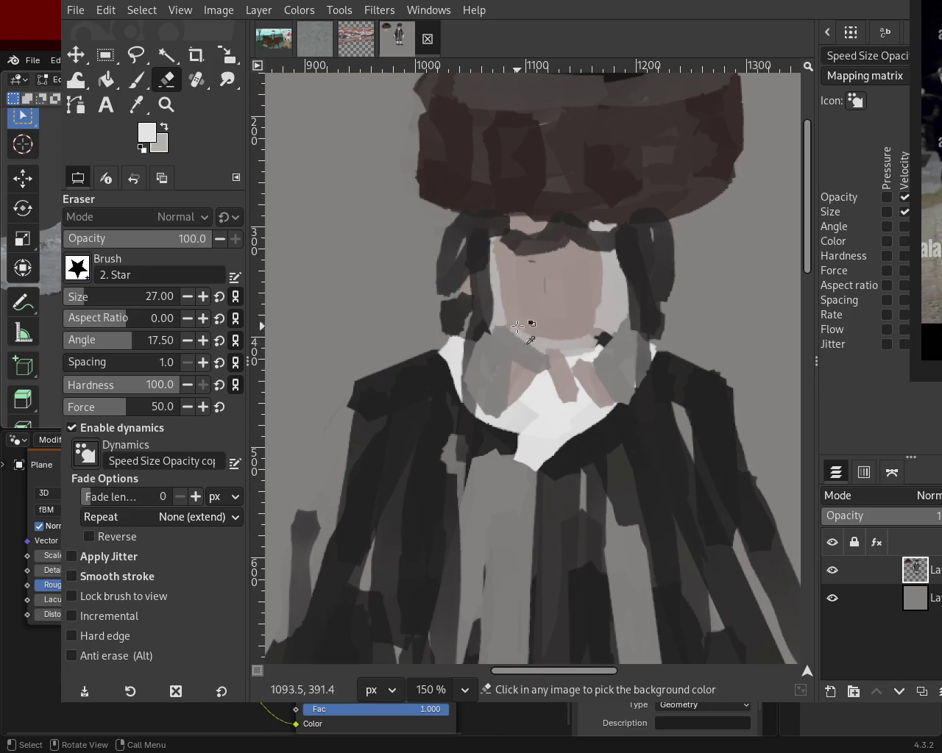
pyautogui.click(136, 81)
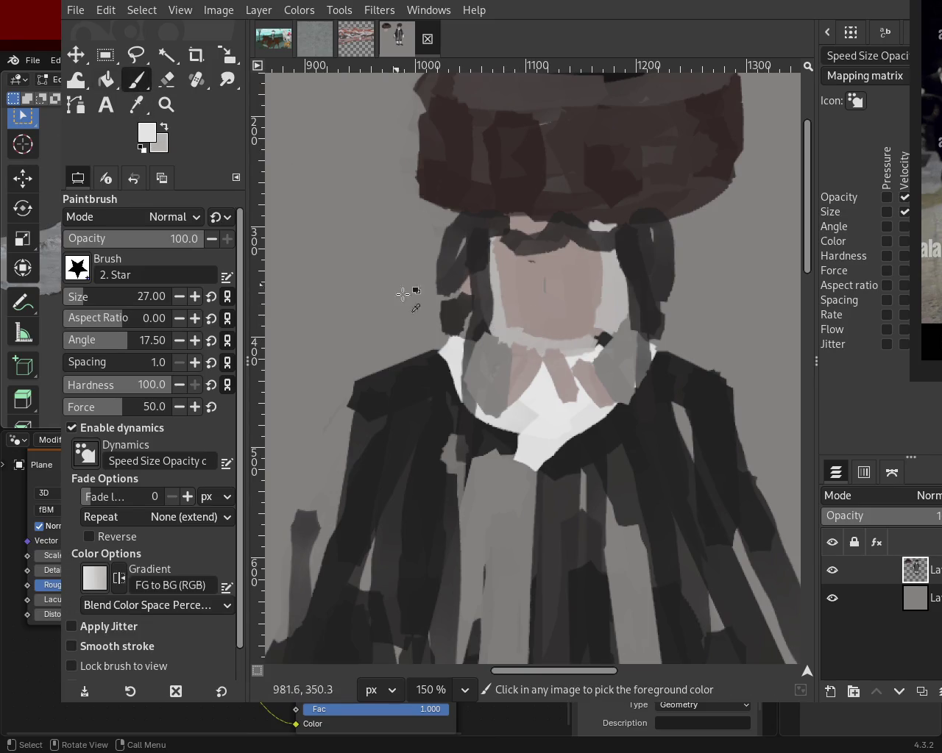
pyautogui.keyDown('ctrl'); pyautogui.click(491, 324); pyautogui.keyUp('ctrl')
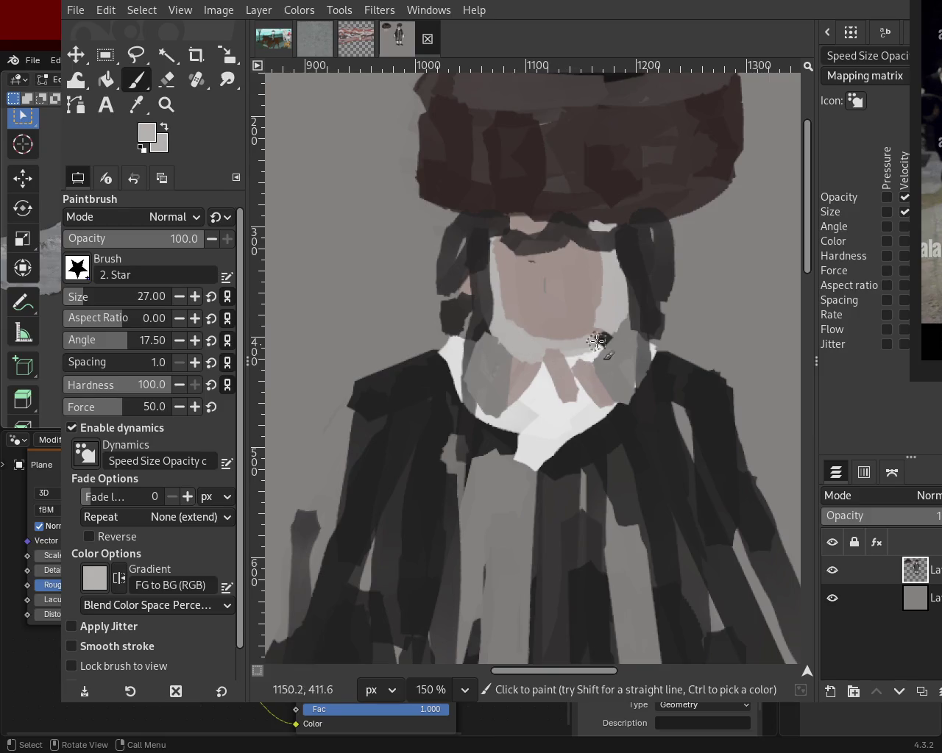
pyautogui.keyDown('ctrl'); pyautogui.click(585, 292); pyautogui.keyUp('ctrl')
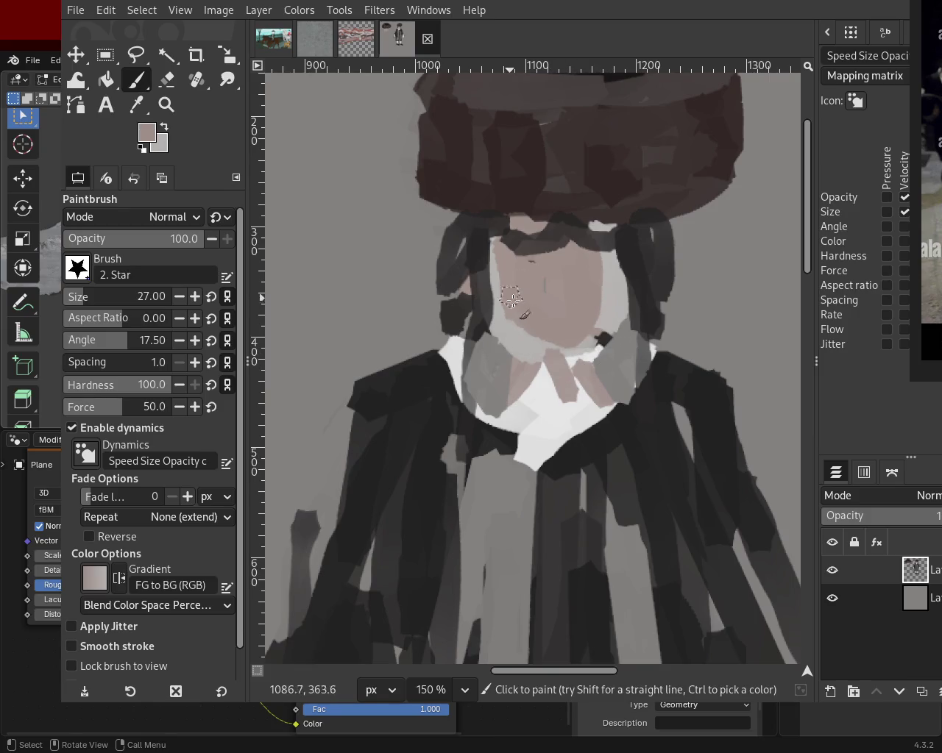
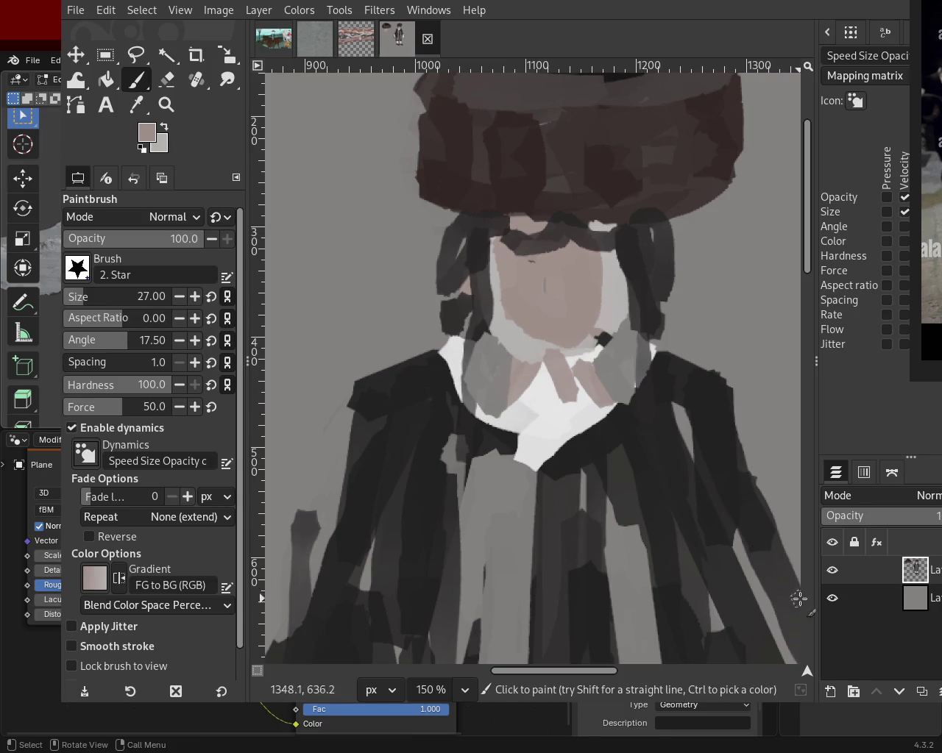
# - Hide the bottom grey background layer in the Layers panel
pyautogui.click(832, 573)
pyautogui.click(832, 573)
pyautogui.click(832, 598)
pyautogui.doubleClick(832, 598)
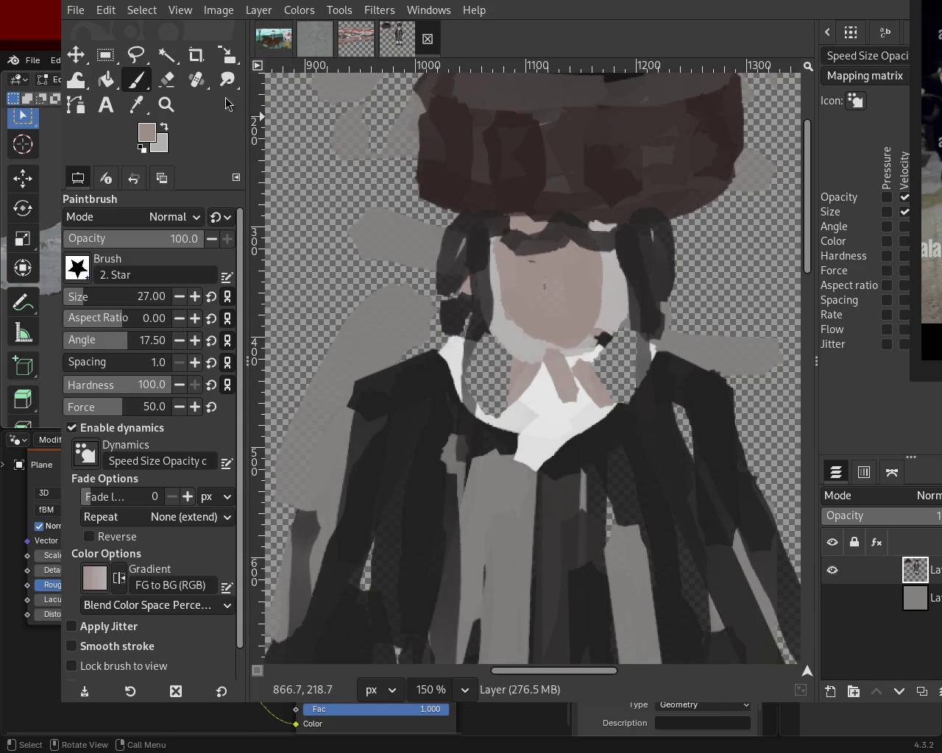
# - Zoom out to view the whole figure over transparency
pyautogui.click(166, 104)
pyautogui.scroll(-4, 544, 290)
pyautogui.scroll(-2, 544, 291)
pyautogui.scroll(2, 526, 296)
pyautogui.scroll(3, 526, 298)
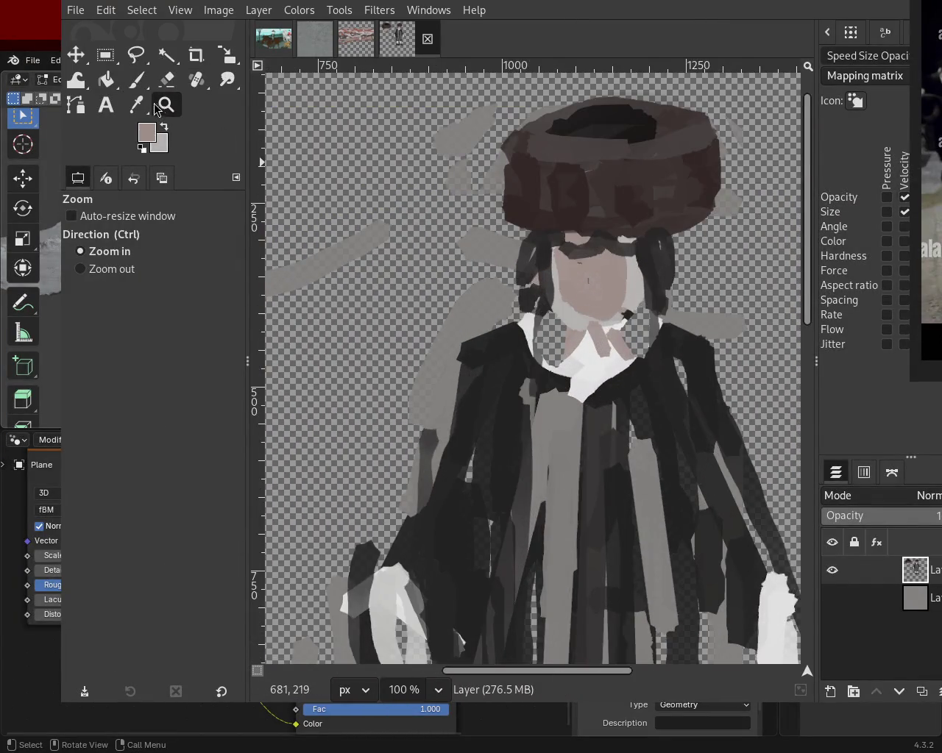
pyautogui.press('p')
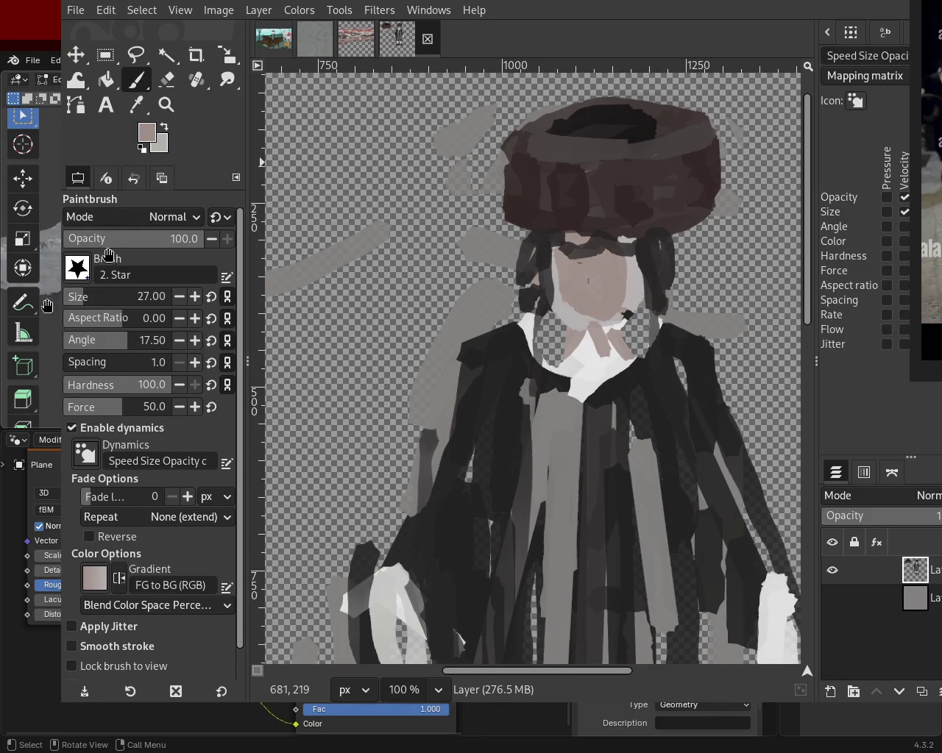
# - Erase thin grey lines along the hair, the collar and the hat's left edge
pyautogui.click(167, 80)
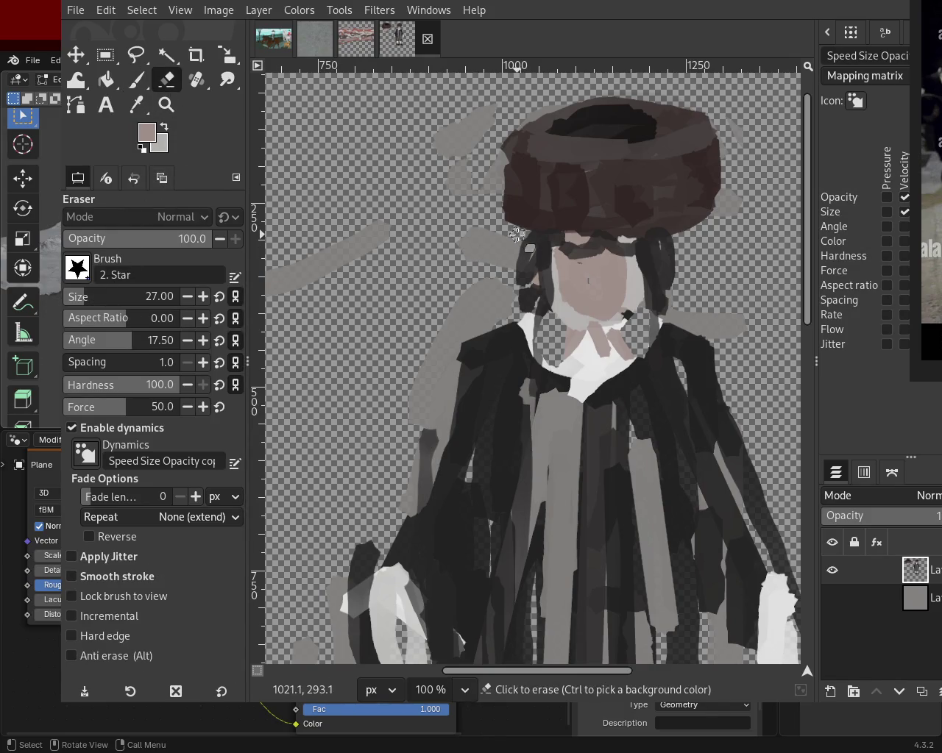
pyautogui.keyDown('shift'); pyautogui.click(507, 278); pyautogui.keyUp('shift')
pyautogui.keyDown('shift'); pyautogui.click(504, 305); pyautogui.keyUp('shift')
pyautogui.keyDown('shift'); pyautogui.click(505, 316); pyautogui.keyUp('shift')
pyautogui.keyDown('shift'); pyautogui.click(463, 337); pyautogui.keyUp('shift')
pyautogui.moveTo(474, 302)
pyautogui.mouseDown()
pyautogui.moveTo(467, 325)
pyautogui.moveTo(496, 275)
pyautogui.mouseUp()
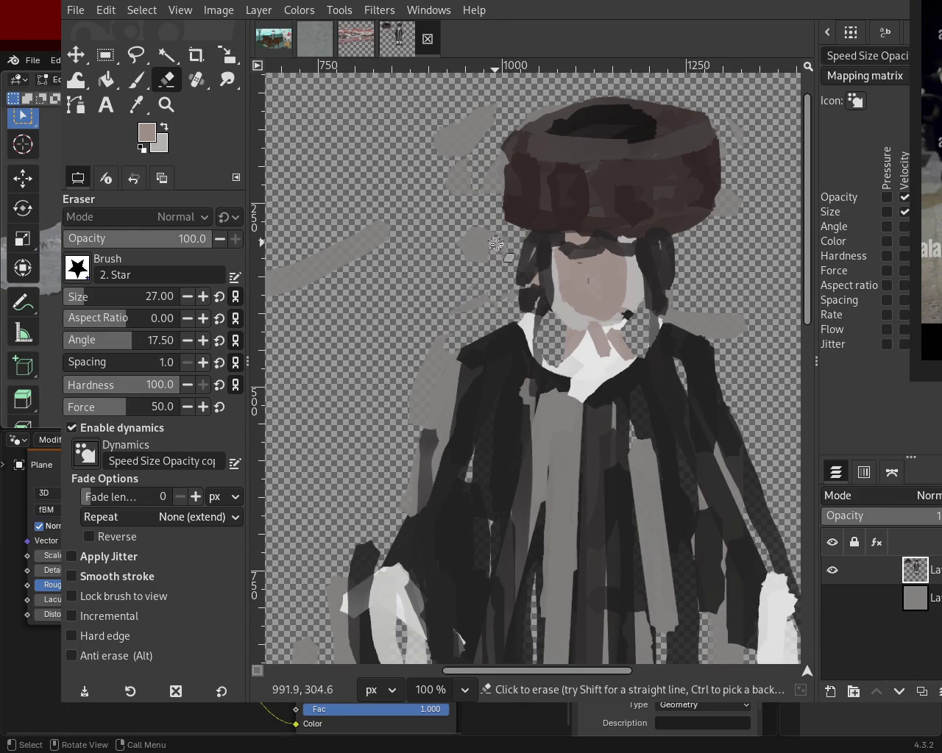
pyautogui.moveTo(499, 146); pyautogui.dragTo(501, 227)
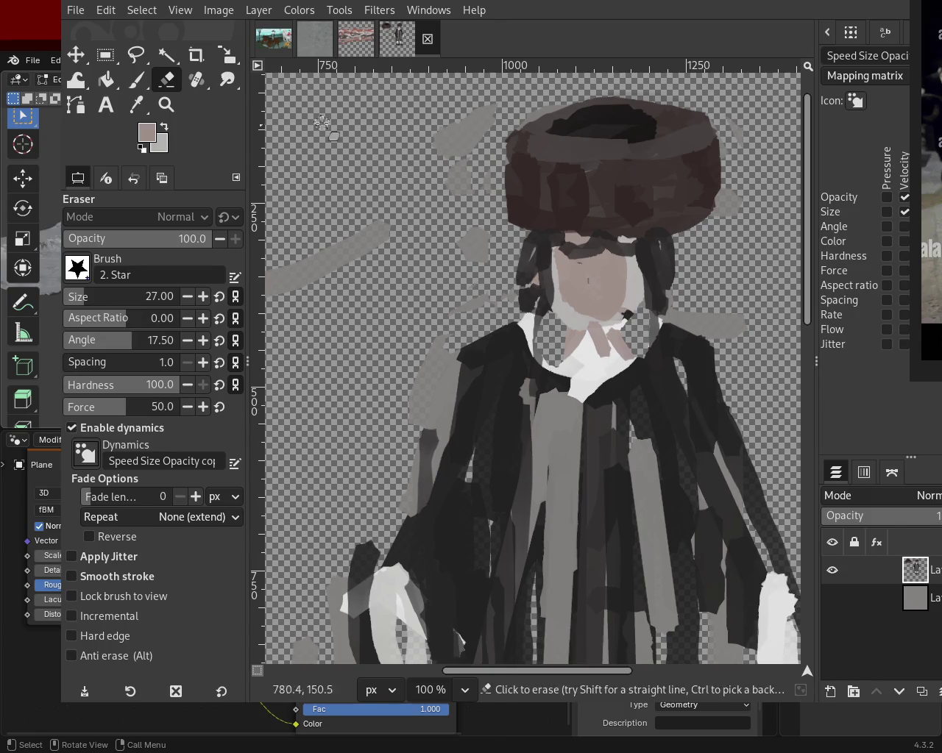
# - At eraser size 97, remove the grey blobs left of the figure and right of the hair
pyautogui.click(92, 297)
pyautogui.moveTo(470, 142)
pyautogui.mouseDown()
pyautogui.moveTo(453, 178)
pyautogui.moveTo(466, 296)
pyautogui.moveTo(423, 372)
pyautogui.moveTo(417, 512)
pyautogui.moveTo(428, 379)
pyautogui.moveTo(419, 484)
pyautogui.moveTo(395, 434)
pyautogui.moveTo(404, 487)
pyautogui.moveTo(402, 242)
pyautogui.moveTo(506, 258)
pyautogui.mouseUp()
pyautogui.moveTo(708, 361)
pyautogui.mouseDown()
pyautogui.moveTo(698, 319)
pyautogui.moveTo(761, 317)
pyautogui.moveTo(692, 309)
pyautogui.moveTo(772, 234)
pyautogui.moveTo(735, 251)
pyautogui.moveTo(746, 200)
pyautogui.moveTo(743, 237)
pyautogui.mouseUp()
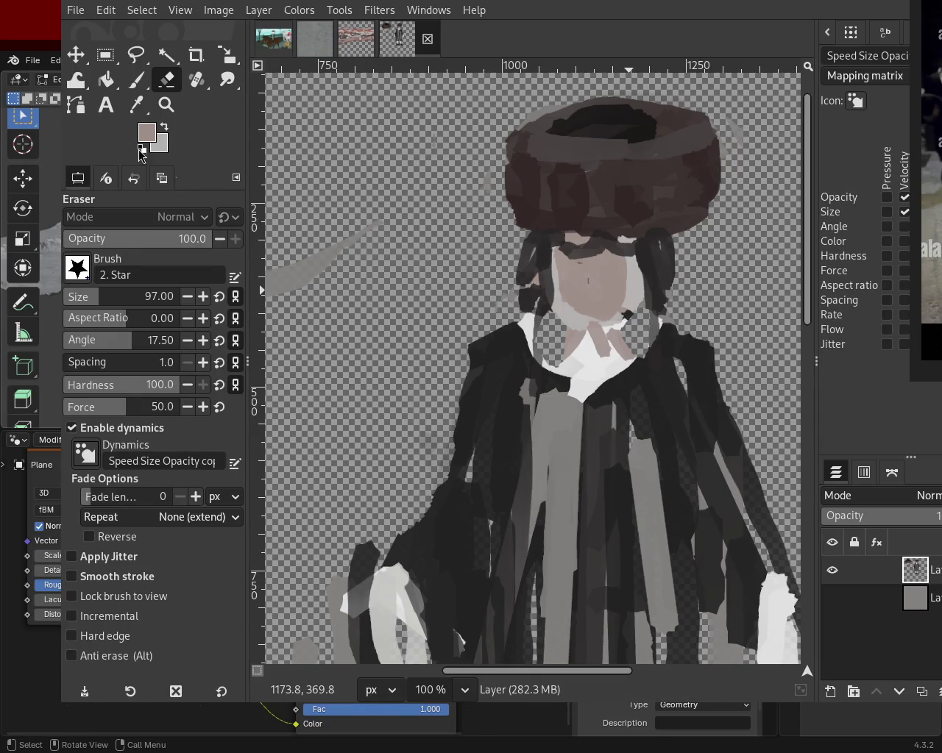
pyautogui.click(166, 104)
pyautogui.keyDown('ctrl'); pyautogui.click(358, 176); pyautogui.keyUp('ctrl')
pyautogui.click(284, 159)
pyautogui.click(283, 159)
pyautogui.click(135, 80)
pyautogui.moveTo(415, 188); pyautogui.dragTo(383, 273)
pyautogui.hotkey('ctrl', 'z')
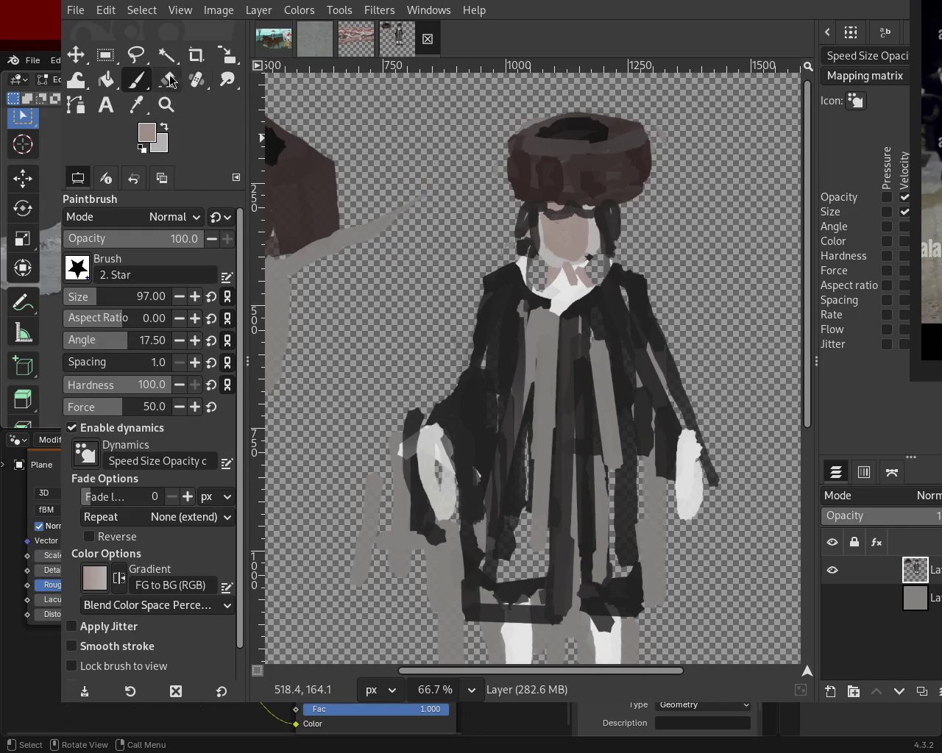
# - Erase the tip of the grey band and zoom out to view the image
pyautogui.click(168, 79)
pyautogui.moveTo(445, 238)
pyautogui.mouseDown()
pyautogui.moveTo(387, 212)
pyautogui.moveTo(431, 295)
pyautogui.mouseUp()
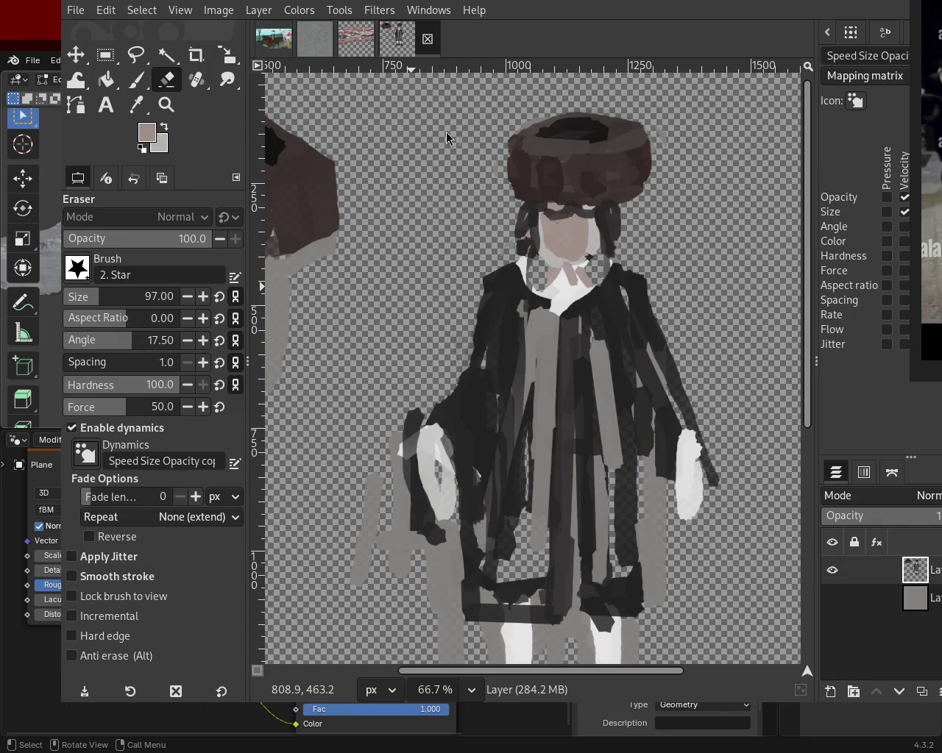
pyautogui.click(166, 104)
pyautogui.keyDown('ctrl'); pyautogui.click(509, 348); pyautogui.keyUp('ctrl')
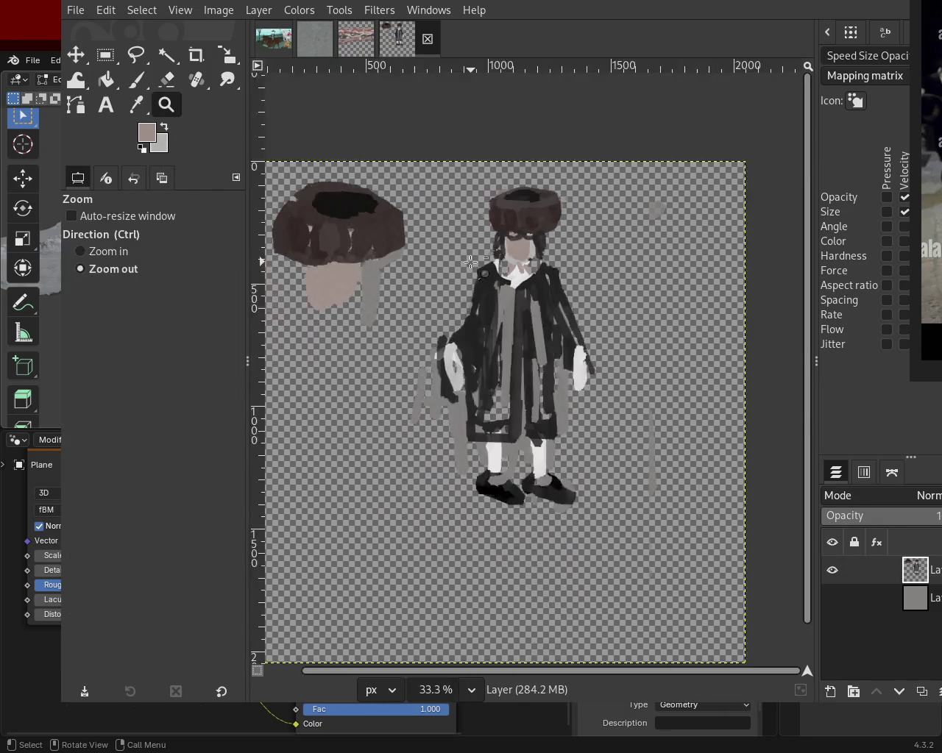
pyautogui.scroll(3, 509, 348)
pyautogui.scroll(-2, 441, 309)
pyautogui.scroll(2, 396, 346)
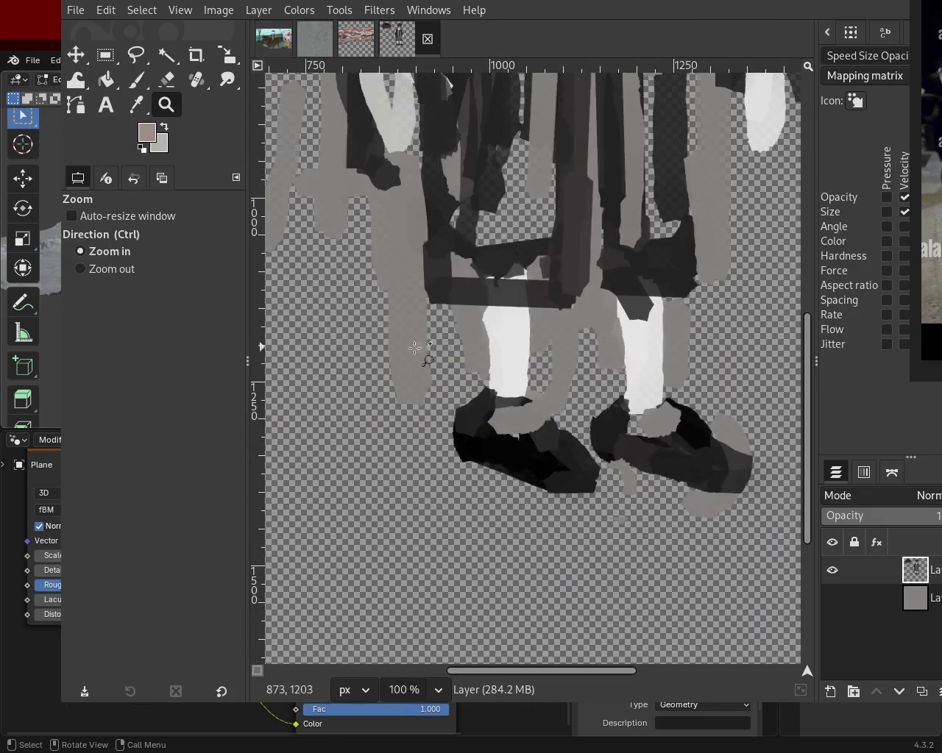
# - Erase grey paint beside the right stocking, near the right cuff, and left of the legs
pyautogui.click(166, 82)
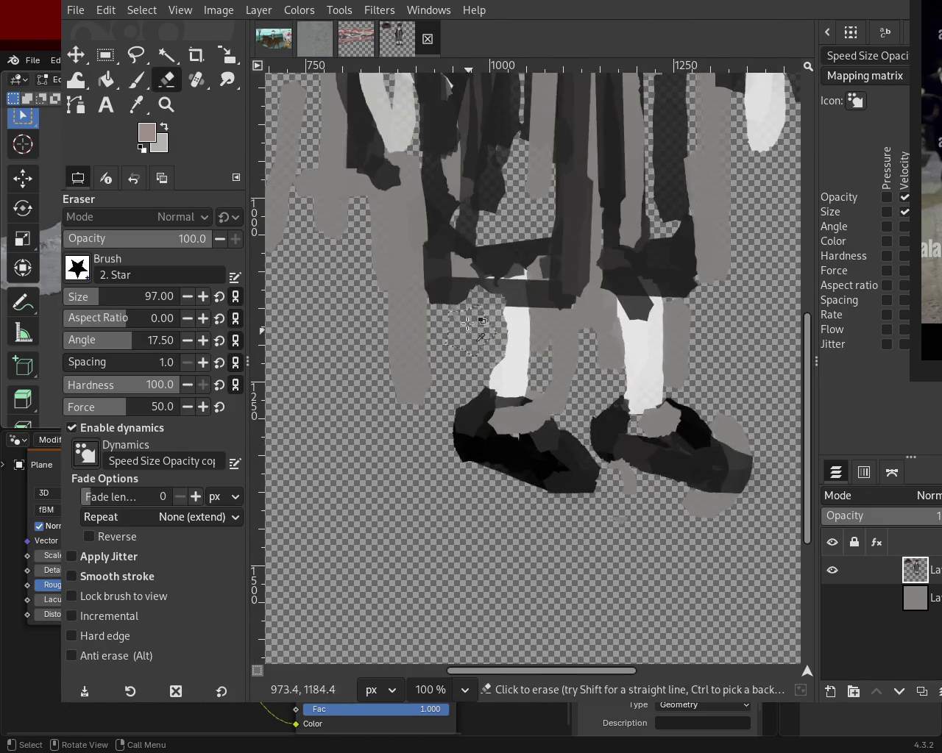
pyautogui.moveTo(586, 305); pyautogui.dragTo(588, 341)
pyautogui.moveTo(682, 324)
pyautogui.mouseDown()
pyautogui.moveTo(695, 323)
pyautogui.moveTo(692, 382)
pyautogui.moveTo(701, 322)
pyautogui.mouseUp()
pyautogui.moveTo(726, 79); pyautogui.dragTo(729, 206)
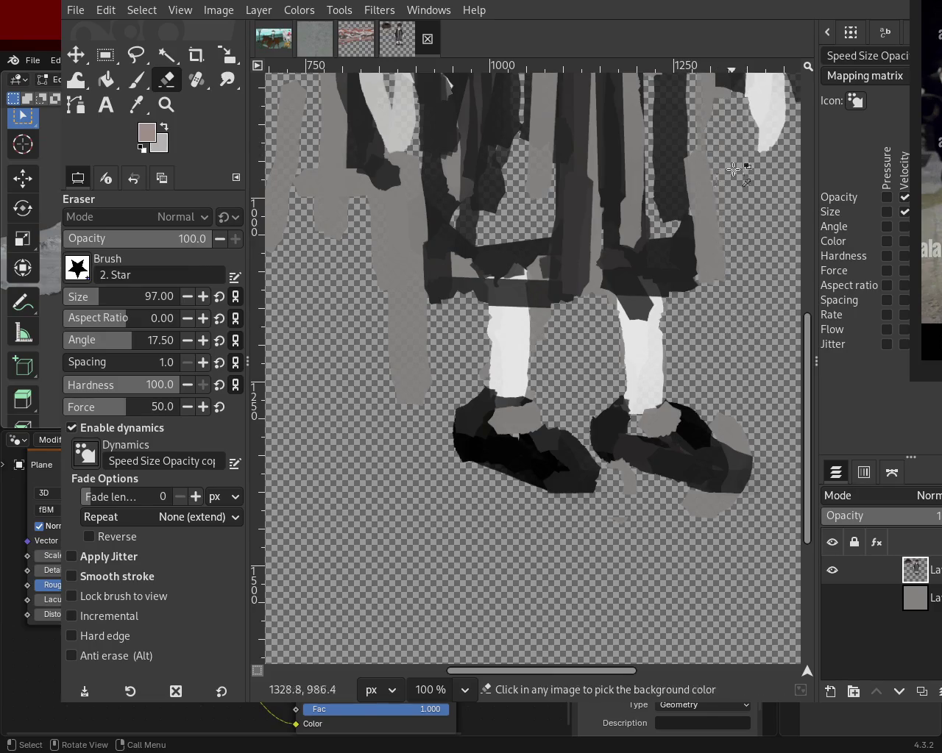
pyautogui.moveTo(382, 198)
pyautogui.mouseDown()
pyautogui.moveTo(370, 357)
pyautogui.moveTo(418, 320)
pyautogui.moveTo(398, 412)
pyautogui.mouseUp()
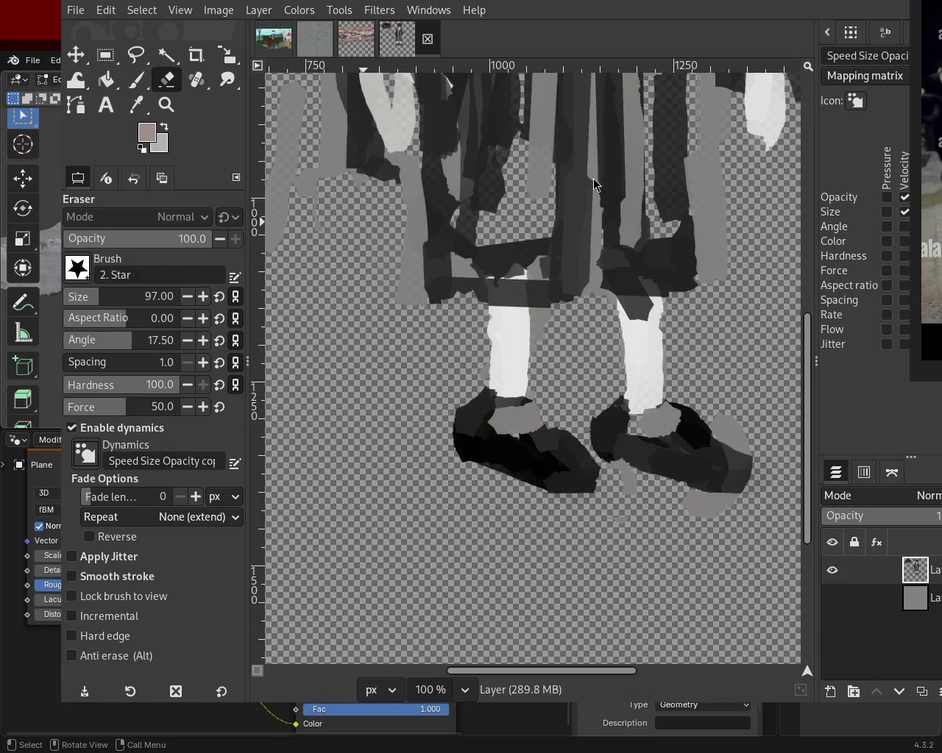
# - Zoom in on the left arm and erase the grey strokes beside it
pyautogui.press('z')
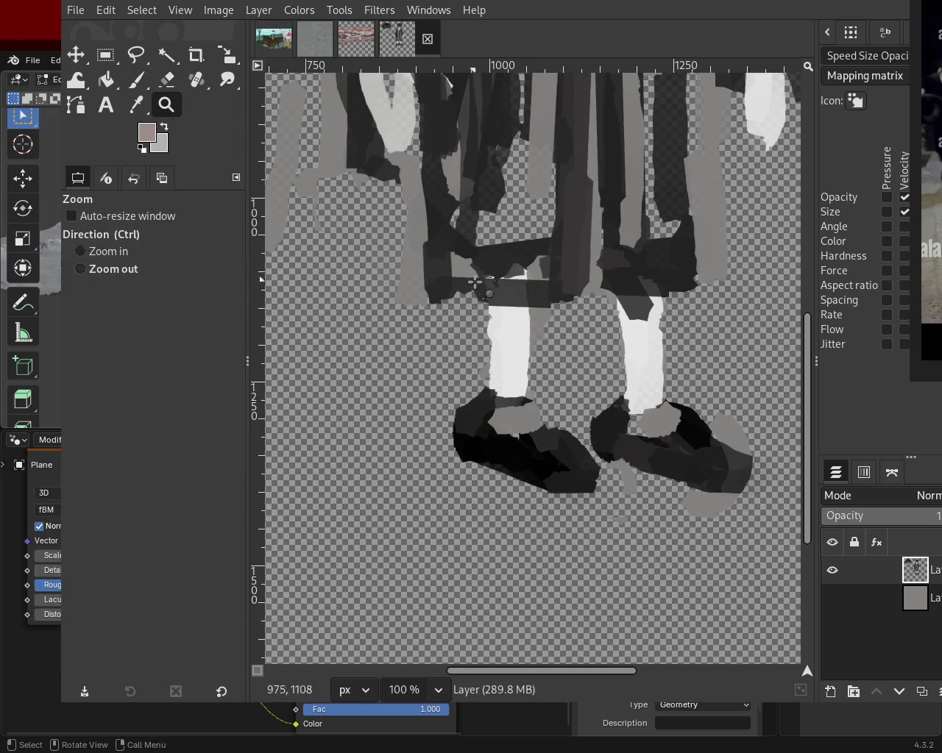
pyautogui.keyDown('ctrl'); pyautogui.click(441, 243); pyautogui.keyUp('ctrl')
pyautogui.keyDown('ctrl'); pyautogui.click(410, 216); pyautogui.keyUp('ctrl')
pyautogui.click(410, 215)
pyautogui.click(460, 214)
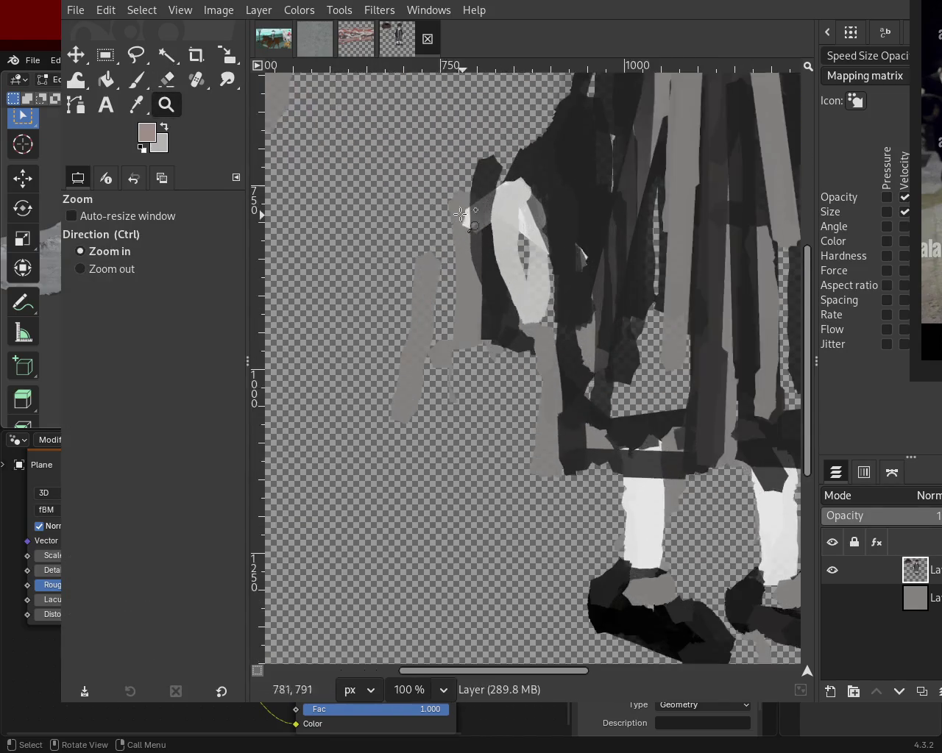
pyautogui.click(168, 79)
pyautogui.moveTo(471, 177); pyautogui.dragTo(474, 334)
pyautogui.moveTo(477, 439)
pyautogui.mouseDown()
pyautogui.moveTo(445, 222)
pyautogui.moveTo(480, 484)
pyautogui.mouseUp()
pyautogui.moveTo(482, 285)
pyautogui.mouseDown()
pyautogui.moveTo(473, 243)
pyautogui.moveTo(430, 319)
pyautogui.moveTo(452, 320)
pyautogui.moveTo(401, 450)
pyautogui.mouseUp()
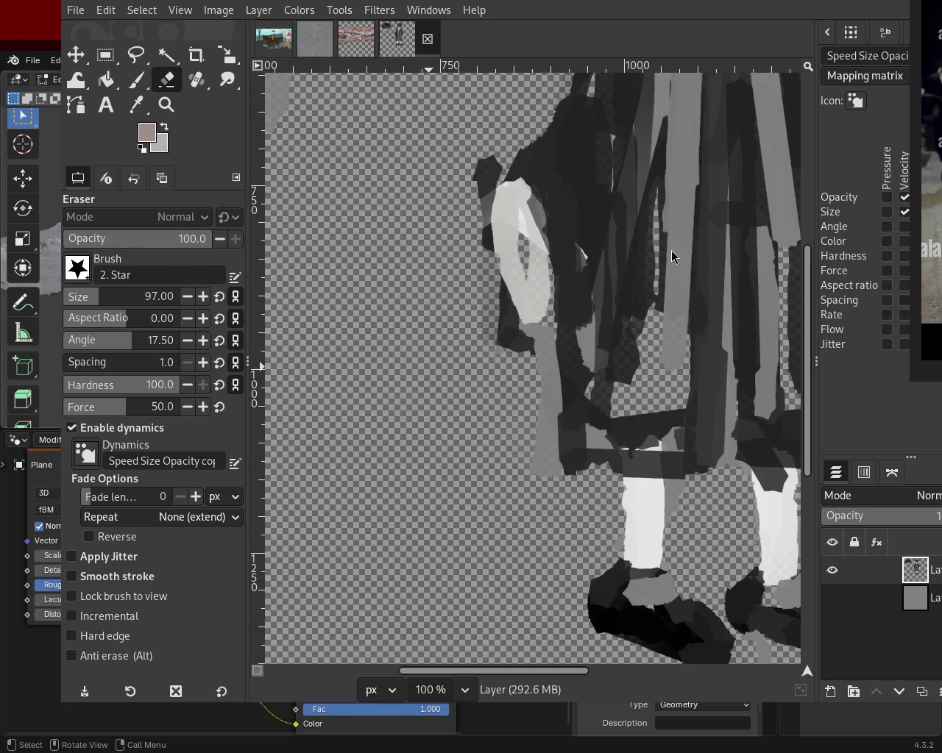
# - Zoom in on the figure's upper body and reselect the Eraser
pyautogui.click(166, 104)
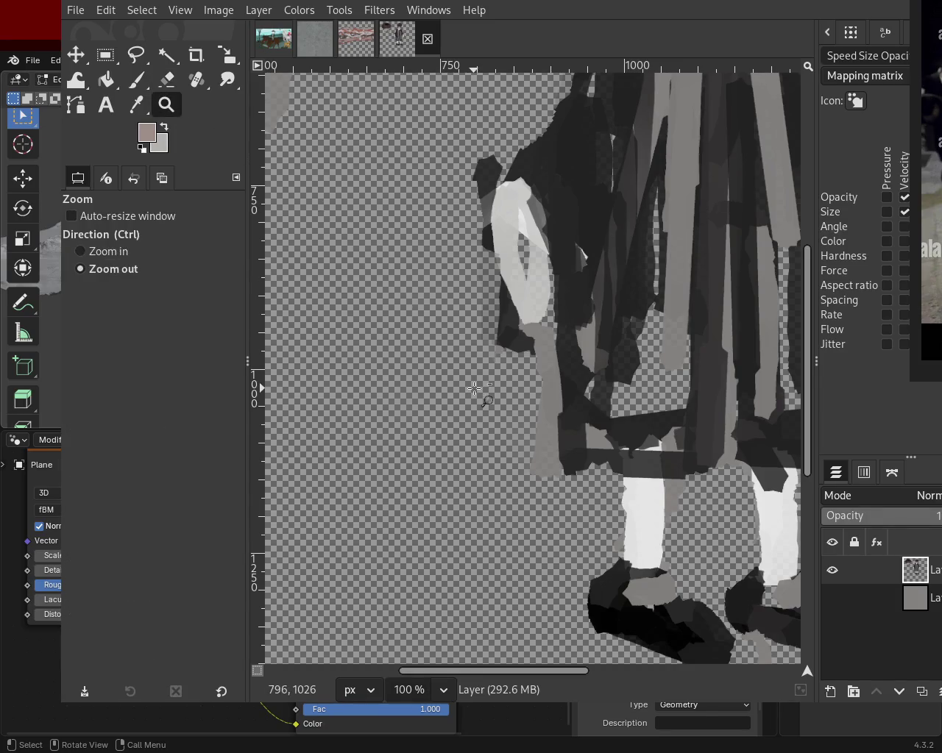
pyautogui.scroll(-3, 486, 395)
pyautogui.click(530, 271)
pyautogui.scroll(-1, 545, 236)
pyautogui.scroll(3, 561, 228)
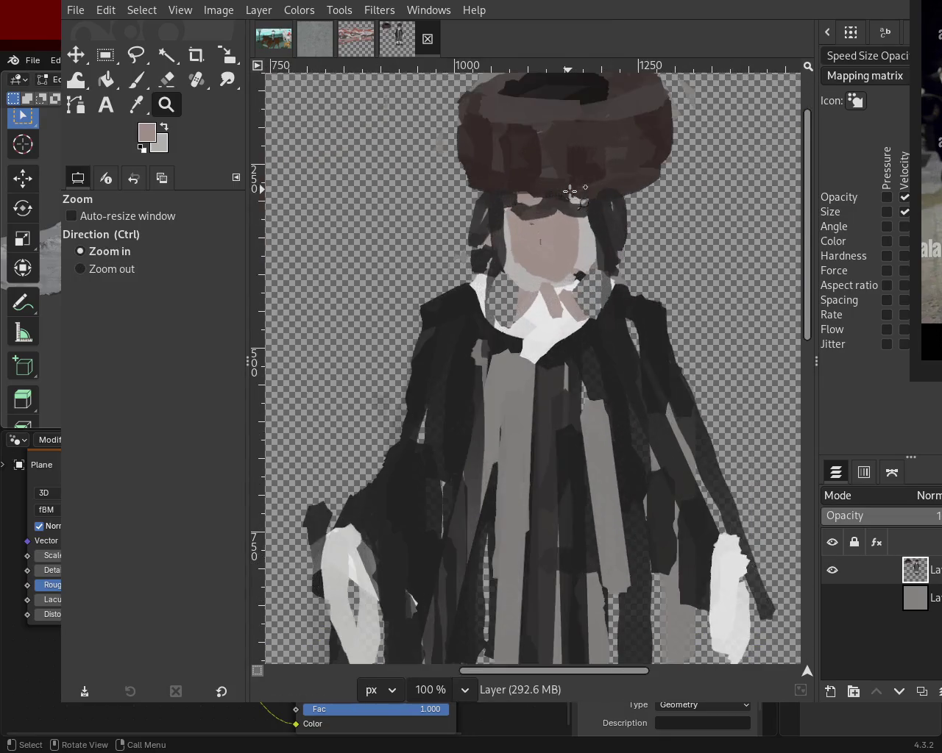
pyautogui.click(136, 81)
pyautogui.click(167, 79)
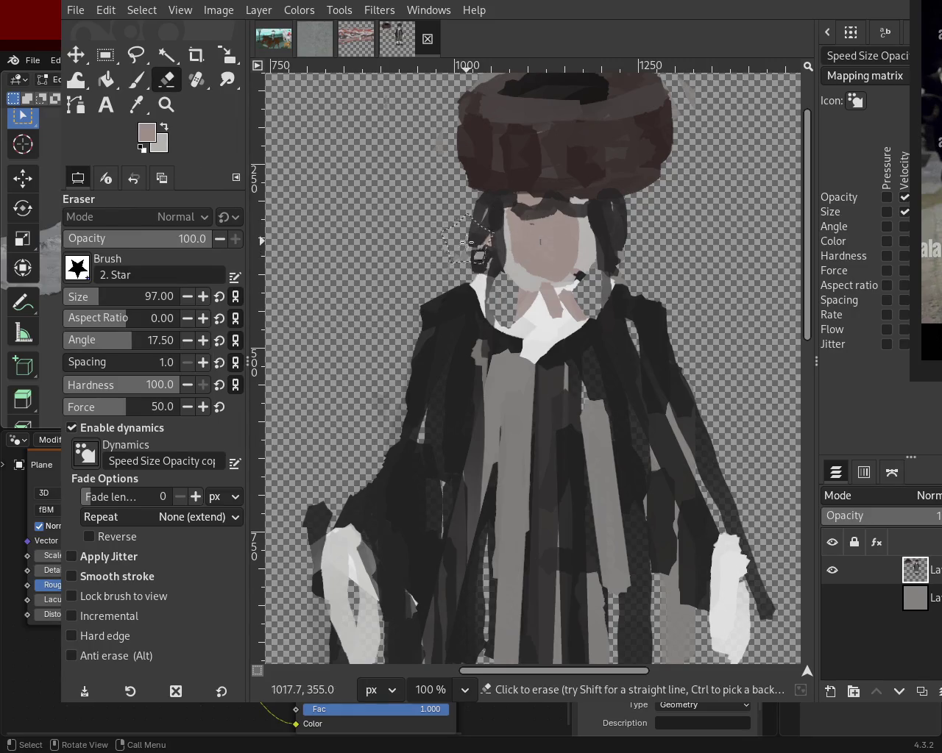
# - Paint white over the collar, then darken its left edge at brush size 19
pyautogui.press('p')
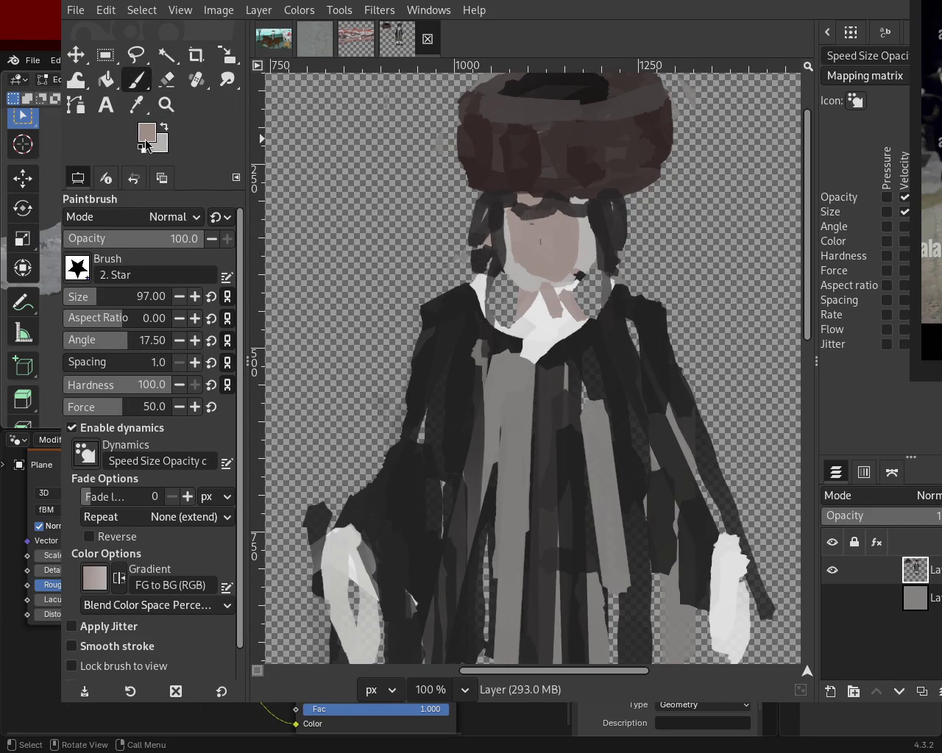
pyautogui.keyDown('ctrl'); pyautogui.click(553, 324); pyautogui.keyUp('ctrl')
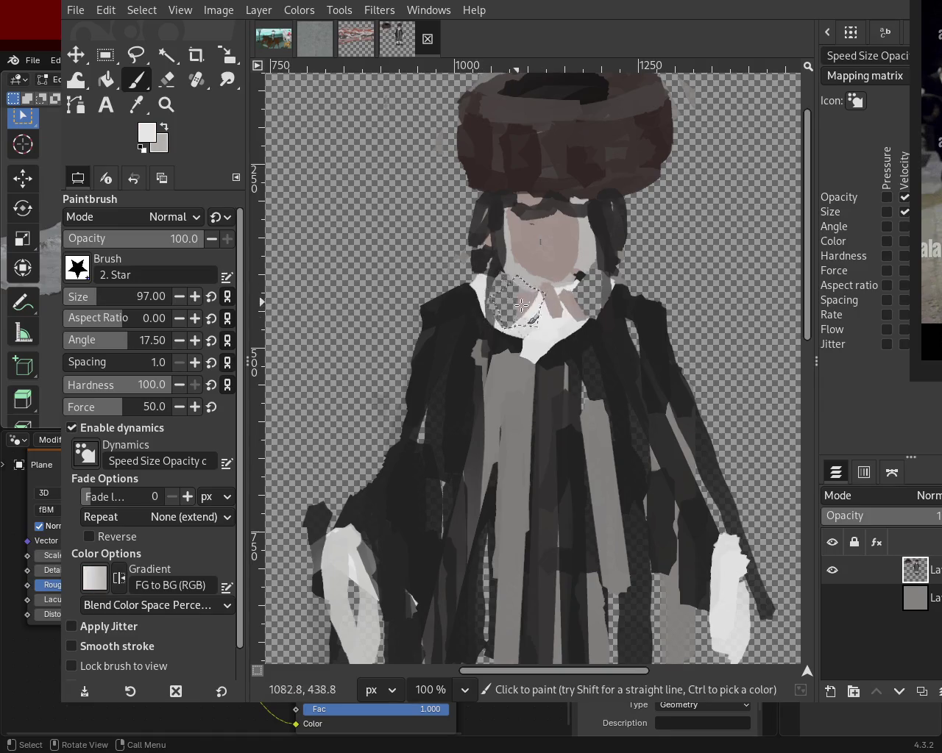
pyautogui.moveTo(516, 302); pyautogui.dragTo(581, 307)
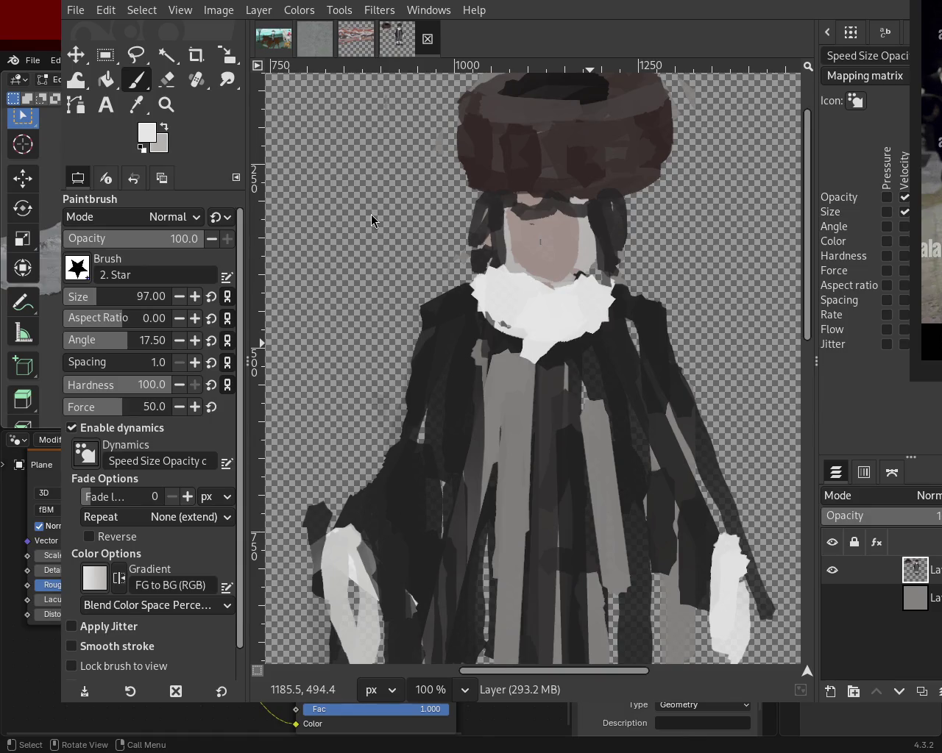
pyautogui.click(73, 297)
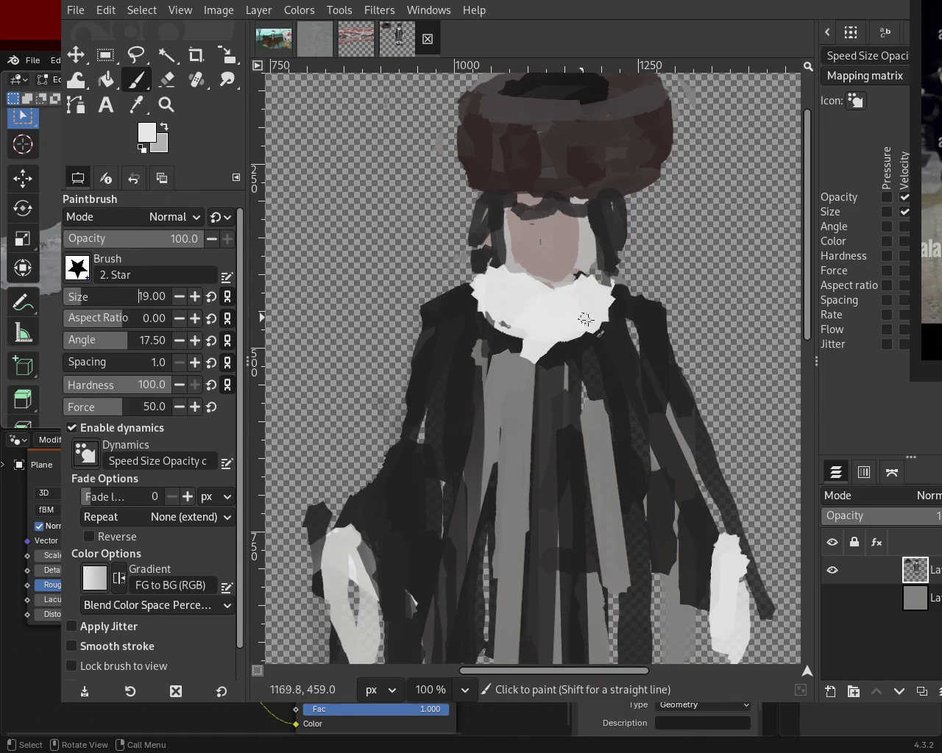
pyautogui.keyDown('ctrl'); pyautogui.click(625, 327); pyautogui.keyUp('ctrl')
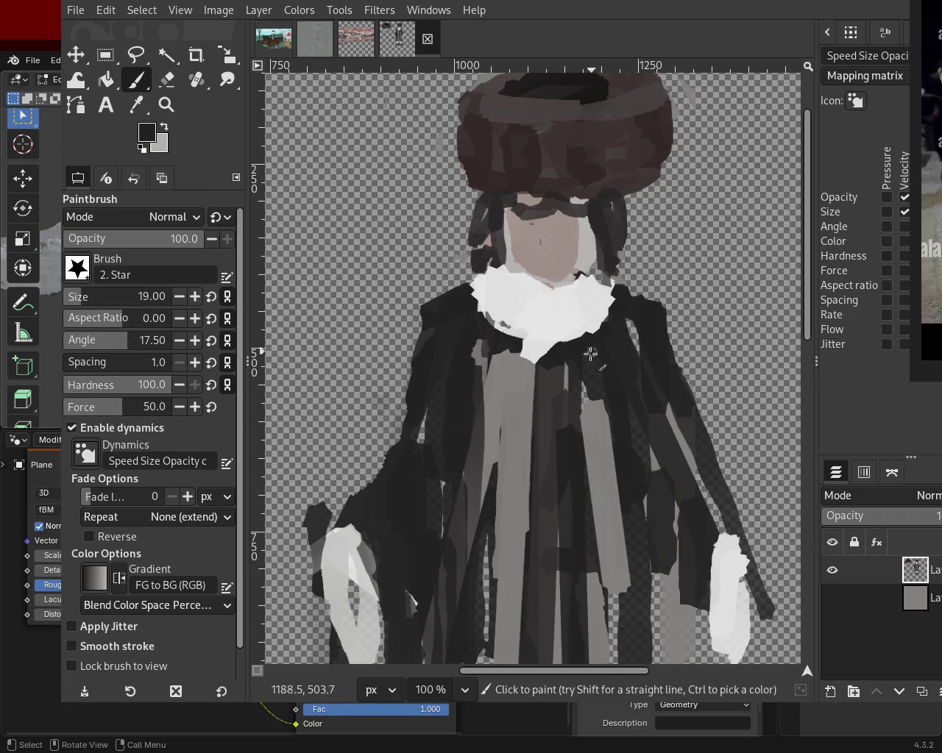
pyautogui.moveTo(504, 311); pyautogui.dragTo(468, 317)
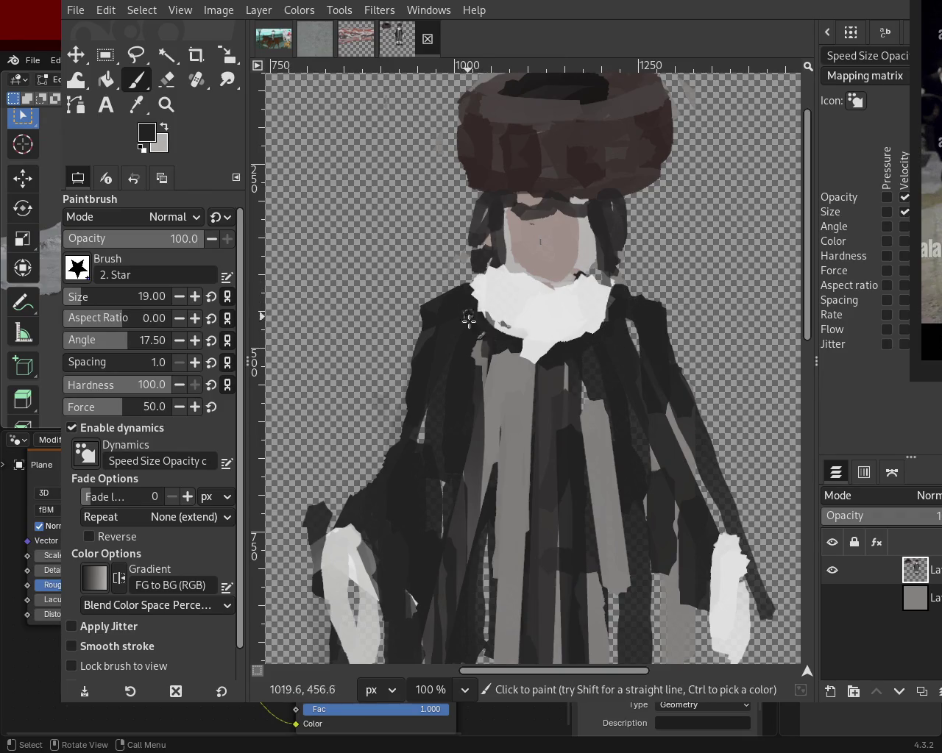
# - Add dark strokes across the collar and a long white strip down the coat
pyautogui.keyDown('ctrl'); pyautogui.click(556, 279); pyautogui.keyUp('ctrl')
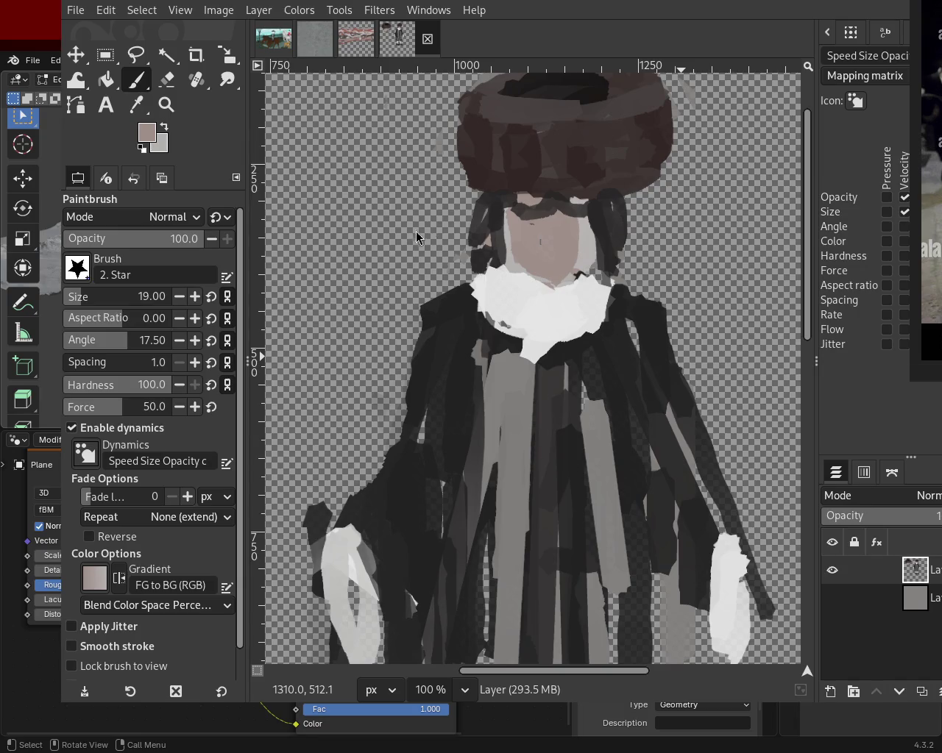
pyautogui.keyDown('ctrl'); pyautogui.click(462, 296); pyautogui.keyUp('ctrl')
pyautogui.keyDown('shift'); pyautogui.click(505, 273); pyautogui.keyUp('shift')
pyautogui.moveTo(487, 311)
pyautogui.mouseDown()
pyautogui.moveTo(483, 286)
pyautogui.moveTo(493, 306)
pyautogui.moveTo(505, 275)
pyautogui.moveTo(515, 320)
pyautogui.mouseUp()
pyautogui.moveTo(595, 282)
pyautogui.mouseDown()
pyautogui.moveTo(586, 278)
pyautogui.moveTo(578, 289)
pyautogui.moveTo(609, 316)
pyautogui.moveTo(577, 329)
pyautogui.moveTo(548, 530)
pyautogui.moveTo(525, 448)
pyautogui.moveTo(540, 334)
pyautogui.moveTo(560, 466)
pyautogui.mouseUp()
pyautogui.keyDown('ctrl'); pyautogui.click(514, 307); pyautogui.keyUp('ctrl')
pyautogui.keyDown('shift'); pyautogui.click(545, 566); pyautogui.keyUp('shift')
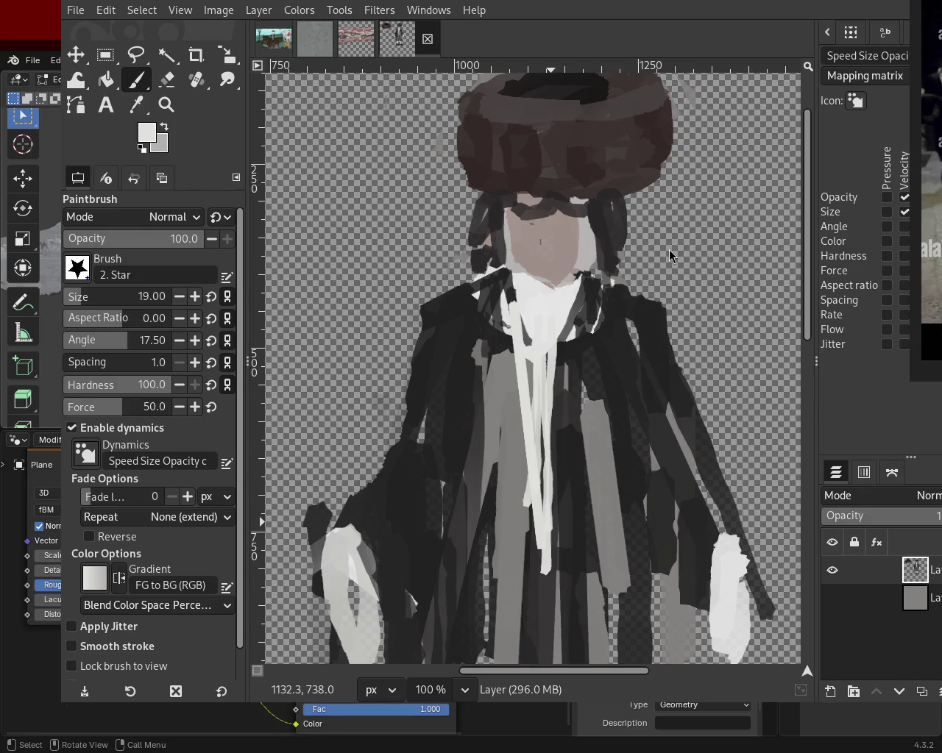
# - Draw a dark line down the coat and white lines up to and beside the collar
pyautogui.press('ctrl')
pyautogui.keyDown('ctrl'); pyautogui.click(500, 346); pyautogui.keyUp('ctrl')
pyautogui.click(514, 338)
pyautogui.keyDown('shift'); pyautogui.click(524, 415); pyautogui.keyUp('shift')
pyautogui.keyDown('shift'); pyautogui.click(525, 532); pyautogui.keyUp('shift')
pyautogui.keyDown('ctrl'); pyautogui.click(534, 334); pyautogui.keyUp('ctrl')
pyautogui.click(527, 341)
pyautogui.keyDown('shift'); pyautogui.click(506, 272); pyautogui.keyUp('shift')
pyautogui.click(585, 287)
pyautogui.keyDown('shift'); pyautogui.click(585, 305); pyautogui.keyUp('shift')
# - Add dark lines beside the cravat and dark strokes over both collars and shoulders
pyautogui.keyDown('ctrl'); pyautogui.click(596, 284); pyautogui.keyUp('ctrl')
pyautogui.click(586, 288)
pyautogui.keyDown('shift'); pyautogui.click(551, 341); pyautogui.keyUp('shift')
pyautogui.click(495, 280)
pyautogui.keyDown('shift'); pyautogui.click(518, 331); pyautogui.keyUp('shift')
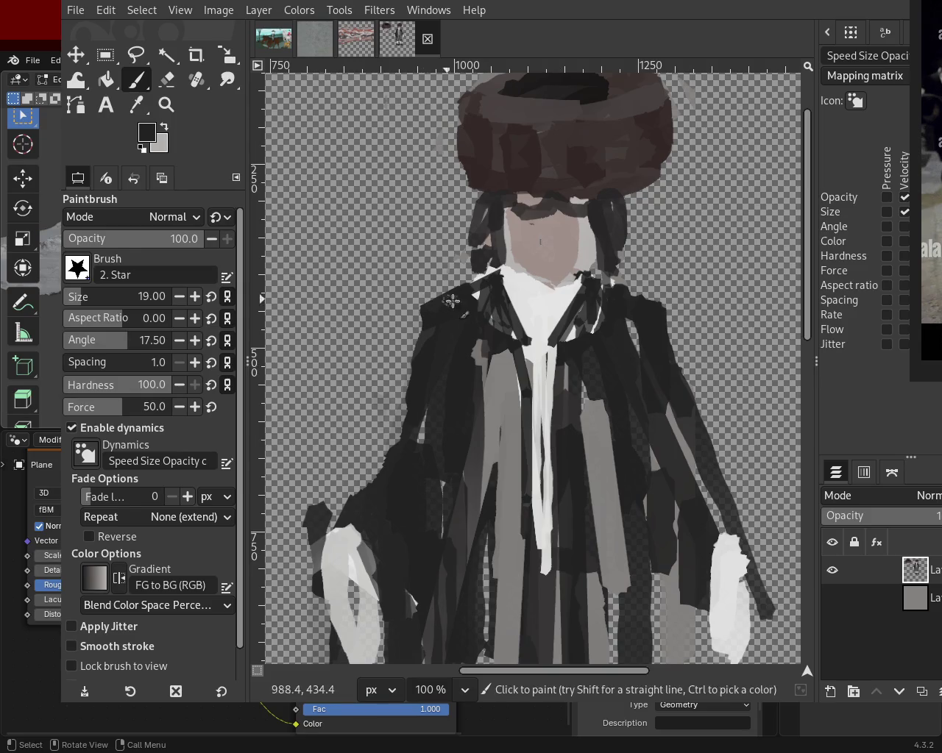
pyautogui.keyDown('ctrl'); pyautogui.click(503, 298); pyautogui.keyUp('ctrl')
pyautogui.moveTo(498, 278)
pyautogui.mouseDown()
pyautogui.moveTo(488, 275)
pyautogui.moveTo(445, 309)
pyautogui.mouseUp()
pyautogui.moveTo(585, 284); pyautogui.dragTo(598, 293)
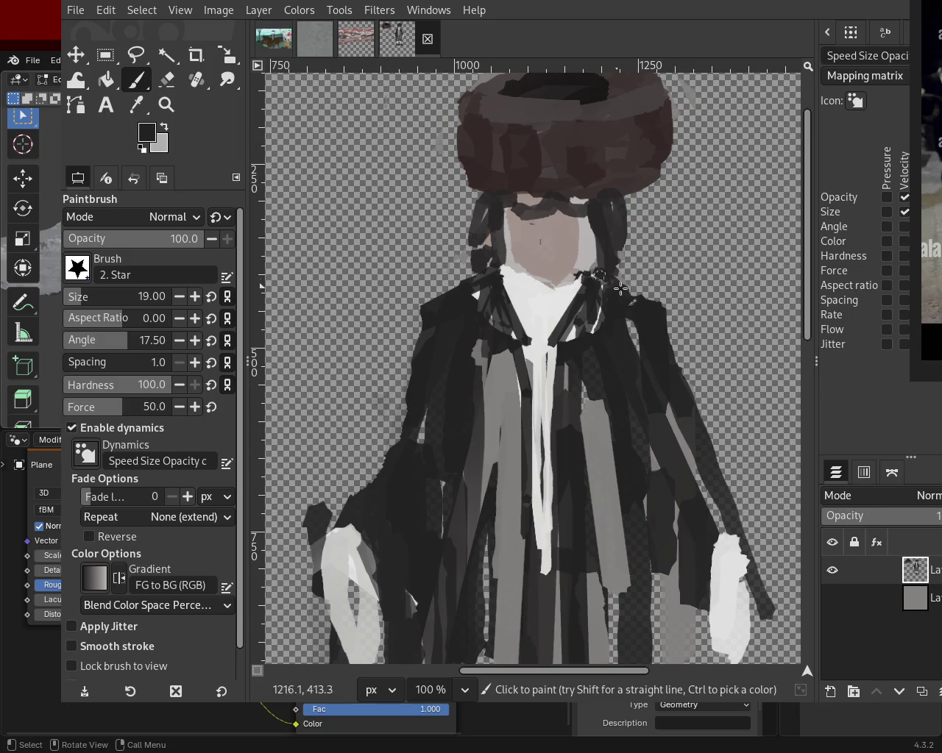
pyautogui.moveTo(431, 312); pyautogui.dragTo(382, 474)
pyautogui.moveTo(644, 319); pyautogui.dragTo(712, 474)
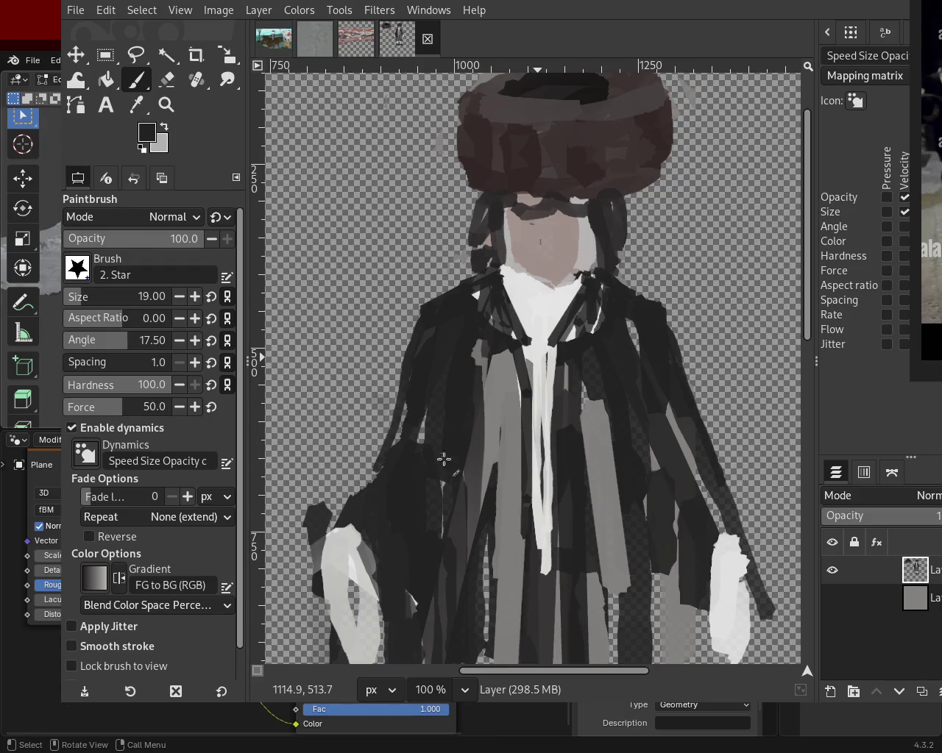
# - Repaint the right hand and sleeve edge, then stroke dark down the collar's right side
pyautogui.press('ctrl')
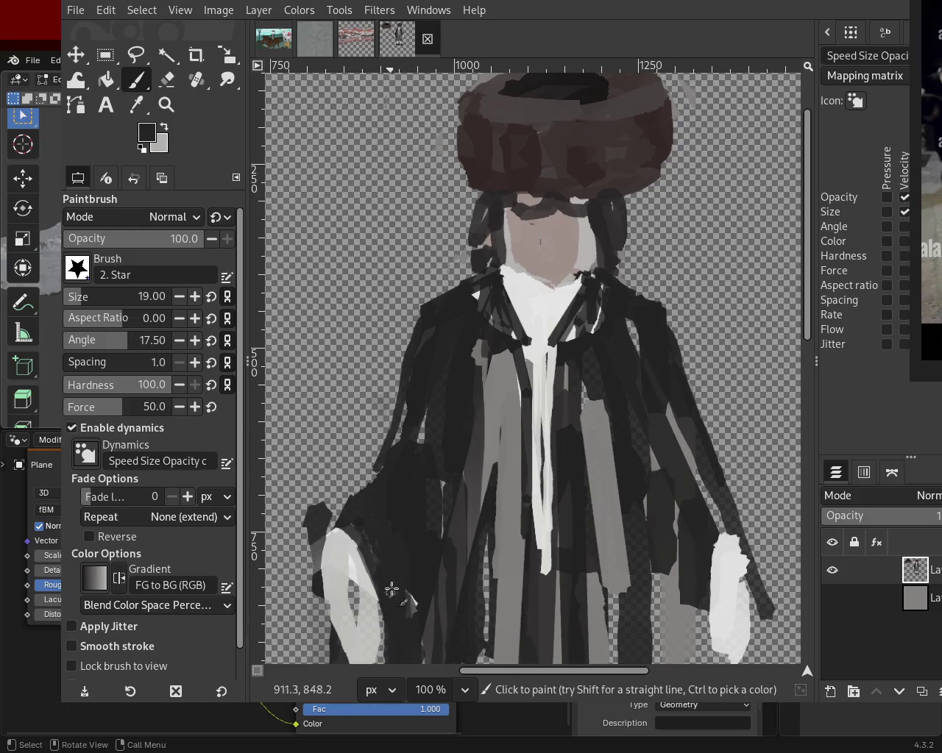
pyautogui.moveTo(719, 534); pyautogui.dragTo(706, 649)
pyautogui.hotkey('ctrl', 'z')
pyautogui.moveTo(733, 544)
pyautogui.mouseDown()
pyautogui.moveTo(725, 592)
pyautogui.moveTo(747, 594)
pyautogui.mouseUp()
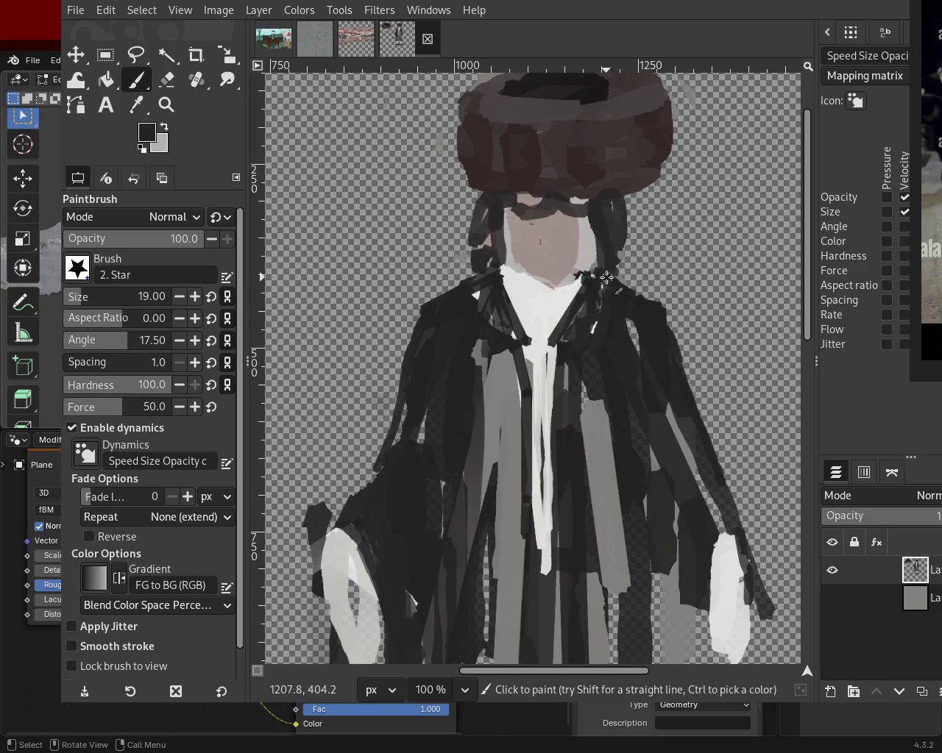
pyautogui.keyDown('shift'); pyautogui.click(566, 313); pyautogui.keyUp('shift')
pyautogui.keyDown('shift'); pyautogui.click(556, 353); pyautogui.keyUp('shift')
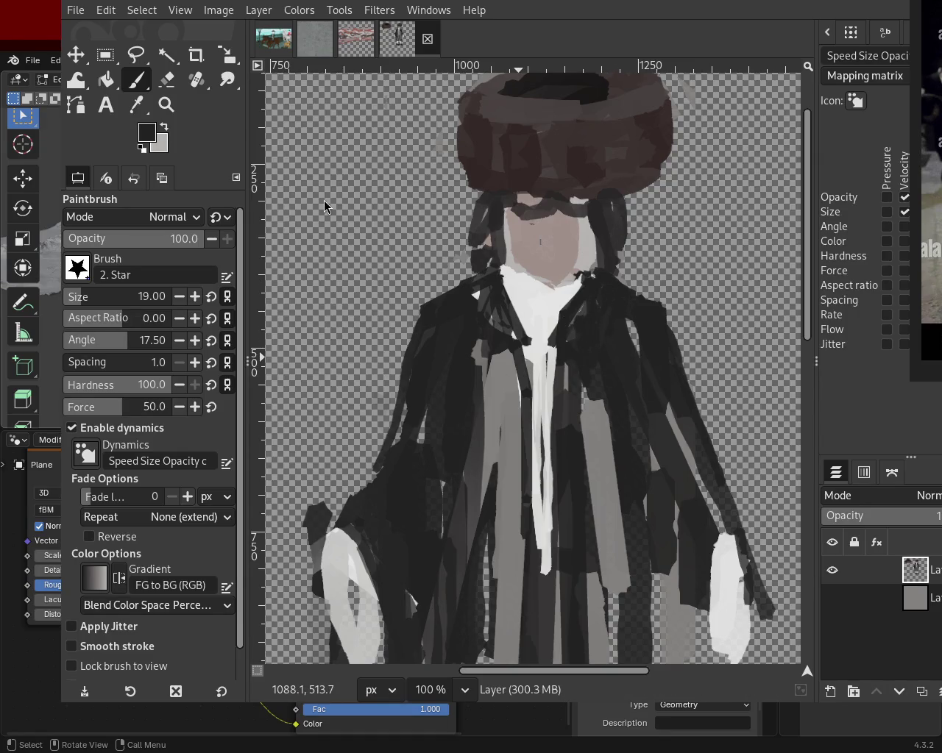
# - At brush size 99, cover the collar and shoulder in dark paint, then view the whole figure
pyautogui.click(94, 295)
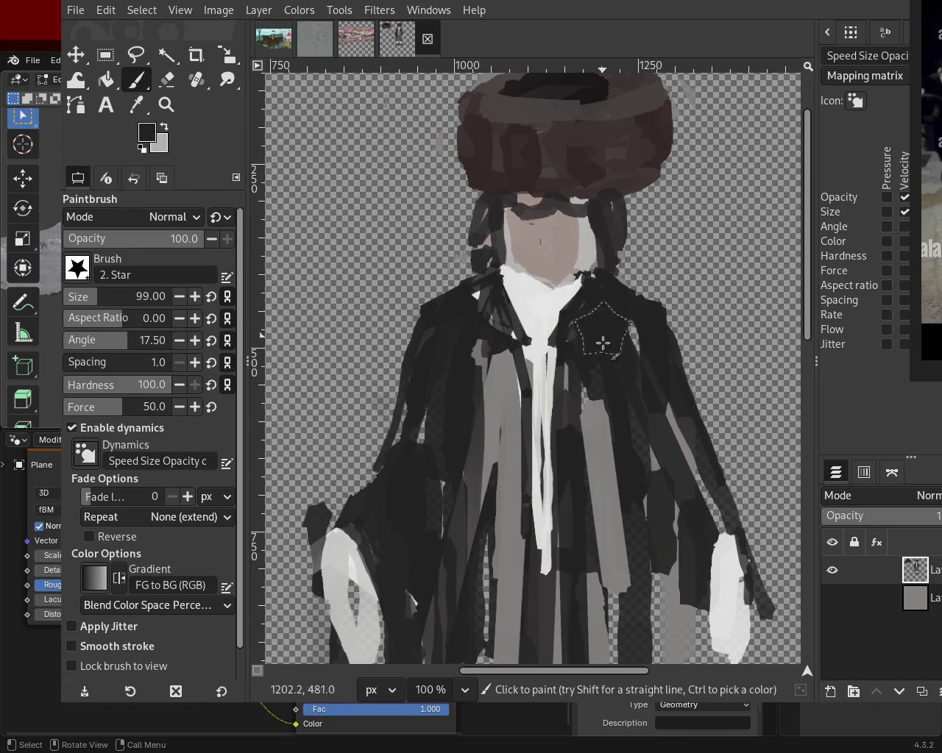
pyautogui.moveTo(483, 312); pyautogui.dragTo(496, 391)
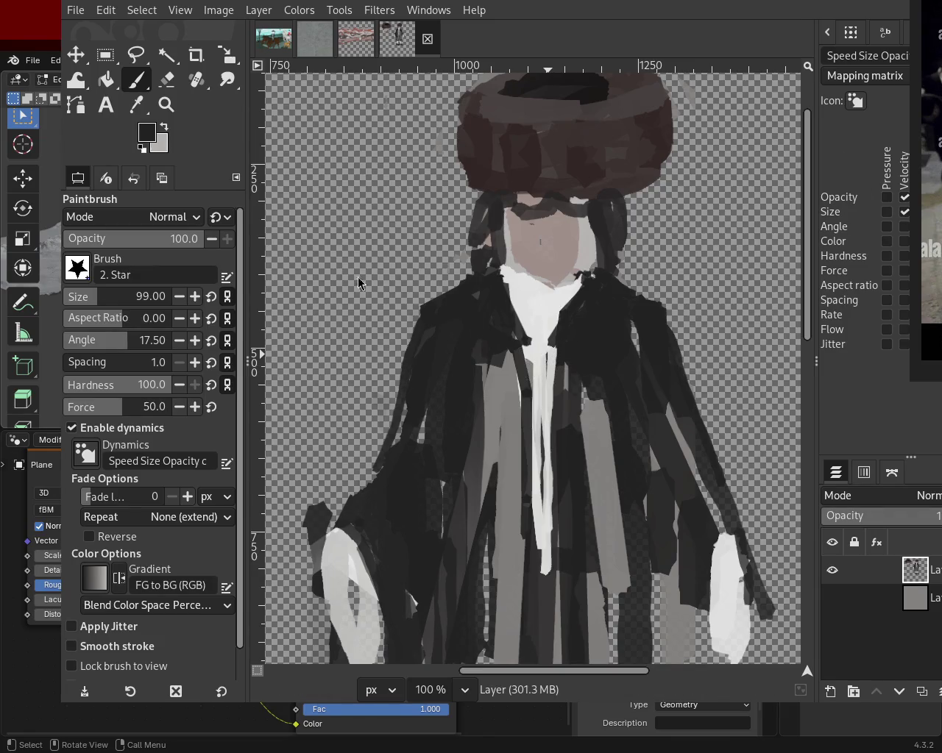
pyautogui.press('z')
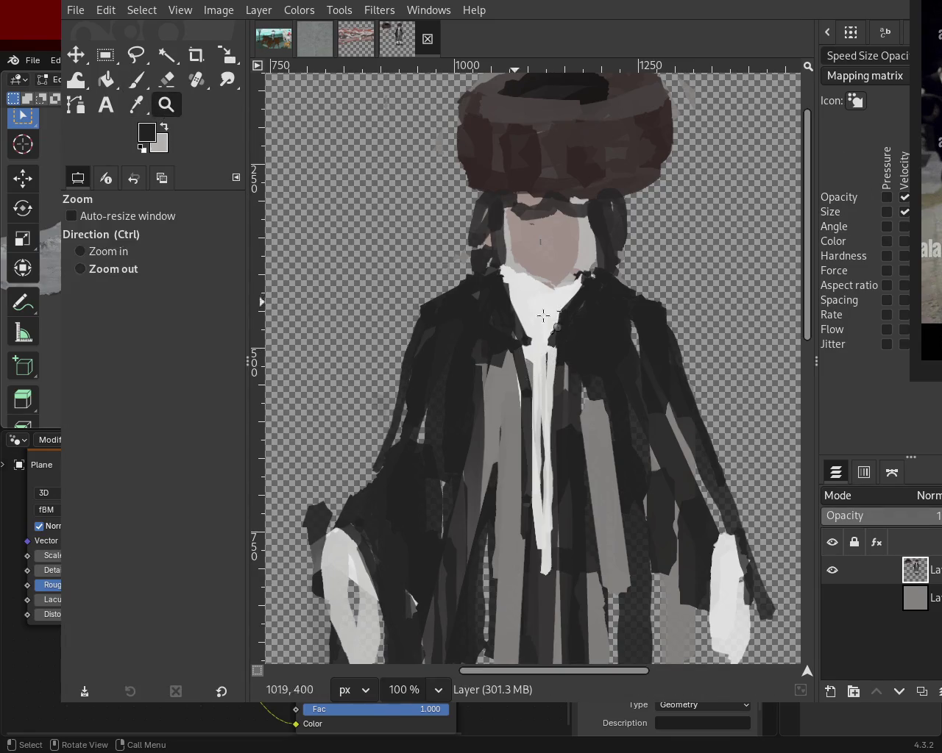
pyautogui.keyDown('ctrl'); pyautogui.click(536, 379); pyautogui.keyUp('ctrl')
pyautogui.keyDown('ctrl'); pyautogui.click(535, 379); pyautogui.keyUp('ctrl')
pyautogui.keyDown('ctrl'); pyautogui.click(536, 379); pyautogui.keyUp('ctrl')
pyautogui.click(536, 379)
pyautogui.keyDown('ctrl'); pyautogui.click(519, 380); pyautogui.keyUp('ctrl')
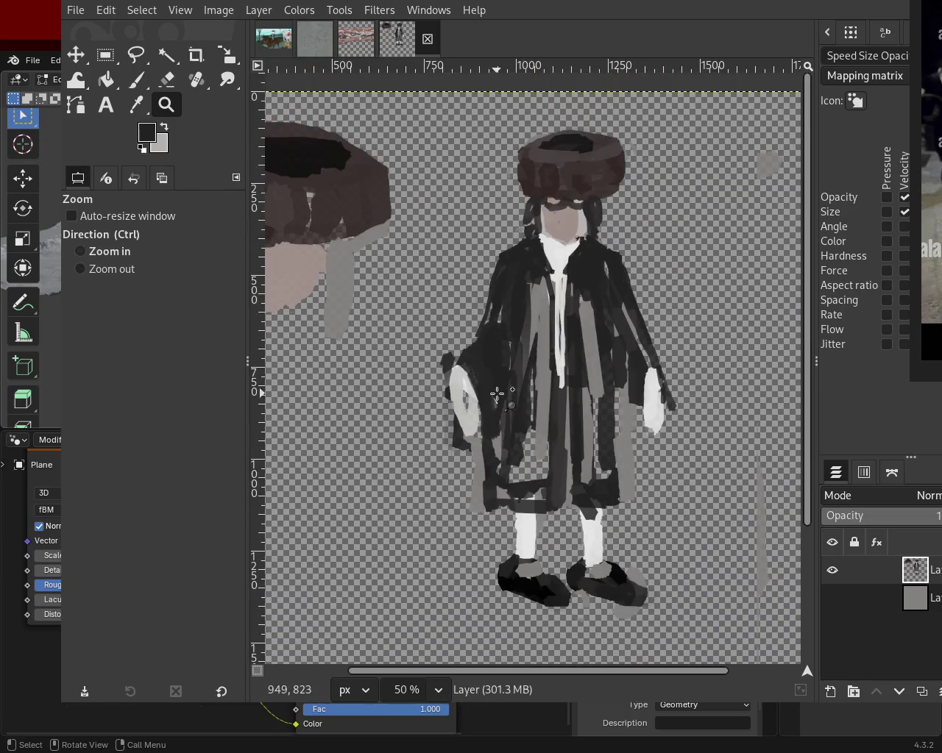
pyautogui.click(494, 393)
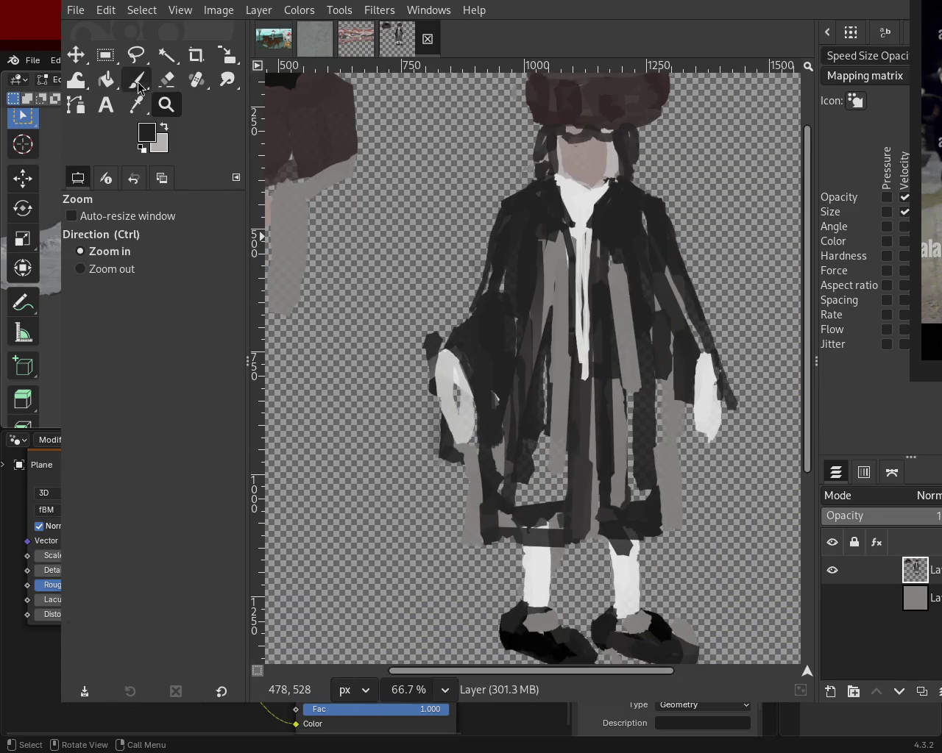
# - Erase the light-grey arm shape left of the figure
pyautogui.click(137, 81)
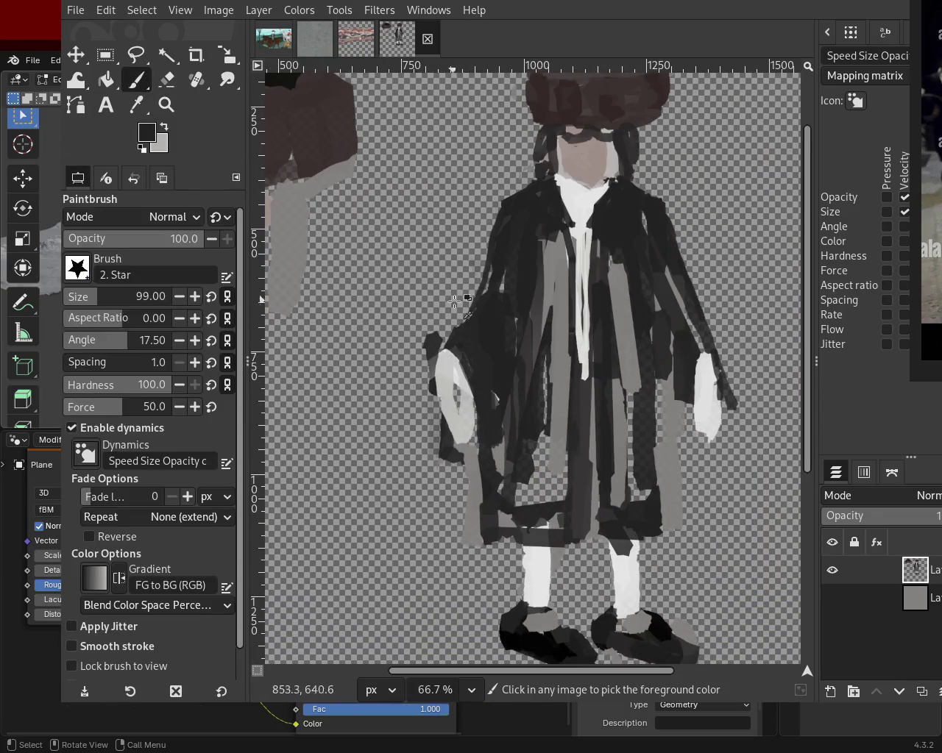
pyautogui.click(167, 79)
pyautogui.moveTo(455, 386)
pyautogui.mouseDown()
pyautogui.moveTo(438, 470)
pyautogui.moveTo(438, 320)
pyautogui.moveTo(442, 454)
pyautogui.moveTo(406, 459)
pyautogui.mouseUp()
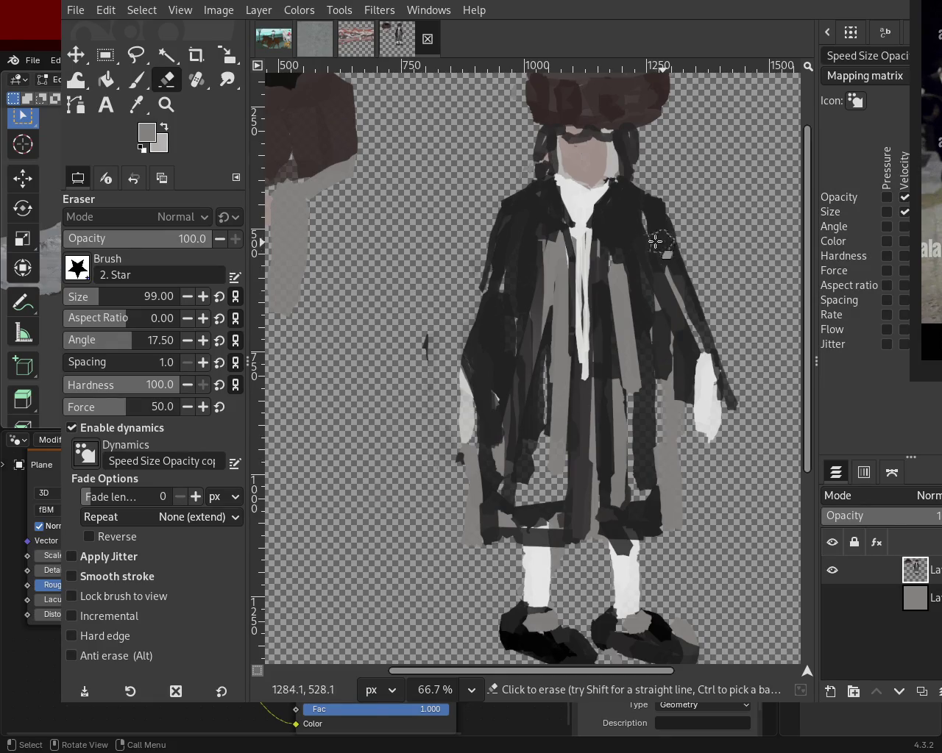
# - Erase the coat edge beside the right cuff and paint the knee band dark
pyautogui.moveTo(717, 317); pyautogui.dragTo(732, 412)
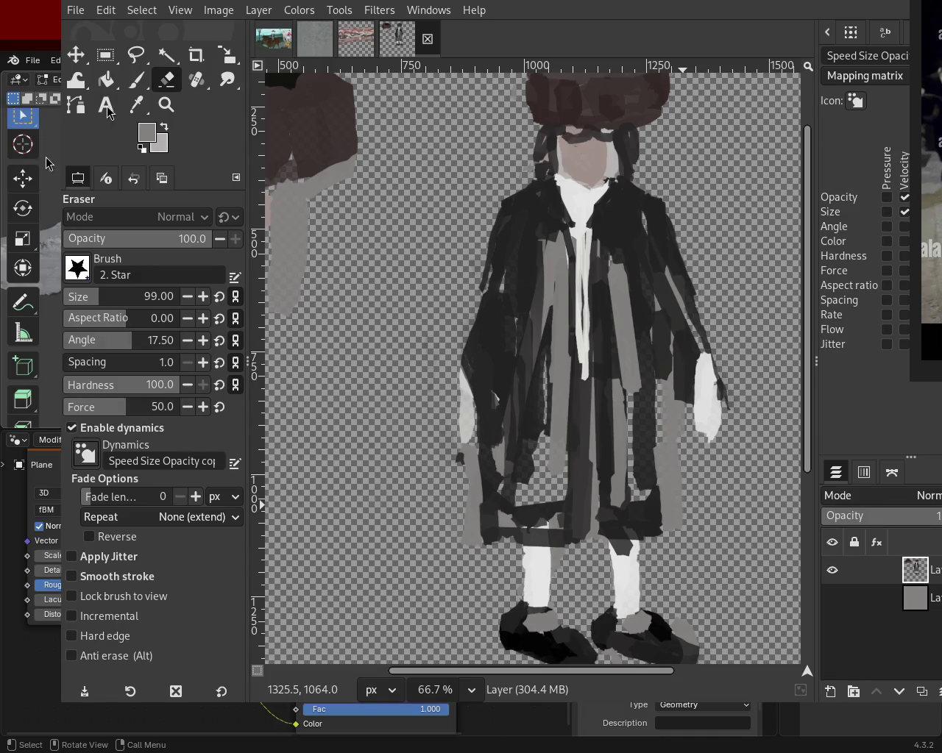
pyautogui.click(136, 80)
pyautogui.keyDown('ctrl'); pyautogui.click(559, 536); pyautogui.keyUp('ctrl')
pyautogui.moveTo(559, 536)
pyautogui.mouseDown()
pyautogui.moveTo(507, 550)
pyautogui.moveTo(579, 556)
pyautogui.moveTo(662, 541)
pyautogui.moveTo(659, 565)
pyautogui.mouseUp()
pyautogui.keyDown('ctrl'); pyautogui.click(647, 467); pyautogui.keyUp('ctrl')
pyautogui.hotkey('ctrl', 'z')
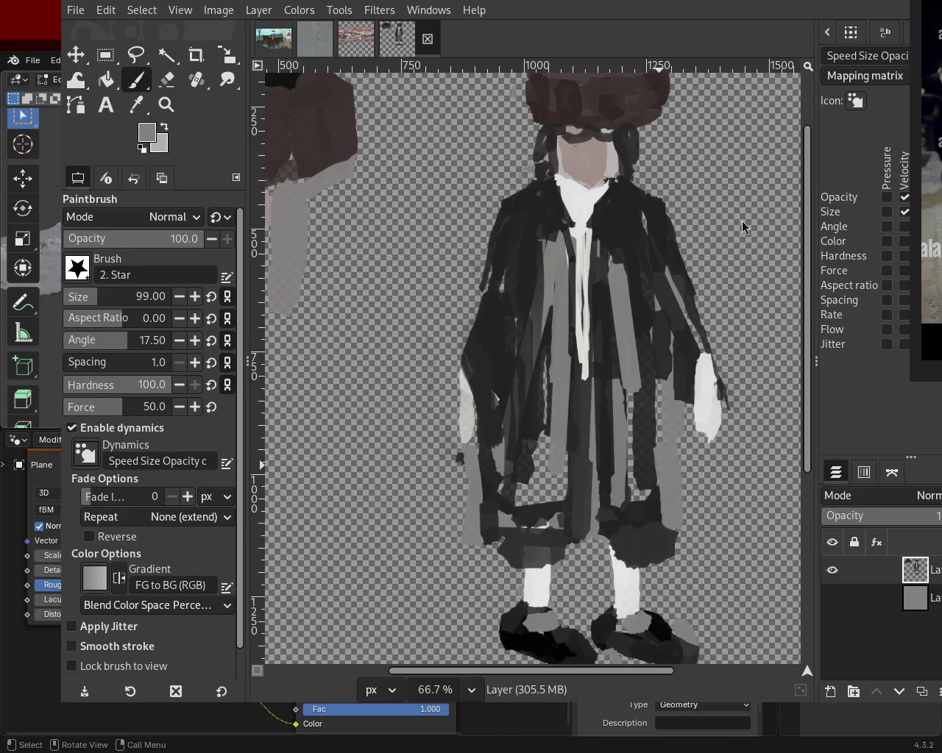
# - Darken the lower coat and the area around the pocket with coat colour
pyautogui.keyDown('ctrl'); pyautogui.click(529, 326); pyautogui.keyUp('ctrl')
pyautogui.moveTo(545, 401)
pyautogui.mouseDown()
pyautogui.moveTo(536, 520)
pyautogui.moveTo(558, 489)
pyautogui.moveTo(520, 491)
pyautogui.moveTo(547, 498)
pyautogui.mouseUp()
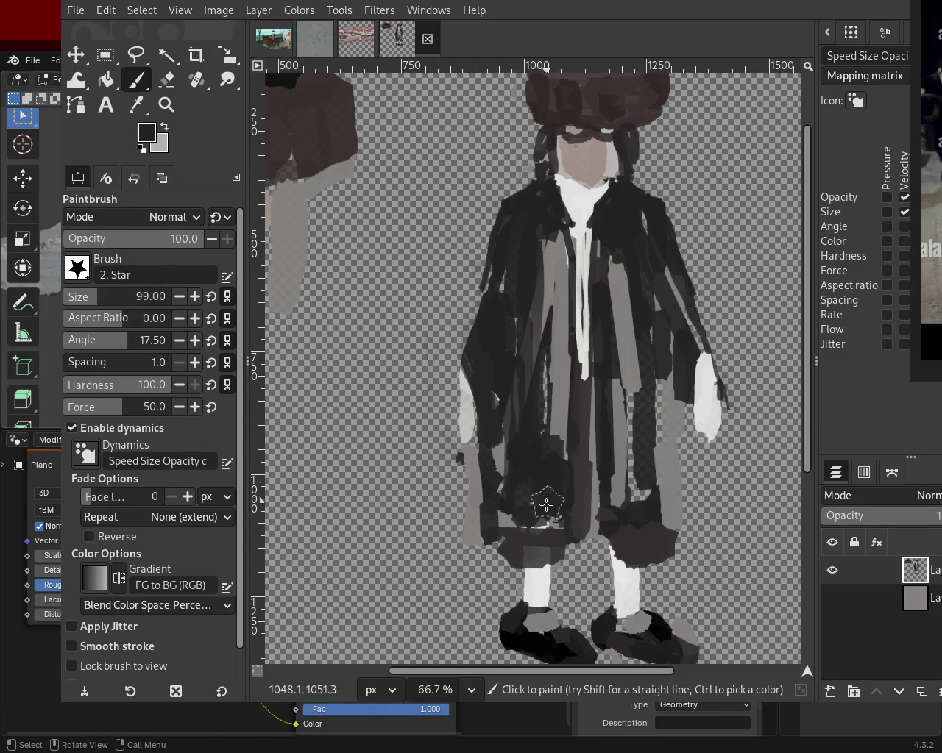
pyautogui.moveTo(634, 412)
pyautogui.mouseDown()
pyautogui.moveTo(638, 495)
pyautogui.moveTo(628, 545)
pyautogui.mouseUp()
pyautogui.keyDown('ctrl'); pyautogui.click(619, 478); pyautogui.keyUp('ctrl')
pyautogui.hotkey('ctrl', 'z')
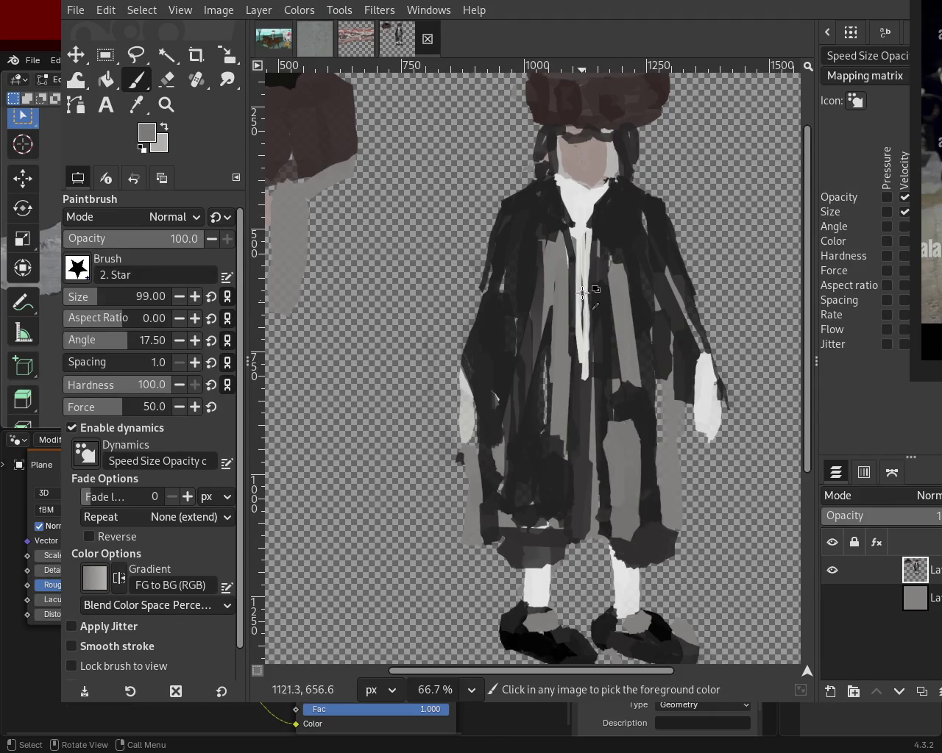
pyautogui.keyDown('ctrl'); pyautogui.click(576, 253); pyautogui.keyUp('ctrl')
pyautogui.moveTo(576, 253)
pyautogui.mouseDown()
pyautogui.moveTo(592, 346)
pyautogui.moveTo(586, 241)
pyautogui.mouseUp()
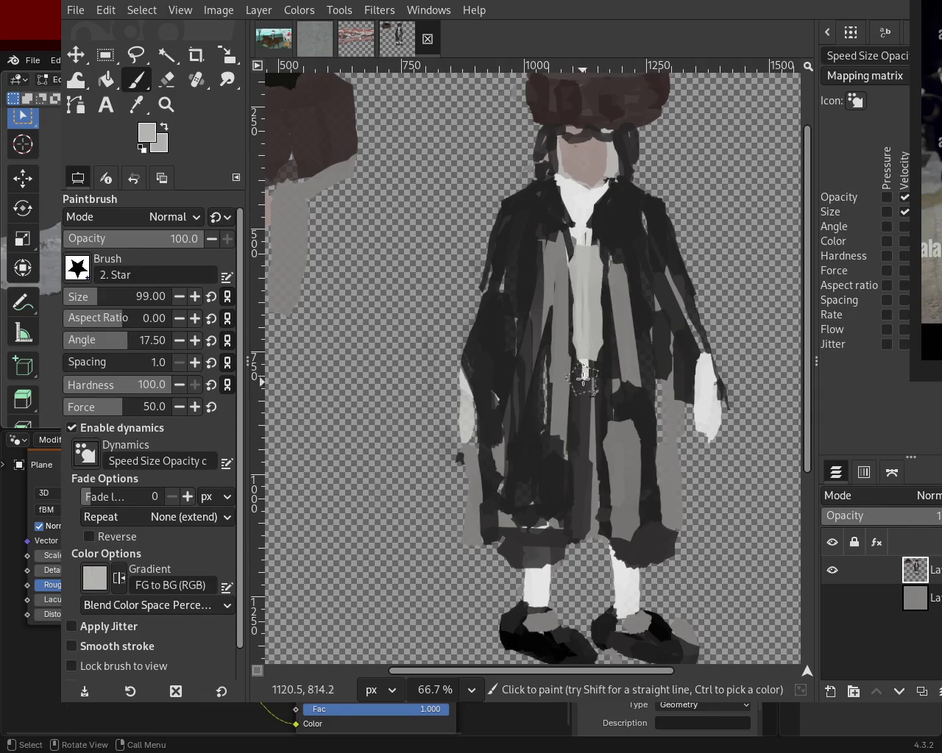
pyautogui.hotkey('ctrl', 'z')
# - At brush size 45, repaint the shirt front as a broad light stroke down the coat
pyautogui.tripleClick(151, 297)
pyautogui.write('45')
pyautogui.press('Return')
pyautogui.moveTo(590, 229); pyautogui.dragTo(582, 271)
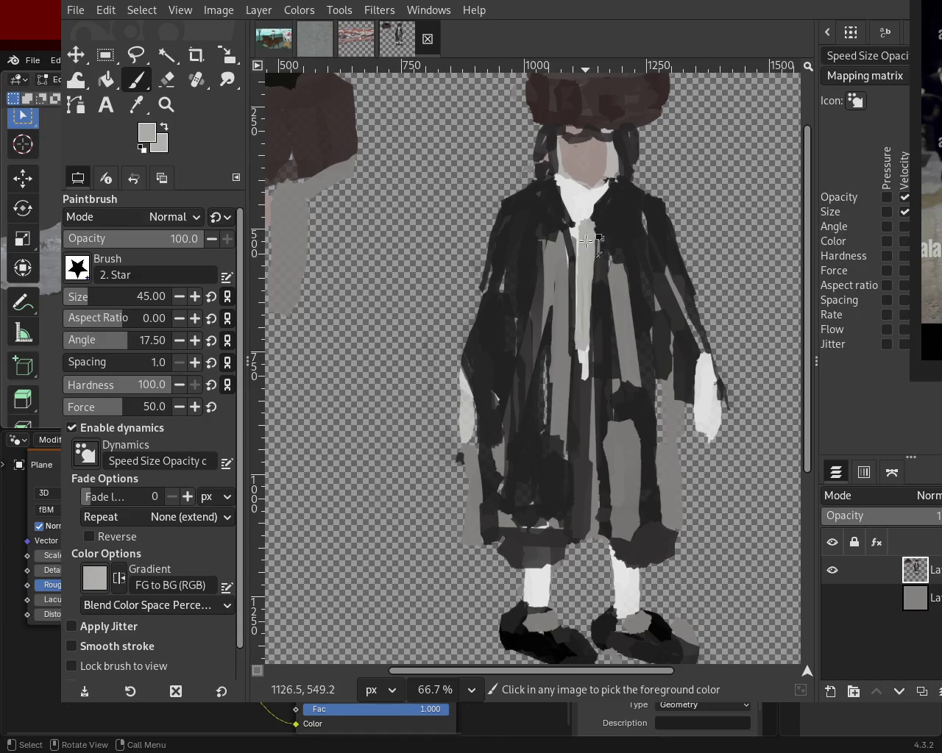
pyautogui.keyDown('ctrl'); pyautogui.click(567, 193); pyautogui.keyUp('ctrl')
pyautogui.moveTo(568, 194); pyautogui.dragTo(585, 335)
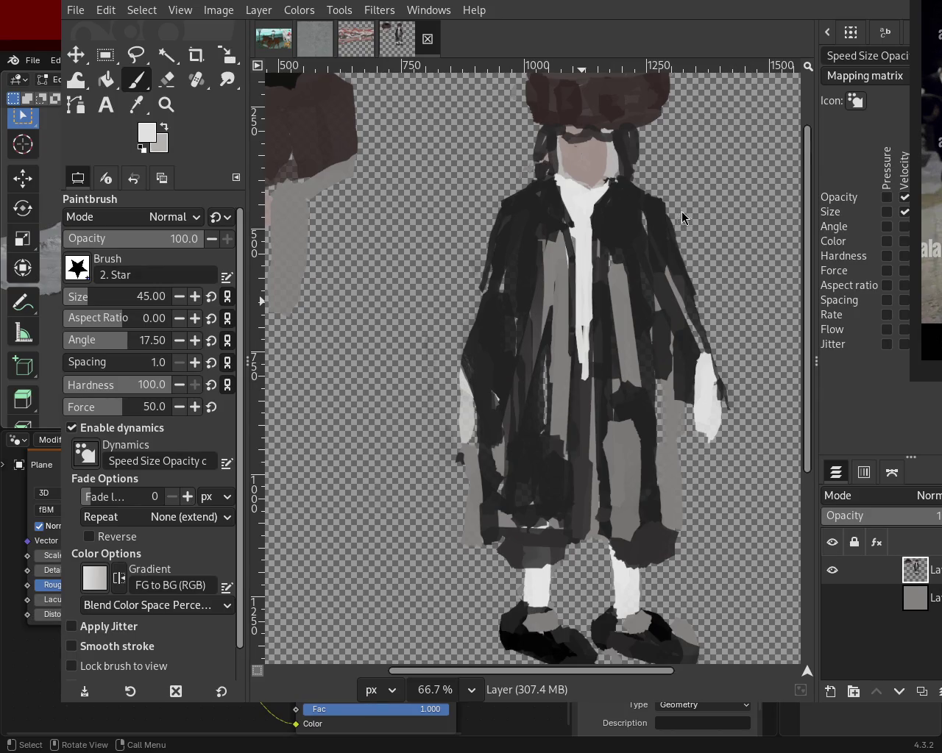
pyautogui.click(166, 105)
pyautogui.scroll(-2, 565, 309)
# - Zoom in on the right shoe and erase the stray grey patches above and below it
pyautogui.scroll(3, 592, 472)
pyautogui.click(593, 472)
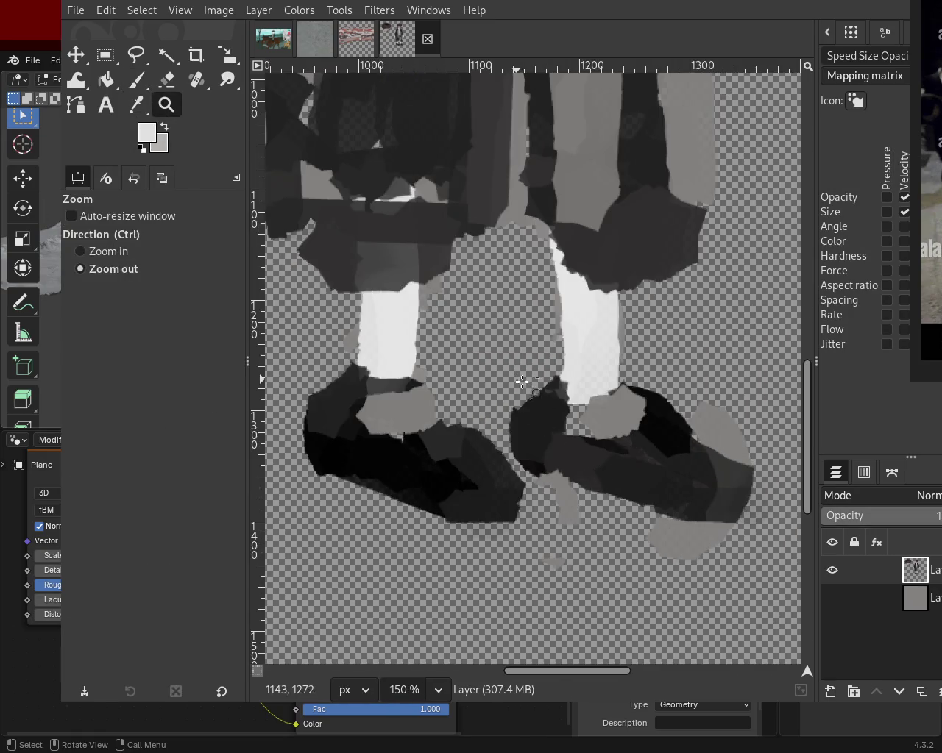
pyautogui.scroll(-2, 640, 485)
pyautogui.hscroll(2, 662, 493)
pyautogui.click(167, 80)
pyautogui.moveTo(590, 358)
pyautogui.mouseDown()
pyautogui.moveTo(610, 356)
pyautogui.moveTo(605, 352)
pyautogui.mouseUp()
pyautogui.moveTo(627, 447)
pyautogui.mouseDown()
pyautogui.moveTo(455, 444)
pyautogui.moveTo(505, 461)
pyautogui.moveTo(466, 454)
pyautogui.moveTo(442, 471)
pyautogui.mouseUp()
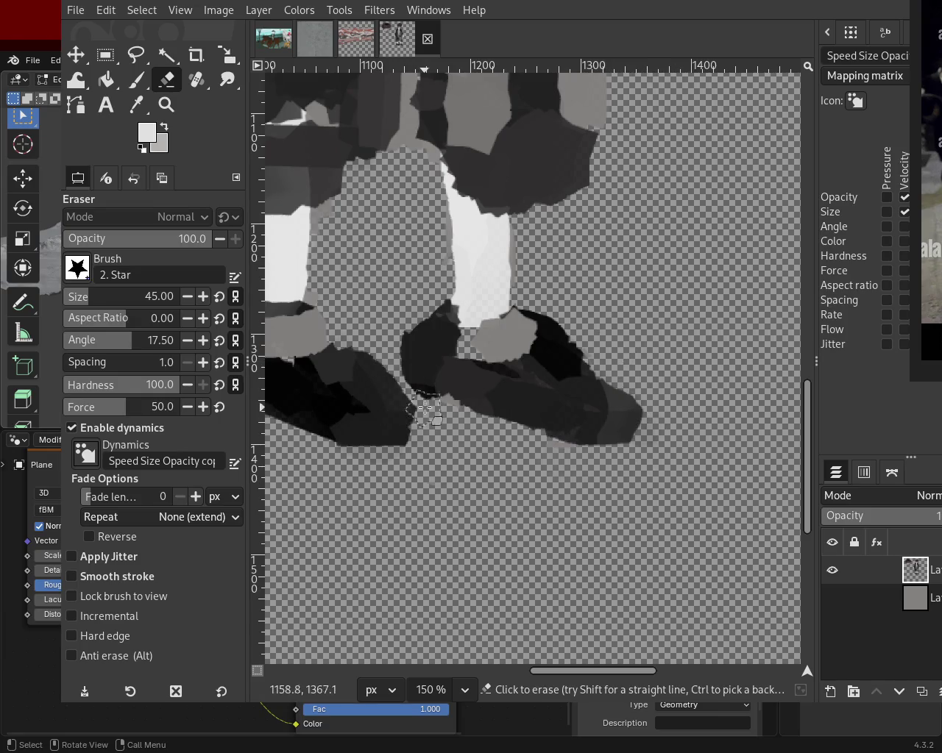
# - Outline the right shoe's heel and sole in black with a size 12 brush
pyautogui.click(146, 87)
pyautogui.keyDown('ctrl'); pyautogui.click(425, 384); pyautogui.keyUp('ctrl')
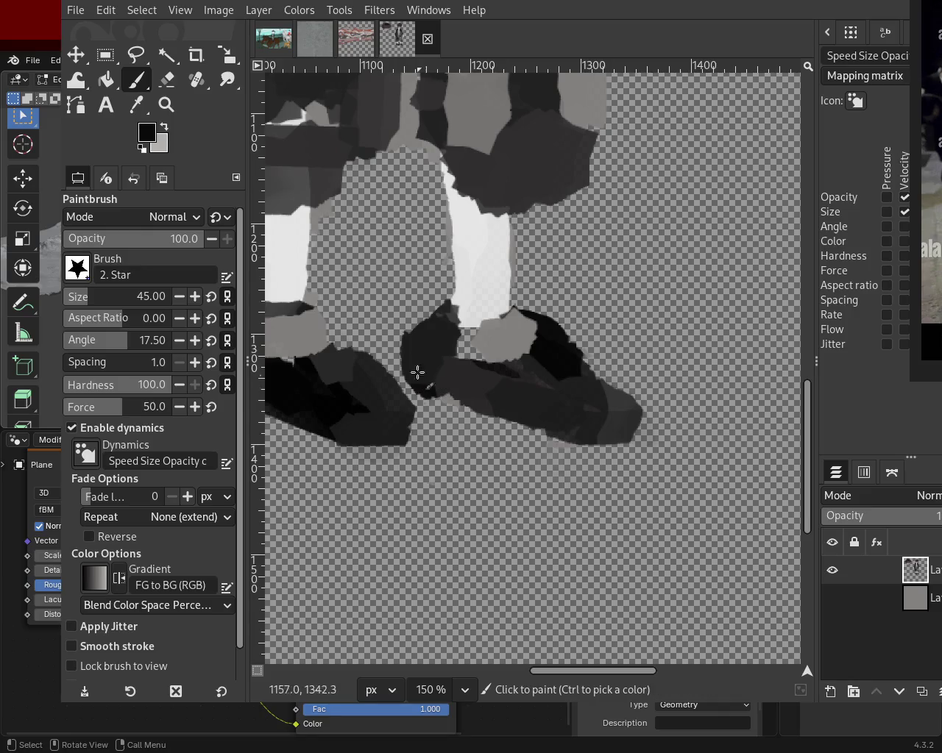
pyautogui.click(66, 302)
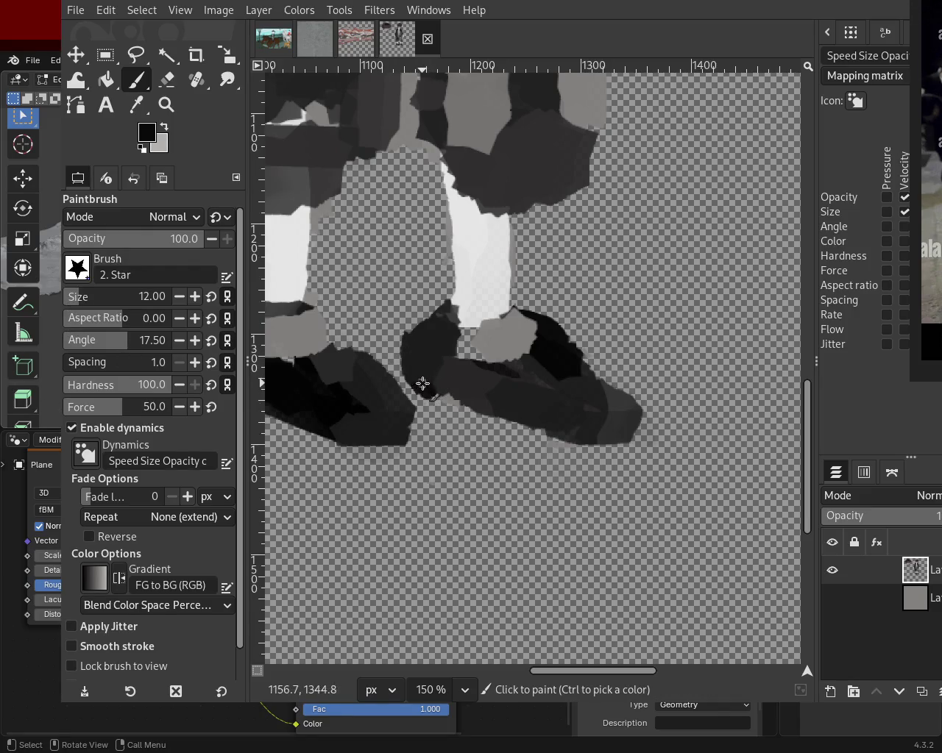
pyautogui.keyDown('shift'); pyautogui.click(600, 443); pyautogui.keyUp('shift')
pyautogui.moveTo(539, 423)
pyautogui.mouseDown()
pyautogui.moveTo(609, 425)
pyautogui.moveTo(538, 441)
pyautogui.mouseUp()
pyautogui.hotkey('ctrl', 'z')
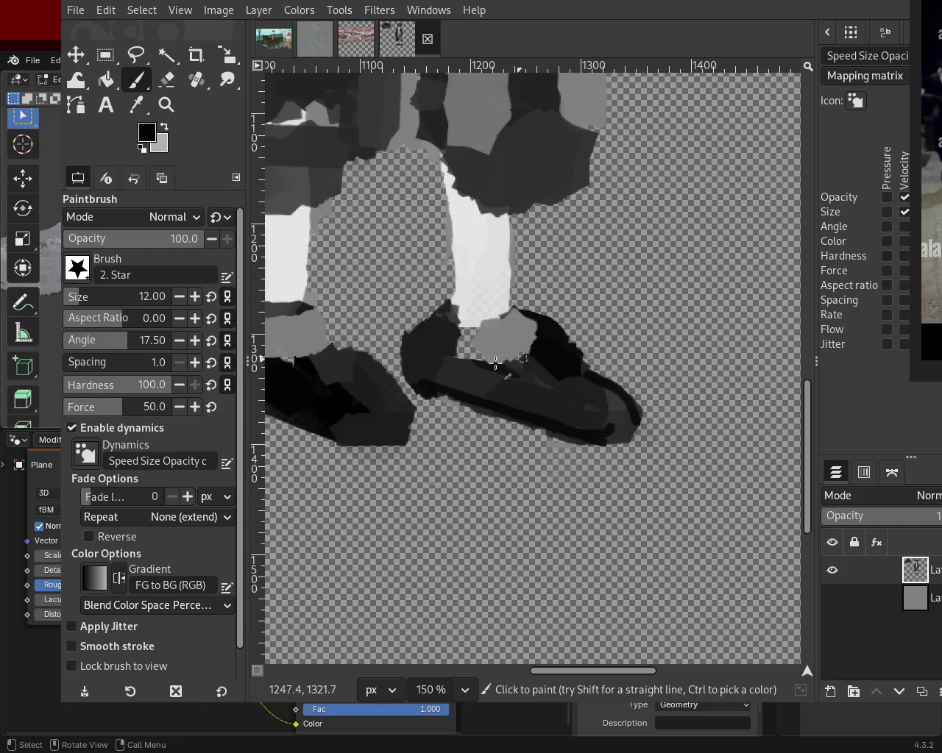
pyautogui.moveTo(450, 344); pyautogui.dragTo(519, 334)
pyautogui.hotkey('ctrl', 'z')
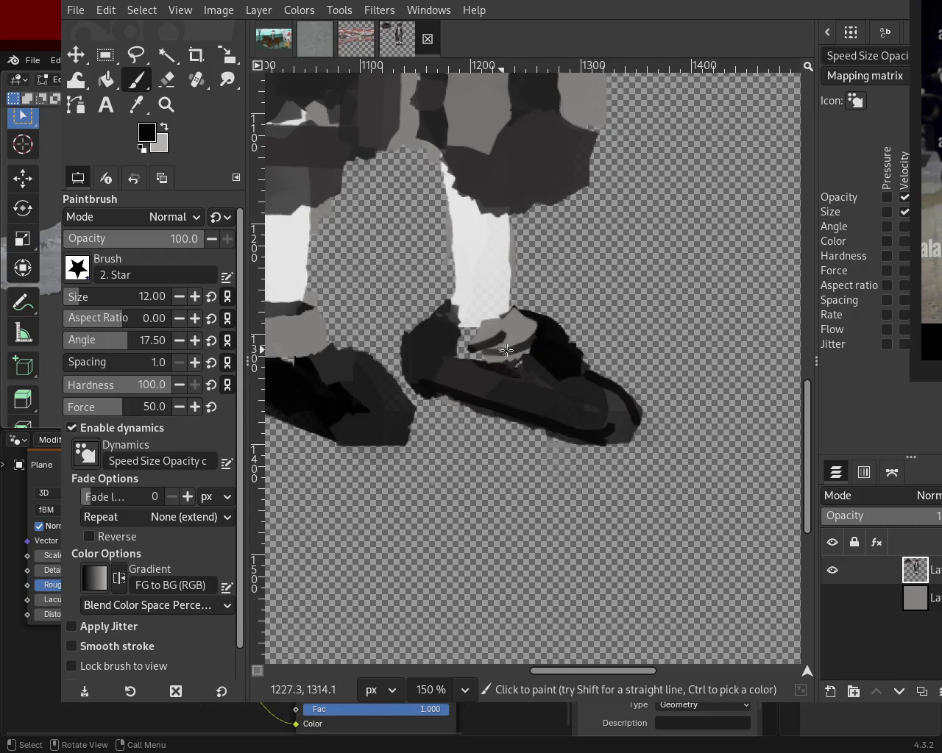
pyautogui.moveTo(446, 309); pyautogui.dragTo(426, 331)
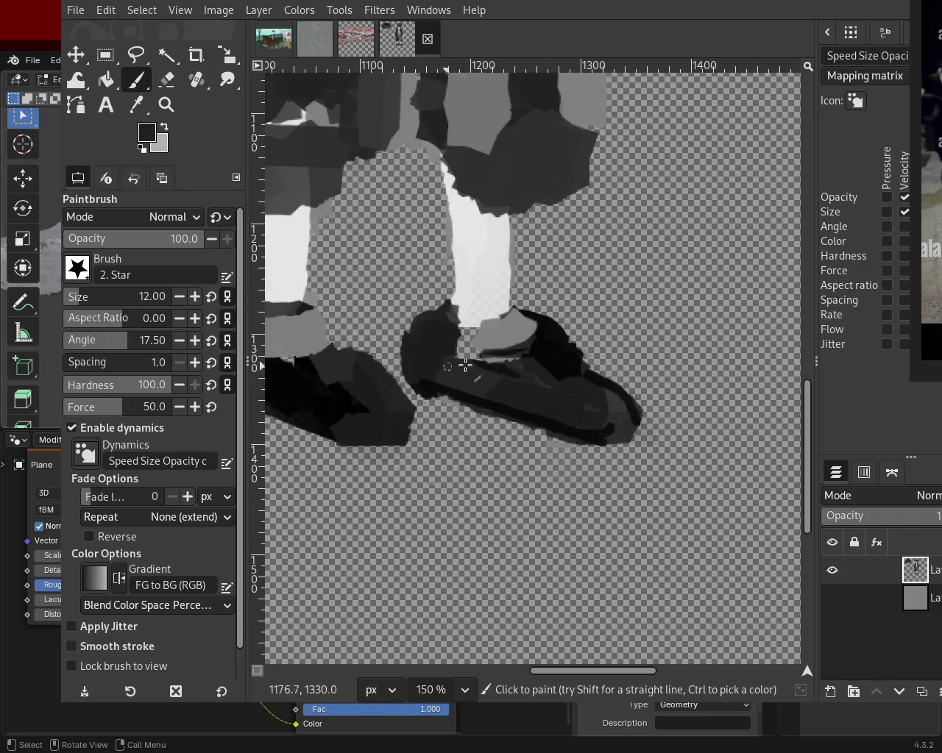
pyautogui.hotkey('ctrl', 'z')
pyautogui.moveTo(460, 315); pyautogui.dragTo(411, 345)
pyautogui.hotkey('ctrl', 'z')
pyautogui.moveTo(451, 302); pyautogui.dragTo(404, 328)
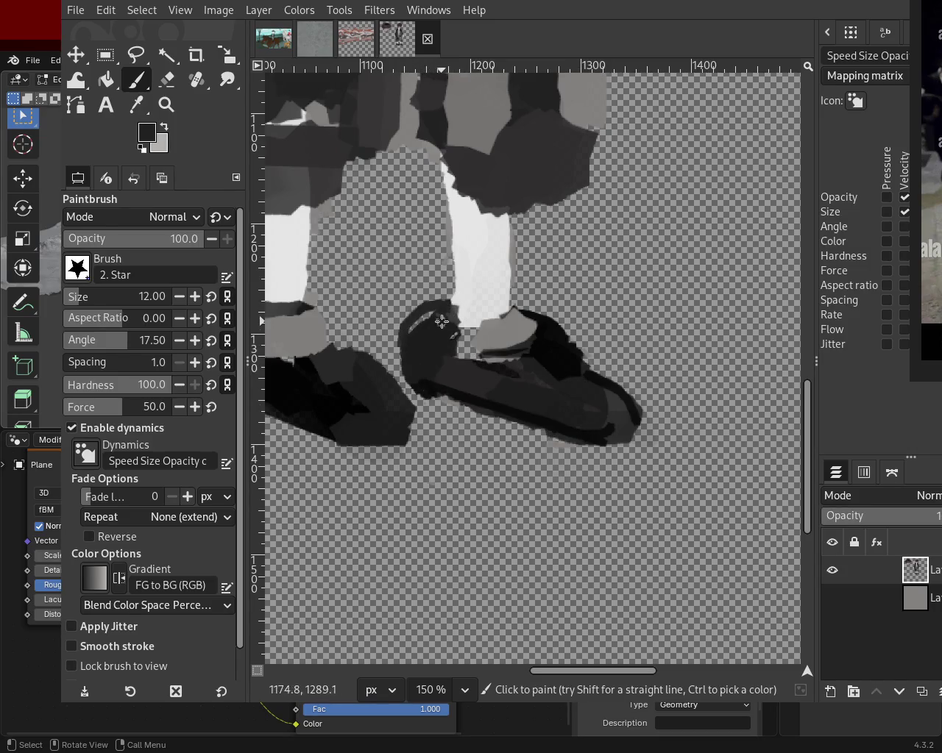
# - Touch up the shoe with mid-grey and paint the stocking's left edge near-white
pyautogui.keyDown('ctrl'); pyautogui.click(575, 334); pyautogui.keyUp('ctrl')
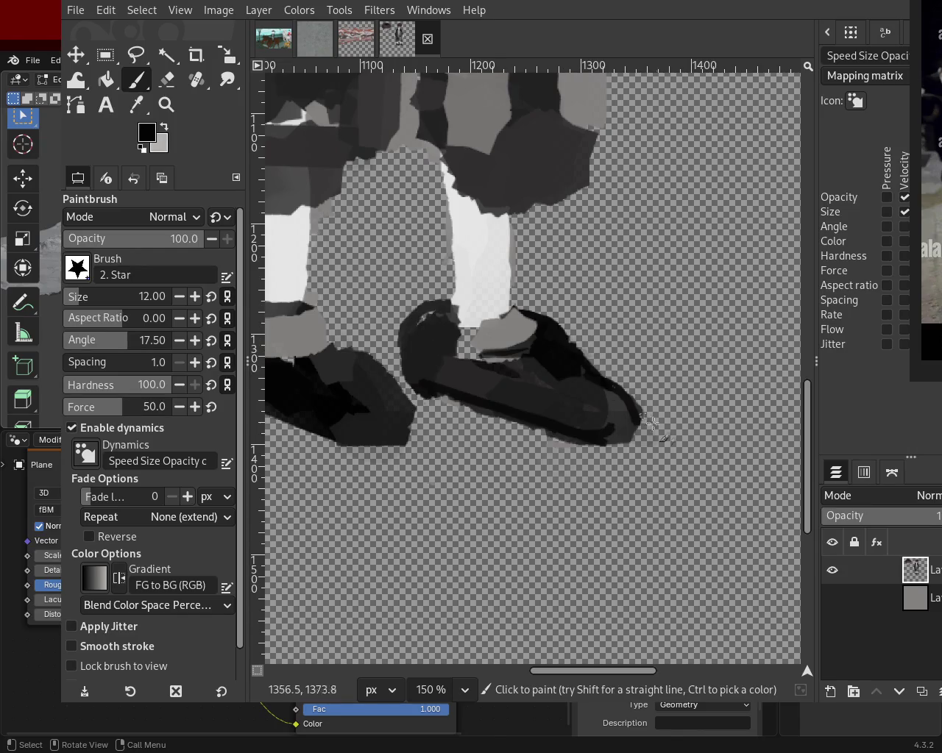
pyautogui.keyDown('ctrl'); pyautogui.click(511, 317); pyautogui.keyUp('ctrl')
pyautogui.moveTo(512, 316); pyautogui.dragTo(490, 342)
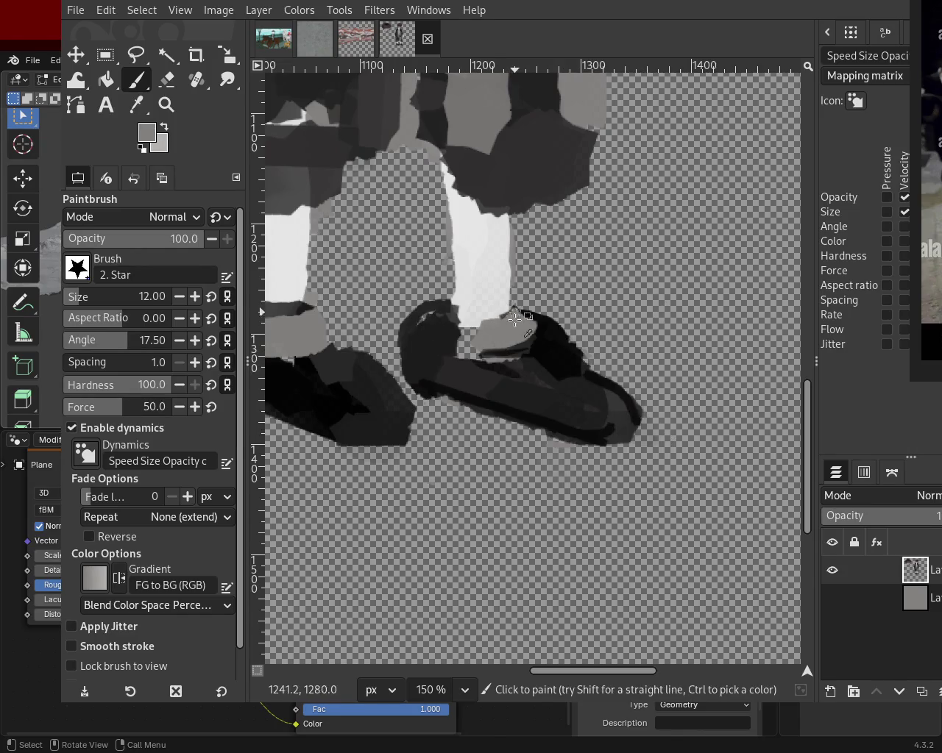
pyautogui.keyDown('ctrl'); pyautogui.click(492, 209); pyautogui.keyUp('ctrl')
pyautogui.moveTo(438, 156); pyautogui.dragTo(450, 272)
pyautogui.hotkey('ctrl', 'z')
pyautogui.moveTo(423, 158)
pyautogui.mouseDown()
pyautogui.moveTo(444, 202)
pyautogui.moveTo(431, 153)
pyautogui.mouseUp()
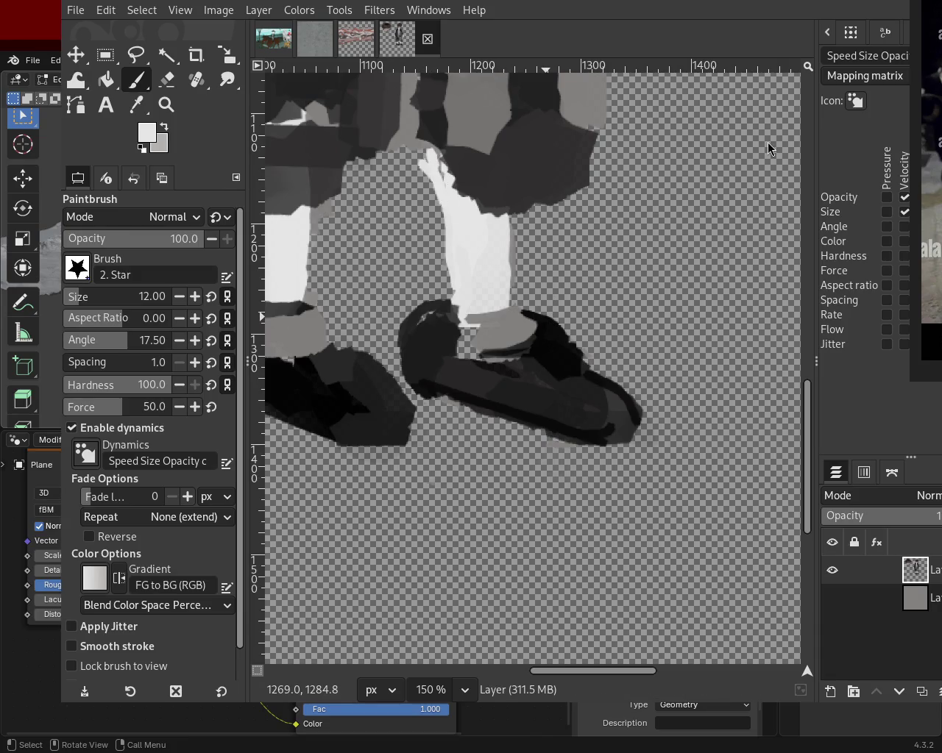
pyautogui.press('z')
pyautogui.scroll(-3, 506, 300)
# - Erase a small stray spot near the left leg
pyautogui.scroll(-3, 507, 301)
pyautogui.scroll(2, 506, 300)
pyautogui.scroll(1, 458, 400)
pyautogui.scroll(-1, 452, 379)
pyautogui.scroll(3, 337, 226)
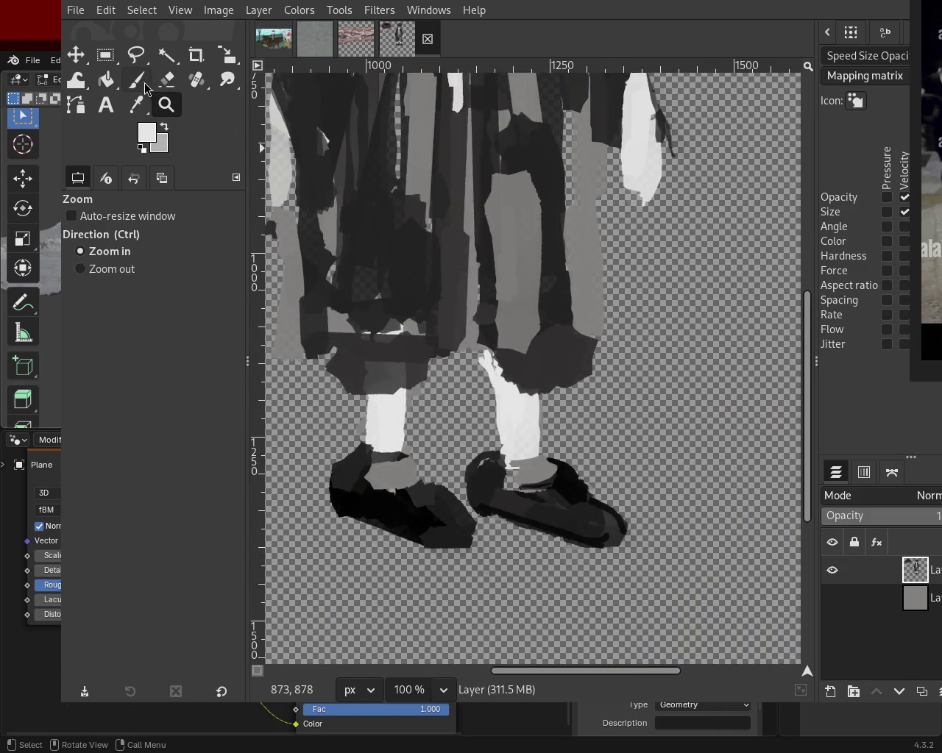
pyautogui.click(137, 80)
pyautogui.click(166, 79)
pyautogui.click(551, 385)
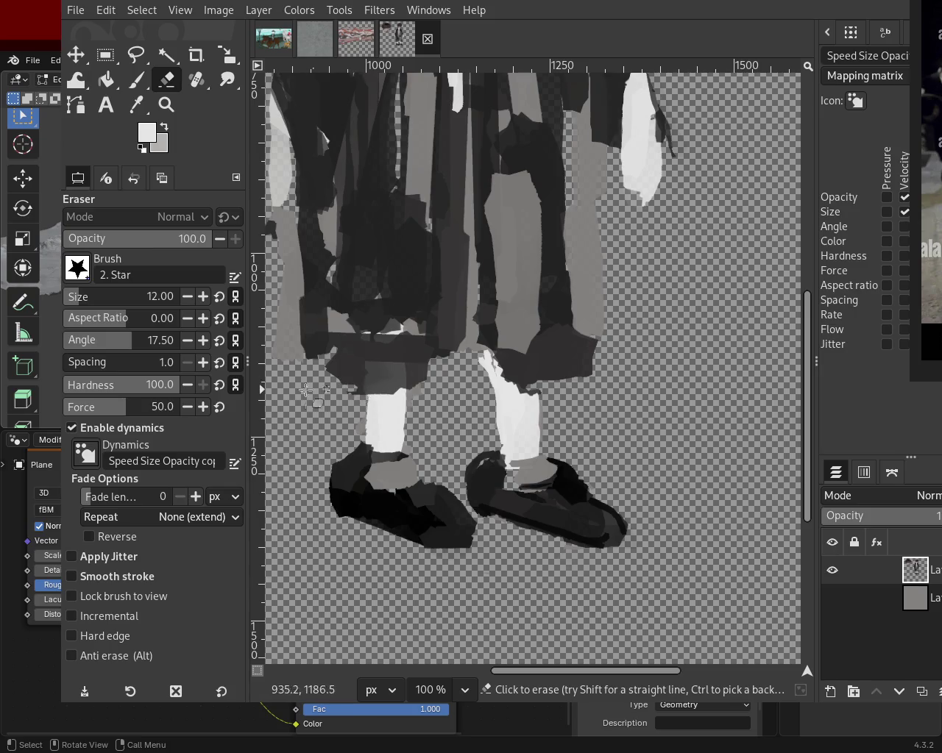
# - Paint dark coat colour around the ankle and straight dark lines up the right leg
pyautogui.click(137, 79)
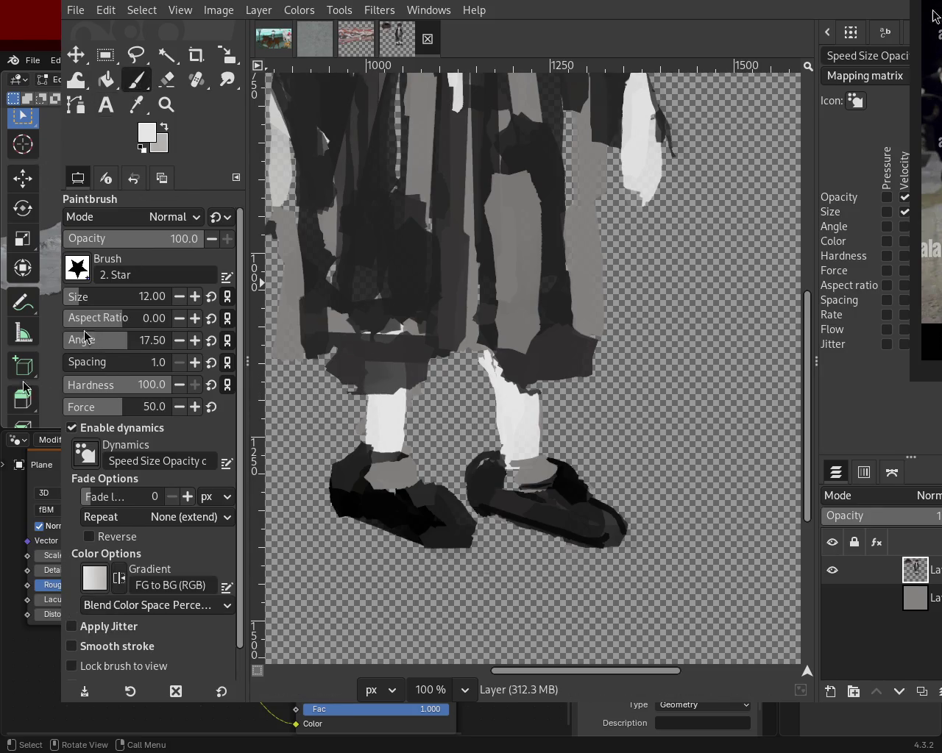
pyautogui.keyDown('ctrl'); pyautogui.click(523, 368); pyautogui.keyUp('ctrl')
pyautogui.moveTo(523, 371); pyautogui.dragTo(497, 381)
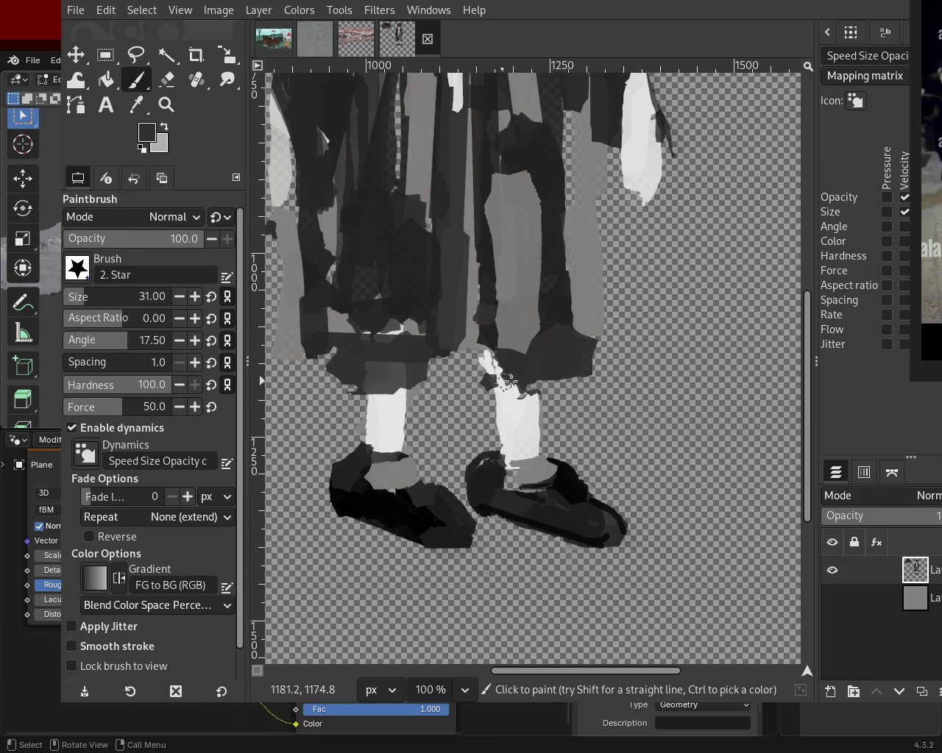
pyautogui.keyDown('shift'); pyautogui.click(585, 376); pyautogui.keyUp('shift')
pyautogui.moveTo(585, 376); pyautogui.dragTo(595, 366)
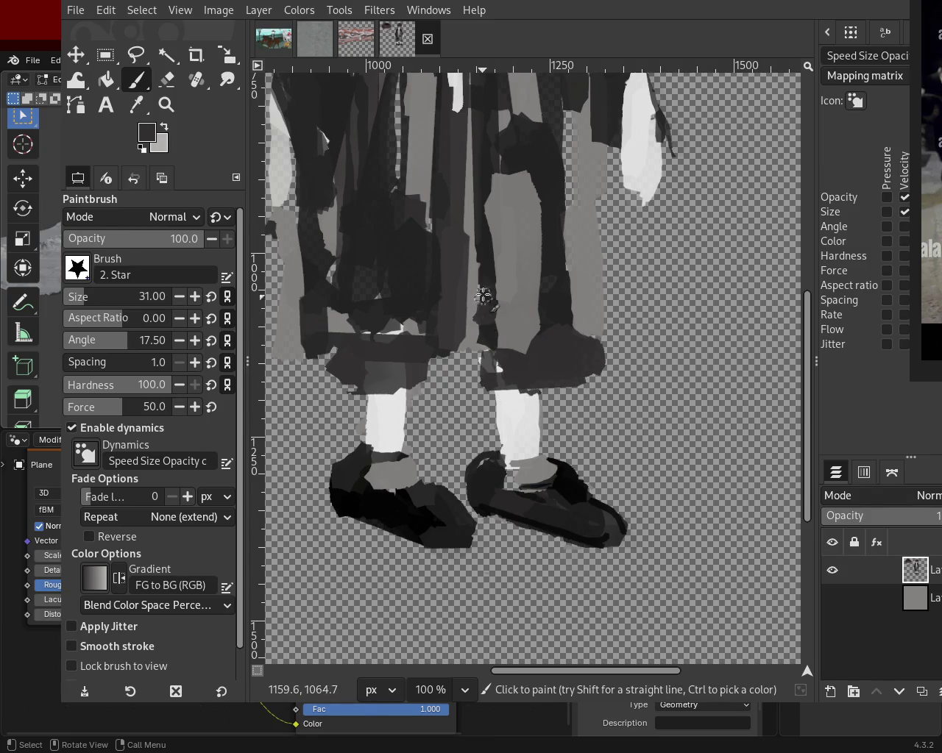
pyautogui.keyDown('ctrl'); pyautogui.click(487, 267); pyautogui.keyUp('ctrl')
pyautogui.keyDown('shift'); pyautogui.click(480, 368); pyautogui.keyUp('shift')
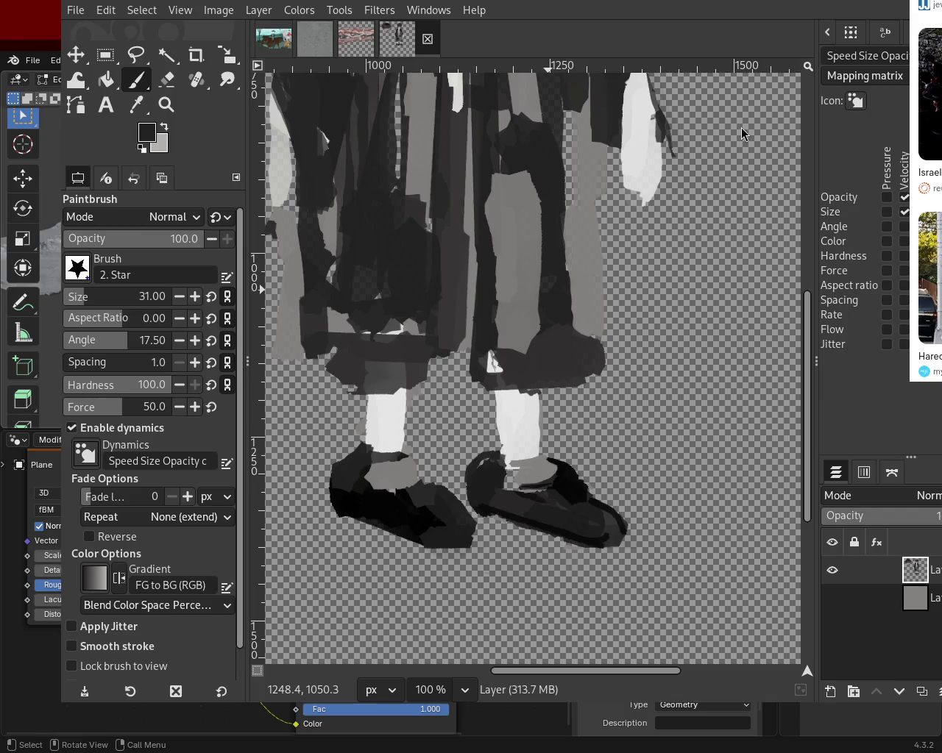
pyautogui.click(568, 319)
pyautogui.keyDown('shift'); pyautogui.click(561, 362); pyautogui.keyUp('shift')
pyautogui.keyDown('shift'); pyautogui.click(538, 368); pyautogui.keyUp('shift')
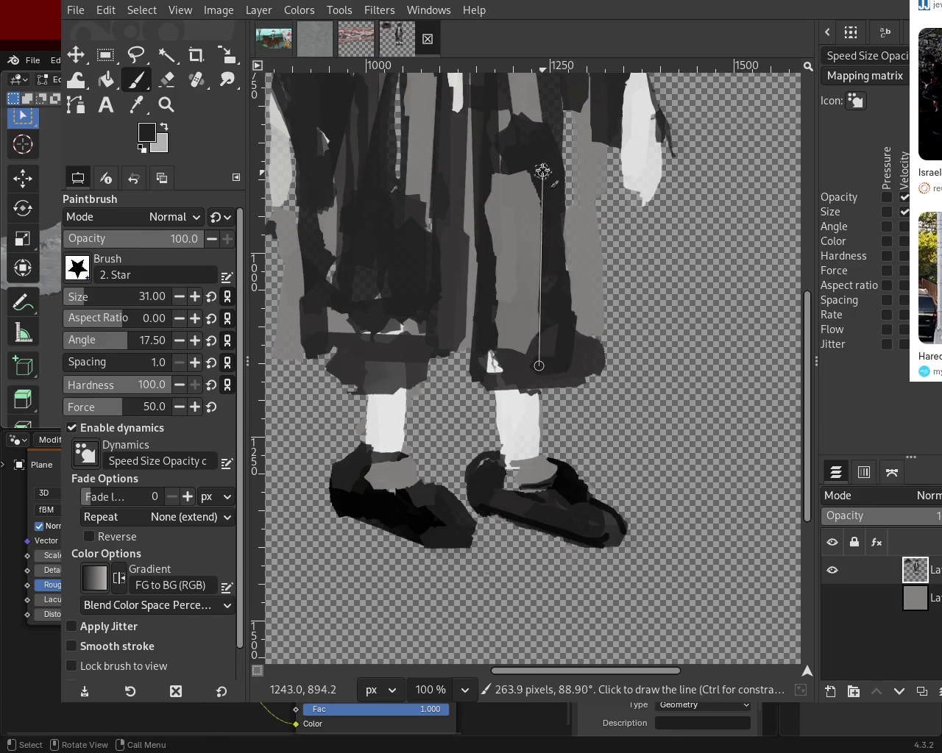
pyautogui.keyDown('shift'); pyautogui.click(545, 180); pyautogui.keyUp('shift')
# - Cover the dark patch on the leg edge with medium grey and erase along its outer edge
pyautogui.keyDown('ctrl'); pyautogui.click(568, 136); pyautogui.keyUp('ctrl')
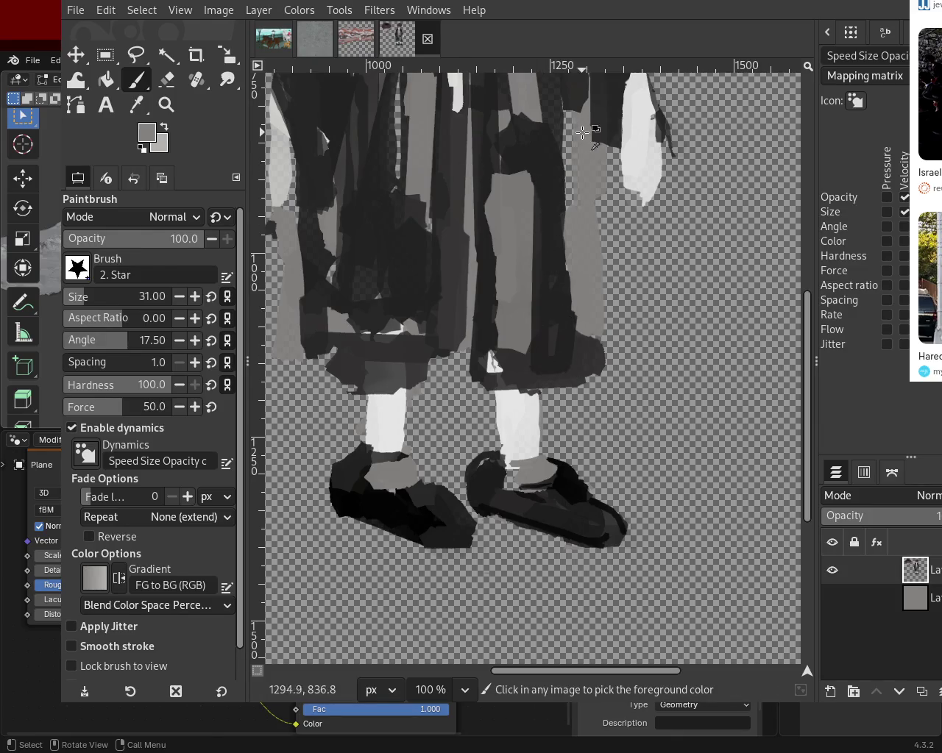
pyautogui.moveTo(571, 208); pyautogui.dragTo(573, 327)
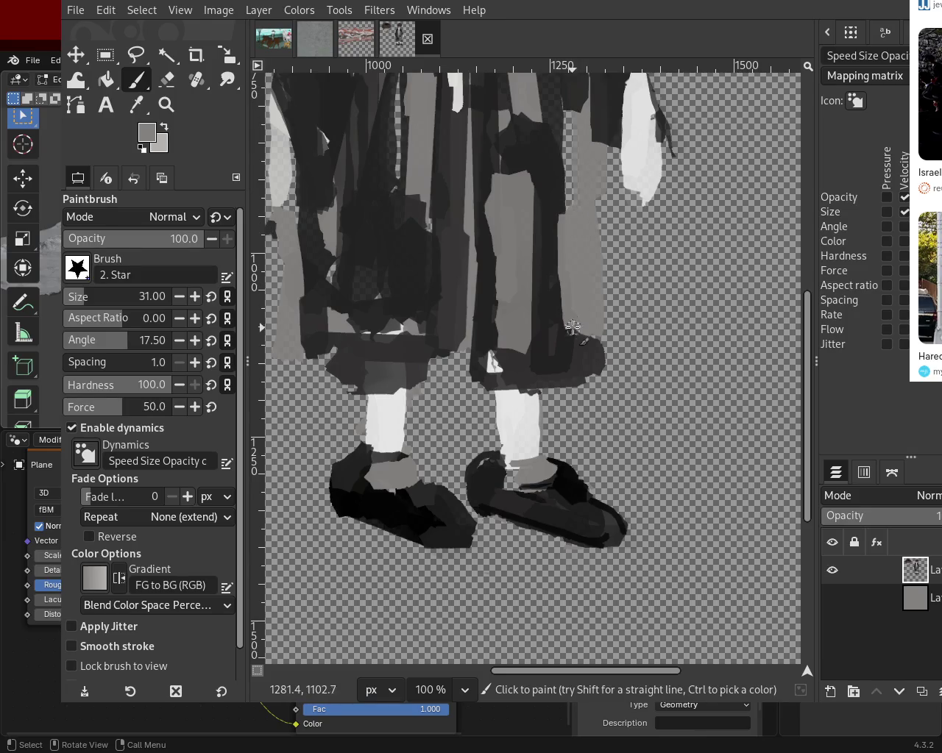
pyautogui.click(166, 79)
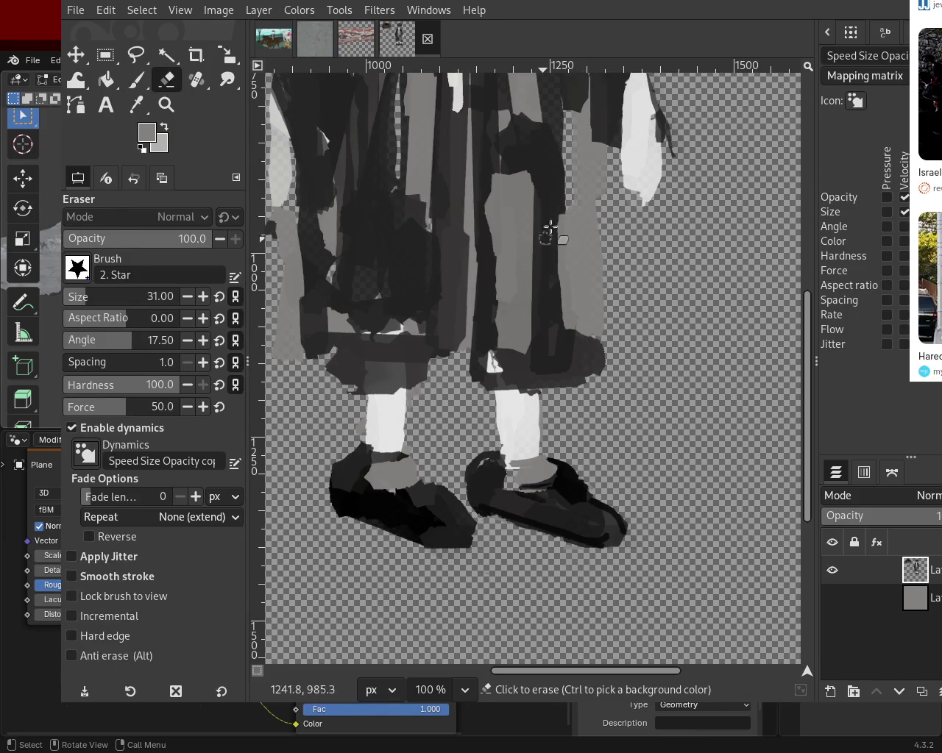
pyautogui.moveTo(602, 240); pyautogui.dragTo(599, 377)
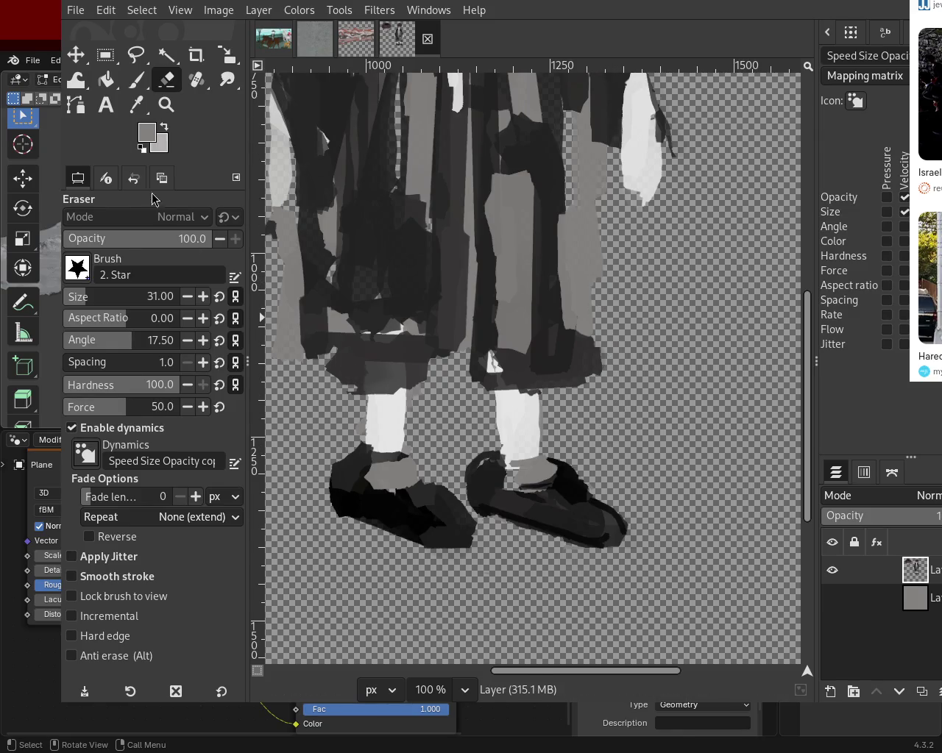
# - Paint a dark straight hem line across the bottom of the coat in black
pyautogui.click(136, 81)
pyautogui.keyDown('ctrl'); pyautogui.click(309, 340); pyautogui.keyUp('ctrl')
pyautogui.click(299, 364)
pyautogui.keyDown('shift'); pyautogui.click(447, 378); pyautogui.keyUp('shift')
pyautogui.moveTo(447, 337); pyautogui.dragTo(303, 362)
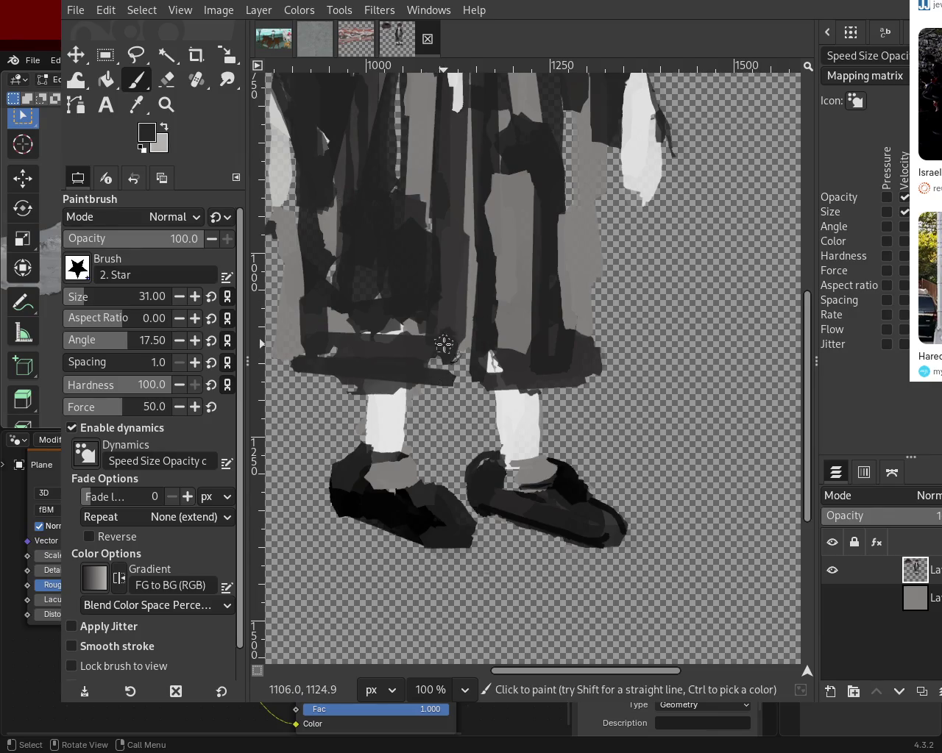
pyautogui.keyDown('ctrl'); pyautogui.click(513, 265); pyautogui.keyUp('ctrl')
pyautogui.keyDown('ctrl'); pyautogui.click(482, 170); pyautogui.keyUp('ctrl')
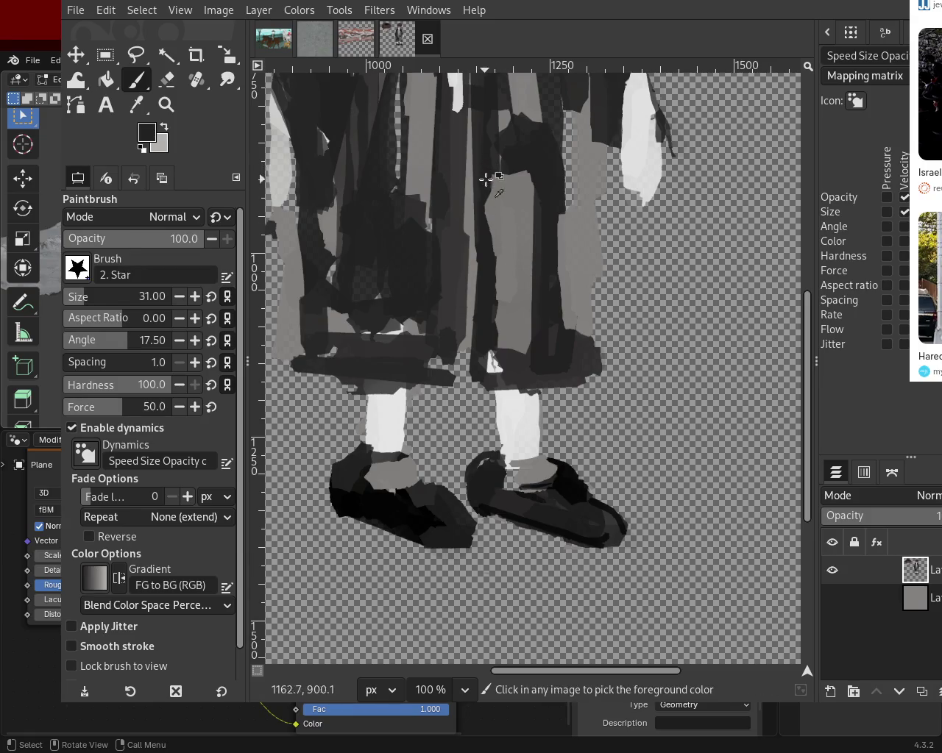
pyautogui.keyDown('ctrl'); pyautogui.click(487, 220); pyautogui.keyUp('ctrl')
pyautogui.keyDown('ctrl'); pyautogui.click(484, 175); pyautogui.keyUp('ctrl')
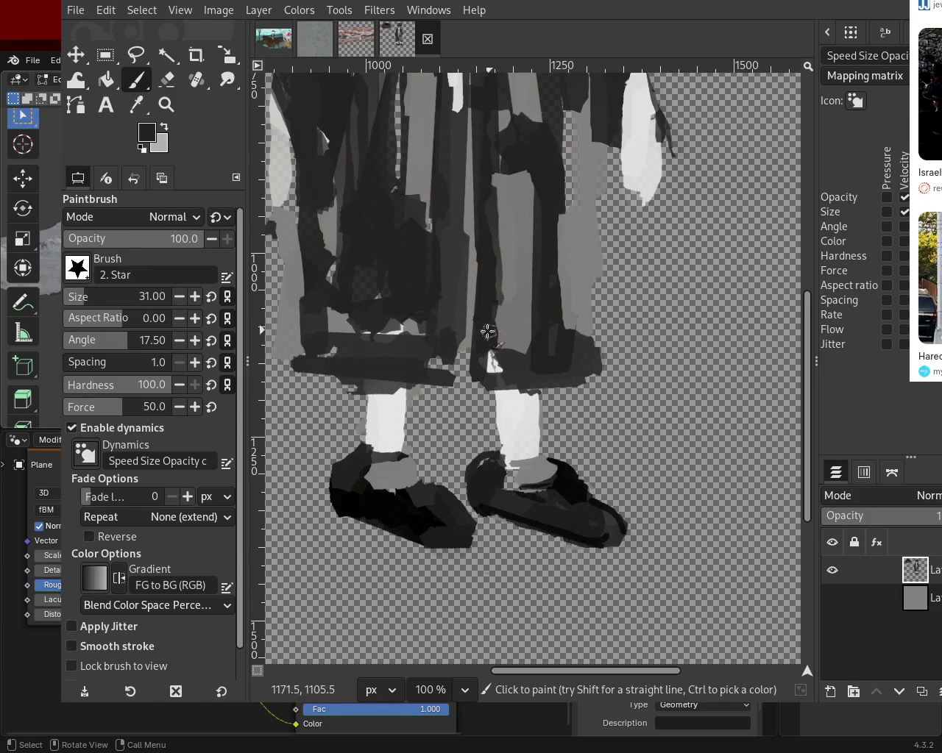
pyautogui.click(167, 104)
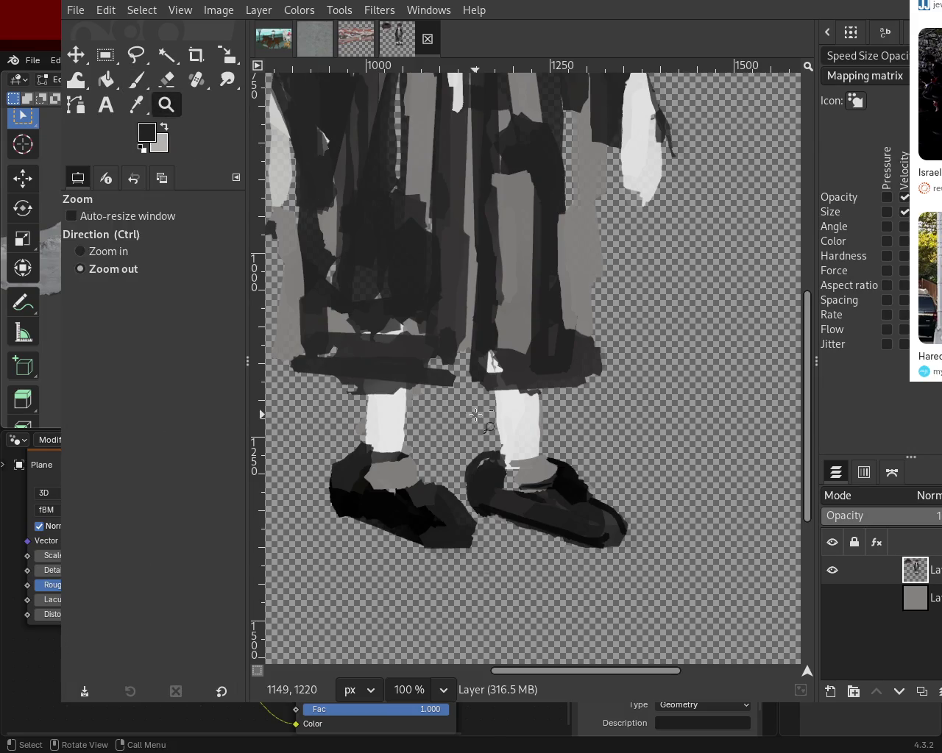
# - Paint a straight vertical stroke of the hat's brown down its left edge, extending it lower
pyautogui.scroll(-4, 434, 214)
pyautogui.click(446, 216)
pyautogui.click(446, 216)
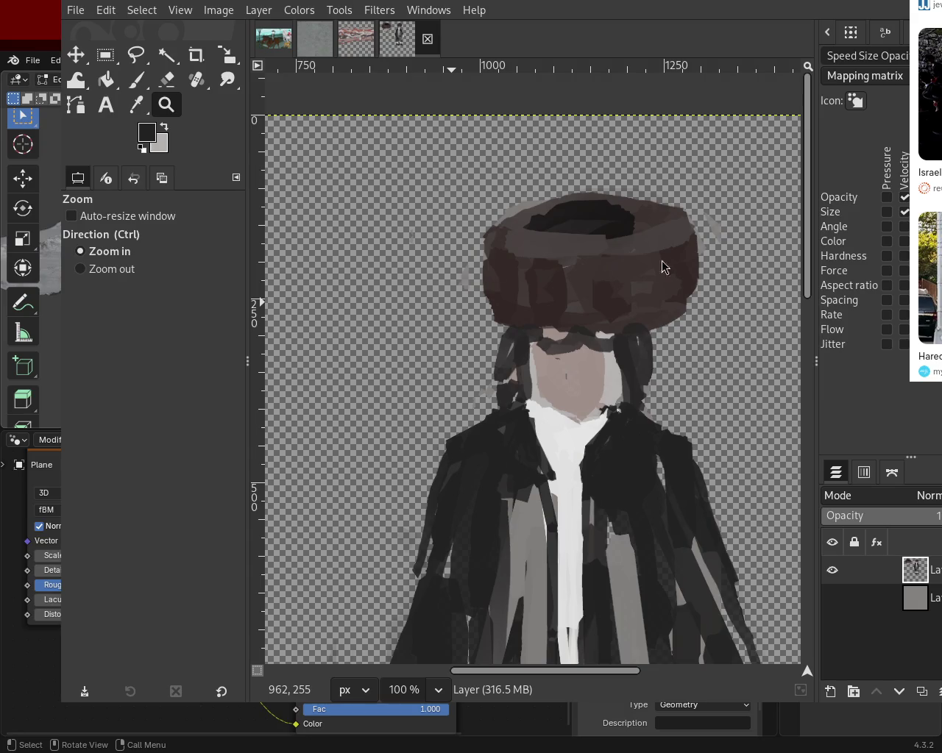
pyautogui.keyDown('ctrl'); pyautogui.click(507, 314); pyautogui.keyUp('ctrl')
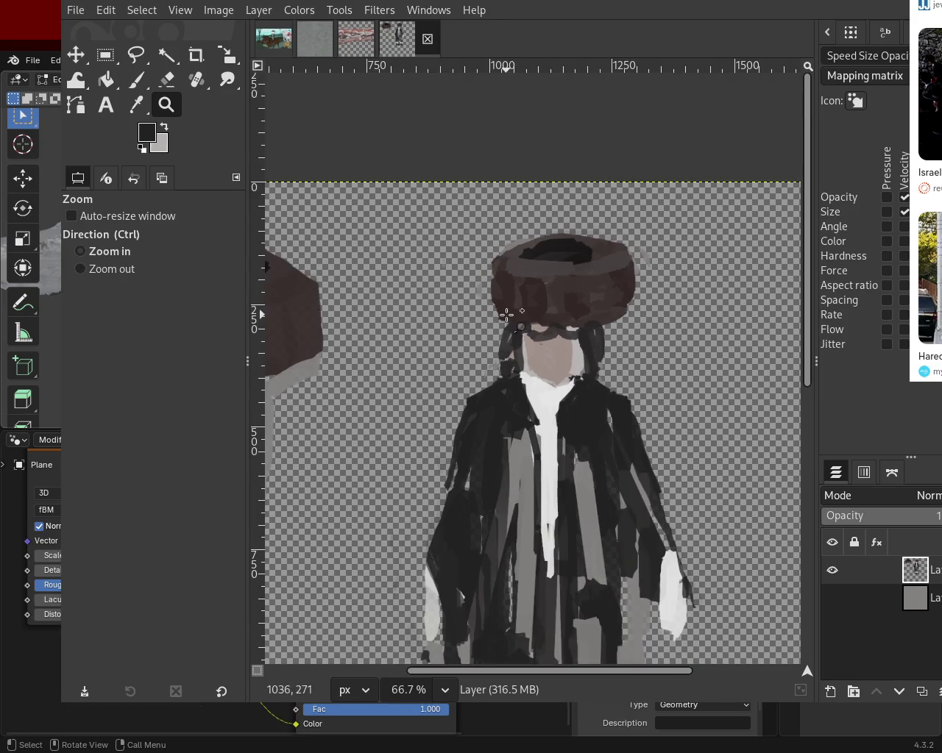
pyautogui.click(140, 87)
pyautogui.keyDown('ctrl'); pyautogui.click(512, 317); pyautogui.keyUp('ctrl')
pyautogui.keyDown('shift'); pyautogui.click(475, 316); pyautogui.keyUp('shift')
pyautogui.keyDown('shift'); pyautogui.click(480, 261); pyautogui.keyUp('shift')
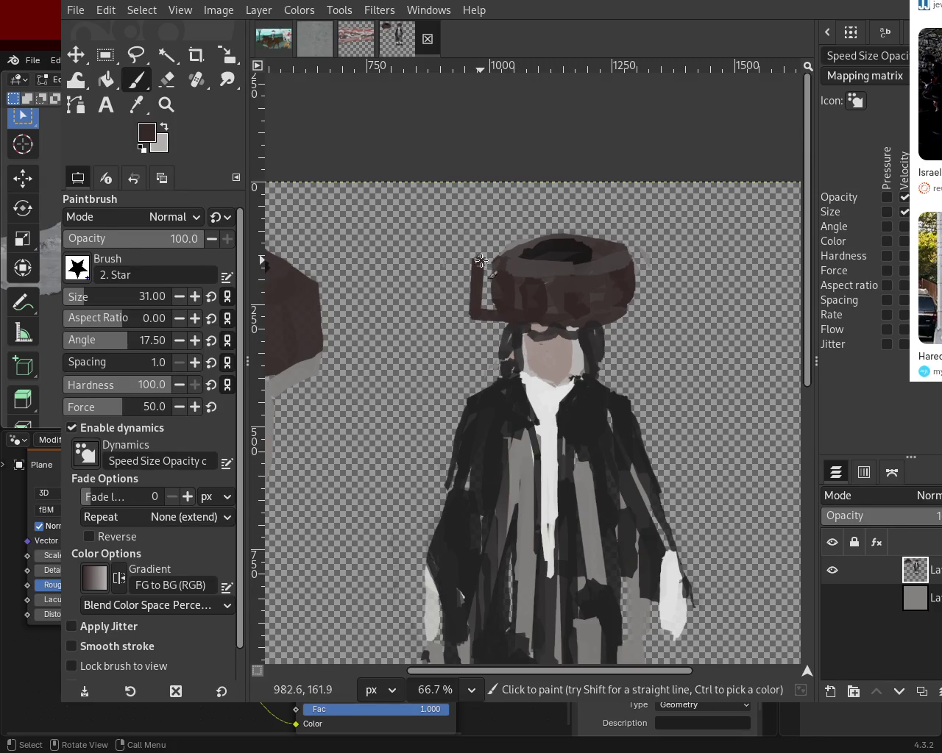
pyautogui.hotkey('ctrl', 'z')
pyautogui.hotkey('ctrl', 'z')
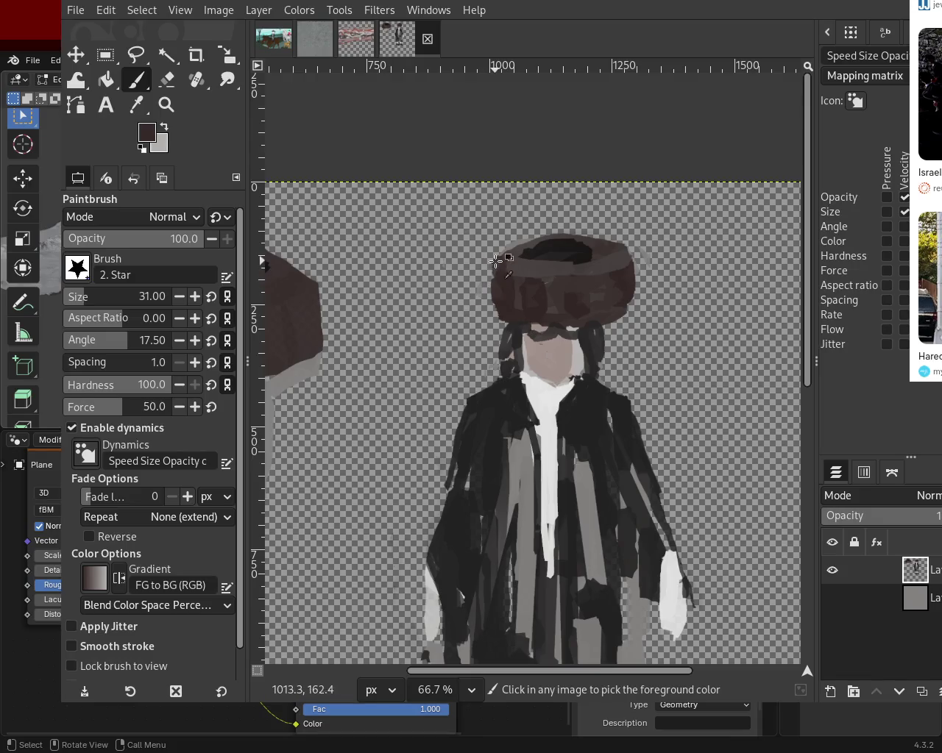
pyautogui.click(483, 303)
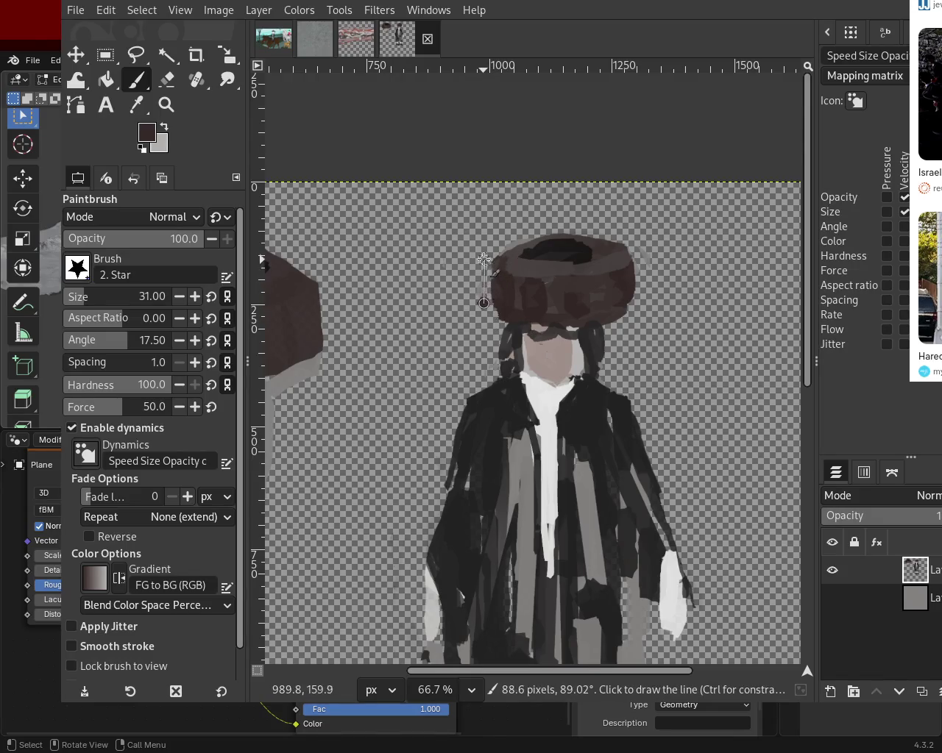
pyautogui.keyDown('shift'); pyautogui.click(485, 259); pyautogui.keyUp('shift')
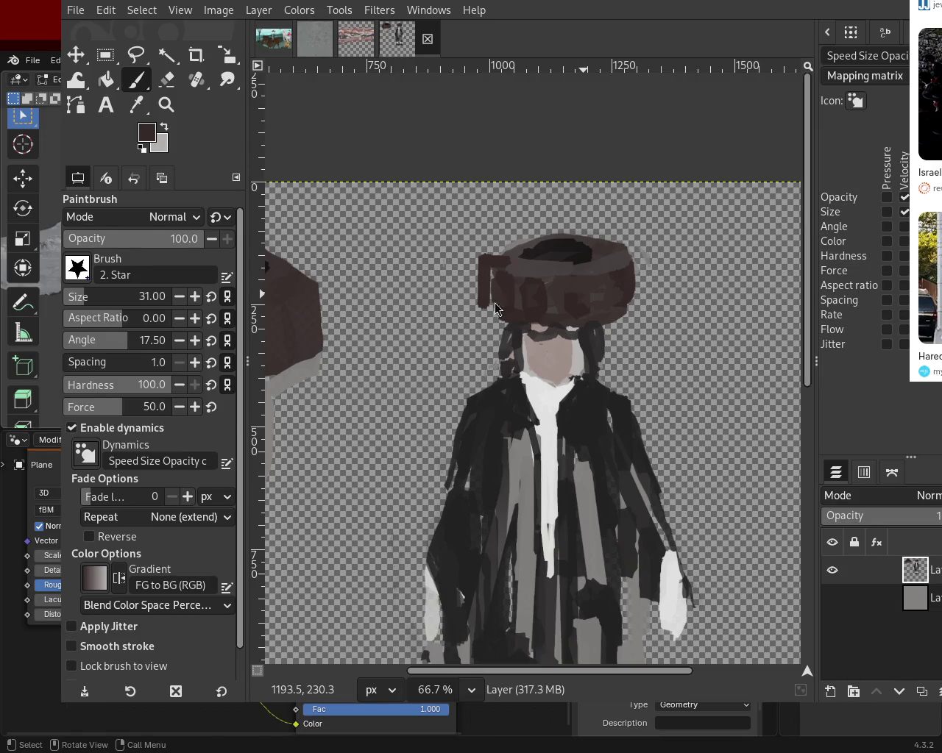
pyautogui.moveTo(493, 274); pyautogui.dragTo(493, 318)
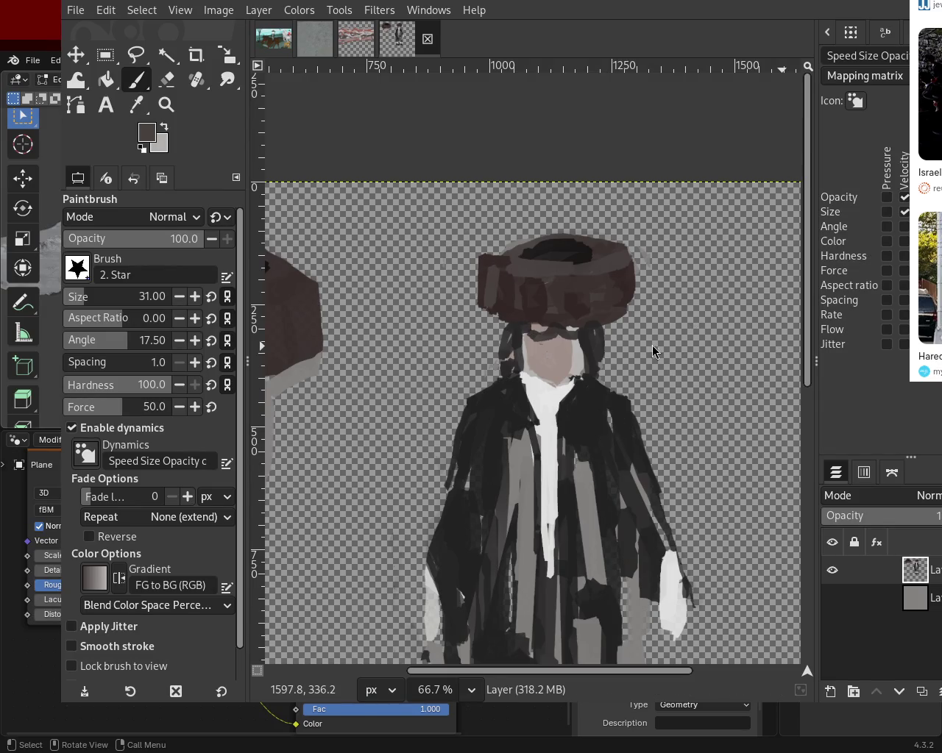
pyautogui.click(166, 104)
pyautogui.keyDown('ctrl'); pyautogui.click(398, 156); pyautogui.keyUp('ctrl')
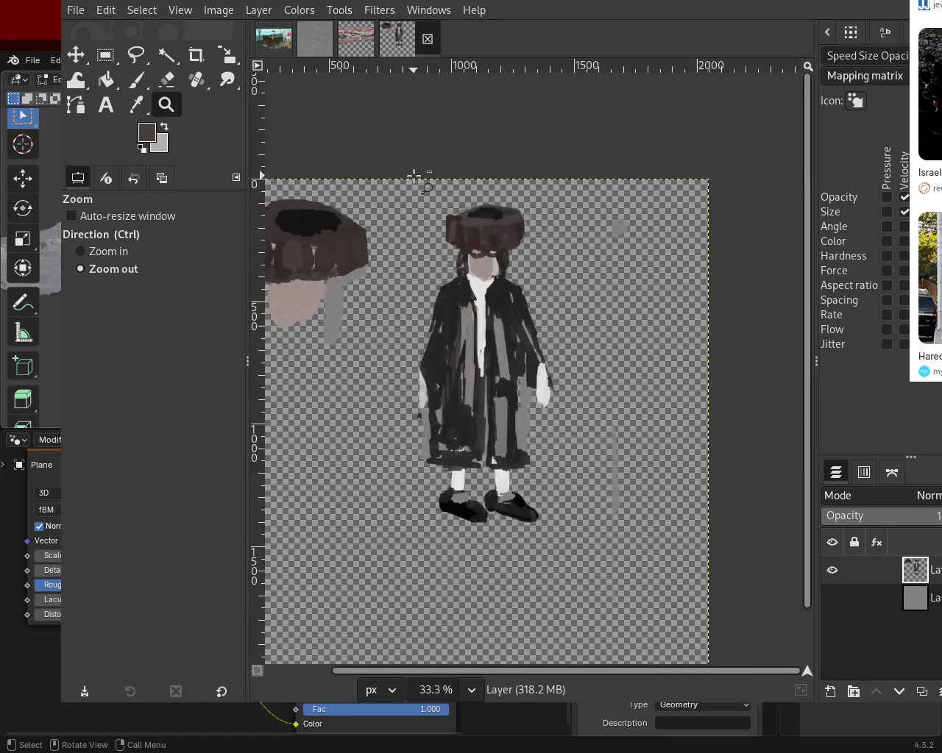
# - With a size 70 eraser, cut both coat edges straight and remove the right white hand
pyautogui.click(417, 368)
pyautogui.click(136, 80)
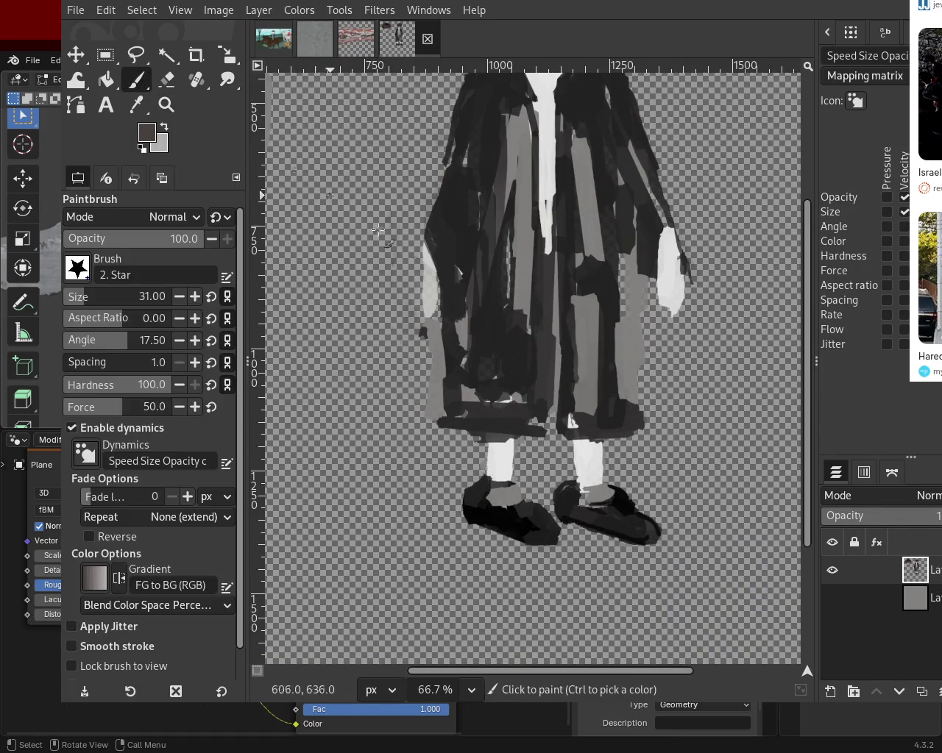
pyautogui.click(86, 295)
pyautogui.click(167, 79)
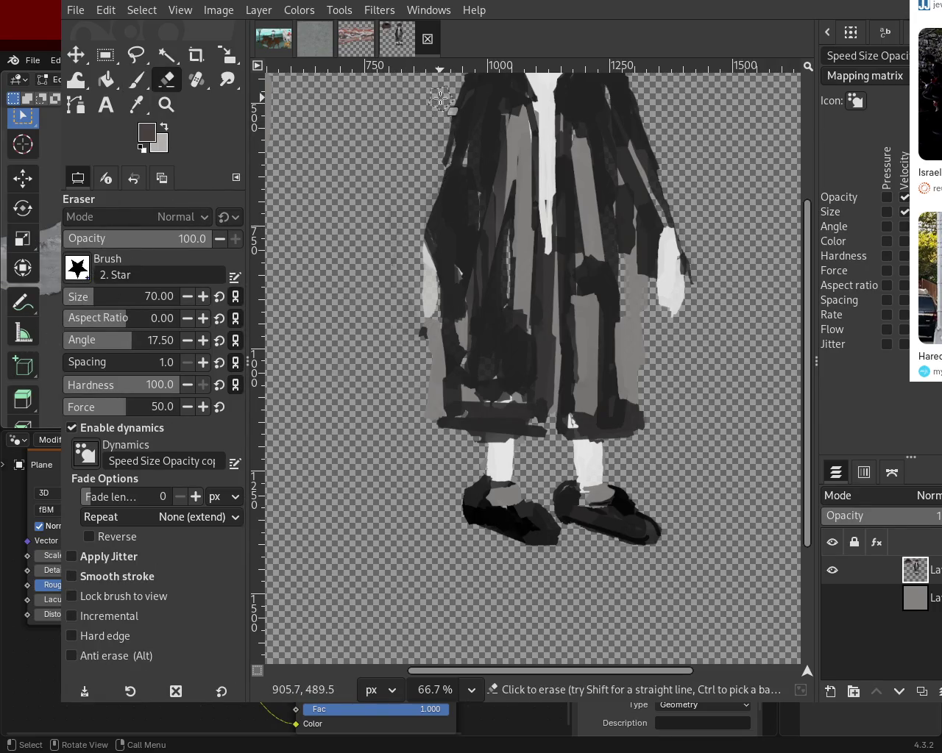
pyautogui.keyDown('shift'); pyautogui.click(432, 449); pyautogui.keyUp('shift')
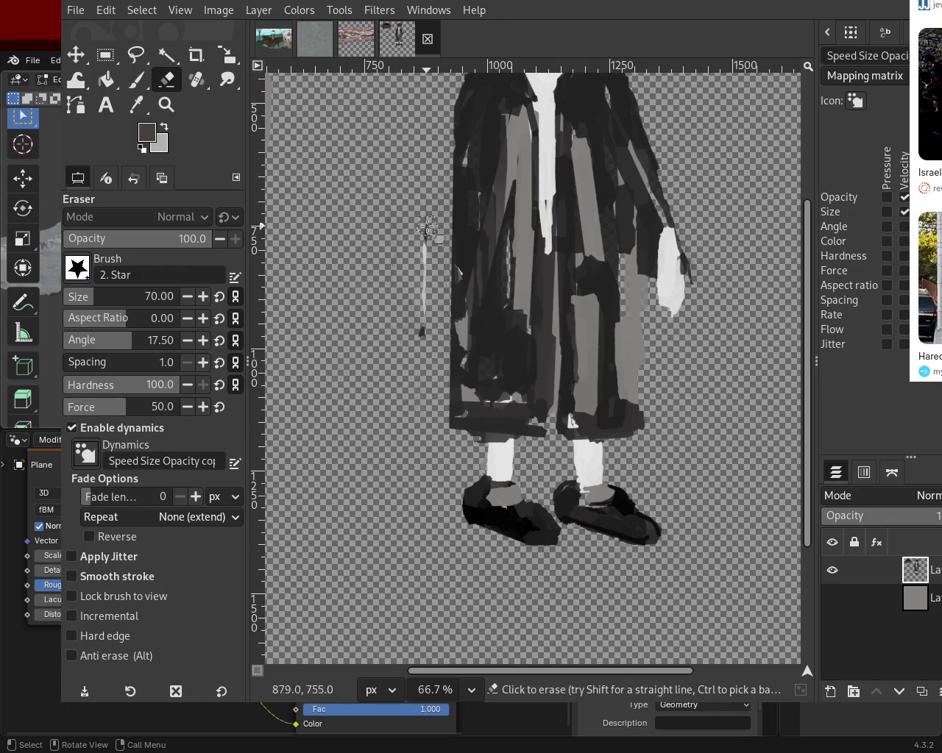
pyautogui.click(649, 102)
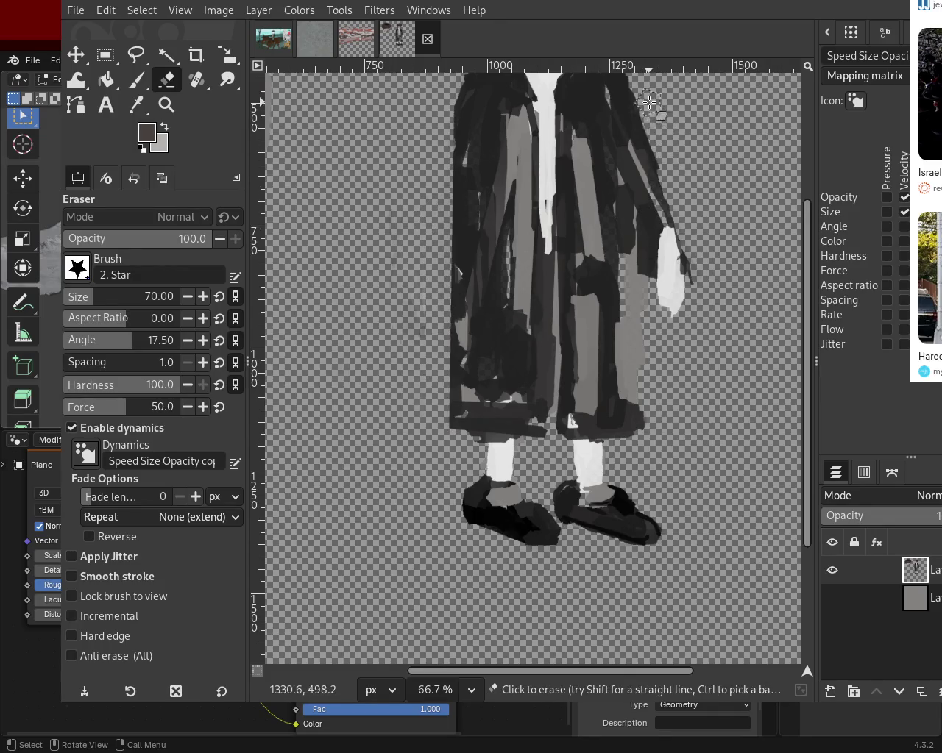
pyautogui.keyDown('shift'); pyautogui.click(643, 448); pyautogui.keyUp('shift')
pyautogui.moveTo(664, 216)
pyautogui.mouseDown()
pyautogui.moveTo(651, 200)
pyautogui.moveTo(705, 259)
pyautogui.mouseUp()
pyautogui.click(166, 105)
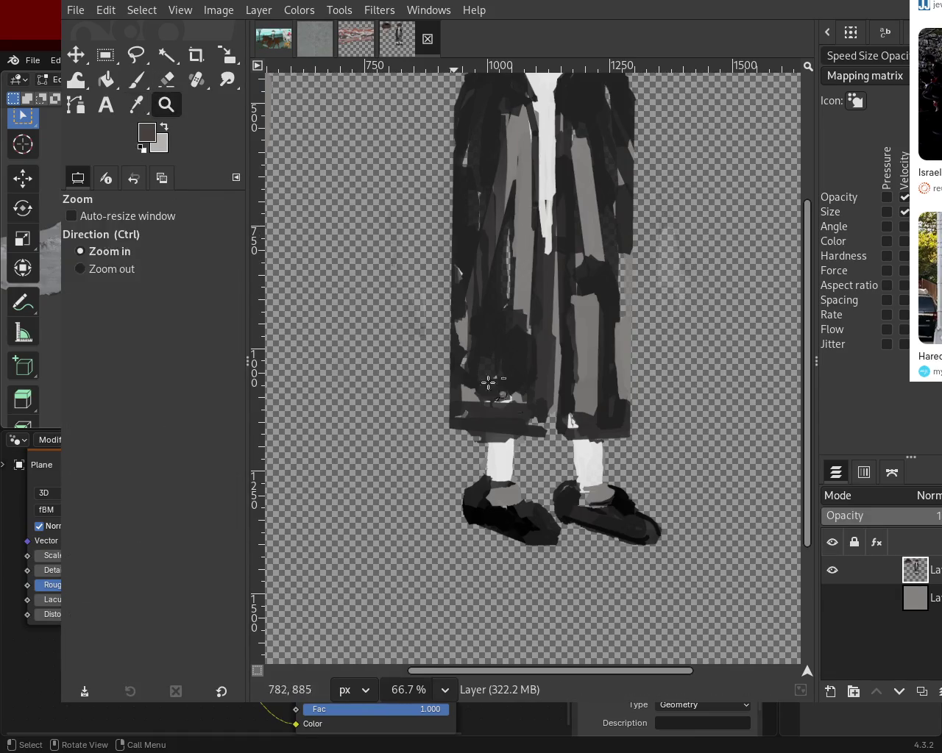
pyautogui.scroll(-3, 515, 309)
pyautogui.click(515, 309)
pyautogui.click(515, 309)
pyautogui.click(515, 309)
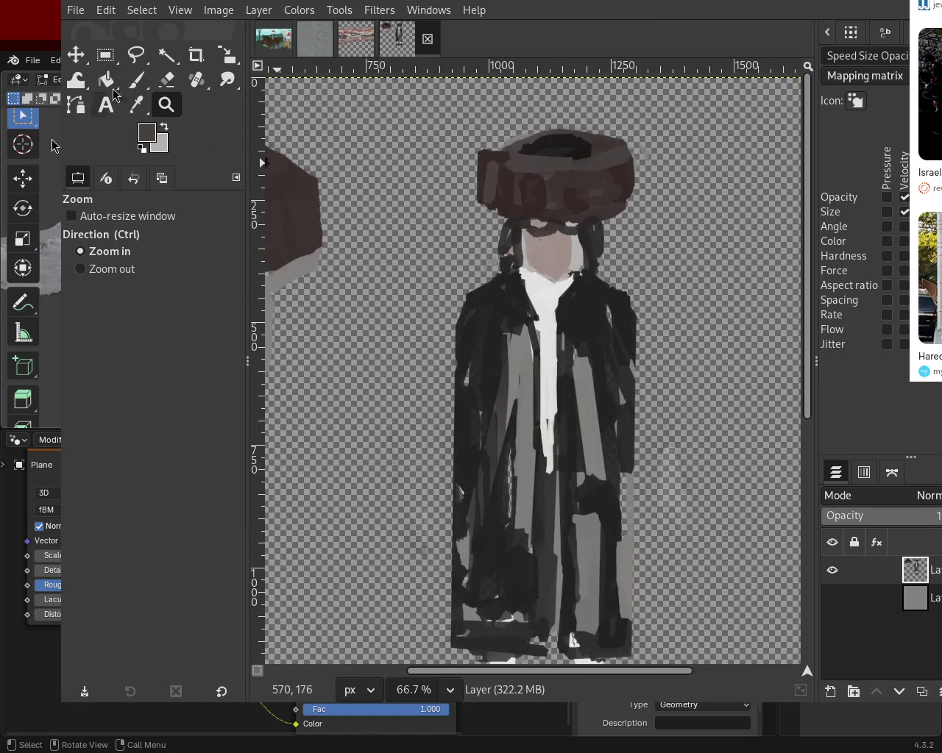
# - Paint dark left and right arms down the coat sides with a size 44 brush
pyautogui.press('p')
pyautogui.moveTo(105, 301); pyautogui.dragTo(92, 302)
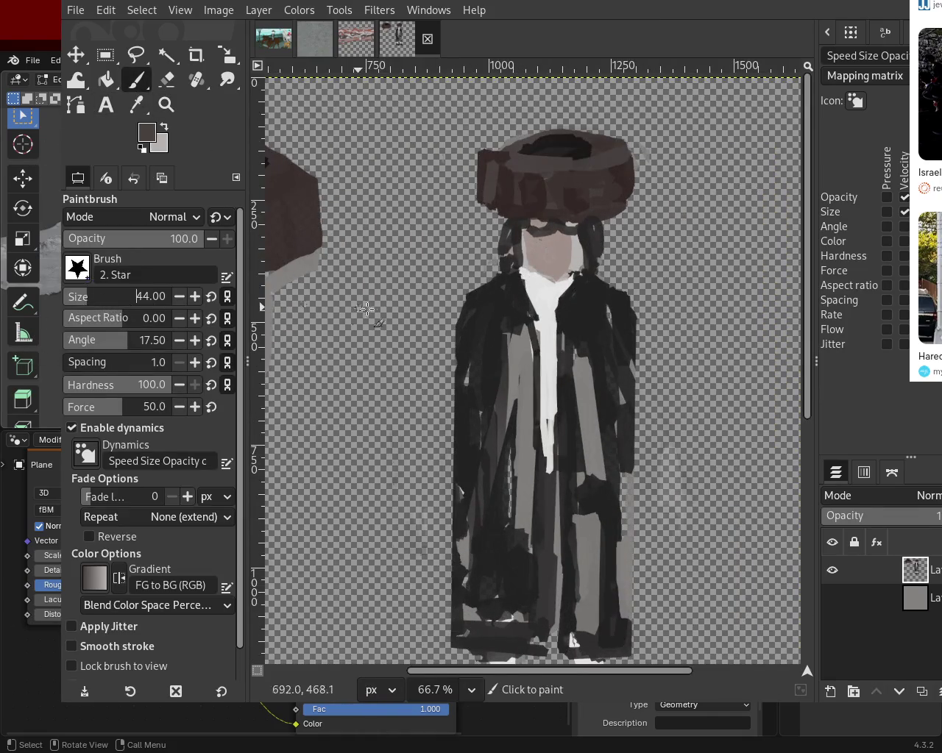
pyautogui.keyDown('ctrl'); pyautogui.click(477, 298); pyautogui.keyUp('ctrl')
pyautogui.moveTo(465, 323); pyautogui.dragTo(405, 561)
pyautogui.hotkey('ctrl', 'z')
pyautogui.moveTo(469, 322)
pyautogui.mouseDown()
pyautogui.moveTo(415, 560)
pyautogui.moveTo(448, 363)
pyautogui.mouseUp()
pyautogui.hotkey('ctrl', 'z')
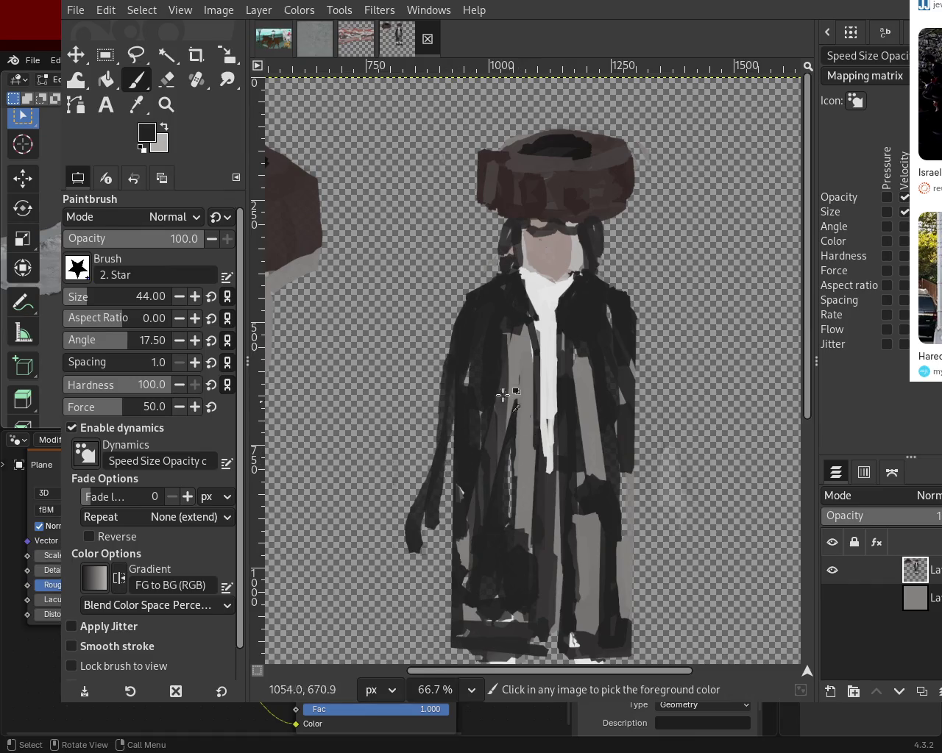
pyautogui.hotkey('ctrl', 'z')
pyautogui.moveTo(463, 314)
pyautogui.mouseDown()
pyautogui.moveTo(414, 504)
pyautogui.moveTo(455, 408)
pyautogui.mouseUp()
pyautogui.moveTo(618, 312); pyautogui.dragTo(651, 450)
pyautogui.moveTo(674, 383); pyautogui.dragTo(654, 515)
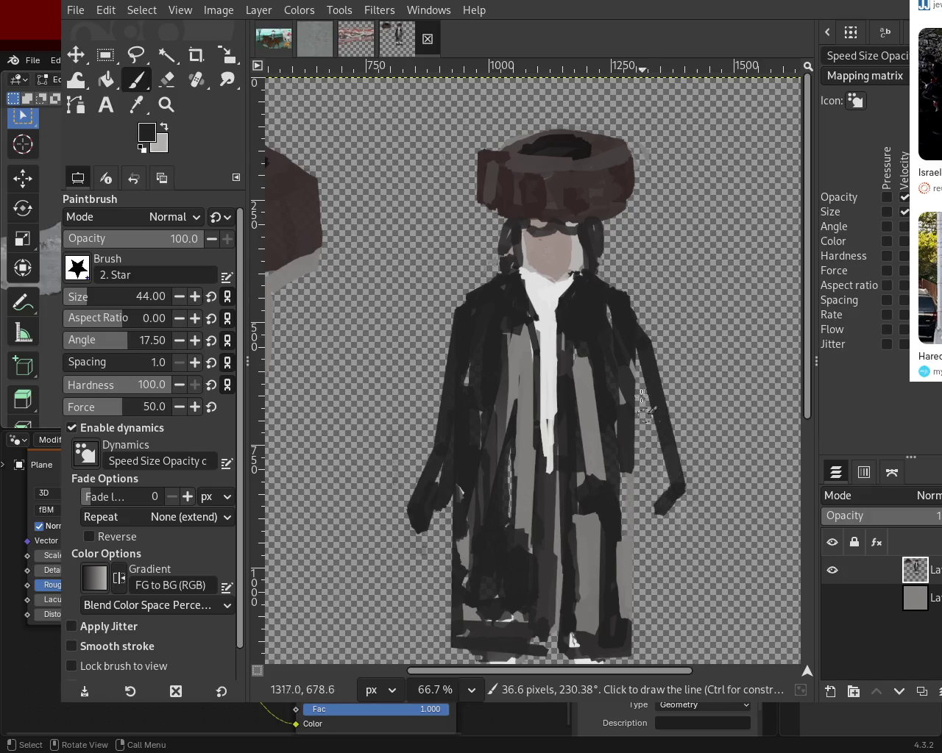
pyautogui.moveTo(647, 449)
pyautogui.mouseDown()
pyautogui.moveTo(650, 398)
pyautogui.moveTo(654, 485)
pyautogui.mouseUp()
pyautogui.hotkey('ctrl', 'z')
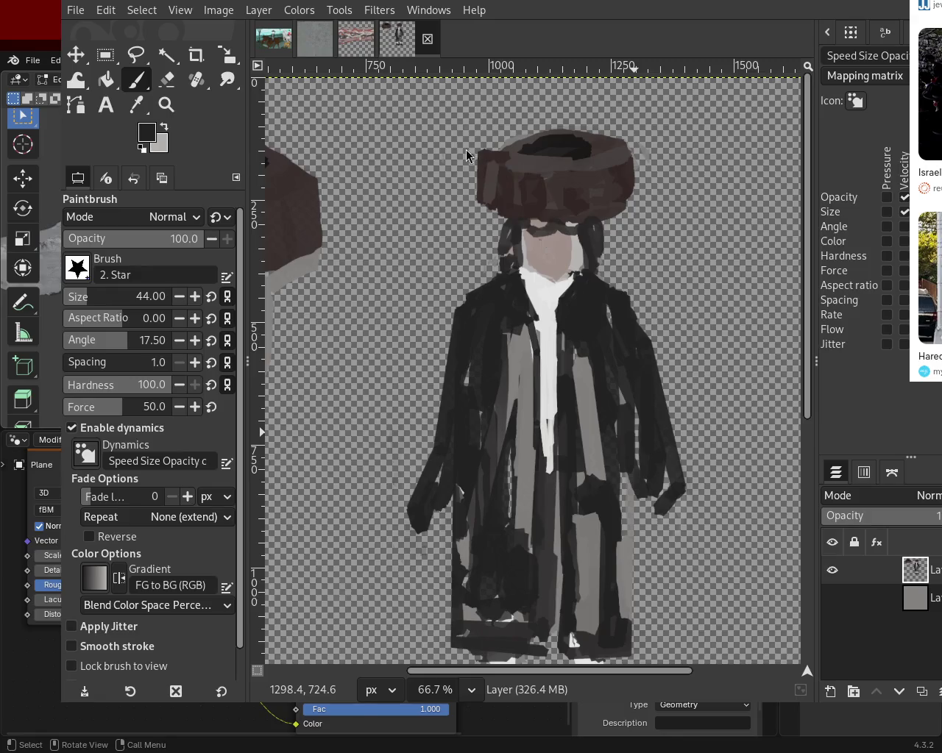
# - Add brown and light grey rims to the hat top and reshape its dark hollow
pyautogui.keyDown('ctrl'); pyautogui.click(507, 153); pyautogui.keyUp('ctrl')
pyautogui.moveTo(487, 156)
pyautogui.mouseDown()
pyautogui.moveTo(515, 125)
pyautogui.moveTo(609, 127)
pyautogui.moveTo(496, 154)
pyautogui.mouseUp()
pyautogui.keyDown('ctrl'); pyautogui.click(510, 139); pyautogui.keyUp('ctrl')
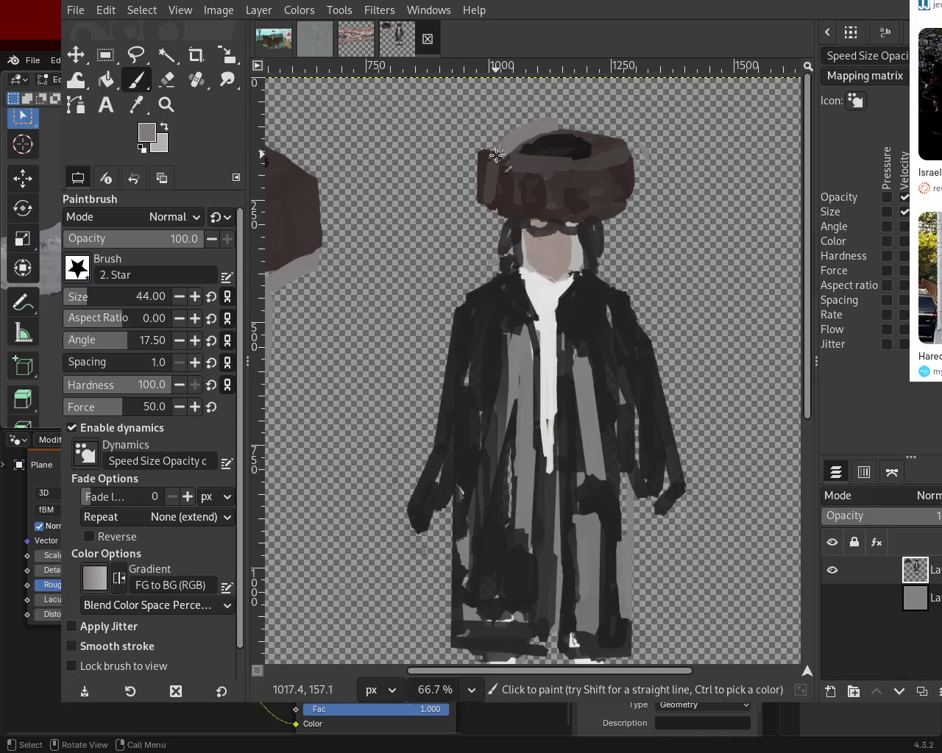
pyautogui.keyDown('ctrl'); pyautogui.click(603, 145); pyautogui.keyUp('ctrl')
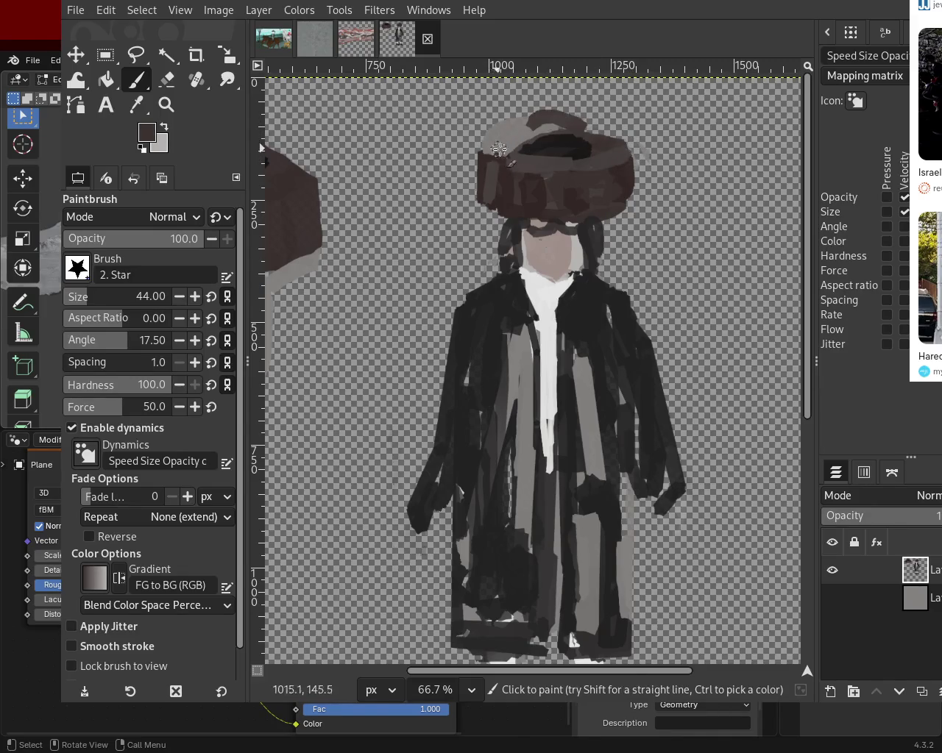
pyautogui.moveTo(566, 136)
pyautogui.mouseDown()
pyautogui.moveTo(516, 140)
pyautogui.moveTo(579, 159)
pyautogui.mouseUp()
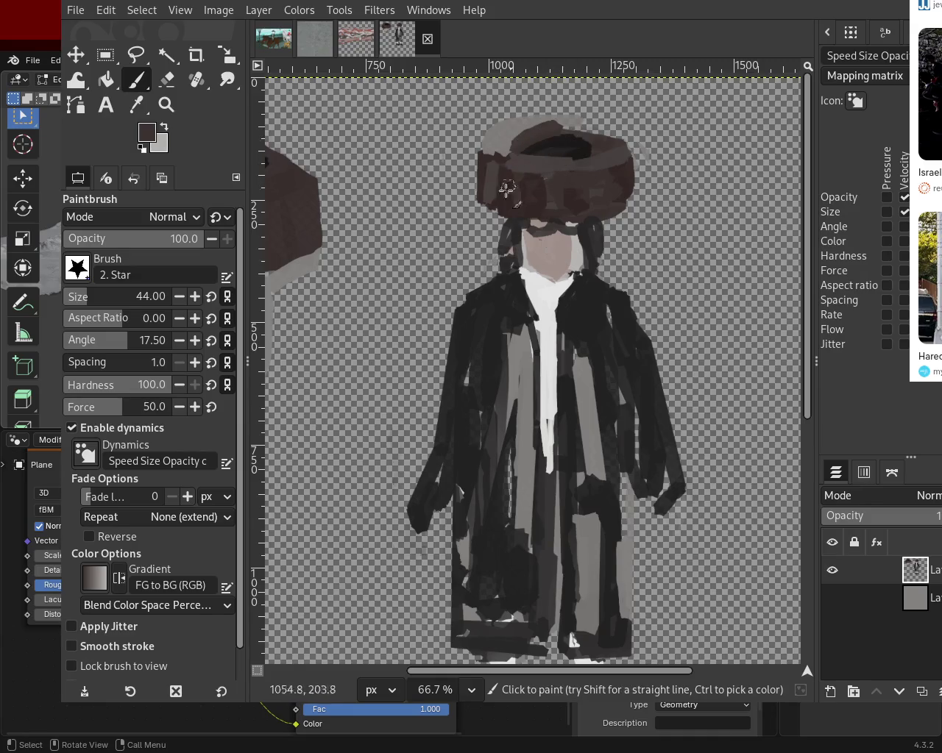
# - Cover the dark area under the hat brim with the face's pinkish skin tone
pyautogui.keyDown('ctrl'); pyautogui.click(548, 232); pyautogui.keyUp('ctrl')
pyautogui.moveTo(589, 222); pyautogui.dragTo(554, 225)
pyautogui.hotkey('ctrl', 'z')
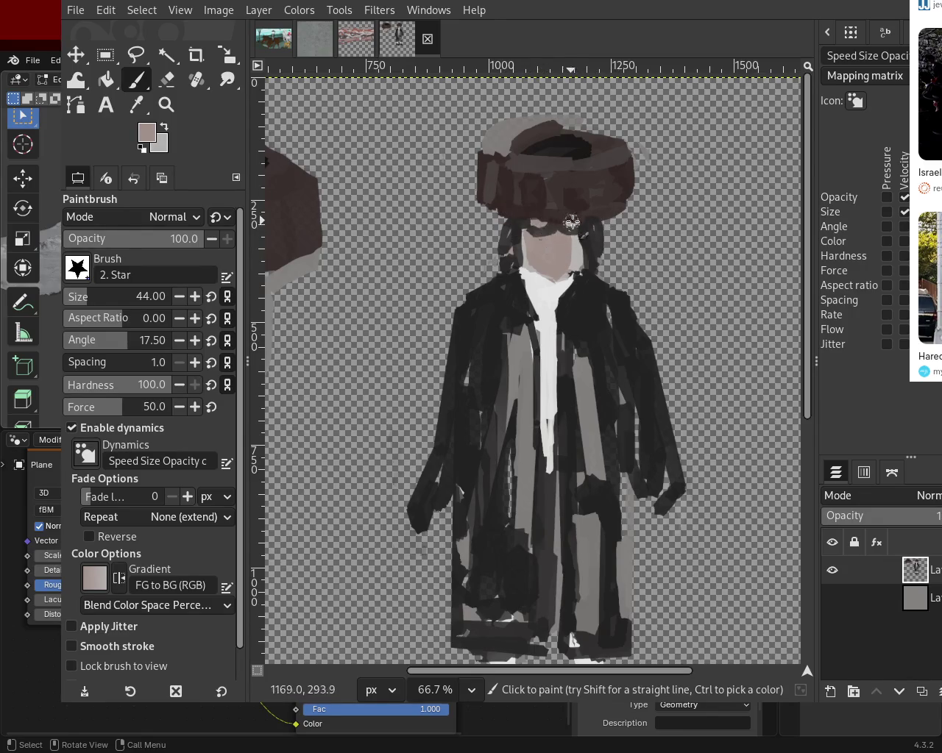
pyautogui.moveTo(571, 221); pyautogui.dragTo(531, 228)
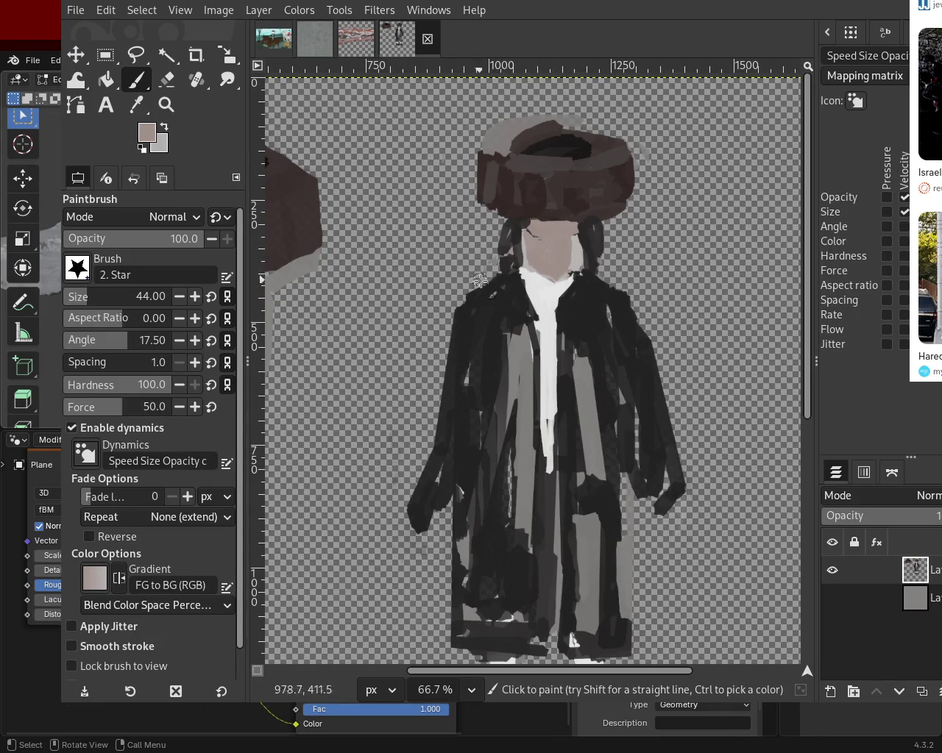
pyautogui.scroll(-10, 147, 297)
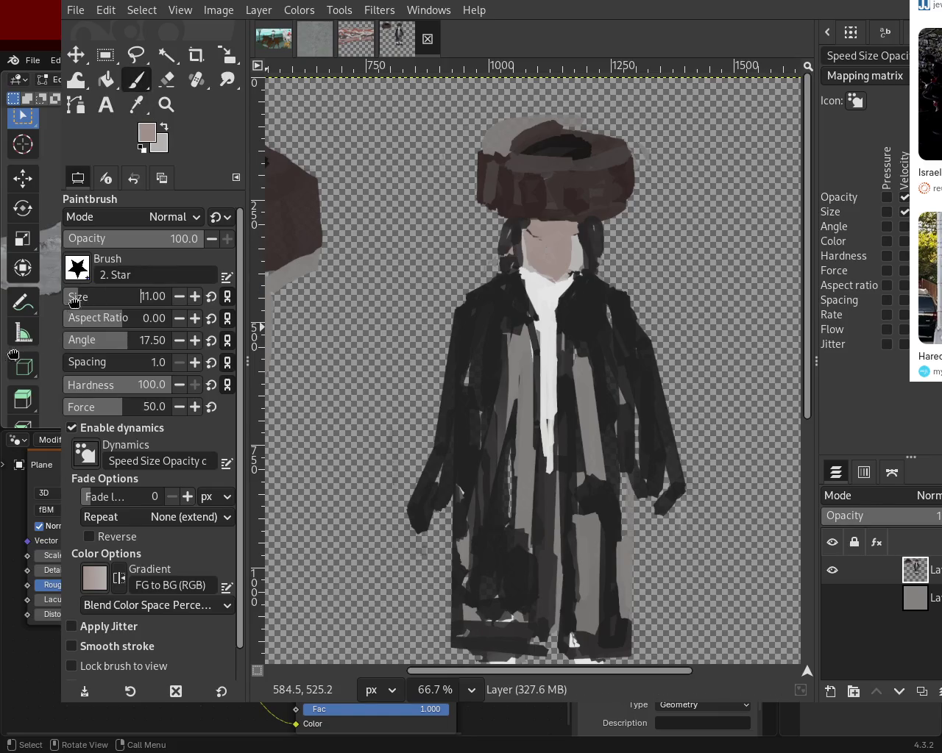
# - Shrink the brush to 11, discard trial light grey strokes, and erase a small coat patch
pyautogui.keyDown('ctrl'); pyautogui.click(589, 221); pyautogui.keyUp('ctrl')
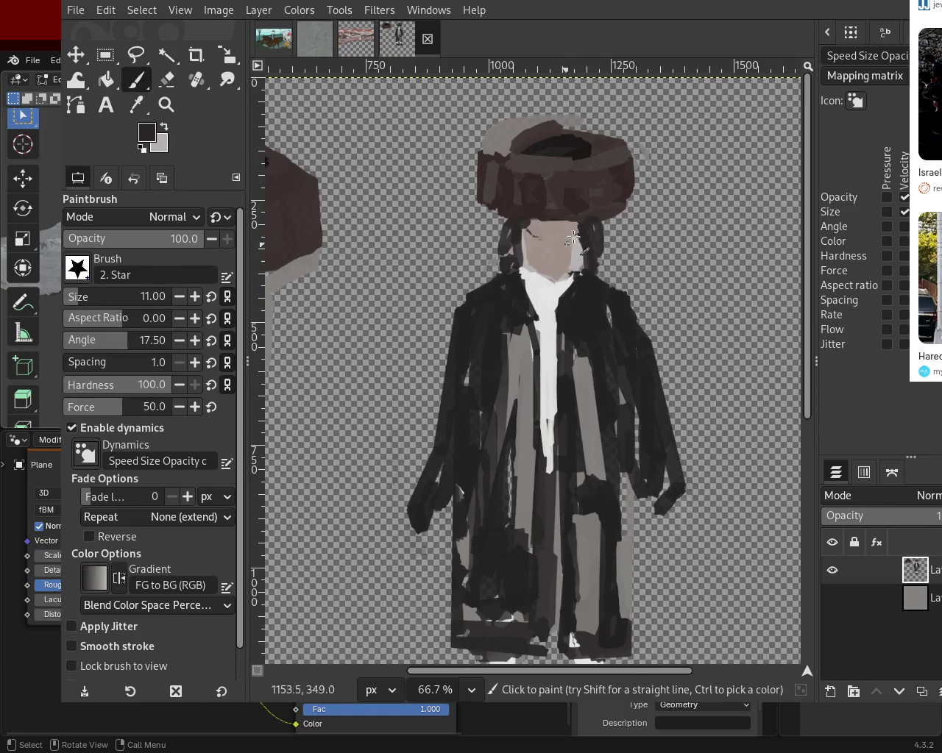
pyautogui.keyDown('ctrl'); pyautogui.click(531, 273); pyautogui.keyUp('ctrl')
pyautogui.moveTo(509, 214); pyautogui.dragTo(503, 325)
pyautogui.hotkey('ctrl', 'z')
pyautogui.moveTo(509, 213); pyautogui.dragTo(498, 316)
pyautogui.hotkey('ctrl', 'z')
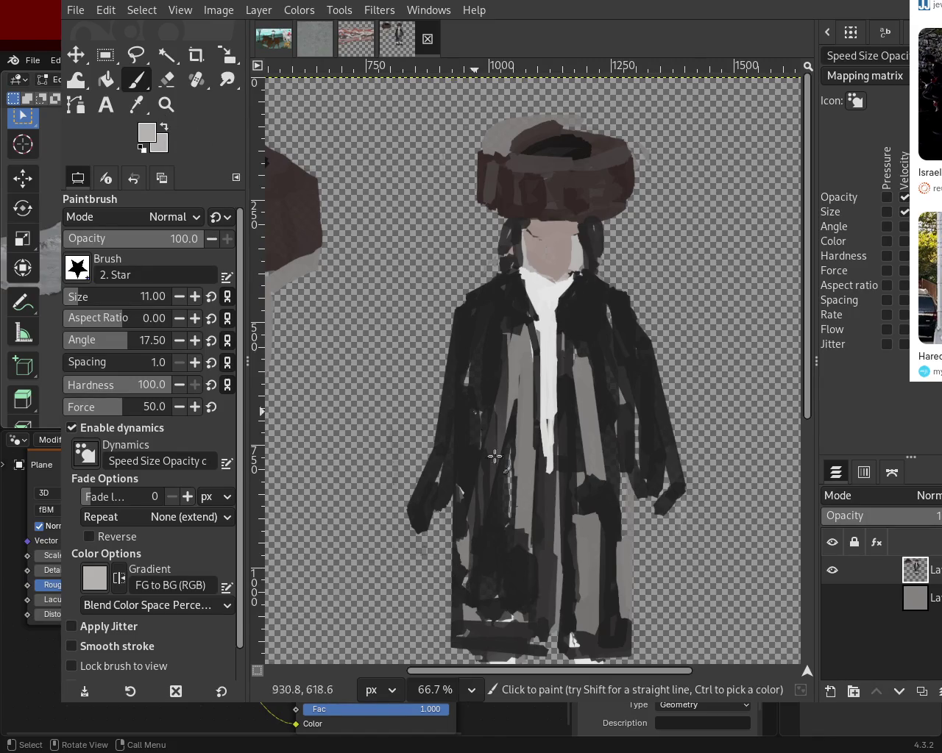
pyautogui.hotkey('ctrl', 'z')
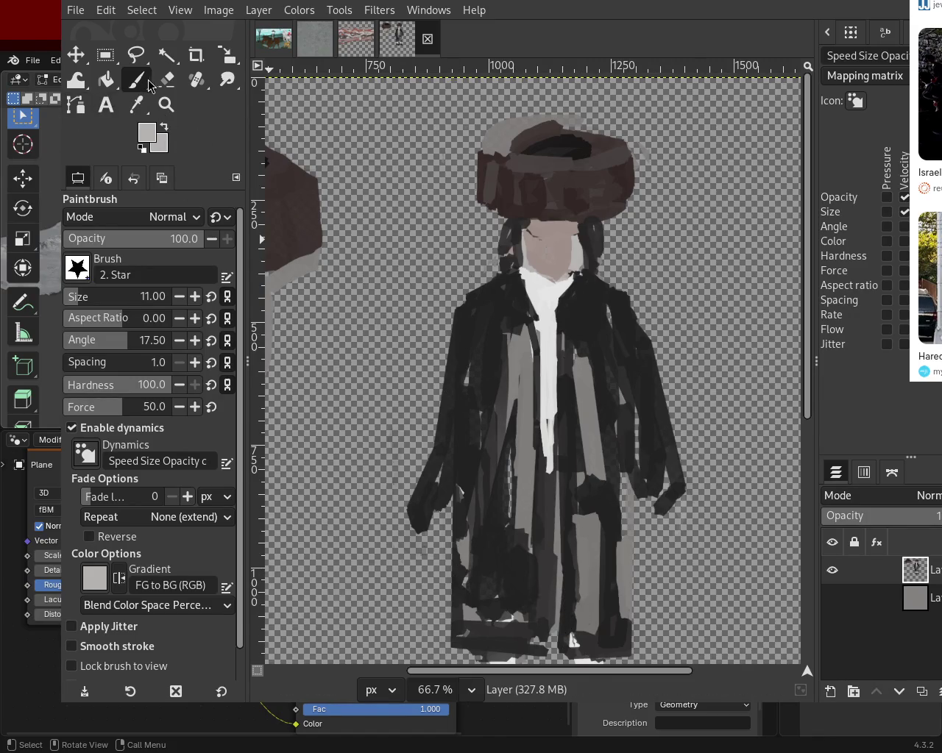
pyautogui.click(167, 80)
pyautogui.moveTo(560, 638); pyautogui.dragTo(559, 619)
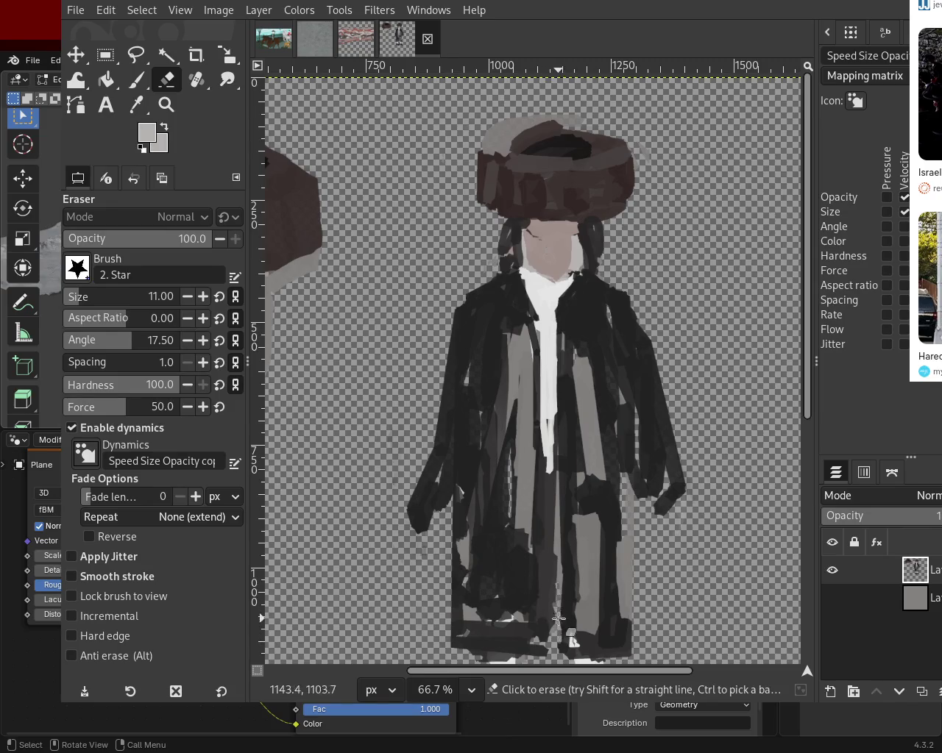
# - Outline the cravat in white, then fill it solid white with an 83 brush
pyautogui.click(137, 79)
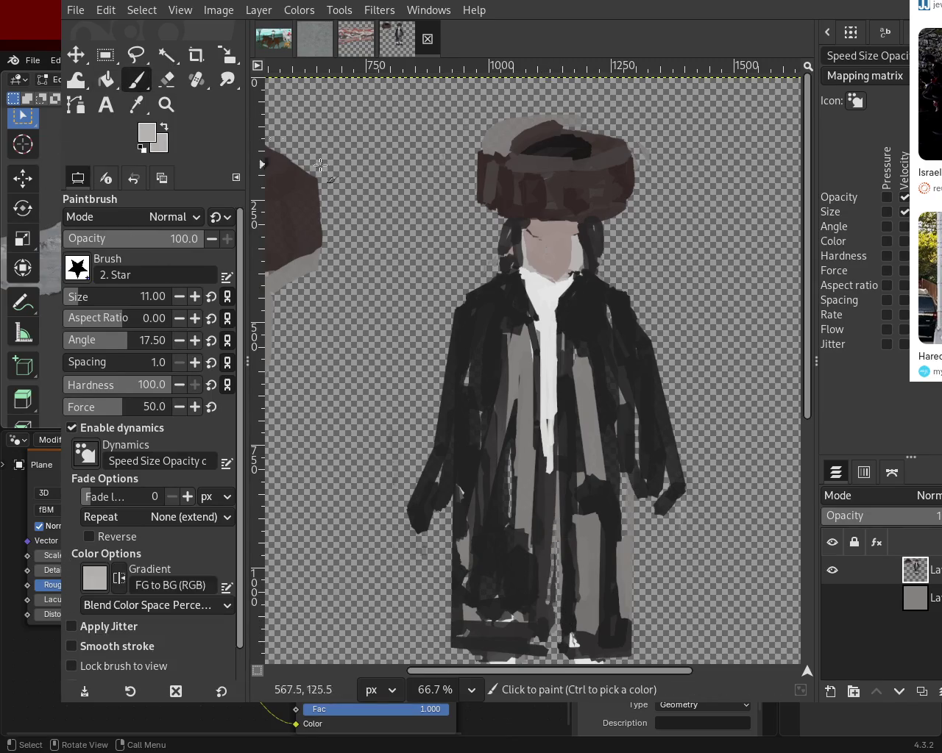
pyautogui.keyDown('ctrl'); pyautogui.click(550, 340); pyautogui.keyUp('ctrl')
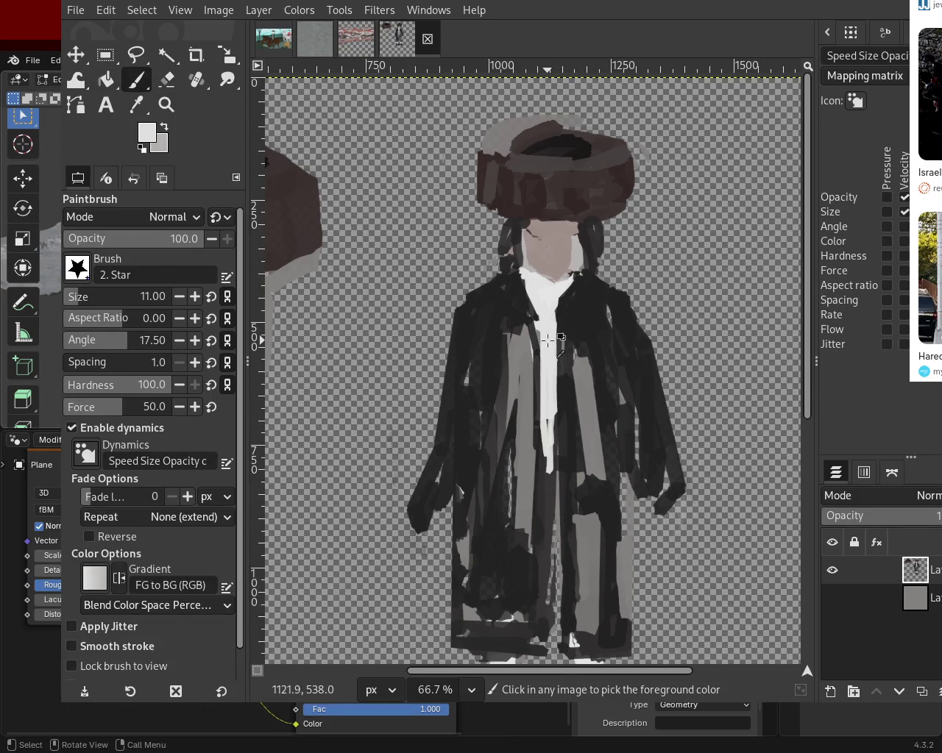
pyautogui.keyDown('shift'); pyautogui.click(530, 483); pyautogui.keyUp('shift')
pyautogui.keyDown('shift'); pyautogui.click(563, 480); pyautogui.keyUp('shift')
pyautogui.keyDown('shift'); pyautogui.click(549, 355); pyautogui.keyUp('shift')
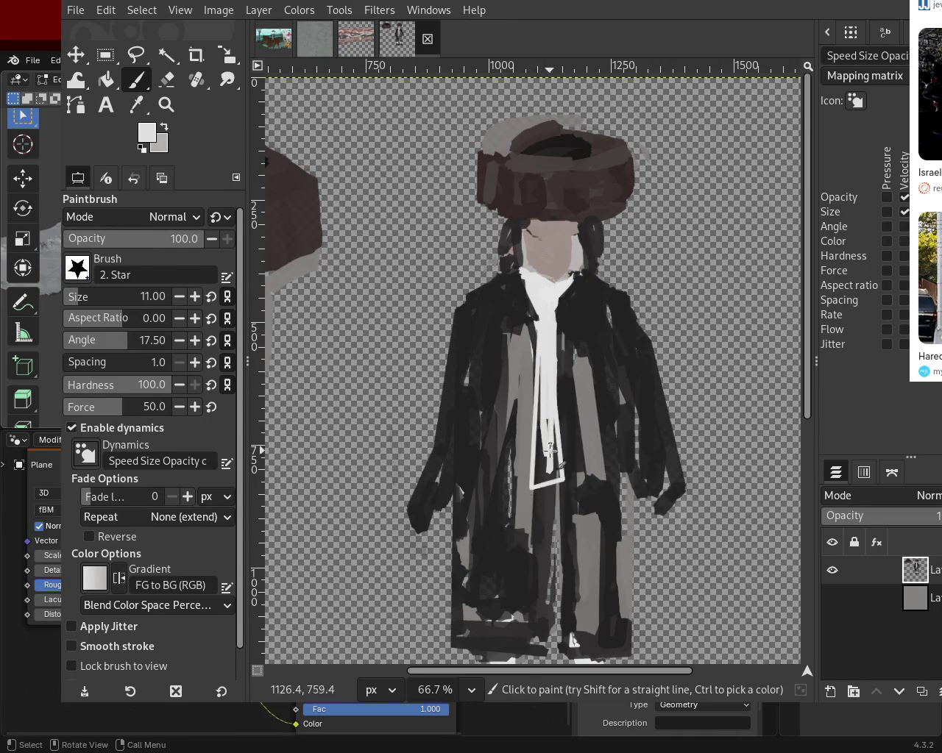
pyautogui.click(92, 295)
pyautogui.click(548, 365)
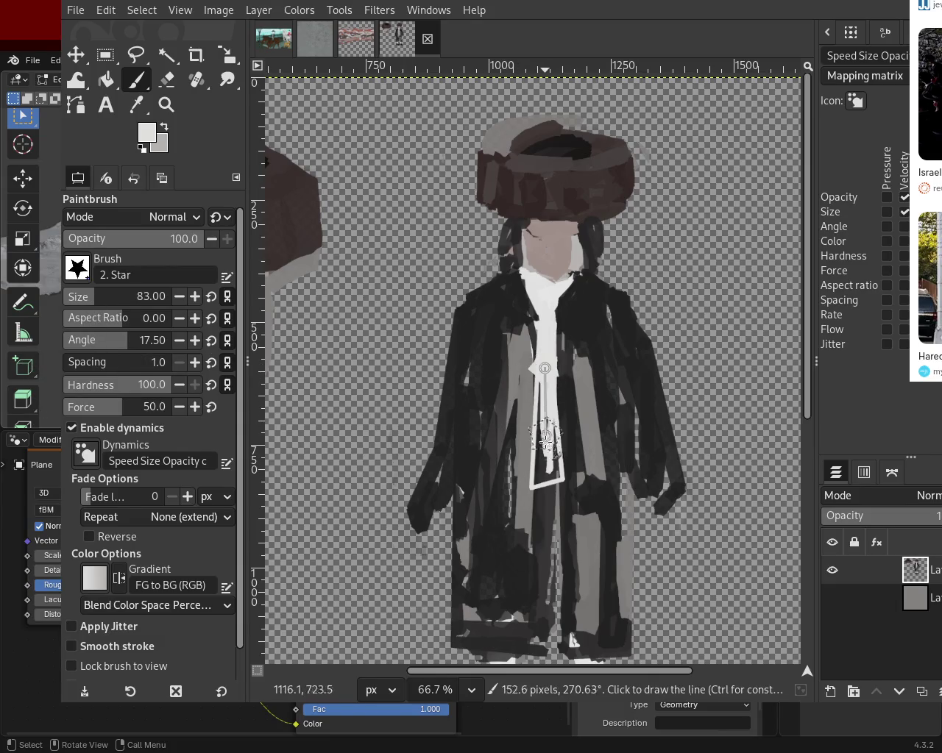
pyautogui.keyDown('shift'); pyautogui.click(548, 470); pyautogui.keyUp('shift')
# - Paint a grey strip left of the cravat, discarding a trial black band
pyautogui.press('ctrl')
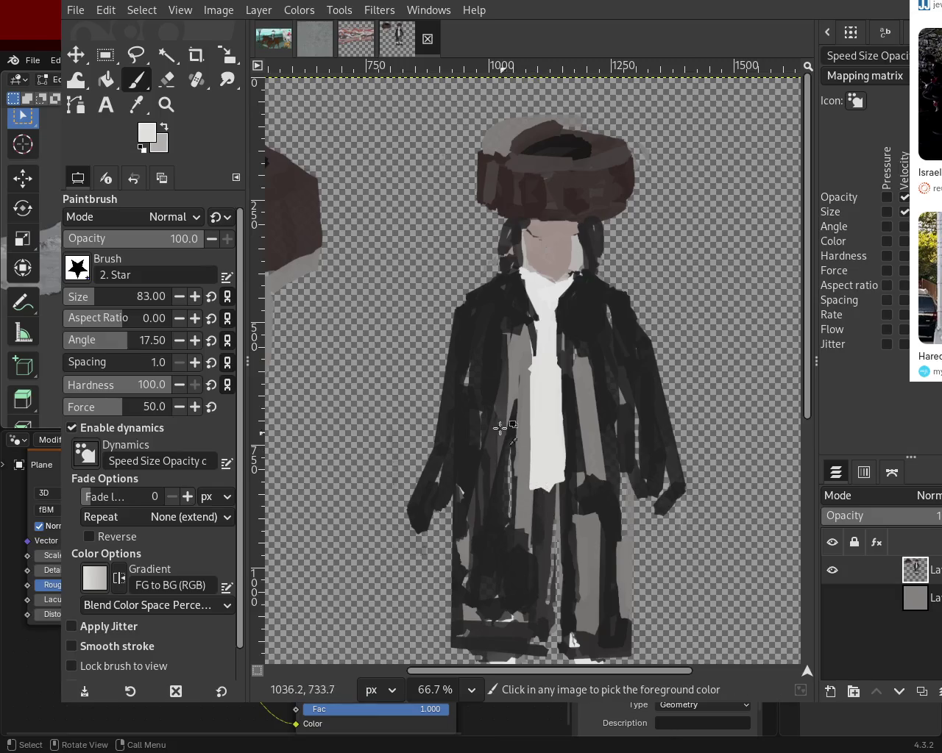
pyautogui.keyDown('ctrl'); pyautogui.click(499, 366); pyautogui.keyUp('ctrl')
pyautogui.click(513, 337)
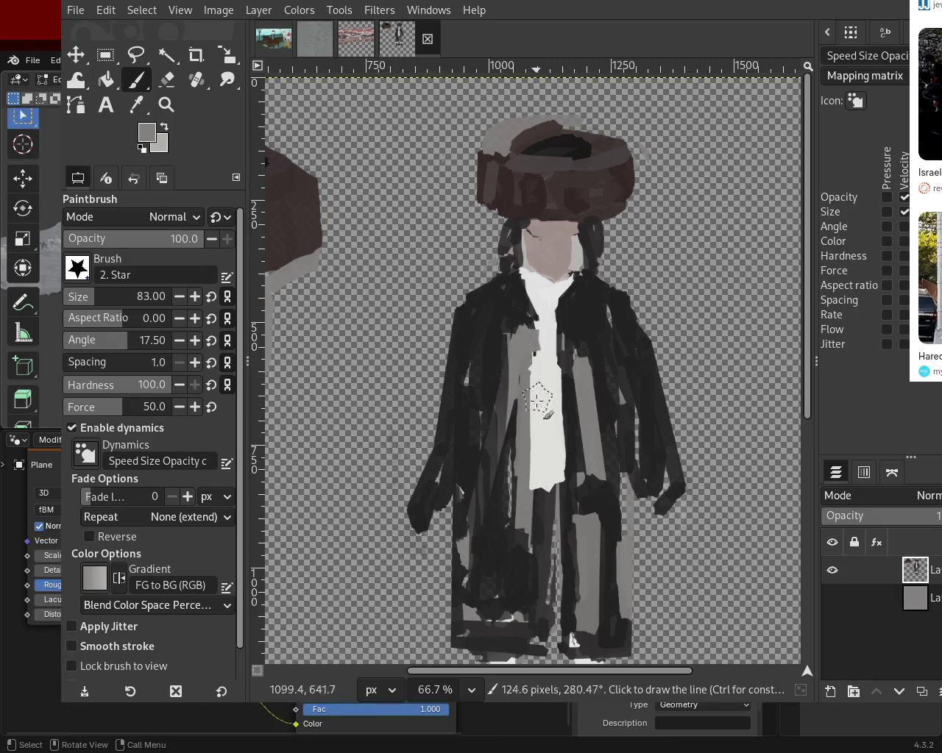
pyautogui.keyDown('shift'); pyautogui.click(521, 451); pyautogui.keyUp('shift')
pyautogui.keyDown('ctrl'); pyautogui.click(500, 364); pyautogui.keyUp('ctrl')
pyautogui.click(517, 330)
pyautogui.keyDown('shift'); pyautogui.click(512, 412); pyautogui.keyUp('shift')
pyautogui.hotkey('ctrl', 'z')
pyautogui.hotkey('ctrl', 'z')
pyautogui.hotkey('ctrl', 'y')
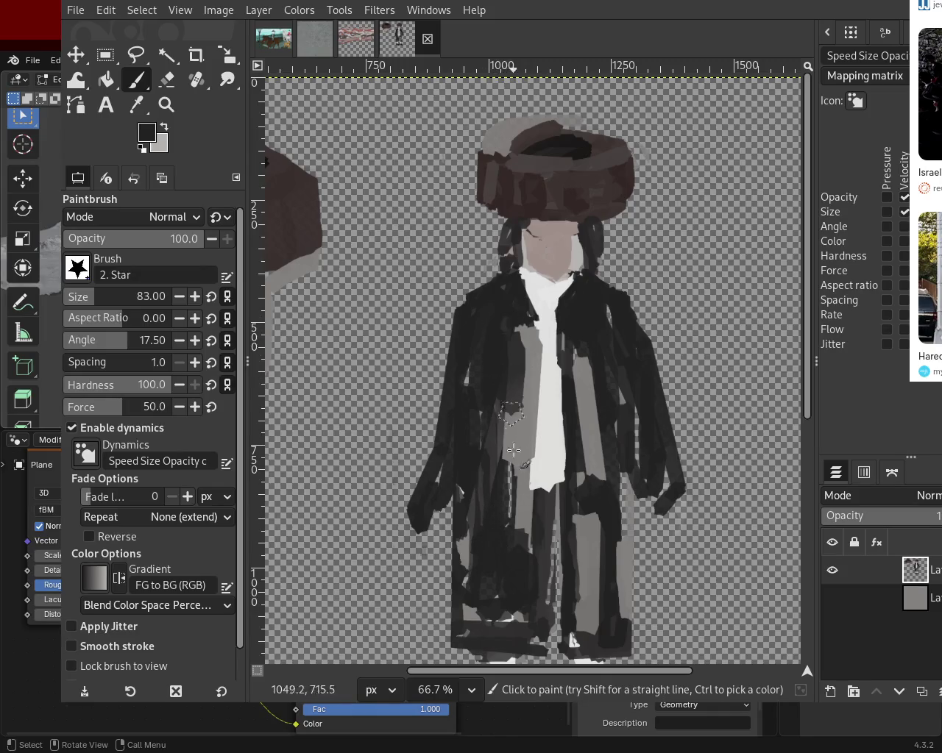
pyautogui.press('z')
pyautogui.keyDown('ctrl'); pyautogui.click(726, 305); pyautogui.keyUp('ctrl')
pyautogui.keyDown('ctrl'); pyautogui.click(726, 305); pyautogui.keyUp('ctrl')
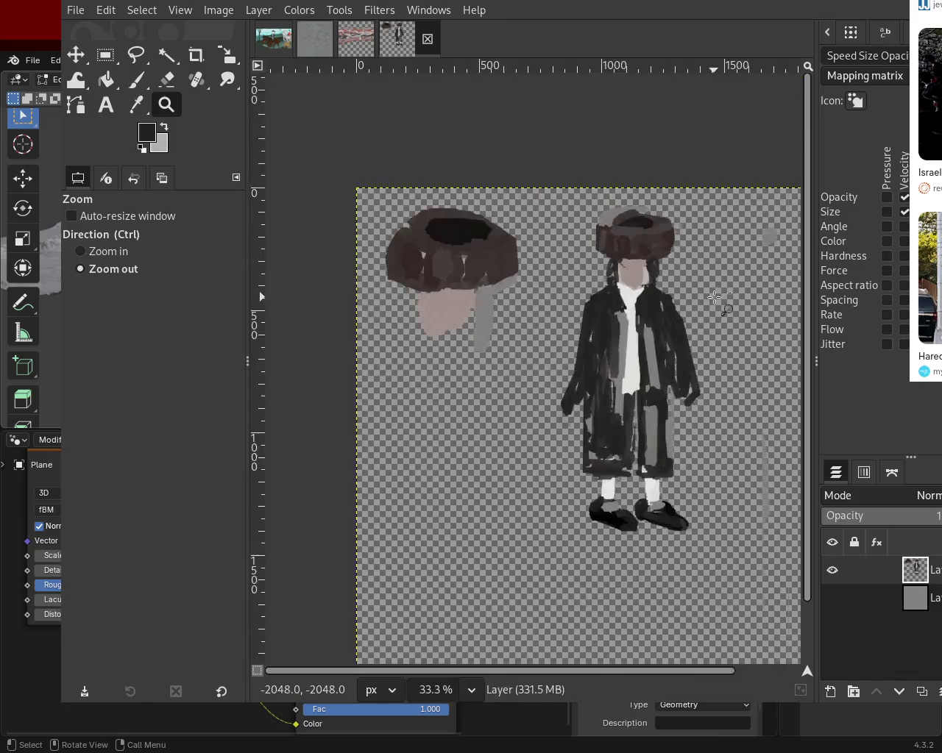
pyautogui.keyDown('ctrl'); pyautogui.click(651, 389); pyautogui.keyUp('ctrl')
pyautogui.click(582, 320)
pyautogui.keyDown('ctrl'); pyautogui.click(588, 245); pyautogui.keyUp('ctrl')
pyautogui.press('1')
pyautogui.press('`')
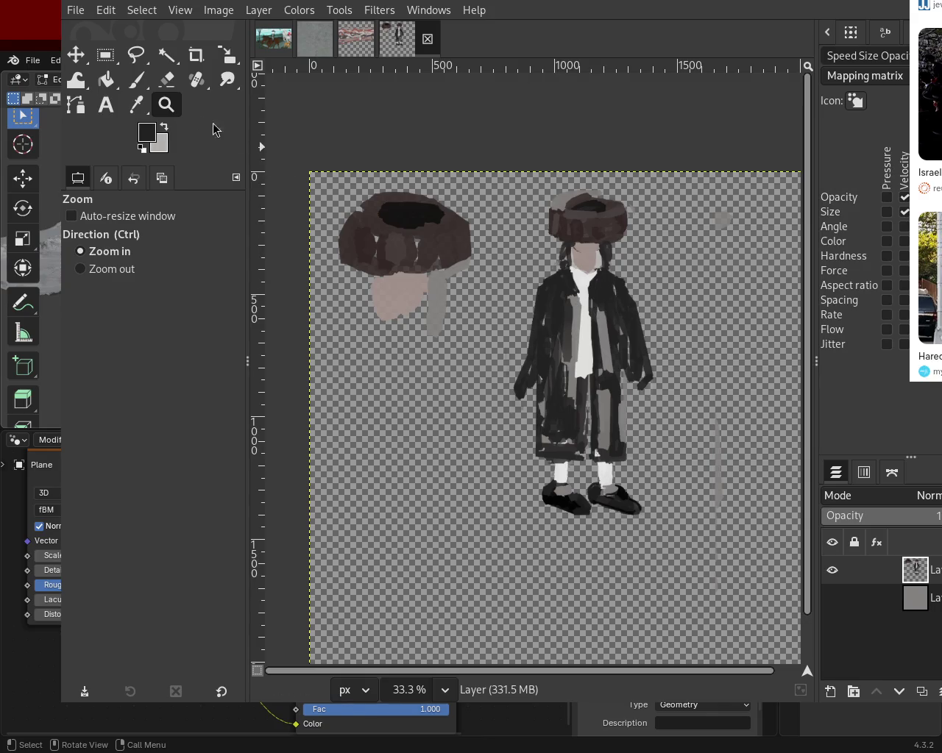
pyautogui.keyDown('ctrl'); pyautogui.click(554, 295); pyautogui.keyUp('ctrl')
pyautogui.click(594, 308)
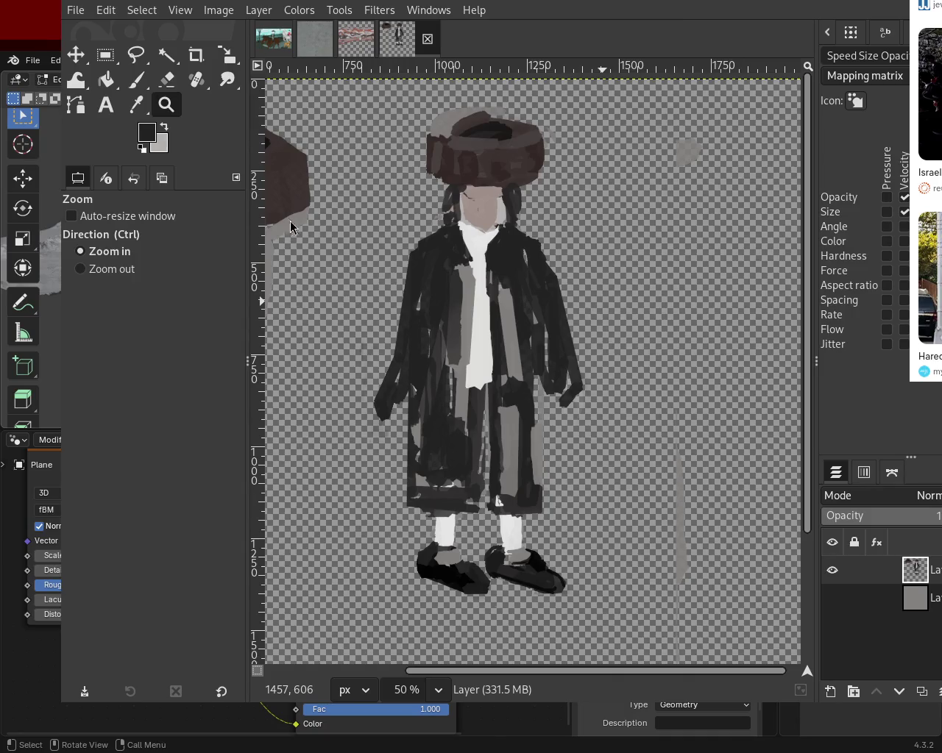
# - At 66.7% zoom, set the brush size to 58 and paint a straight dark line down the coat
pyautogui.keyDown('ctrl'); pyautogui.click(351, 326); pyautogui.keyUp('ctrl')
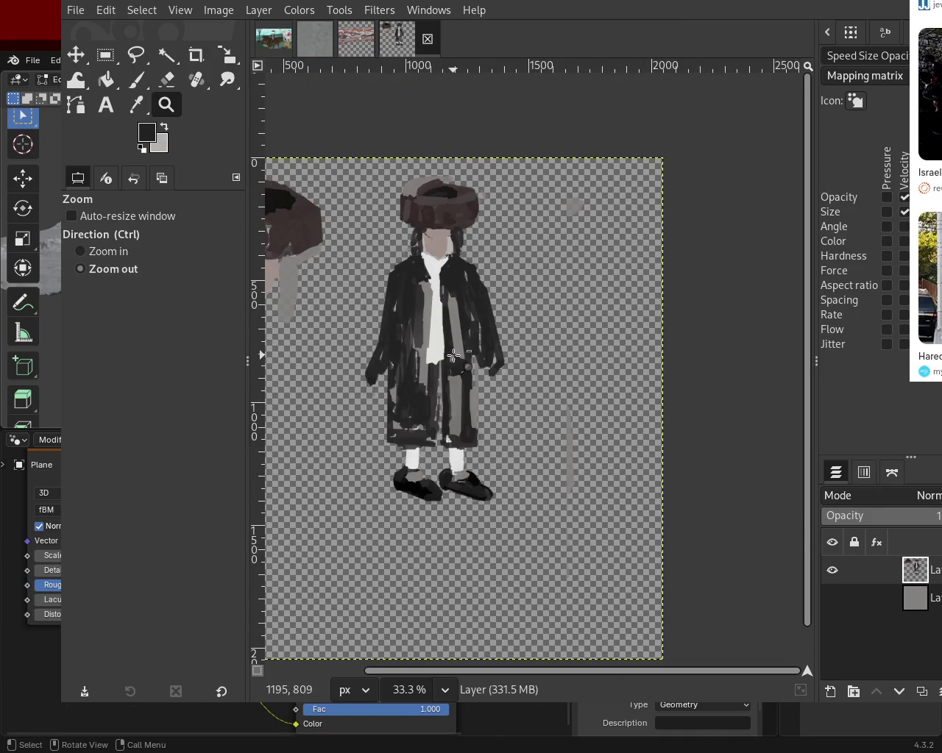
pyautogui.click(425, 360)
pyautogui.click(136, 80)
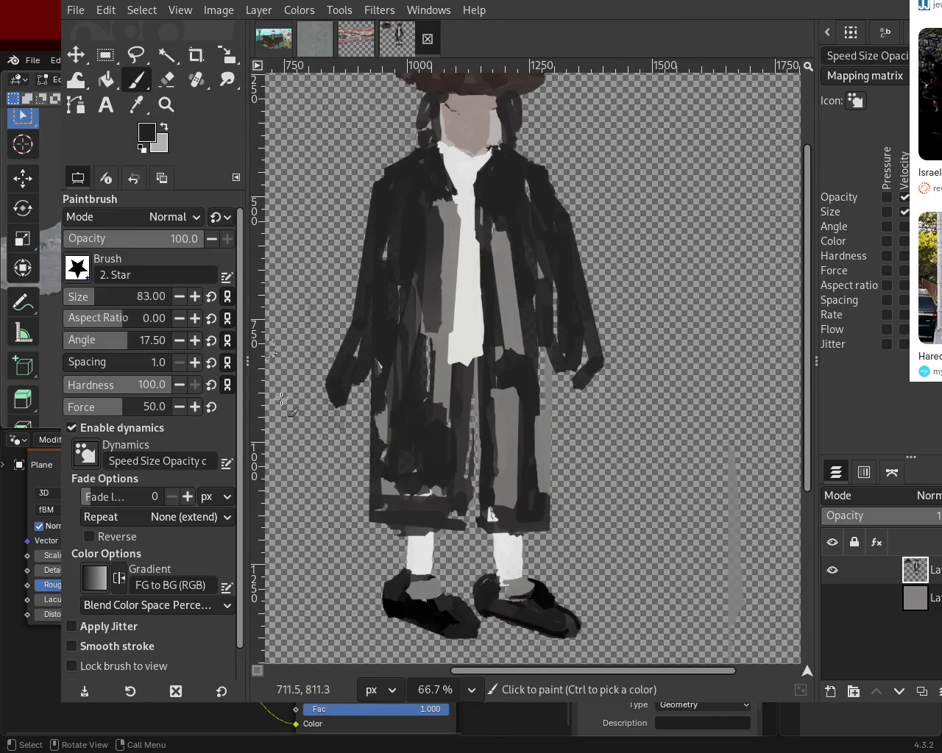
pyautogui.click(167, 81)
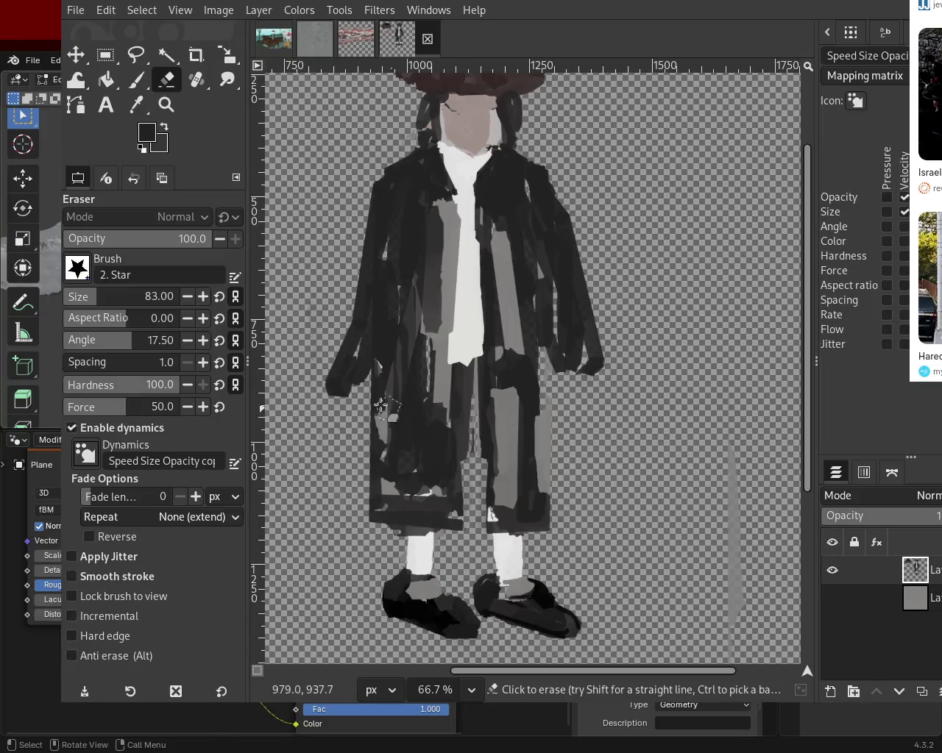
pyautogui.click(136, 80)
pyautogui.click(86, 301)
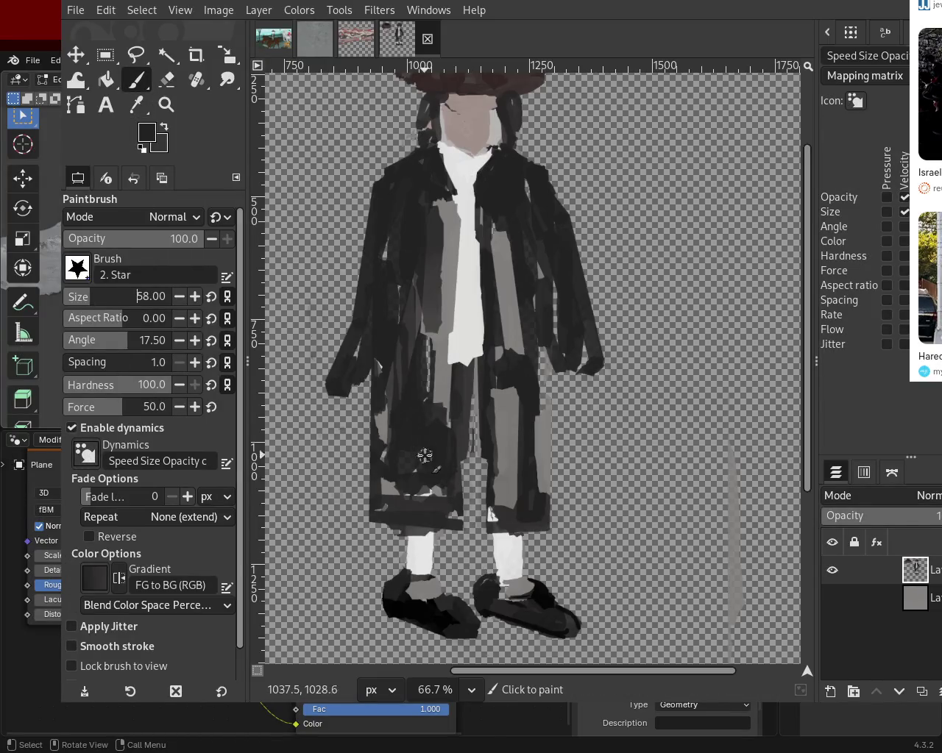
pyautogui.click(469, 410)
pyautogui.keyDown('shift'); pyautogui.click(466, 499); pyautogui.keyUp('shift')
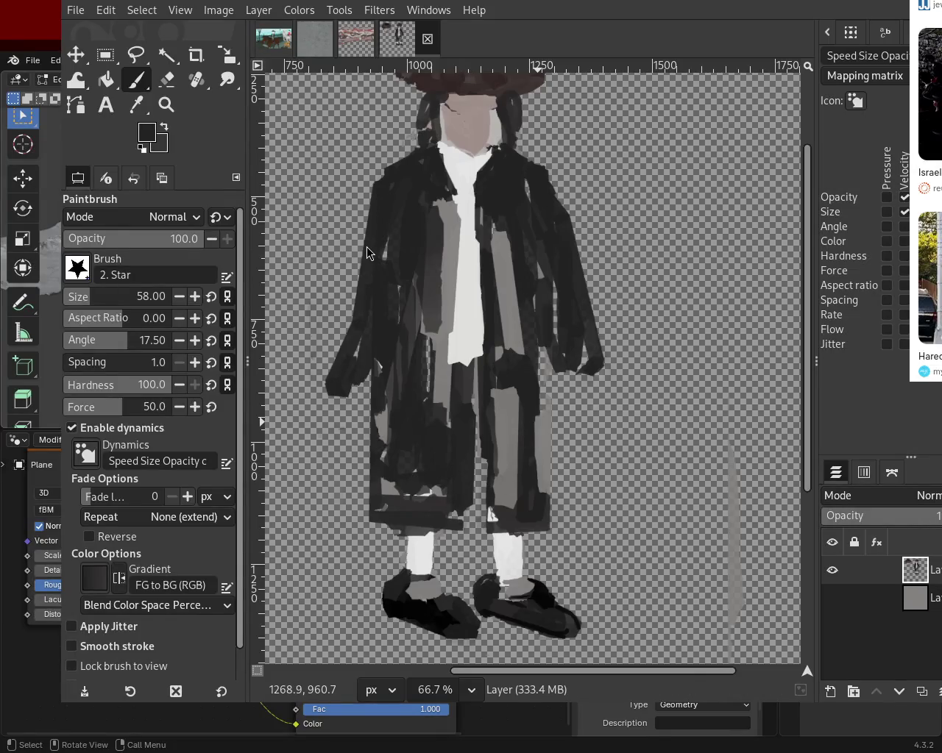
# - Sample a dark coat colour and try a dark stroke down the trouser leg, then undo it
pyautogui.press('ctrl')
pyautogui.keyDown('ctrl'); pyautogui.click(517, 393); pyautogui.keyUp('ctrl')
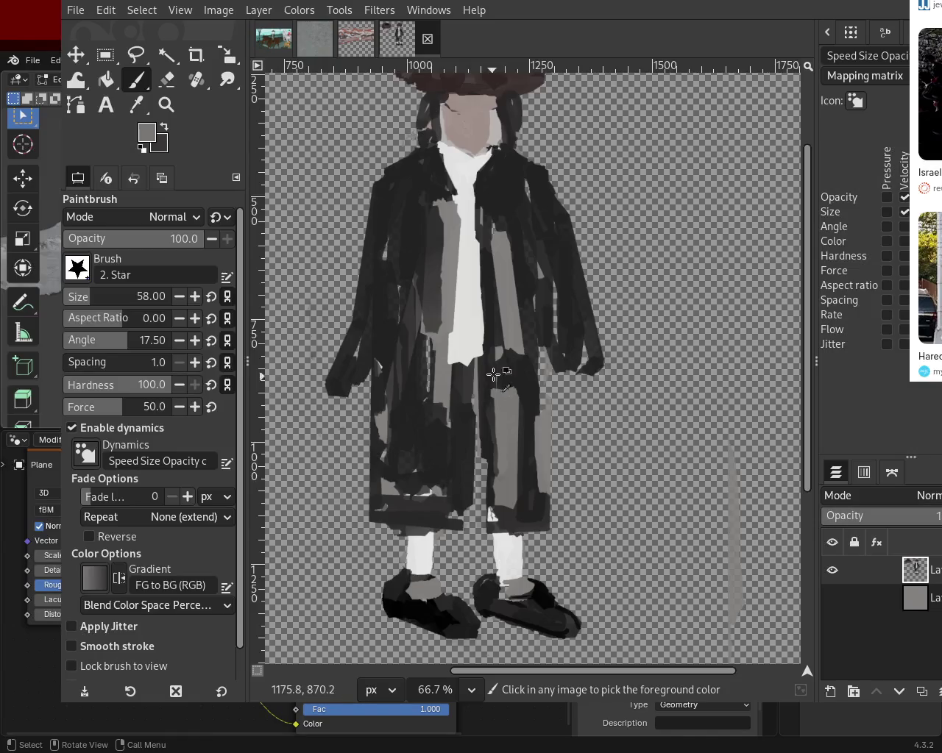
pyautogui.click(494, 378)
pyautogui.keyDown('shift'); pyautogui.click(494, 518); pyautogui.keyUp('shift')
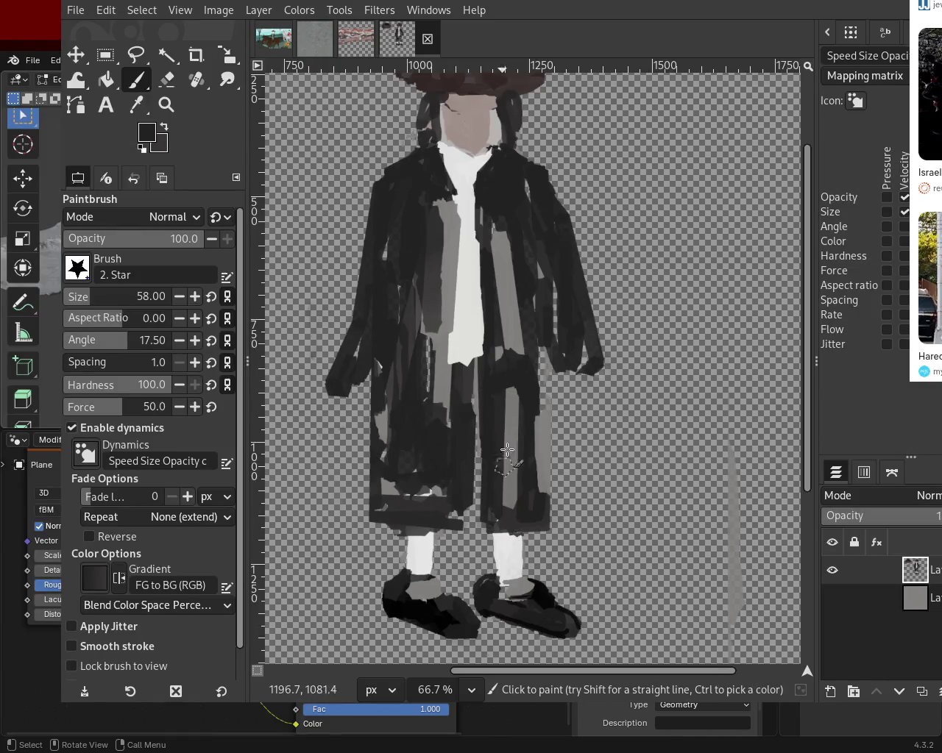
pyautogui.hotkey('ctrl', 'z')
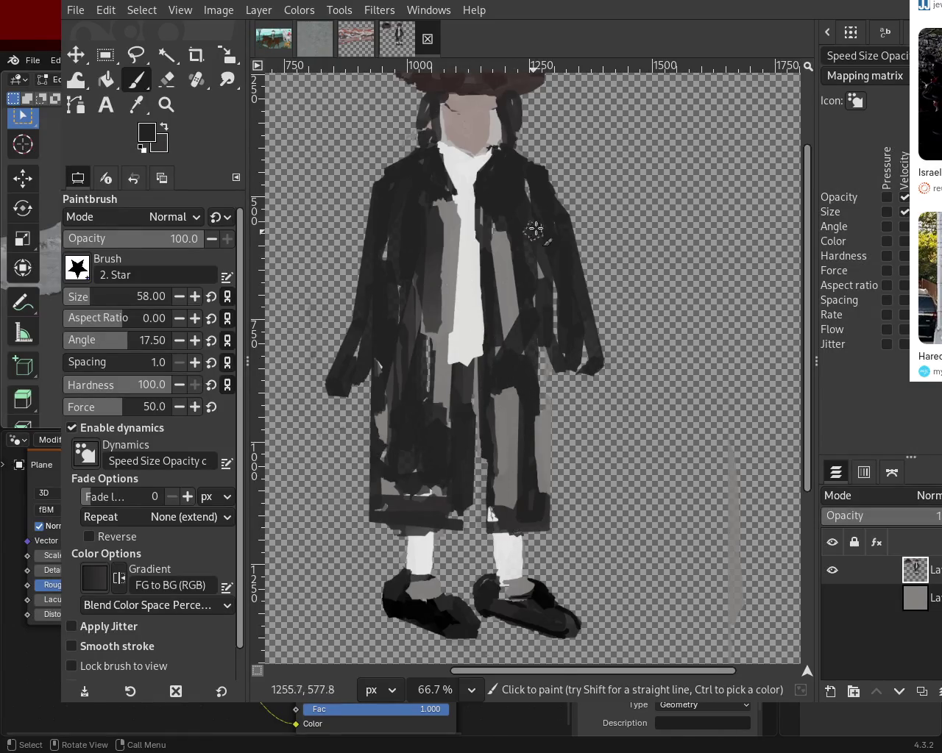
# - Paint a medium-grey strip beside the cravat that ends mid-chest
pyautogui.keyDown('ctrl'); pyautogui.click(504, 271); pyautogui.keyUp('ctrl')
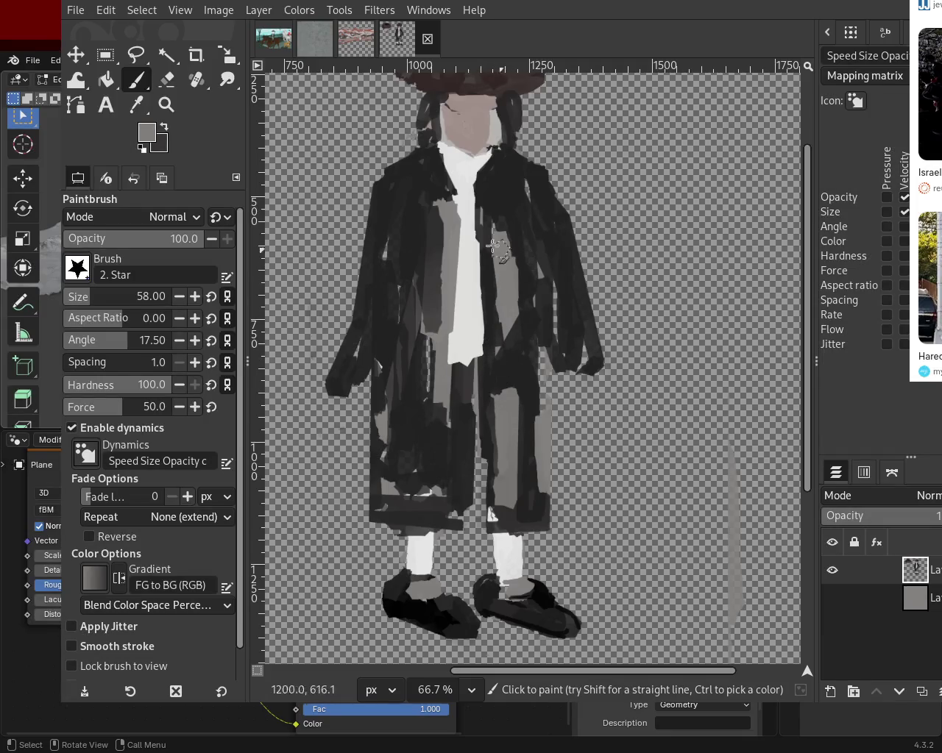
pyautogui.moveTo(439, 213); pyautogui.dragTo(436, 353)
pyautogui.hotkey('ctrl', 'z')
pyautogui.moveTo(425, 211); pyautogui.dragTo(430, 437)
pyautogui.hotkey('ctrl', 'z')
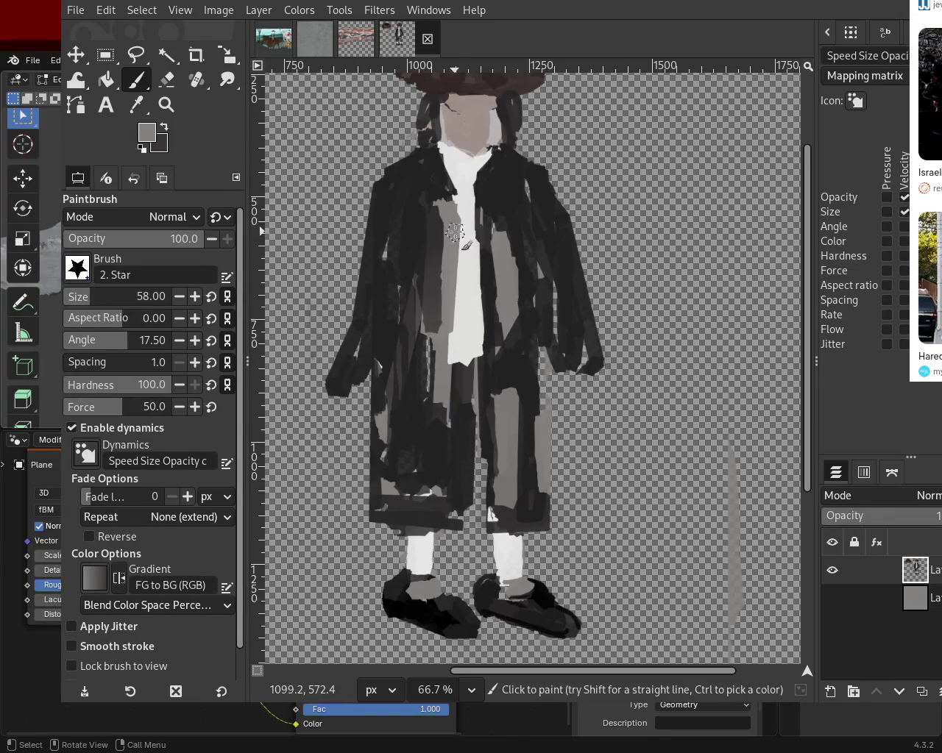
pyautogui.moveTo(467, 245); pyautogui.dragTo(429, 349)
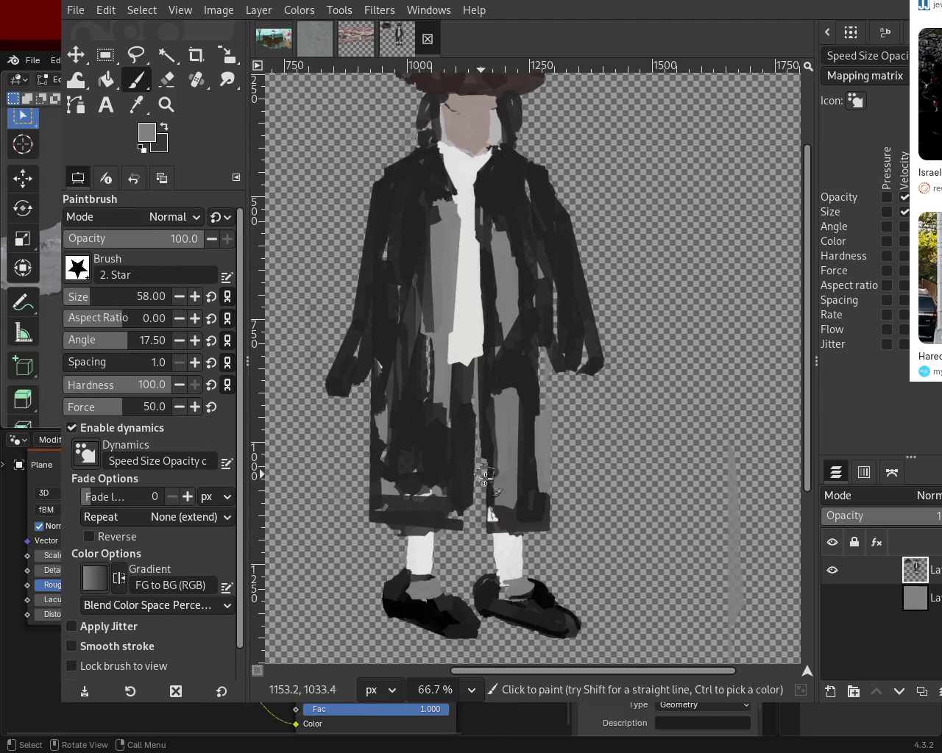
# - Darken the bottom of the left trouser leg with a near-black vertical stroke
pyautogui.keyDown('ctrl'); pyautogui.click(512, 374); pyautogui.keyUp('ctrl')
pyautogui.moveTo(504, 379); pyautogui.dragTo(508, 439)
pyautogui.hotkey('ctrl', 'z')
pyautogui.hotkey('ctrl', 'z')
pyautogui.moveTo(503, 379)
pyautogui.mouseDown()
pyautogui.moveTo(517, 515)
pyautogui.moveTo(503, 514)
pyautogui.moveTo(506, 552)
pyautogui.mouseUp()
pyautogui.hotkey('ctrl', 'z')
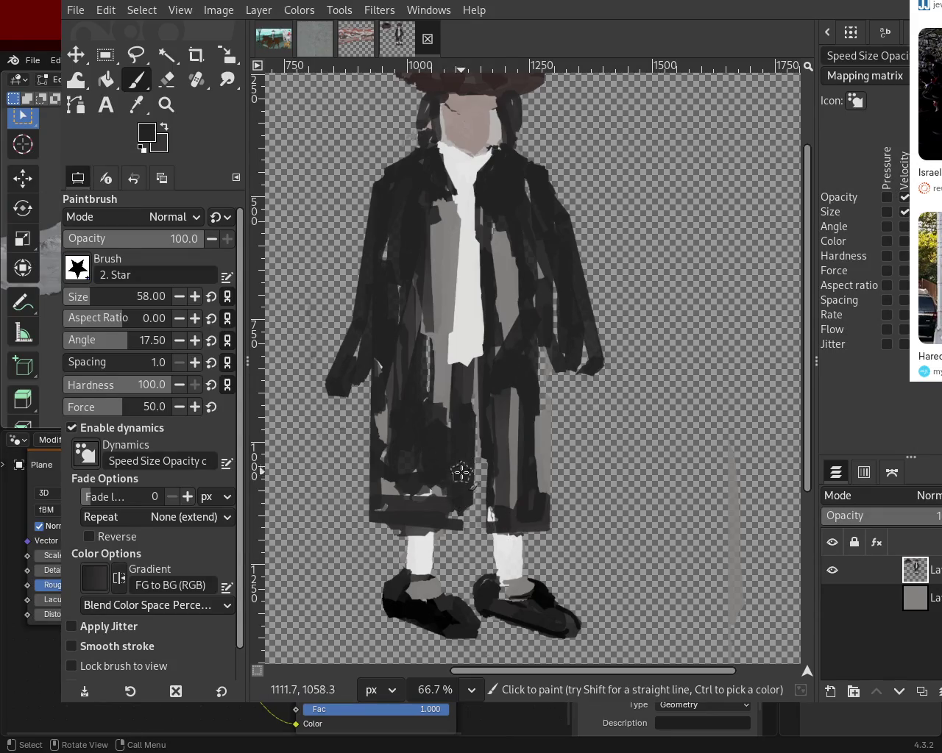
pyautogui.moveTo(458, 471); pyautogui.dragTo(460, 557)
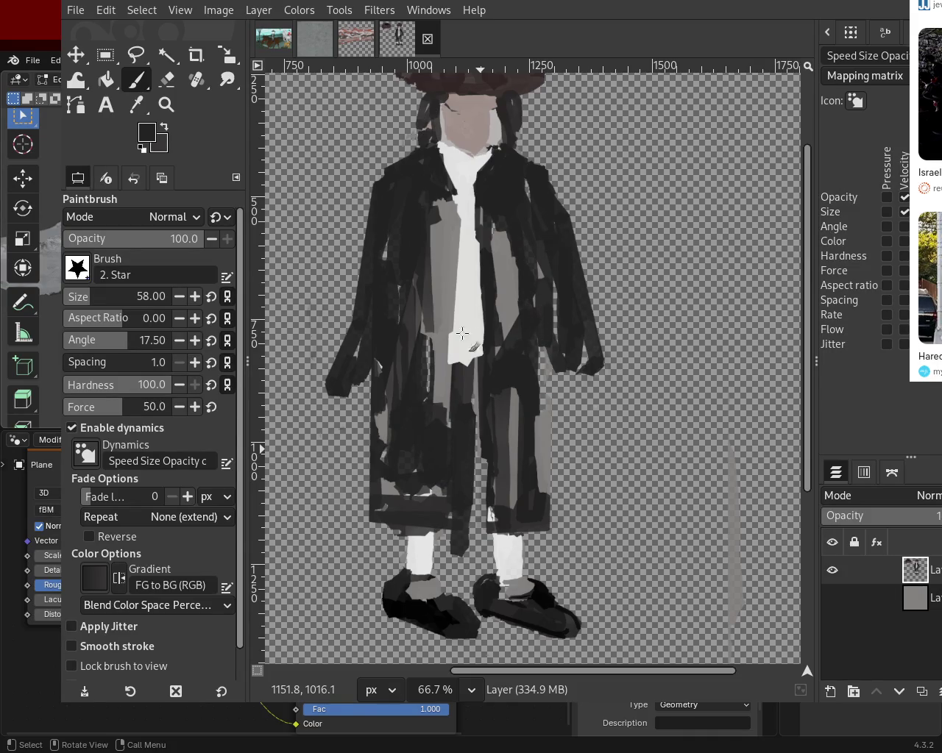
# - Add a mid-grey stroke beside the white shirt and near-black strokes on the coat
pyautogui.keyDown('ctrl'); pyautogui.click(439, 258); pyautogui.keyUp('ctrl')
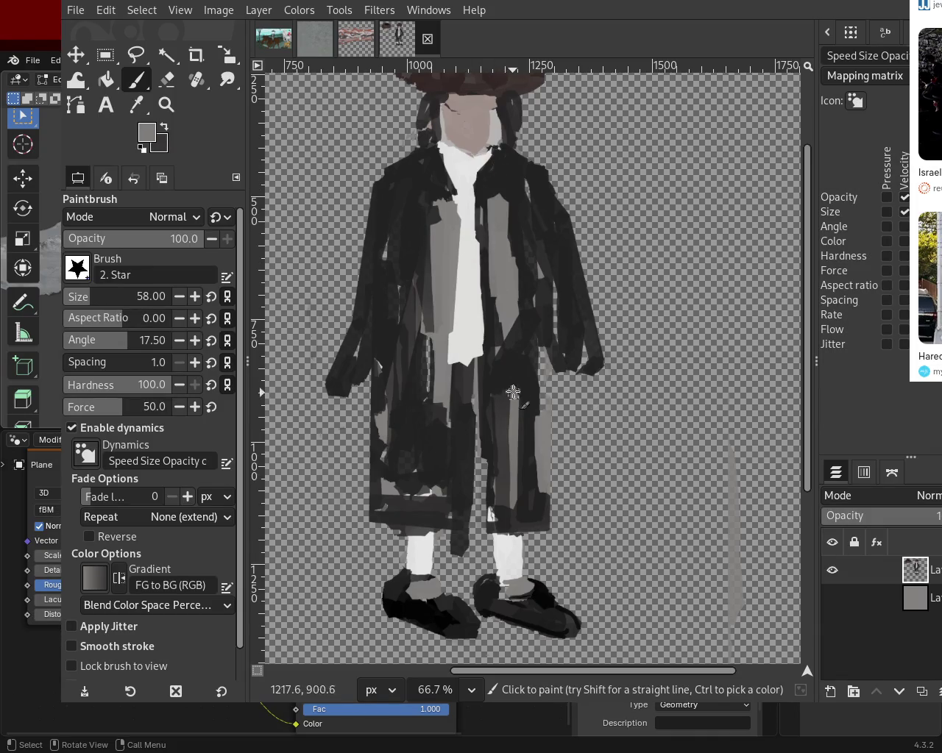
pyautogui.keyDown('ctrl'); pyautogui.click(506, 180); pyautogui.keyUp('ctrl')
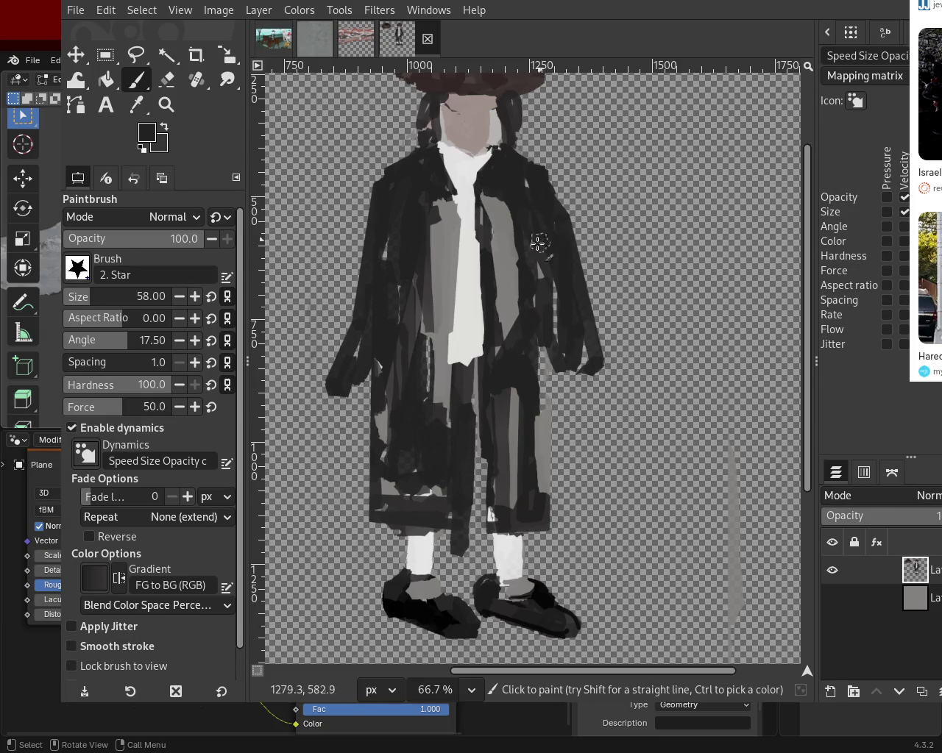
pyautogui.keyDown('ctrl'); pyautogui.click(449, 245); pyautogui.keyUp('ctrl')
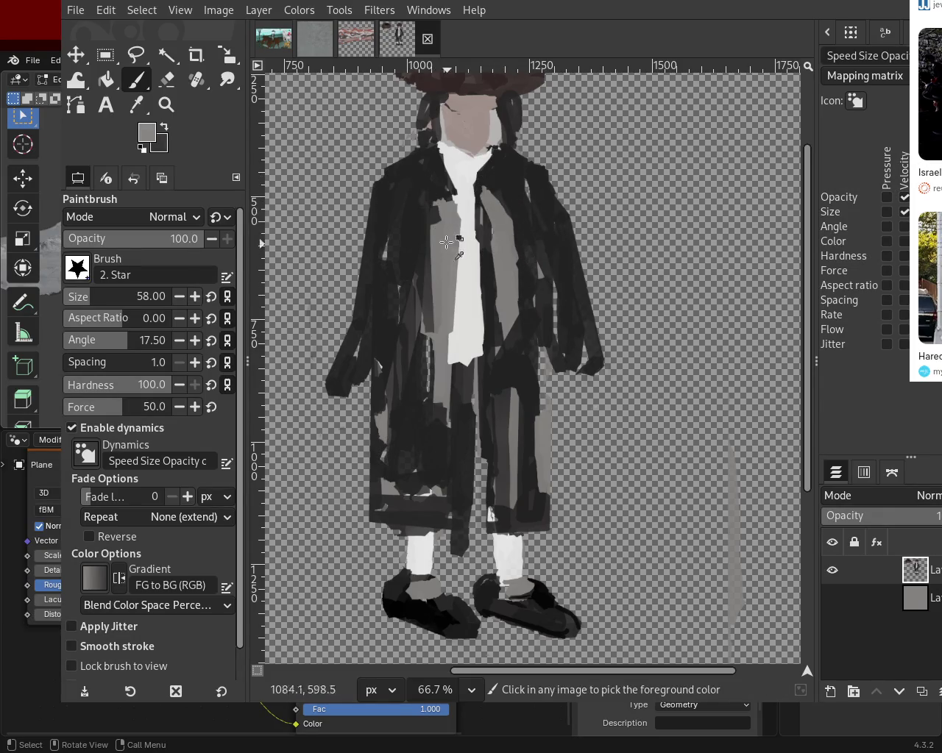
pyautogui.moveTo(436, 239); pyautogui.dragTo(425, 328)
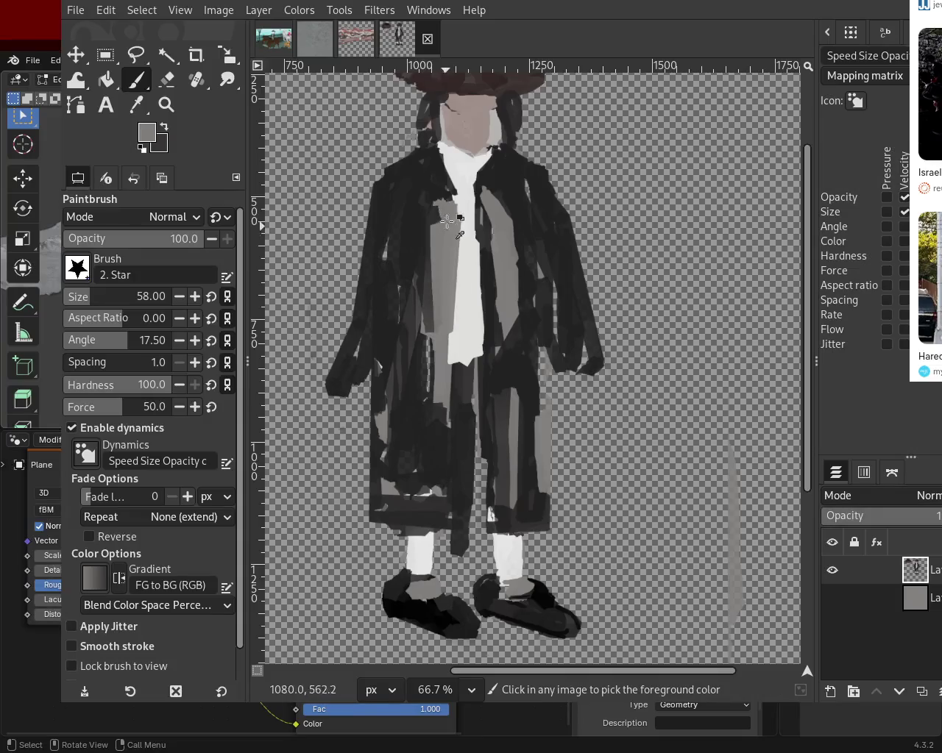
pyautogui.keyDown('ctrl'); pyautogui.click(439, 193); pyautogui.keyUp('ctrl')
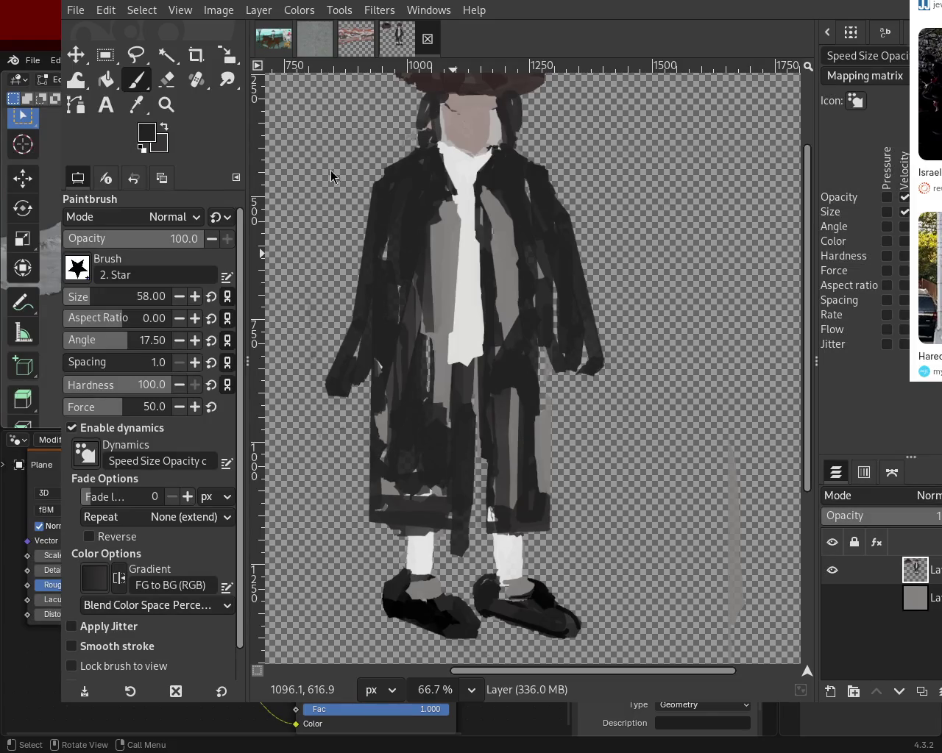
pyautogui.keyDown('ctrl'); pyautogui.click(512, 250); pyautogui.keyUp('ctrl')
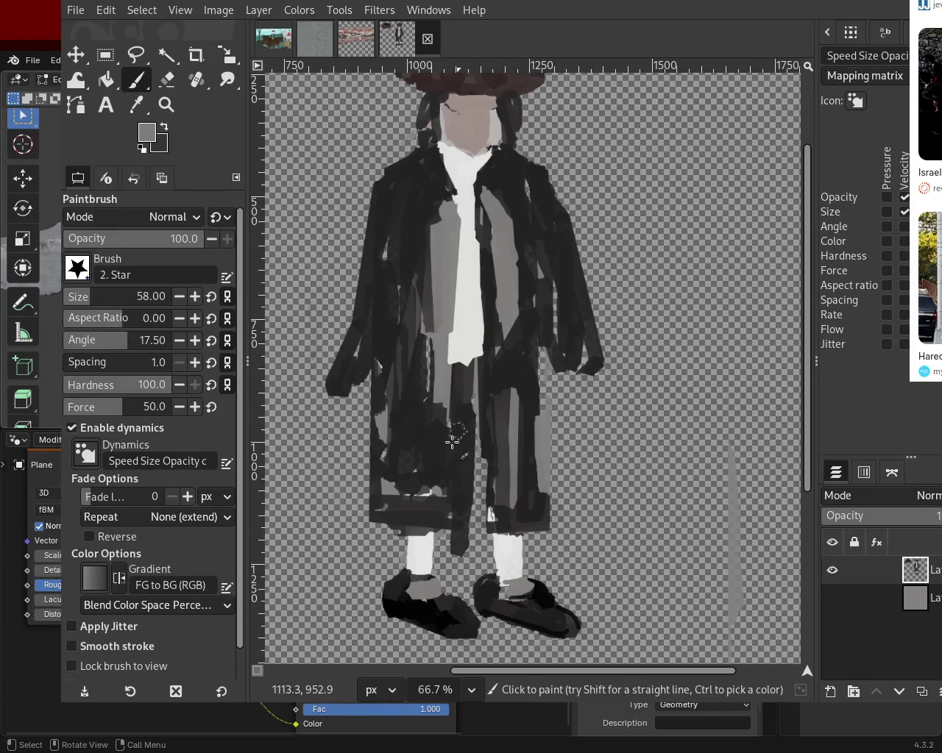
pyautogui.keyDown('ctrl'); pyautogui.click(441, 434); pyautogui.keyUp('ctrl')
pyautogui.moveTo(439, 390); pyautogui.dragTo(427, 453)
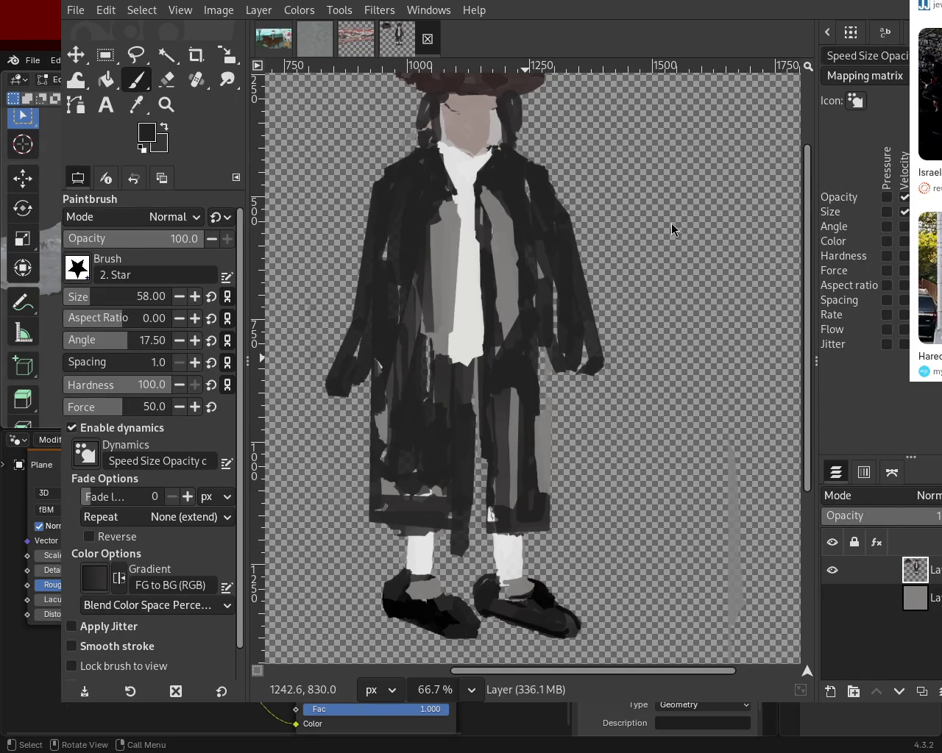
# - Sample white from the stocking and widen the left stocking downward
pyautogui.click(167, 79)
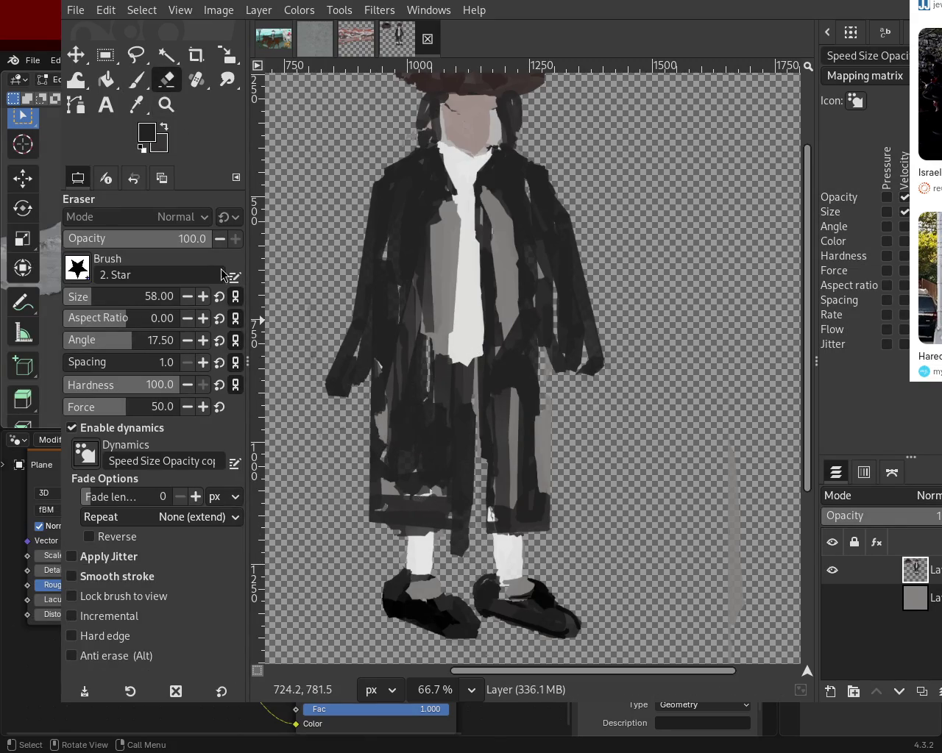
pyautogui.click(136, 80)
pyautogui.keyDown('ctrl'); pyautogui.click(509, 575); pyautogui.keyUp('ctrl')
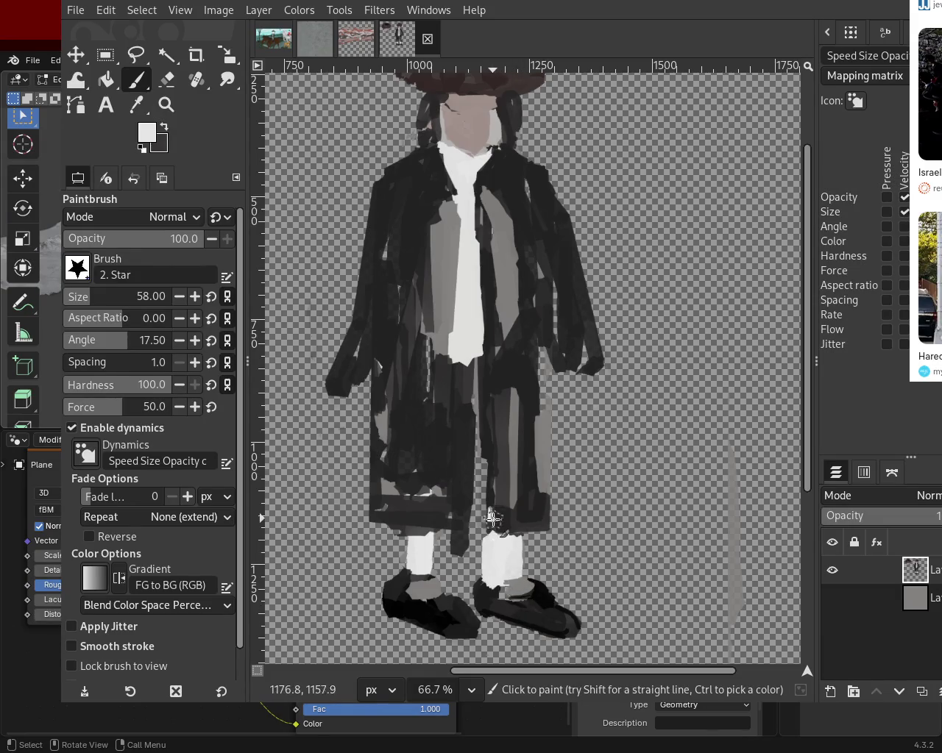
pyautogui.moveTo(402, 589); pyautogui.dragTo(406, 573)
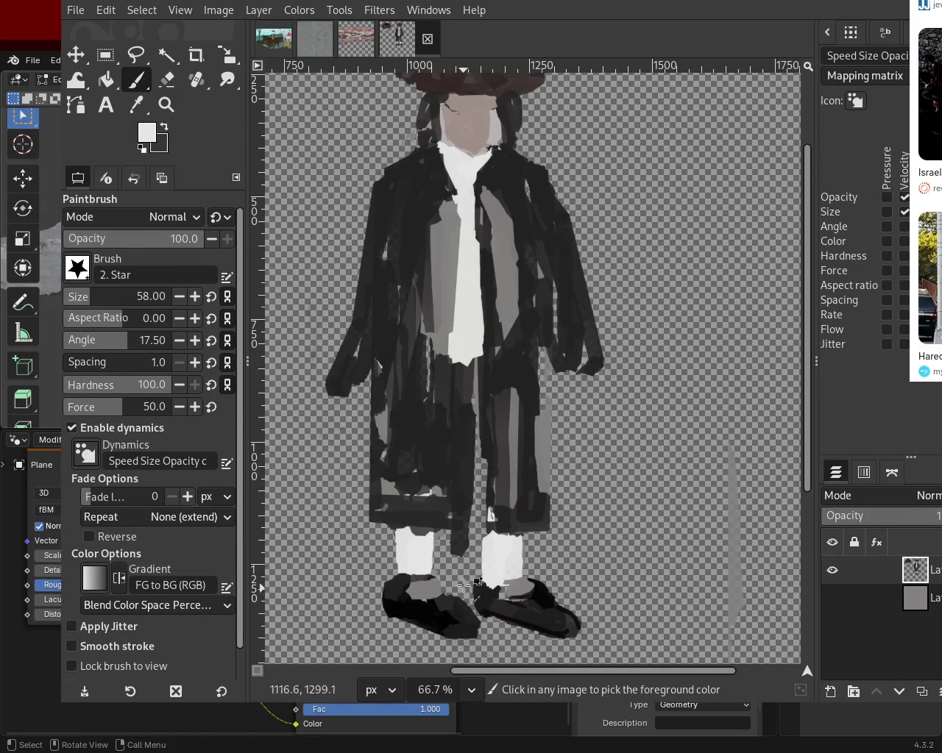
pyautogui.press('z')
pyautogui.scroll(-1, 515, 471)
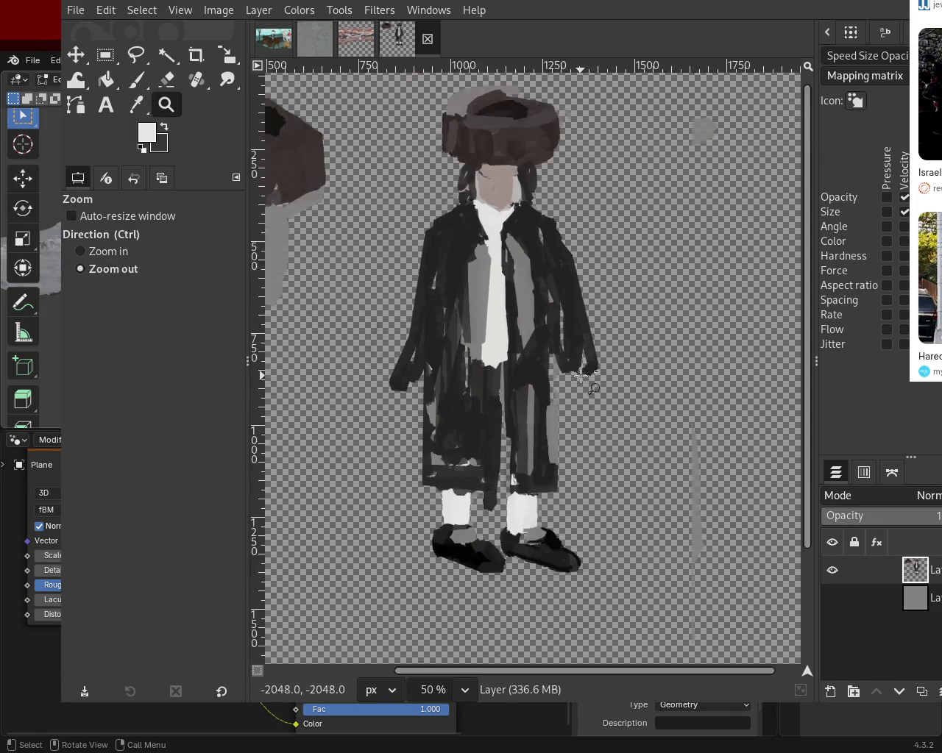
# - Draw a rectangular selection enclosing the stockings and shoes
pyautogui.scroll(-3, 565, 384)
pyautogui.scroll(2, 565, 384)
pyautogui.scroll(-1, 565, 397)
pyautogui.scroll(1, 567, 419)
pyautogui.scroll(-1, 566, 430)
pyautogui.scroll(1, 566, 431)
pyautogui.press('r')
pyautogui.moveTo(457, 388); pyautogui.dragTo(592, 475)
pyautogui.moveTo(454, 389); pyautogui.dragTo(440, 390)
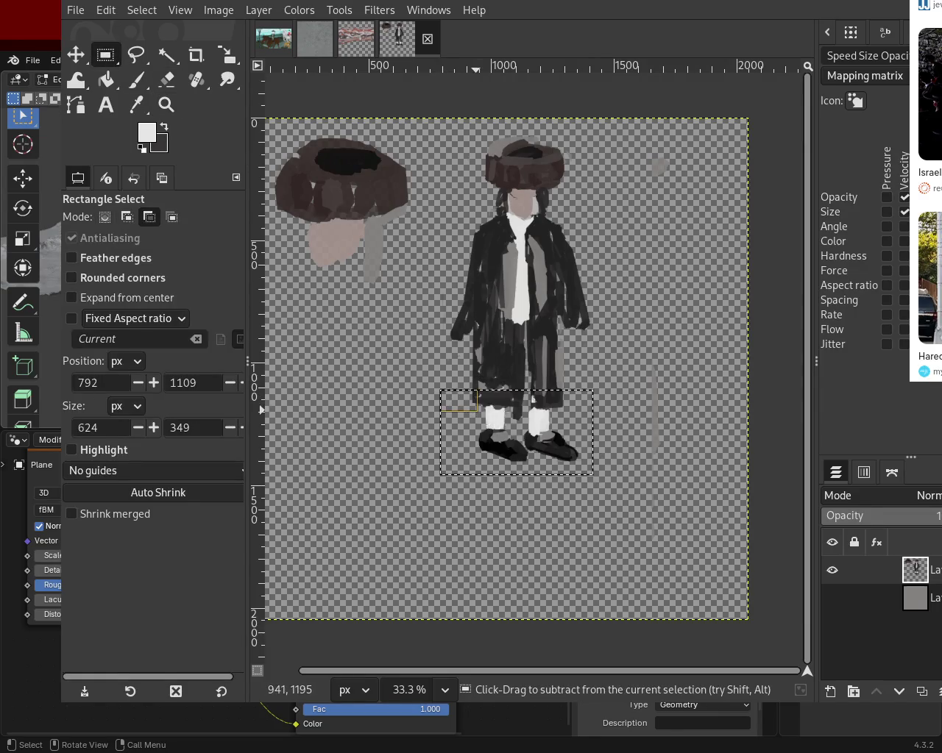
# - Cut the feet, move them further down the canvas, anchor them and clear the selection
pyautogui.hotkey('ctrl', 'x')
pyautogui.click(76, 54)
pyautogui.moveTo(559, 442); pyautogui.dragTo(559, 576)
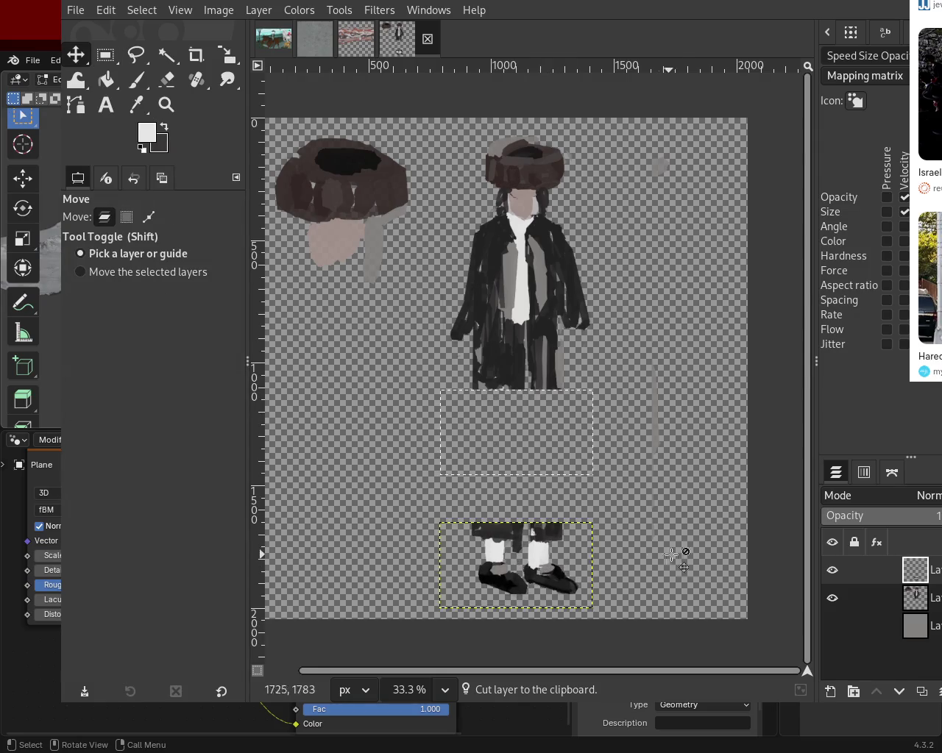
pyautogui.hotkey('ctrl', 'h')
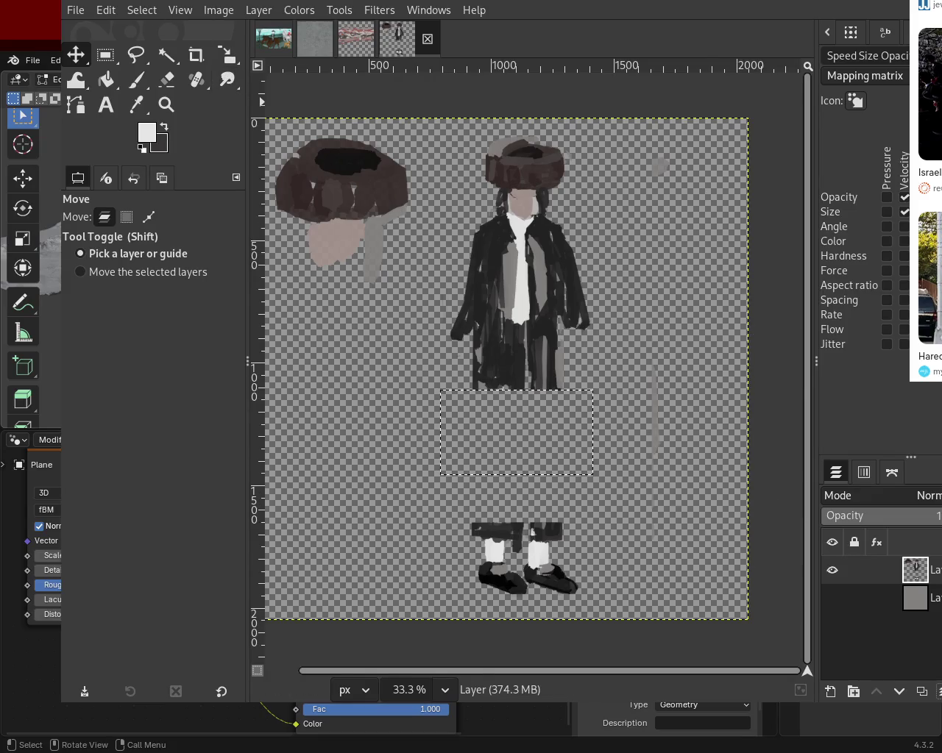
pyautogui.hotkey('shift', 'ctrl', 'a')
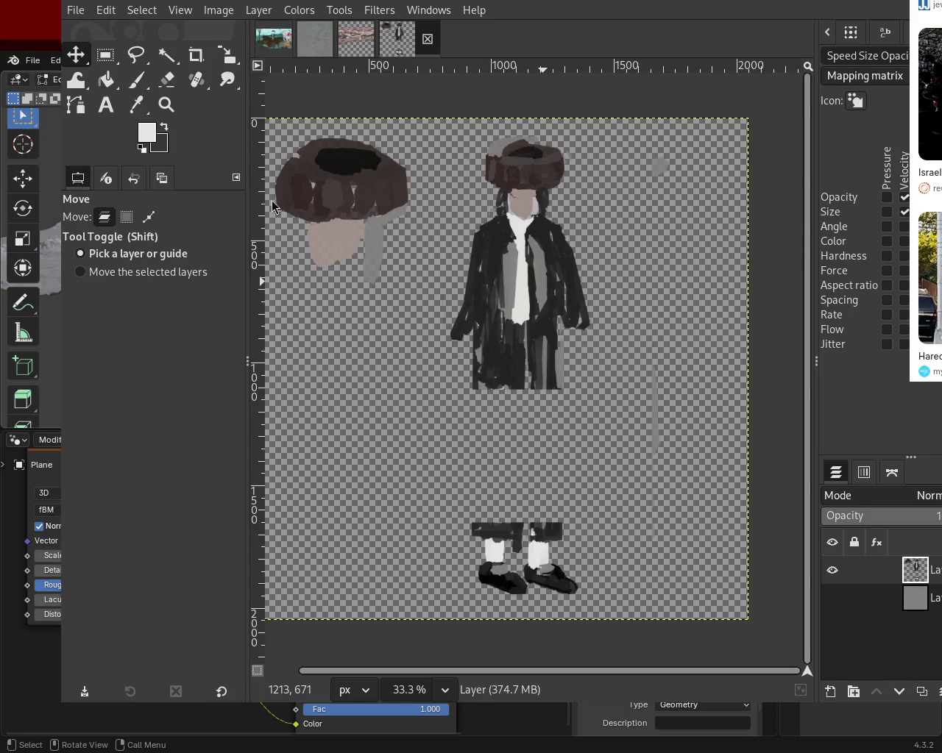
pyautogui.click(136, 79)
# - Draw straight dark trouser lines from the coat down to the stocking
pyautogui.keyDown('ctrl'); pyautogui.click(477, 359); pyautogui.keyUp('ctrl')
pyautogui.click(479, 372)
pyautogui.keyDown('shift'); pyautogui.click(481, 526); pyautogui.keyUp('shift')
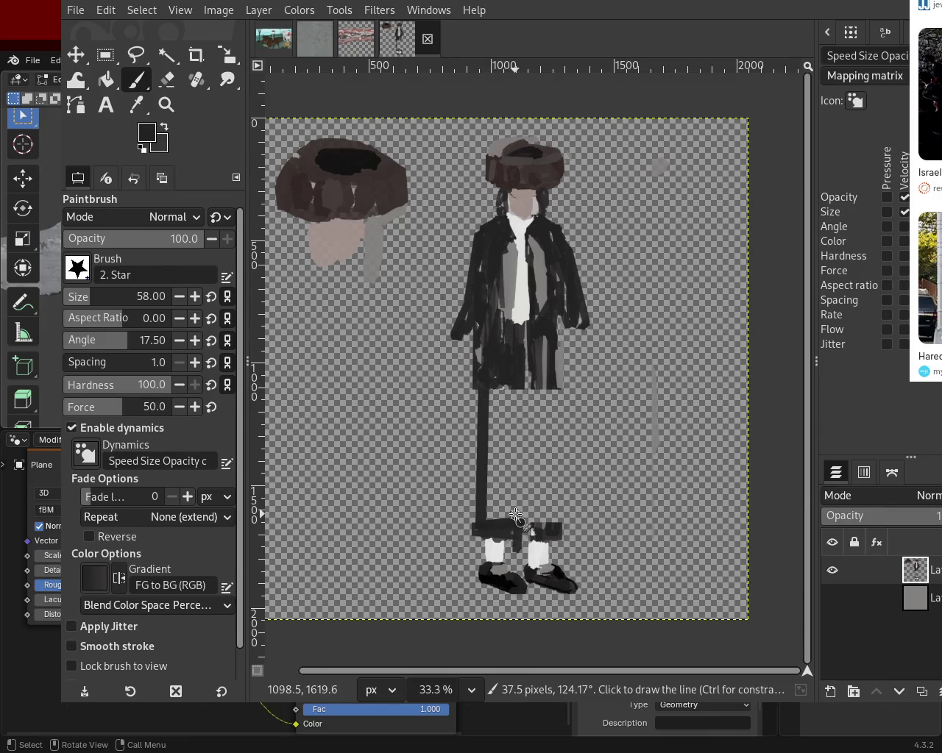
pyautogui.keyDown('shift'); pyautogui.click(497, 369); pyautogui.keyUp('shift')
pyautogui.moveTo(490, 463); pyautogui.dragTo(502, 387)
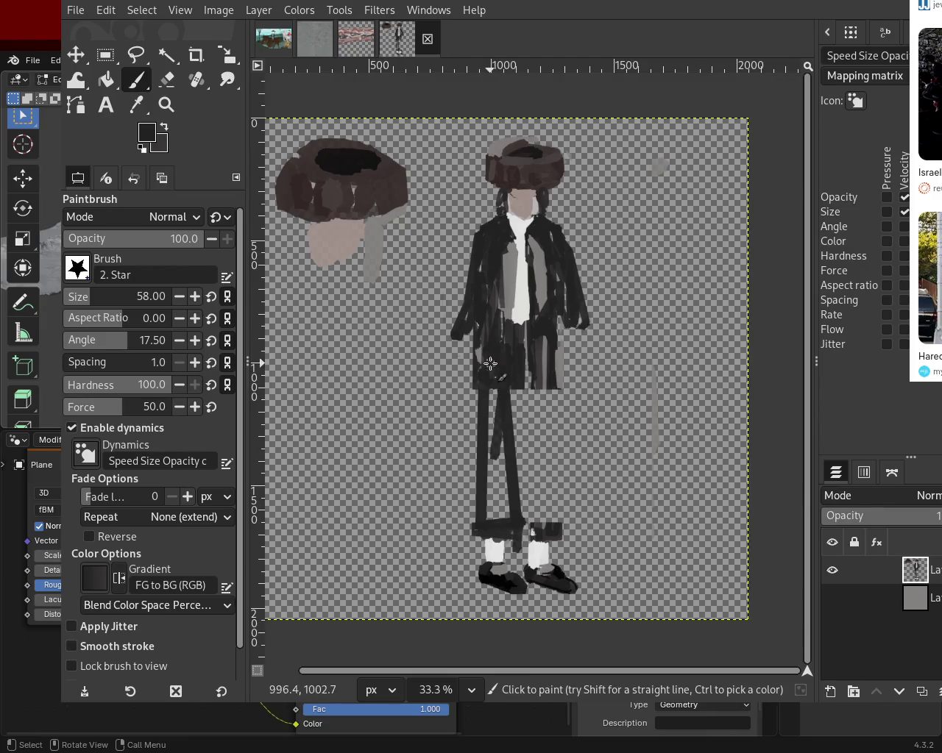
# - Extend the white cravat downward with straight white lines from the collar
pyautogui.keyDown('ctrl'); pyautogui.click(521, 290); pyautogui.keyUp('ctrl')
pyautogui.keyDown('shift'); pyautogui.click(528, 378); pyautogui.keyUp('shift')
pyautogui.keyDown('shift'); pyautogui.click(532, 403); pyautogui.keyUp('shift')
pyautogui.keyDown('shift'); pyautogui.click(516, 401); pyautogui.keyUp('shift')
pyautogui.keyDown('shift'); pyautogui.click(529, 234); pyautogui.keyUp('shift')
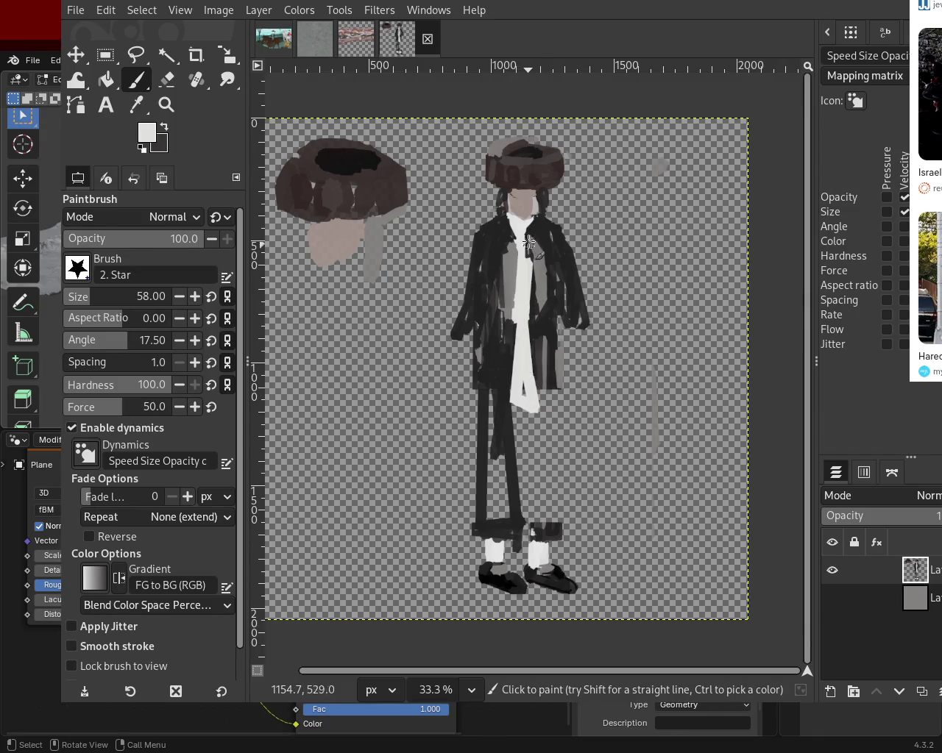
pyautogui.keyDown('shift'); pyautogui.click(543, 406); pyautogui.keyUp('shift')
# - Paint the dark right and left arms as straight strokes running down the sides
pyautogui.keyDown('ctrl'); pyautogui.click(547, 229); pyautogui.keyUp('ctrl')
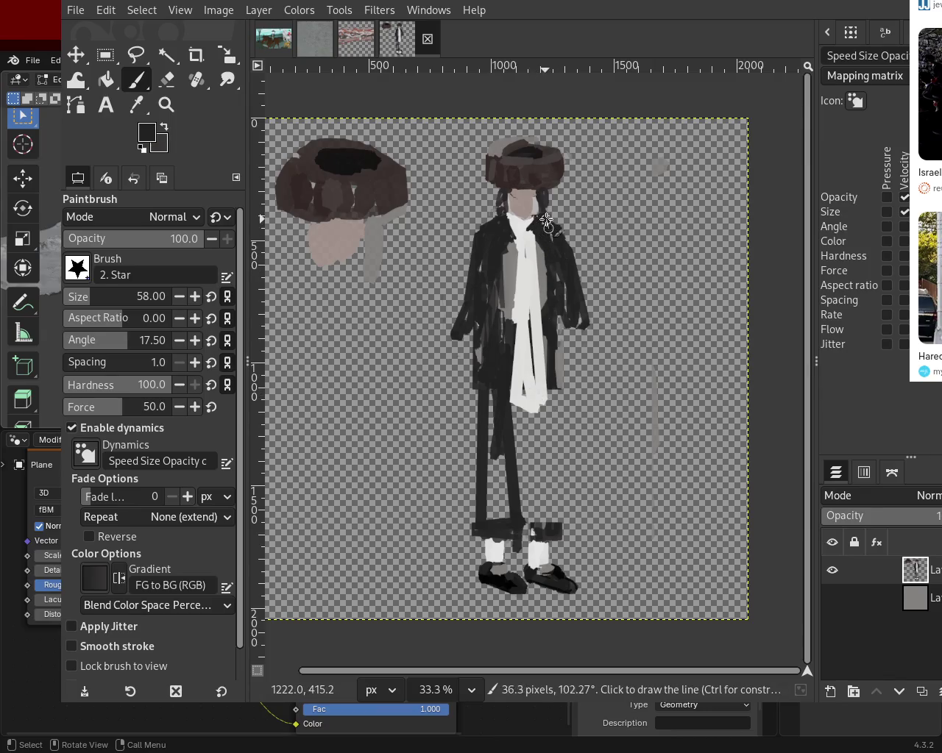
pyautogui.keyDown('shift'); pyautogui.click(608, 255); pyautogui.keyUp('shift')
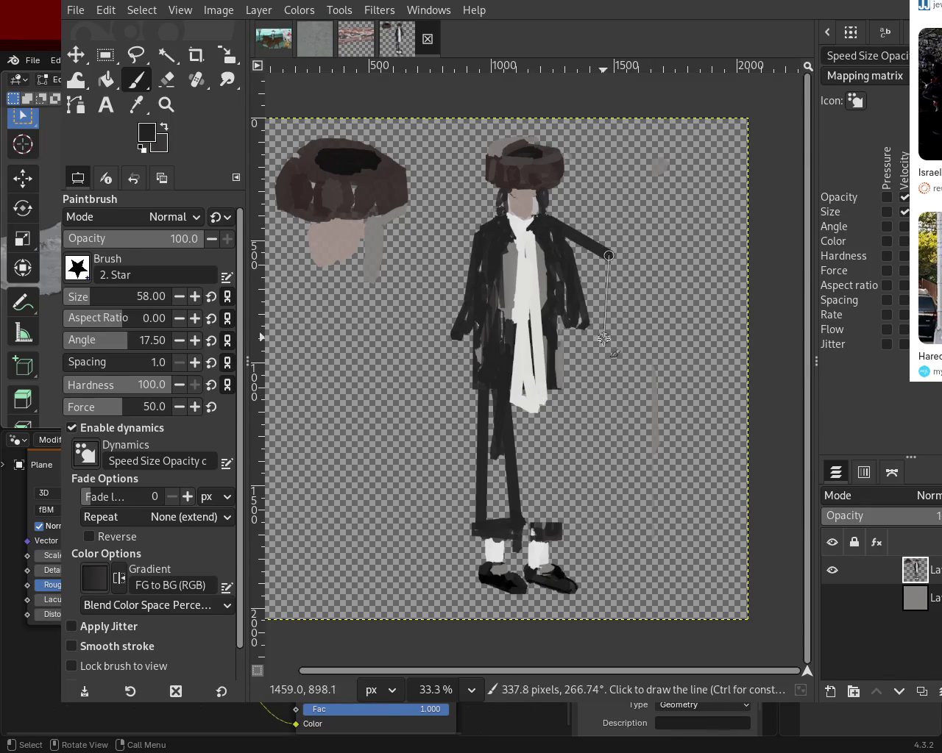
pyautogui.keyDown('shift'); pyautogui.click(596, 262); pyautogui.keyUp('shift')
pyautogui.moveTo(596, 262)
pyautogui.mouseDown()
pyautogui.moveTo(586, 300)
pyautogui.moveTo(581, 284)
pyautogui.moveTo(593, 397)
pyautogui.mouseUp()
pyautogui.click(490, 224)
pyautogui.keyDown('shift'); pyautogui.click(439, 251); pyautogui.keyUp('shift')
pyautogui.keyDown('shift'); pyautogui.click(439, 373); pyautogui.keyUp('shift')
pyautogui.moveTo(456, 263)
pyautogui.mouseDown()
pyautogui.moveTo(459, 440)
pyautogui.moveTo(456, 334)
pyautogui.mouseUp()
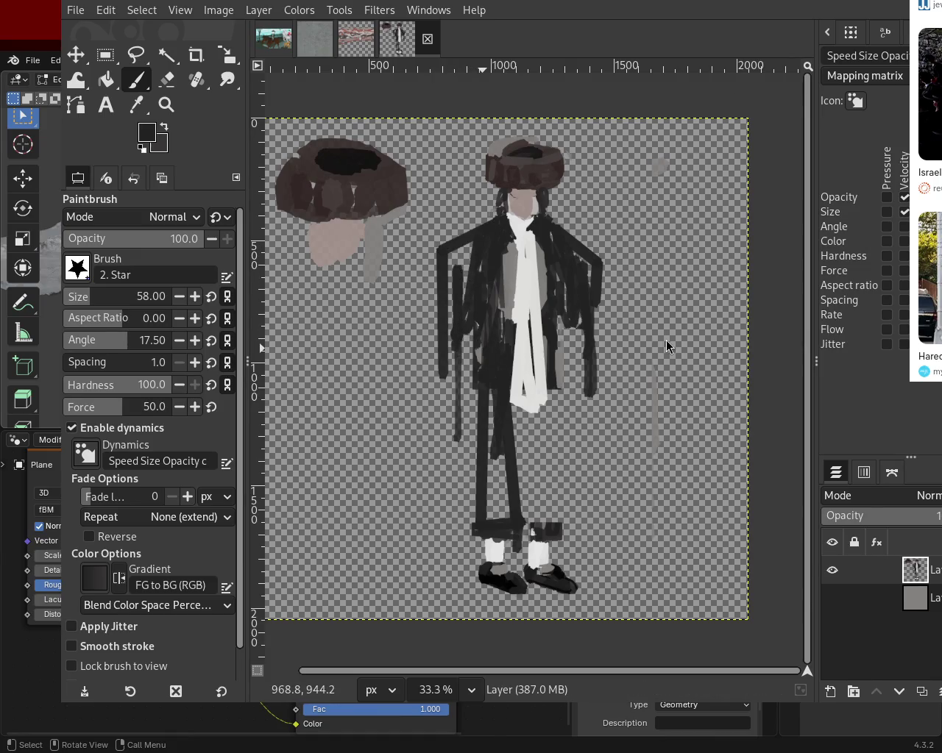
# - Enlarge the brush to 136 and paint broad dark strokes down both arms
pyautogui.click(129, 302)
pyautogui.click(465, 259)
pyautogui.keyDown('shift'); pyautogui.click(453, 380); pyautogui.keyUp('shift')
pyautogui.click(574, 259)
pyautogui.keyDown('shift'); pyautogui.click(574, 386); pyautogui.keyUp('shift')
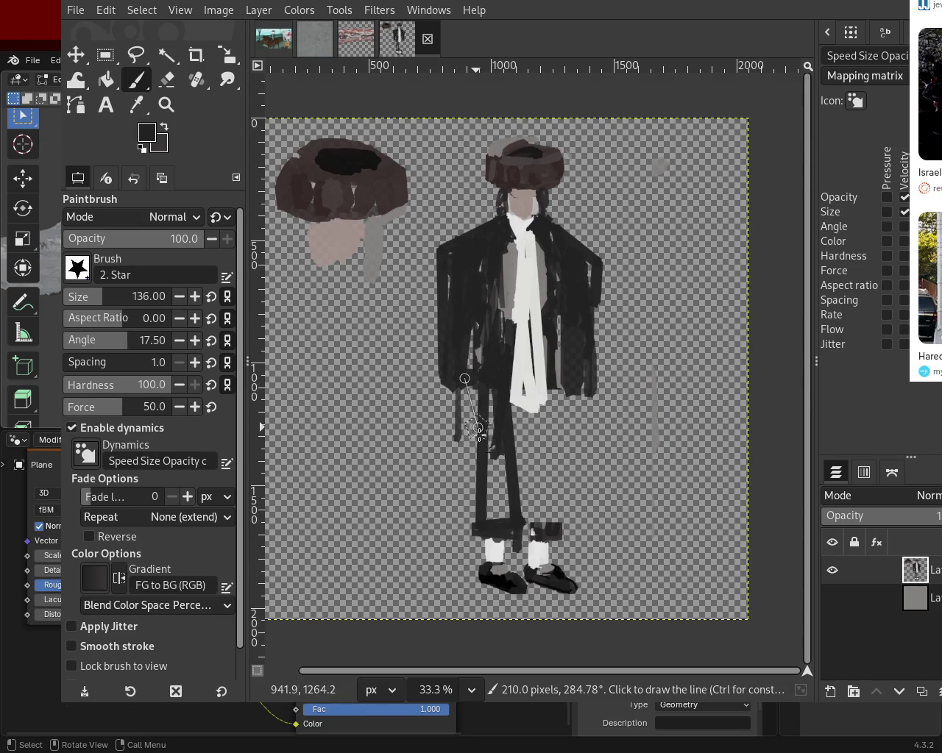
# - Extend the dark lower coat down to the stockings along the hem, and darken the lower cravat
pyautogui.click(457, 425)
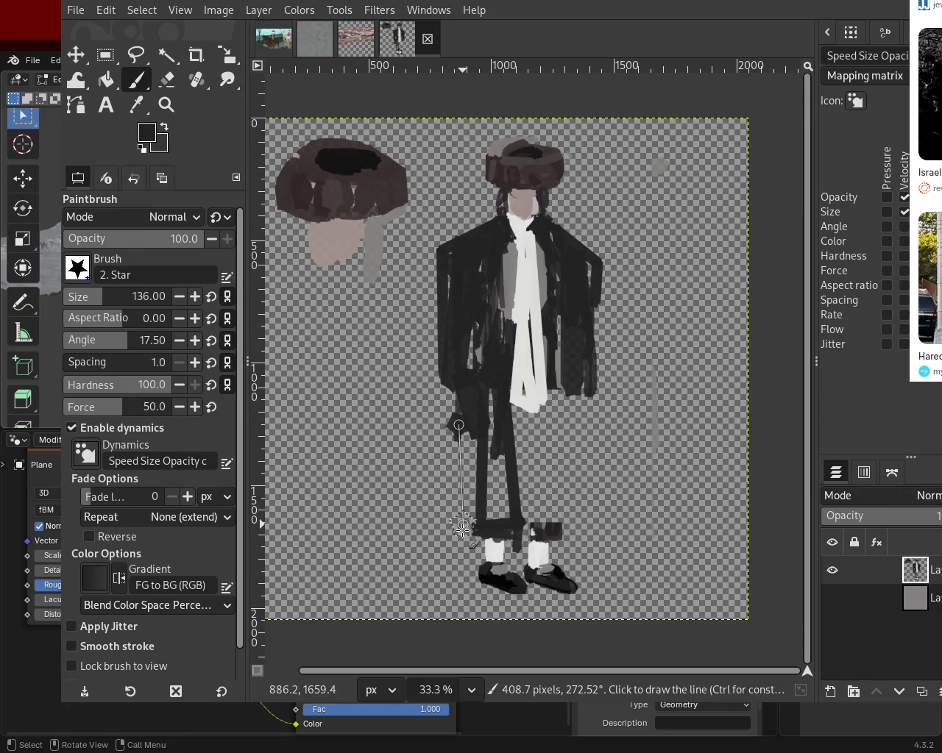
pyautogui.keyDown('shift'); pyautogui.click(462, 525); pyautogui.keyUp('shift')
pyautogui.keyDown('shift'); pyautogui.click(545, 520); pyautogui.keyUp('shift')
pyautogui.keyDown('shift'); pyautogui.click(563, 520); pyautogui.keyUp('shift')
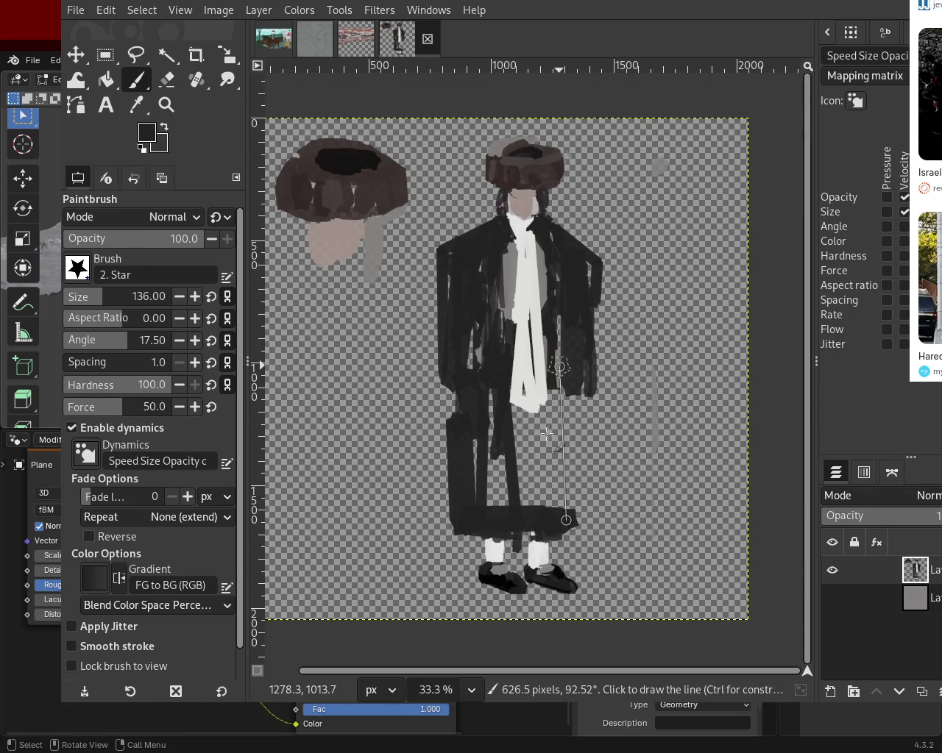
pyautogui.keyDown('shift'); pyautogui.click(559, 366); pyautogui.keyUp('shift')
pyautogui.moveTo(529, 371); pyautogui.dragTo(527, 452)
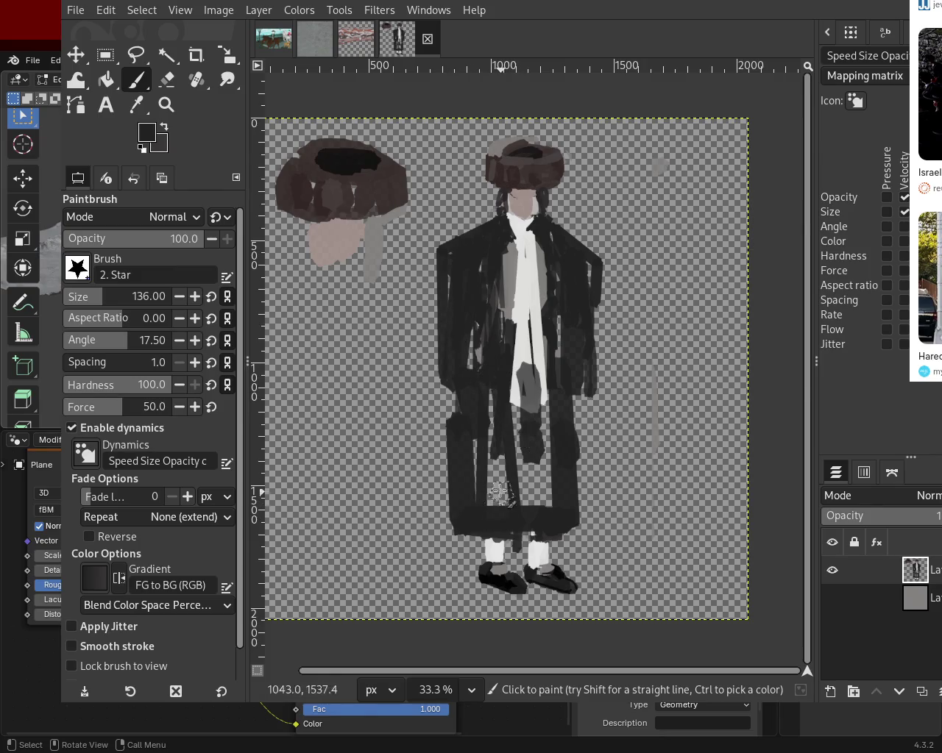
# - Erase excess dark paint around the left leg, between the legs and along the right leg
pyautogui.keyDown('ctrl'); pyautogui.click(466, 545); pyautogui.keyUp('ctrl')
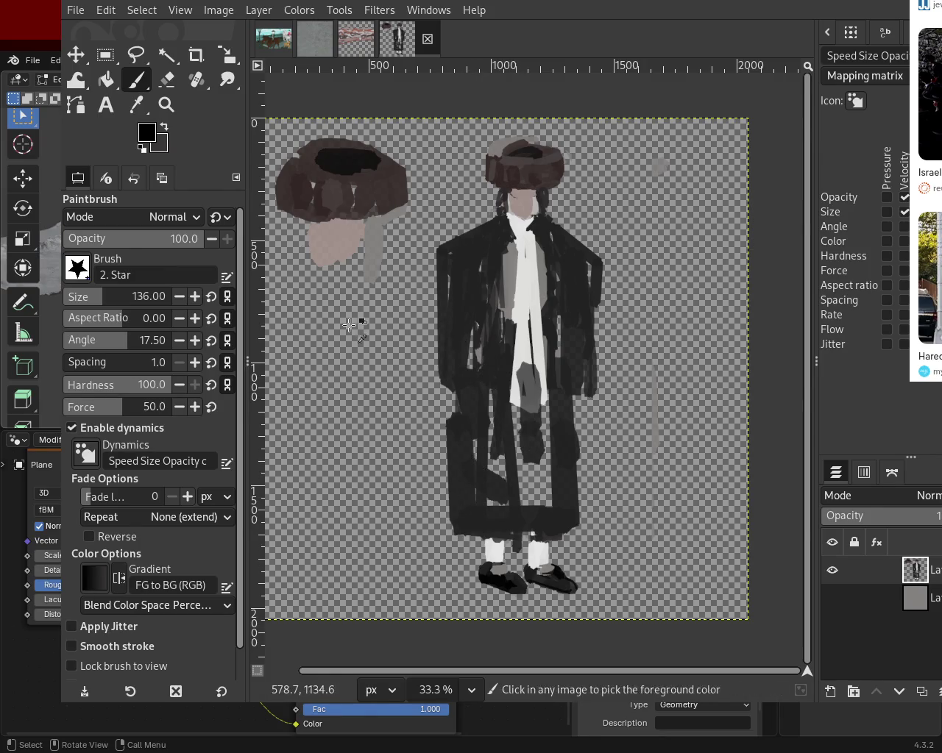
pyautogui.click(166, 79)
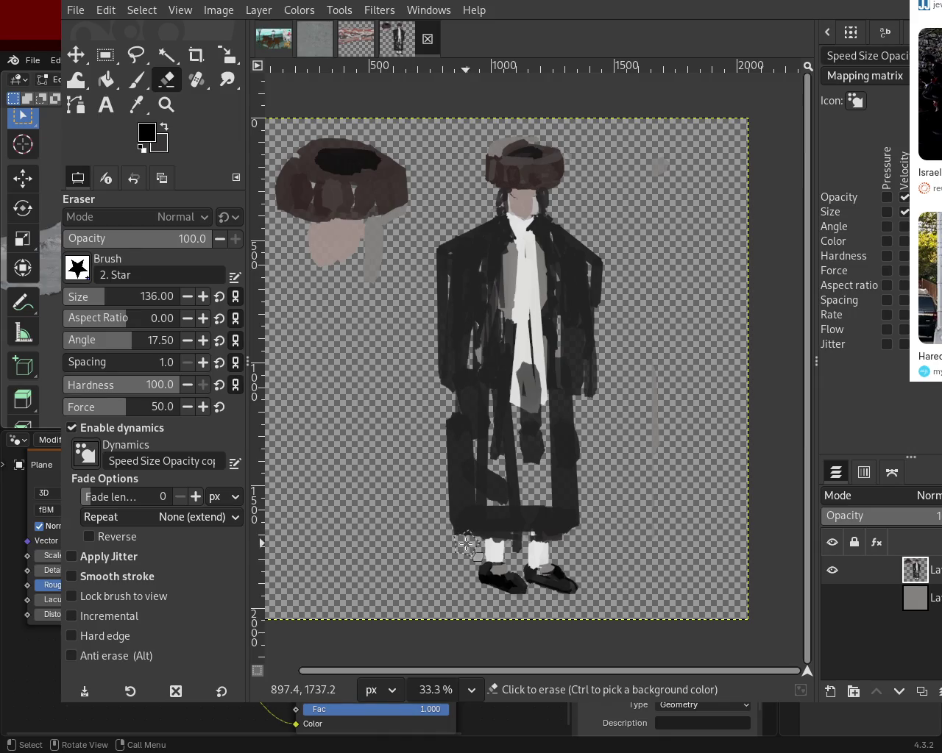
pyautogui.moveTo(467, 542)
pyautogui.mouseDown()
pyautogui.moveTo(461, 475)
pyautogui.moveTo(433, 491)
pyautogui.mouseUp()
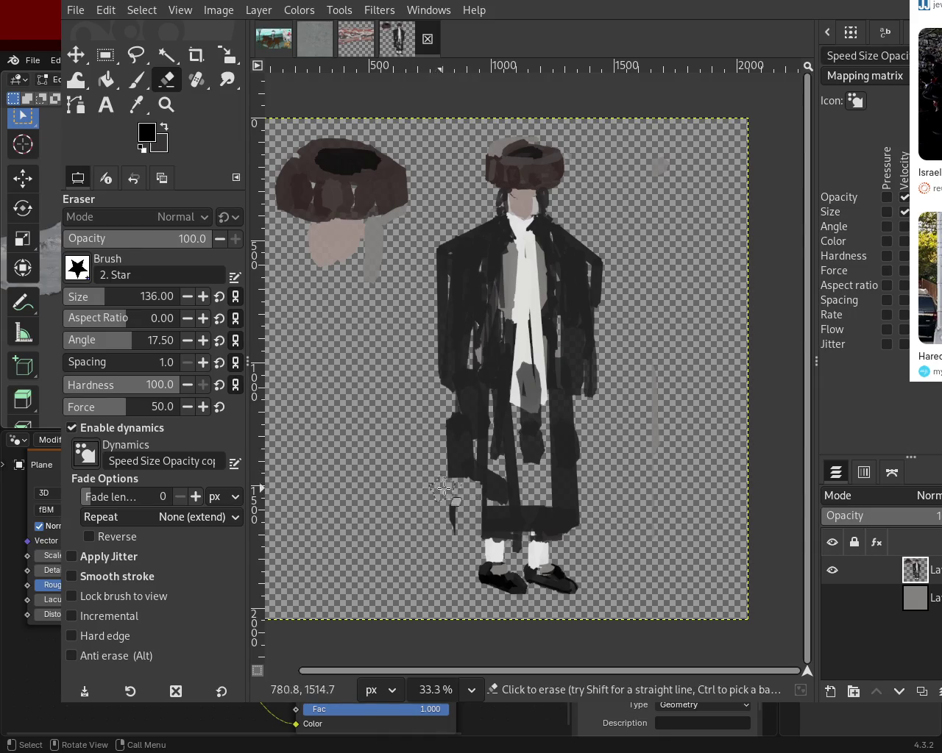
pyautogui.keyDown('shift'); pyautogui.click(519, 486); pyautogui.keyUp('shift')
pyautogui.click(574, 438)
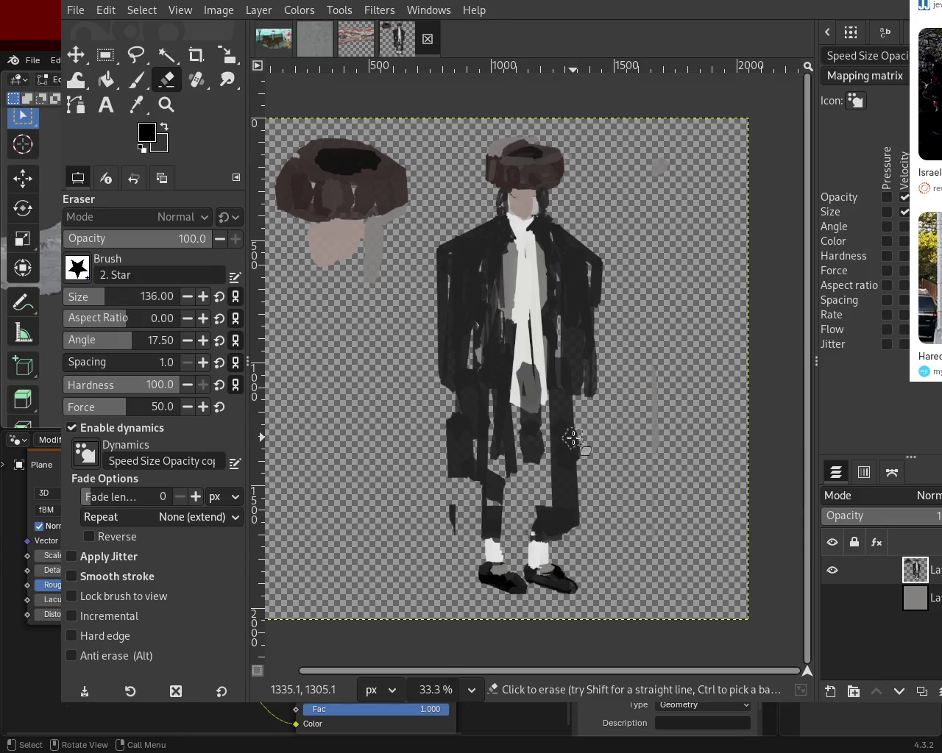
pyautogui.keyDown('shift'); pyautogui.click(565, 541); pyautogui.keyUp('shift')
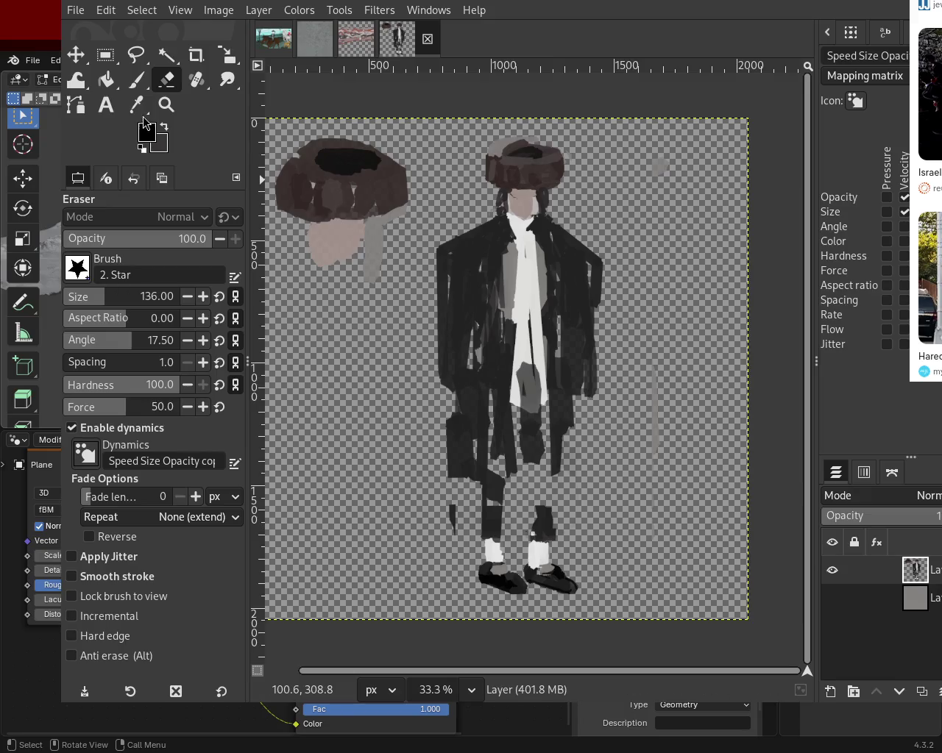
# - With brush size 50, paint the white stockings up toward the knees
pyautogui.click(83, 295)
pyautogui.click(136, 79)
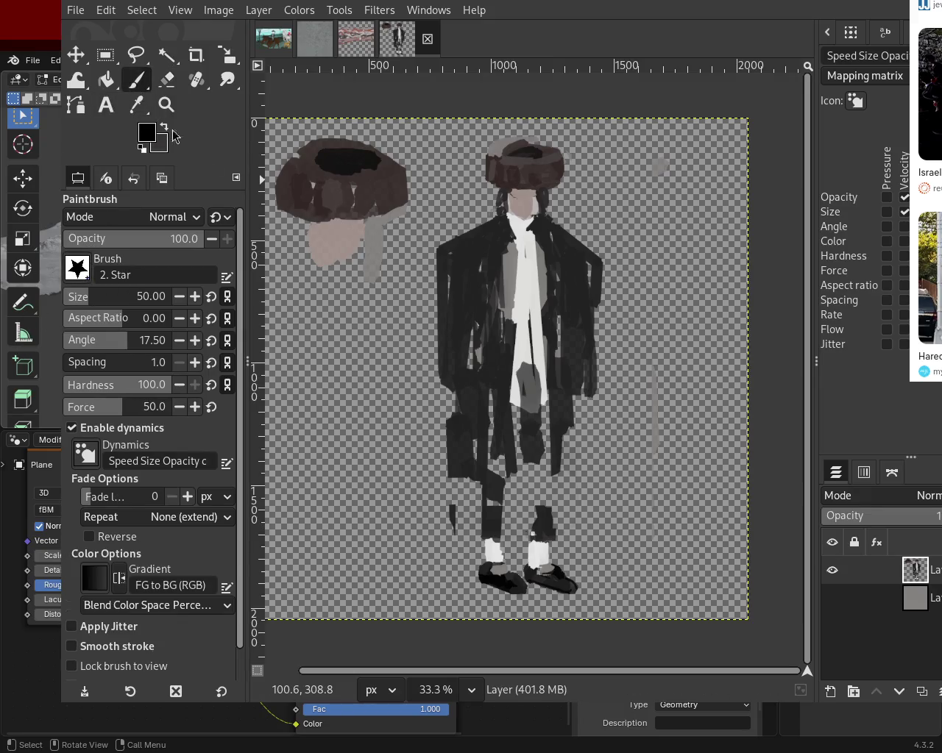
pyautogui.keyDown('ctrl'); pyautogui.click(498, 552); pyautogui.keyUp('ctrl')
pyautogui.keyDown('shift'); pyautogui.click(496, 438); pyautogui.keyUp('shift')
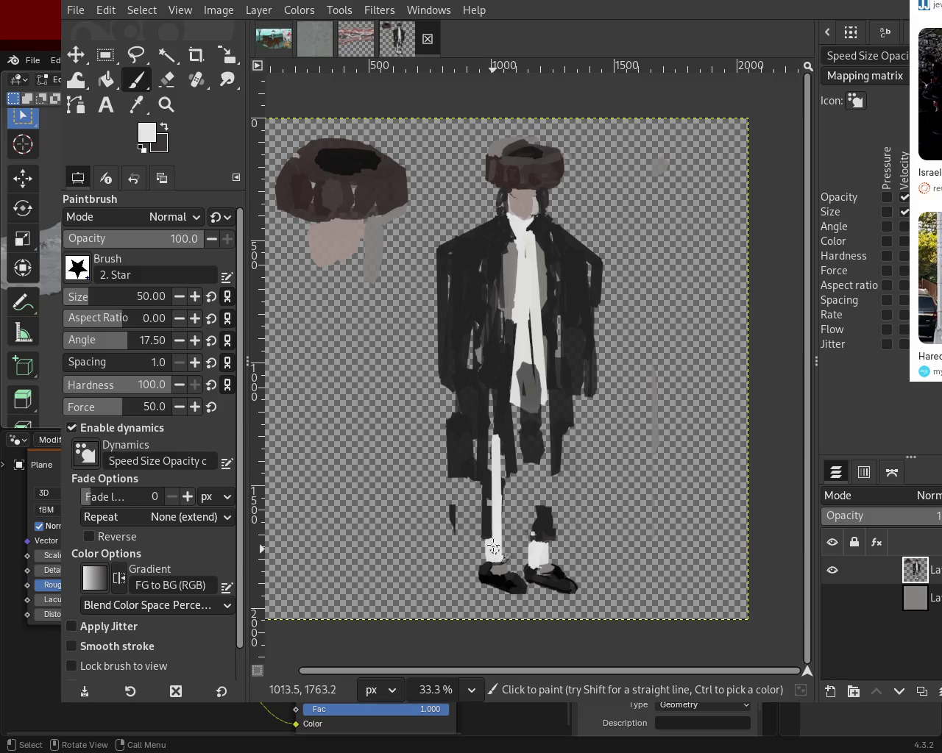
pyautogui.moveTo(489, 501); pyautogui.dragTo(484, 531)
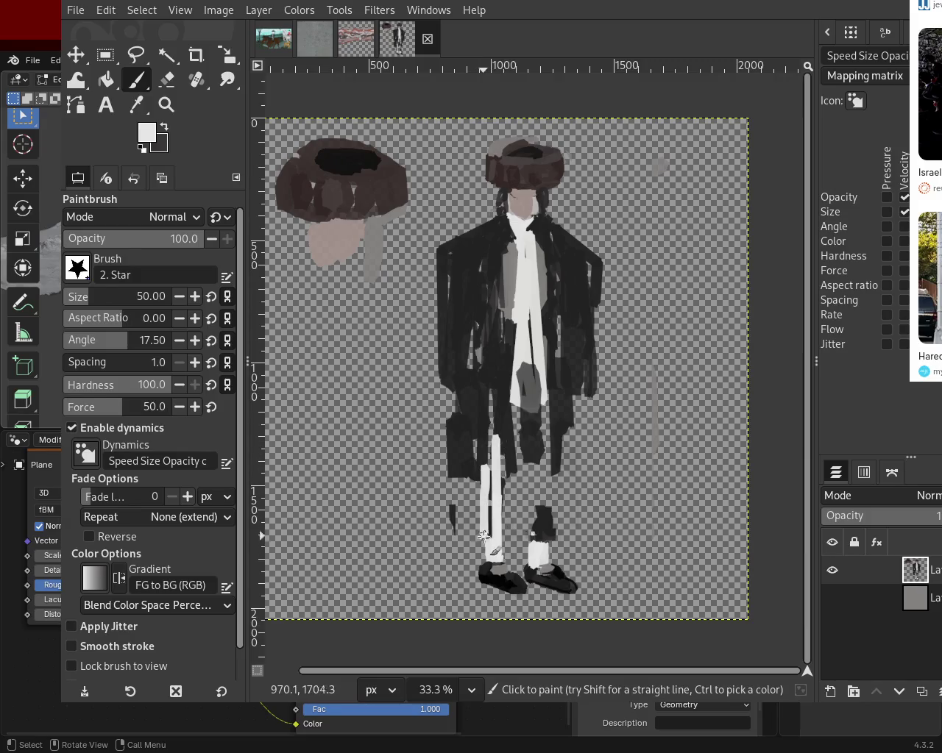
pyautogui.moveTo(483, 470)
pyautogui.mouseDown()
pyautogui.moveTo(479, 556)
pyautogui.moveTo(479, 455)
pyautogui.moveTo(489, 537)
pyautogui.mouseUp()
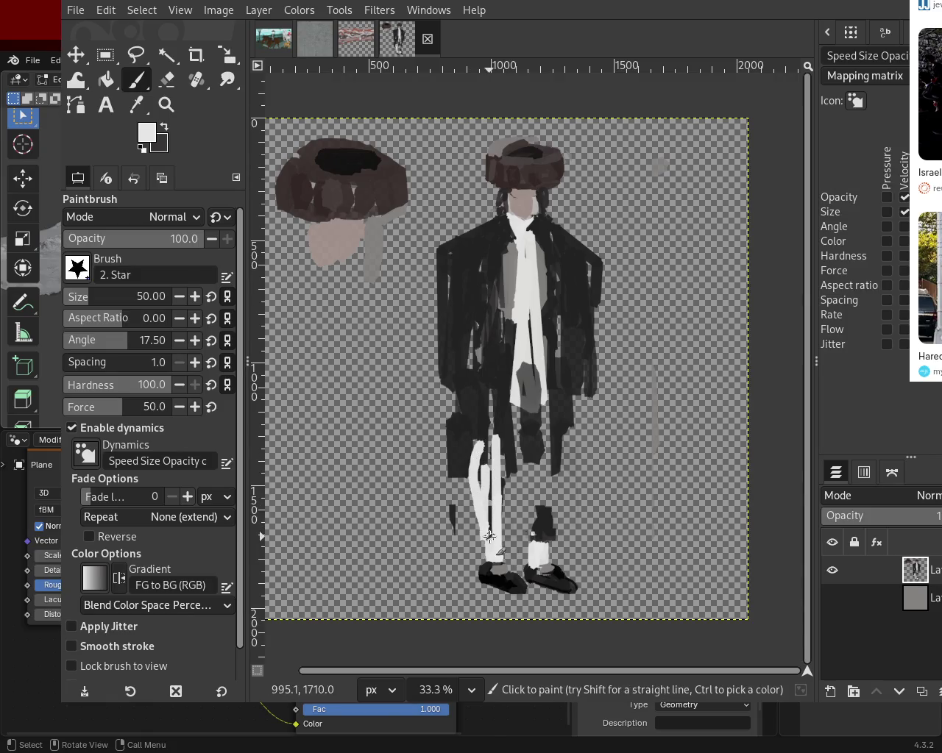
pyautogui.moveTo(529, 458)
pyautogui.mouseDown()
pyautogui.moveTo(521, 504)
pyautogui.moveTo(524, 448)
pyautogui.moveTo(537, 460)
pyautogui.moveTo(538, 535)
pyautogui.moveTo(543, 498)
pyautogui.mouseUp()
pyautogui.hotkey('ctrl', 'z')
pyautogui.hotkey('ctrl', 'z')
# - Paint a short dark band across the knee breeches, then sample the face's skin tone
pyautogui.keyDown('ctrl'); pyautogui.click(527, 430); pyautogui.keyUp('ctrl')
pyautogui.moveTo(527, 430)
pyautogui.mouseDown()
pyautogui.moveTo(503, 441)
pyautogui.moveTo(553, 470)
pyautogui.moveTo(511, 453)
pyautogui.moveTo(559, 449)
pyautogui.moveTo(564, 436)
pyautogui.moveTo(578, 464)
pyautogui.moveTo(560, 457)
pyautogui.mouseUp()
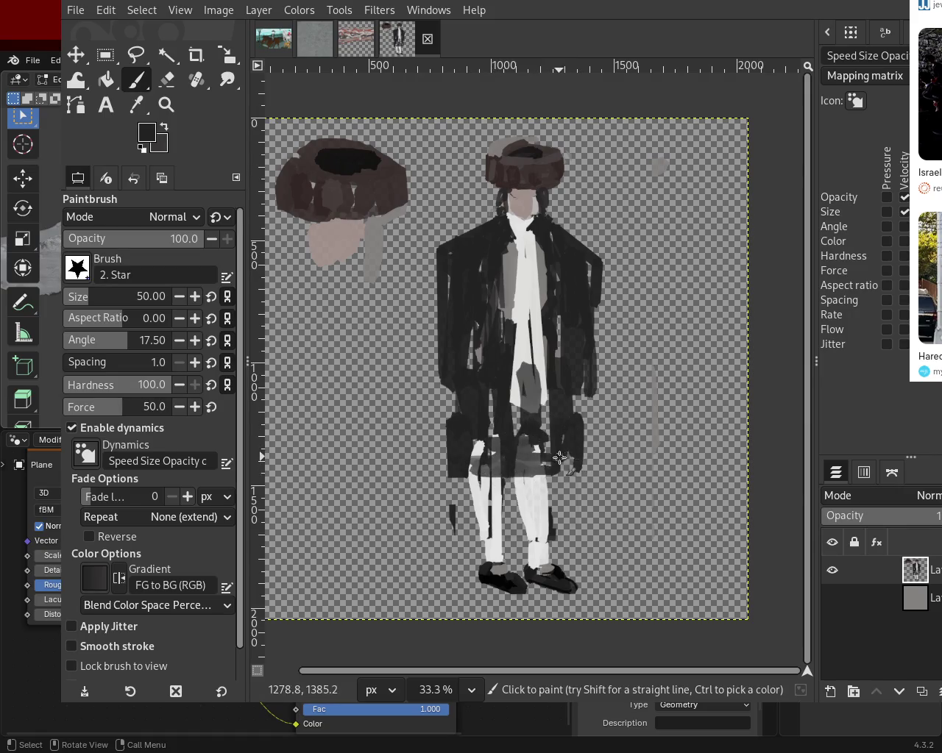
pyautogui.keyDown('ctrl'); pyautogui.click(524, 210); pyautogui.keyUp('ctrl')
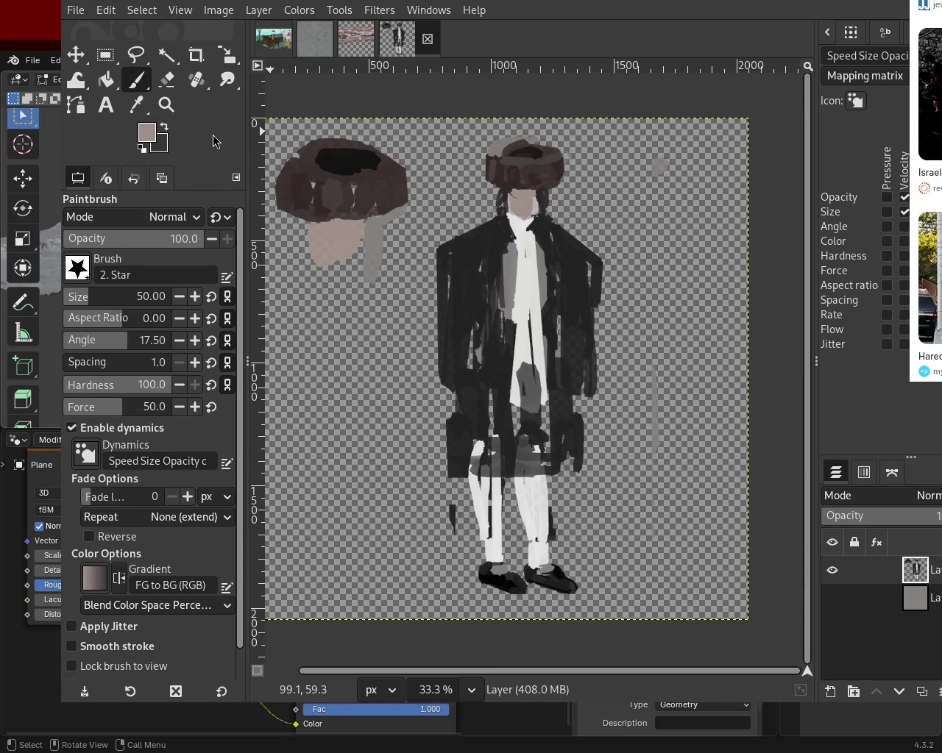
# - Select a box around the fur hat and face, then cut and paste it
pyautogui.click(166, 105)
pyautogui.keyDown('ctrl'); pyautogui.click(490, 295); pyautogui.keyUp('ctrl')
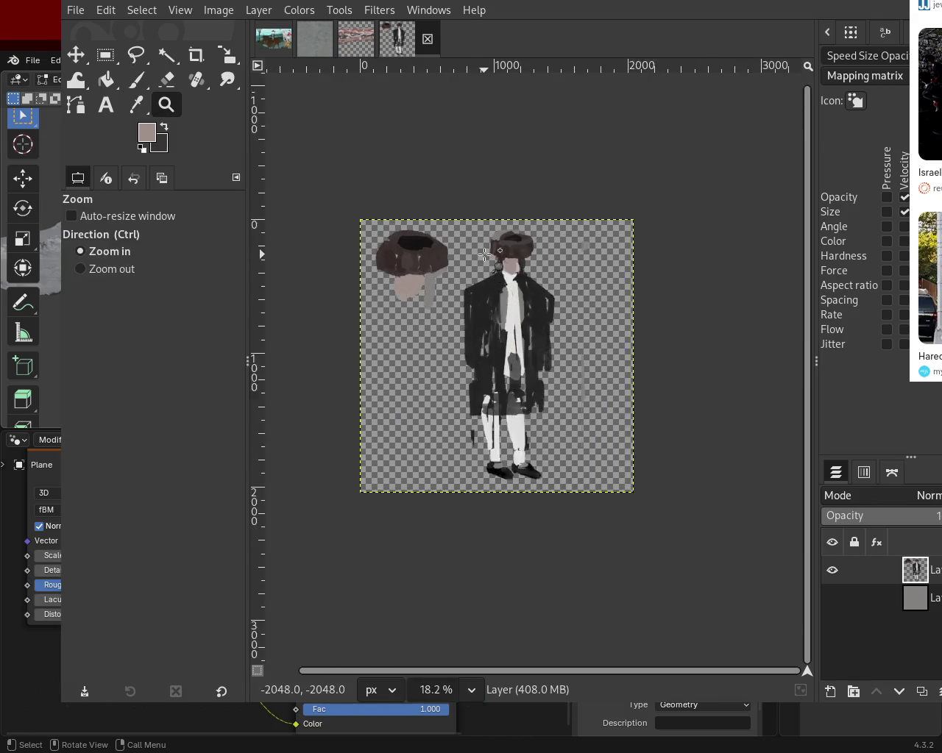
pyautogui.click(732, 240)
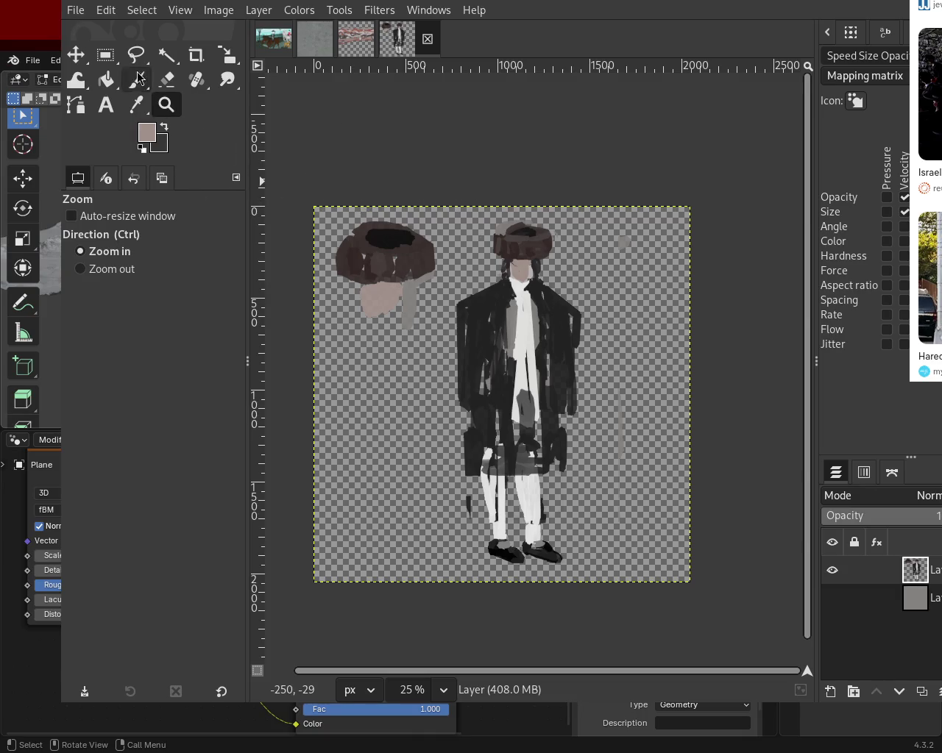
pyautogui.click(105, 55)
pyautogui.moveTo(460, 206)
pyautogui.mouseDown()
pyautogui.moveTo(578, 293)
pyautogui.moveTo(560, 286)
pyautogui.mouseUp()
pyautogui.hotkey('ctrl', 'x')
pyautogui.hotkey('ctrl', 'v')
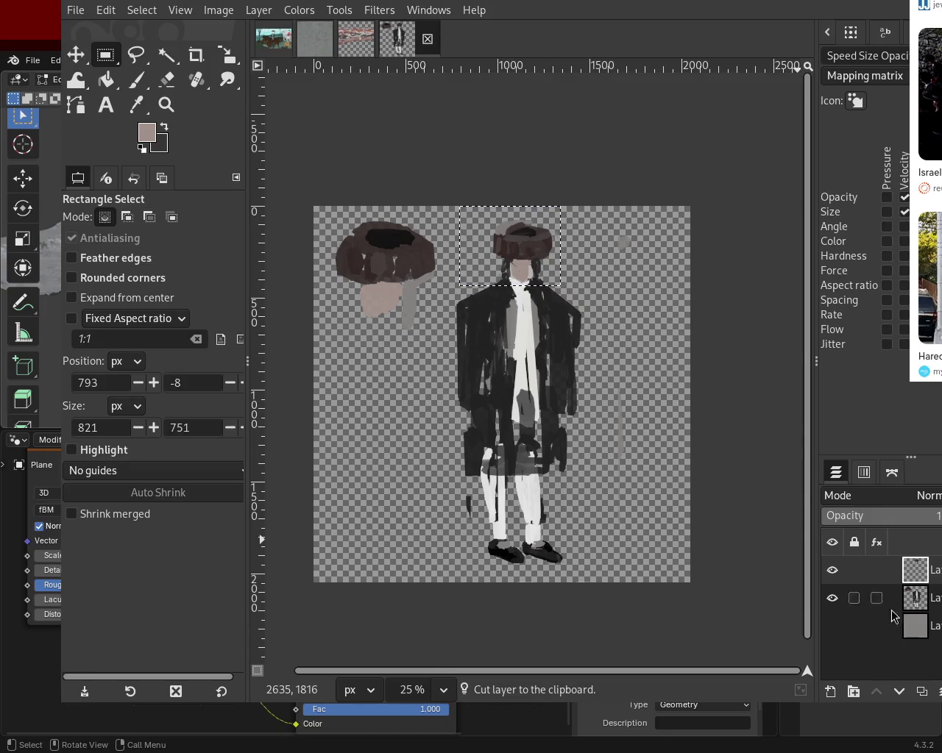
# - Scale the pasted hat-and-face layer up to 756×598 and commit the enlargement
pyautogui.hotkey('ctrl', 'x')
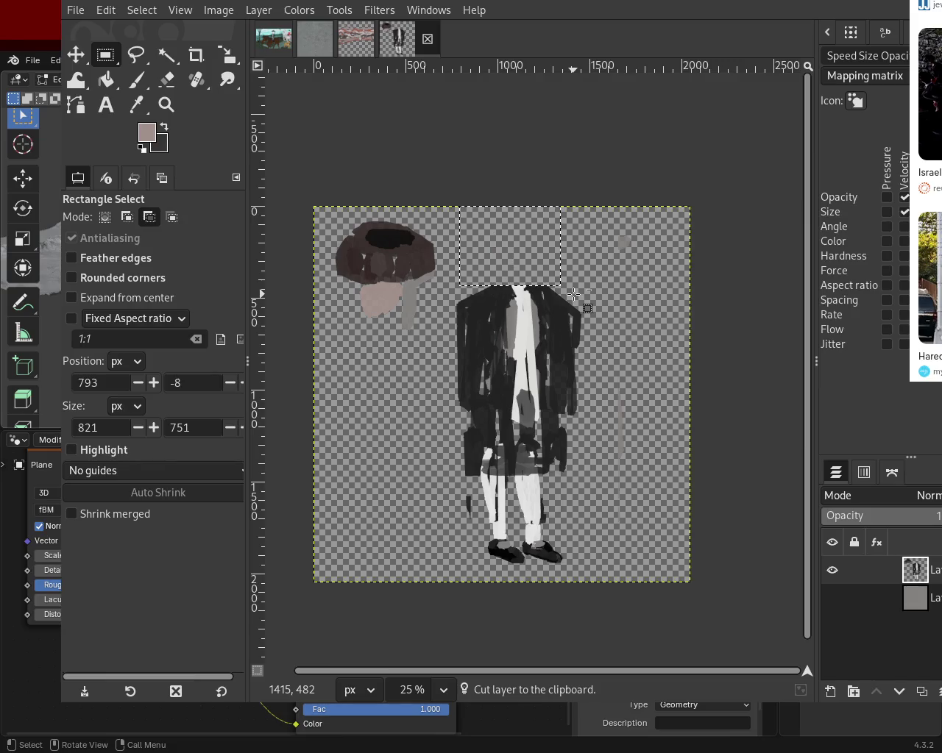
pyautogui.hotkey('ctrl', 'z')
pyautogui.hotkey('shift', 's')
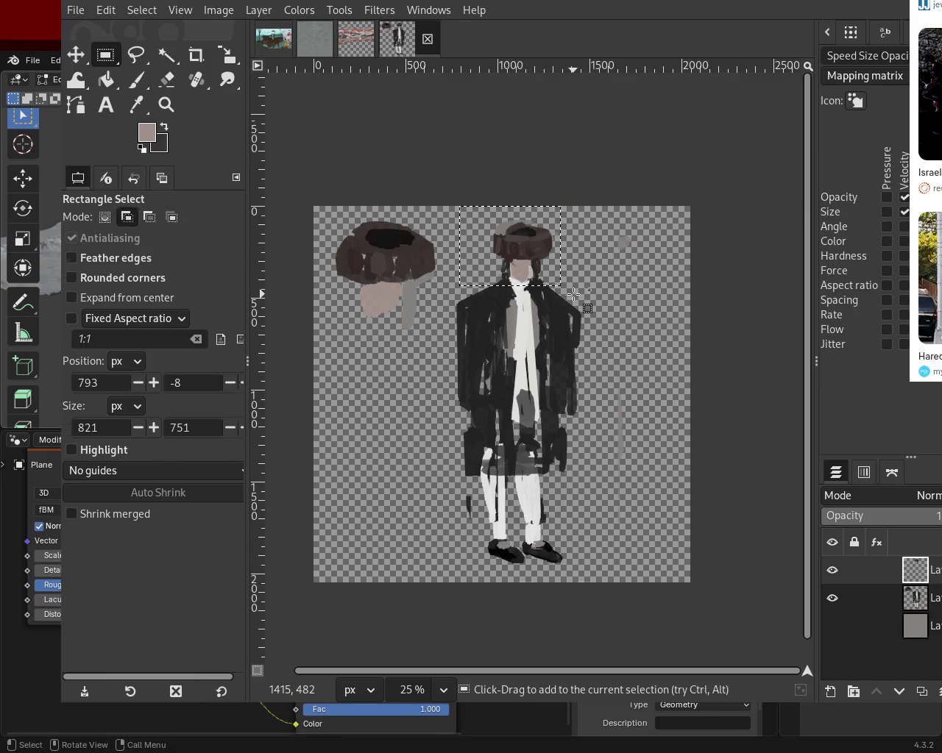
pyautogui.moveTo(558, 278); pyautogui.dragTo(610, 303)
pyautogui.click(765, 198)
pyautogui.hotkey('ctrl', 'z')
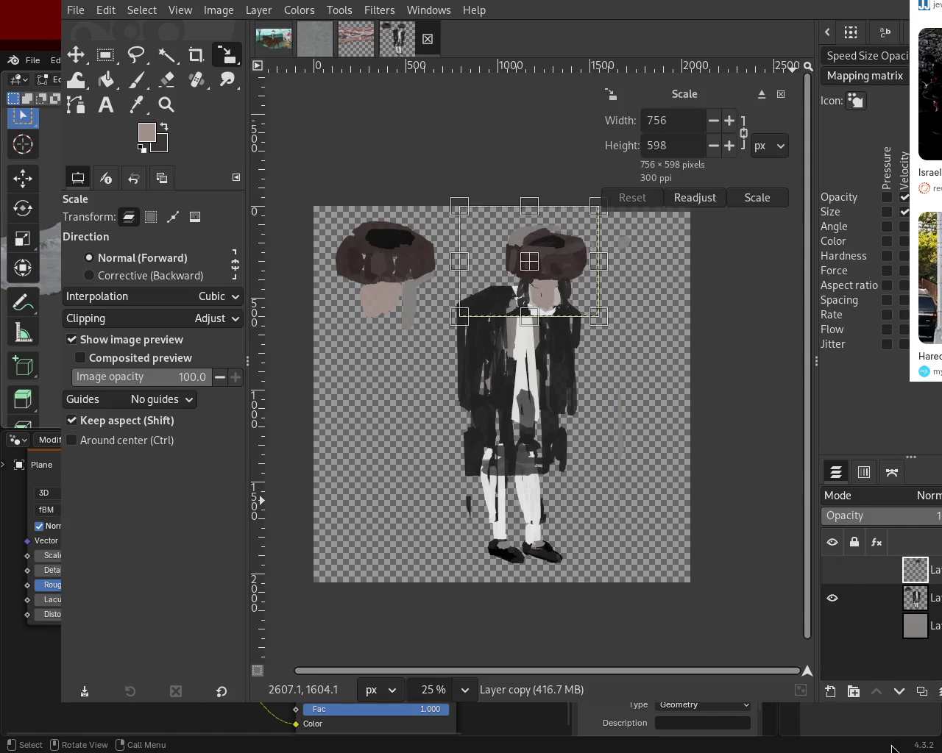
pyautogui.click(937, 691)
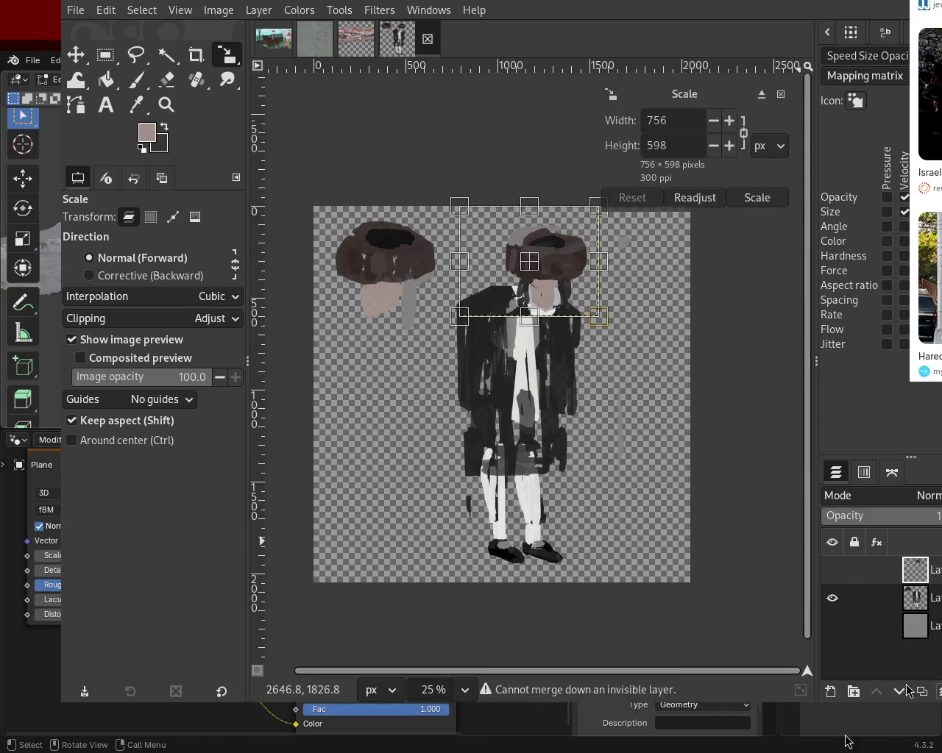
pyautogui.moveTo(868, 570)
pyautogui.moveTo(548, 275); pyautogui.dragTo(513, 244)
pyautogui.hotkey('ctrl', 'z')
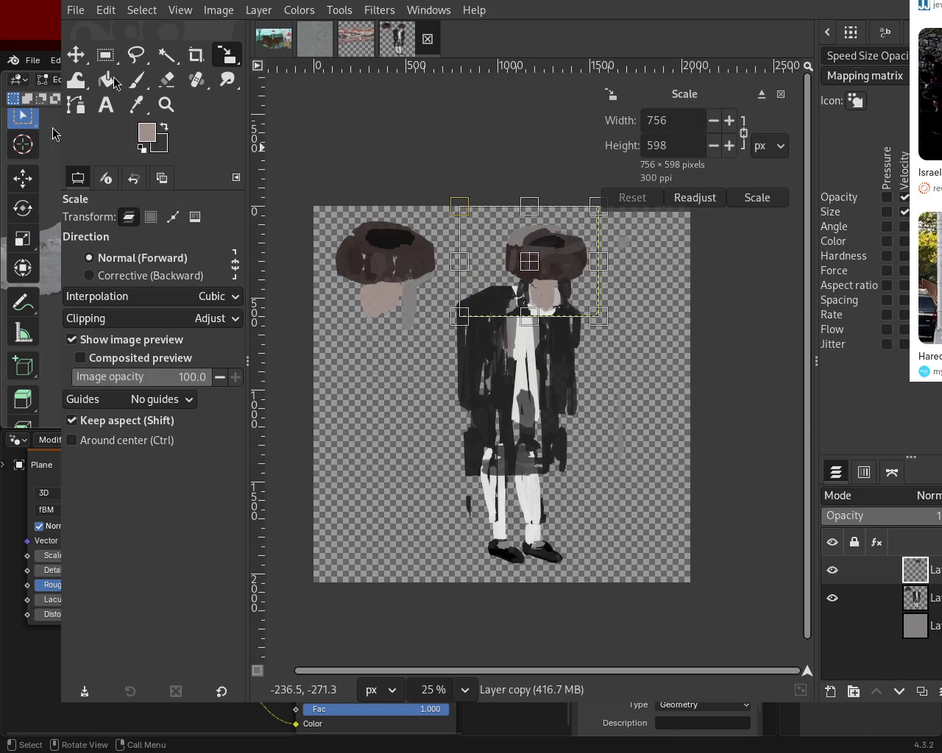
pyautogui.click(779, 200)
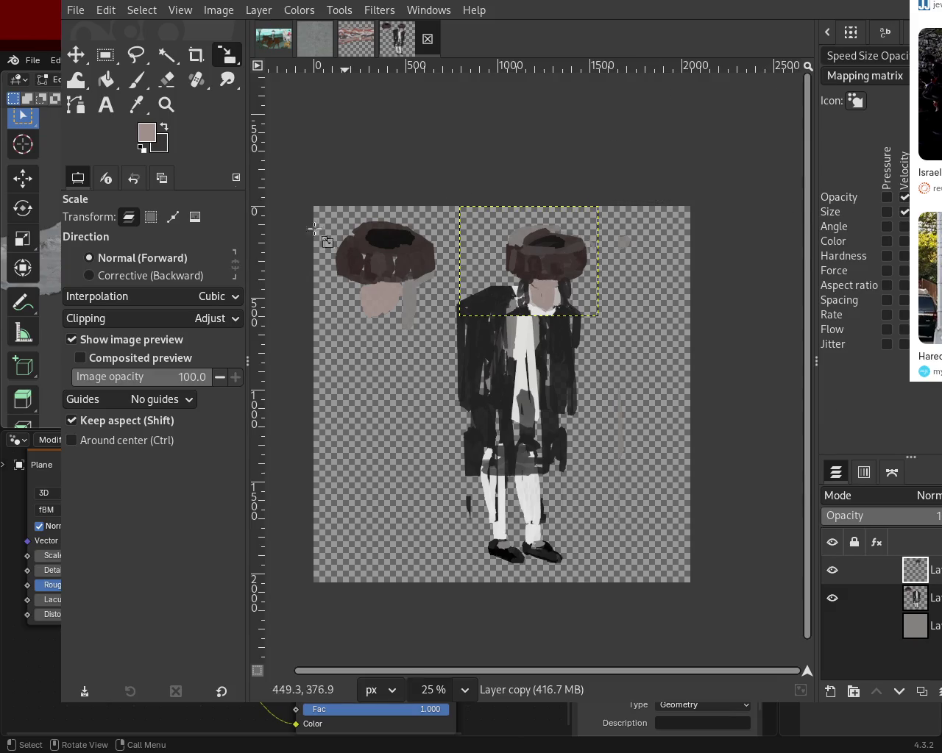
# - Position the enlarged hat layer on the head and shift the body layer beneath it
pyautogui.click(75, 55)
pyautogui.moveTo(566, 289)
pyautogui.mouseDown()
pyautogui.moveTo(525, 273)
pyautogui.moveTo(533, 262)
pyautogui.moveTo(538, 269)
pyautogui.mouseUp()
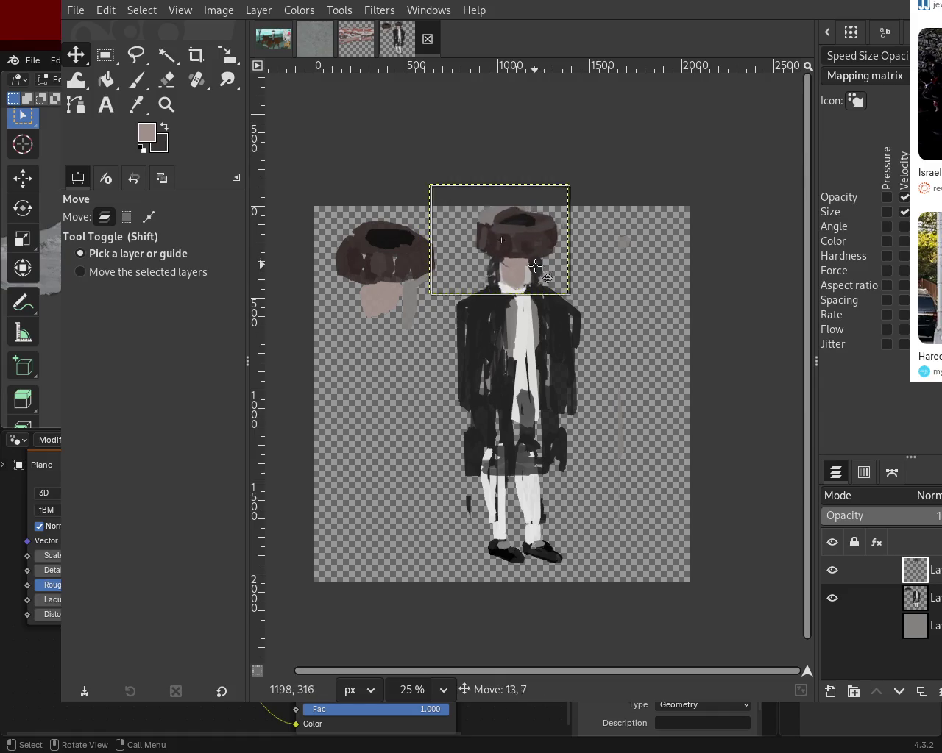
pyautogui.click(538, 269)
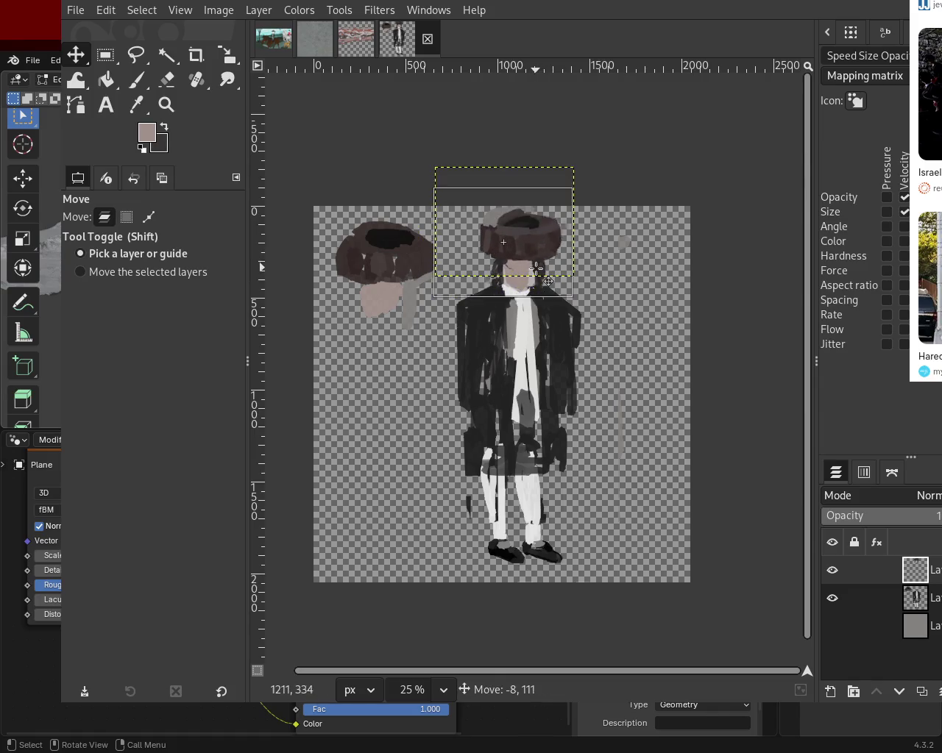
pyautogui.moveTo(538, 269)
pyautogui.mouseDown()
pyautogui.moveTo(410, 401)
pyautogui.moveTo(529, 264)
pyautogui.moveTo(528, 273)
pyautogui.mouseUp()
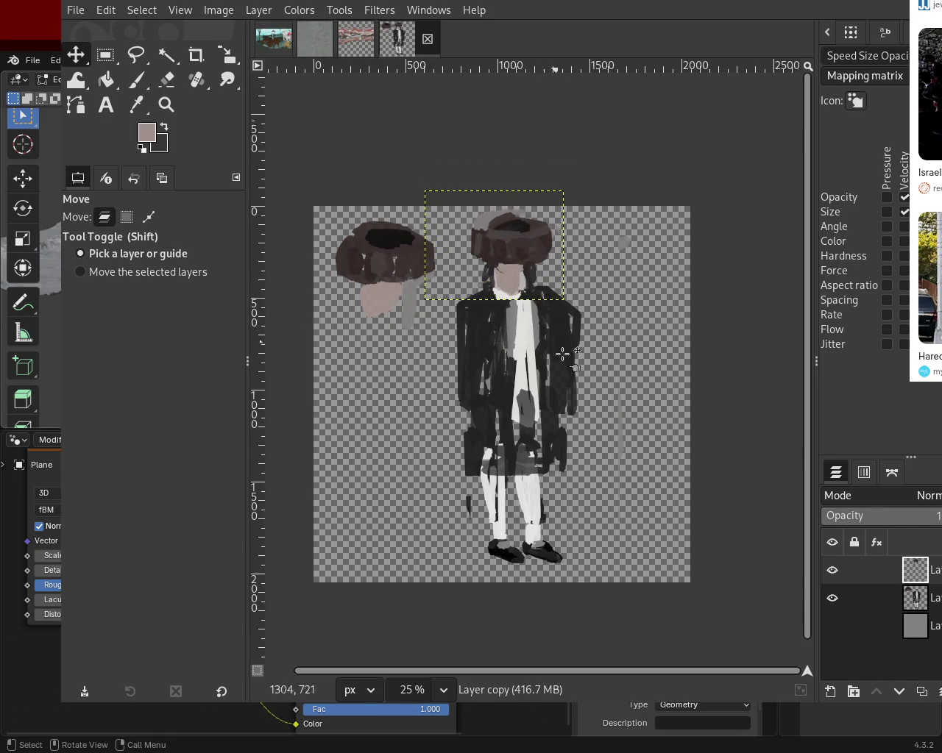
pyautogui.click(916, 600)
pyautogui.moveTo(506, 339)
pyautogui.mouseDown()
pyautogui.moveTo(499, 363)
pyautogui.moveTo(496, 355)
pyautogui.mouseUp()
# - Merge the hat-and-face layer down into the body layer
pyautogui.hotkey('ctrl', 'm')
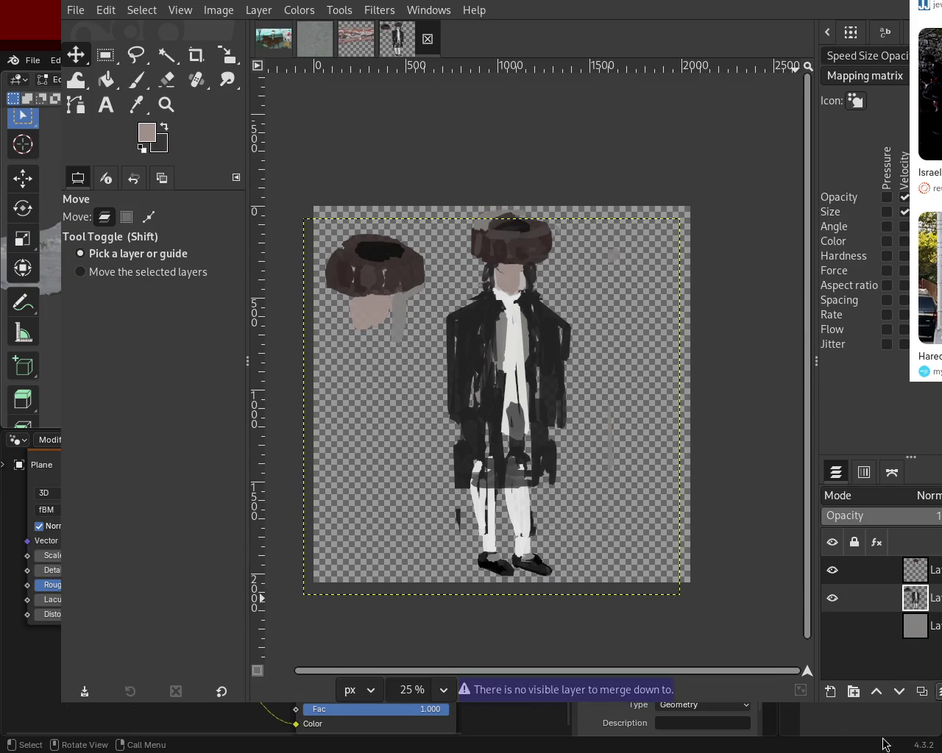
pyautogui.press('pageup')
pyautogui.hotkey('ctrl', 'm')
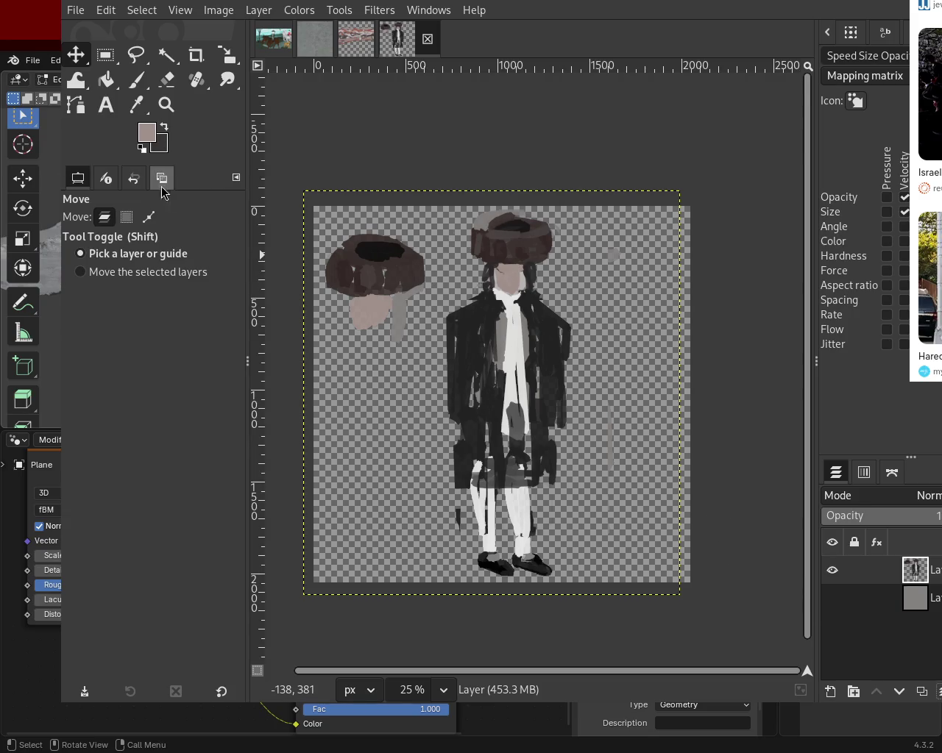
pyautogui.click(168, 113)
# - Zoom in close on the face and pick the skin pink as the brush colour
pyautogui.keyDown('ctrl'); pyautogui.click(515, 294); pyautogui.keyUp('ctrl')
pyautogui.keyDown('ctrl'); pyautogui.click(515, 294); pyautogui.keyUp('ctrl')
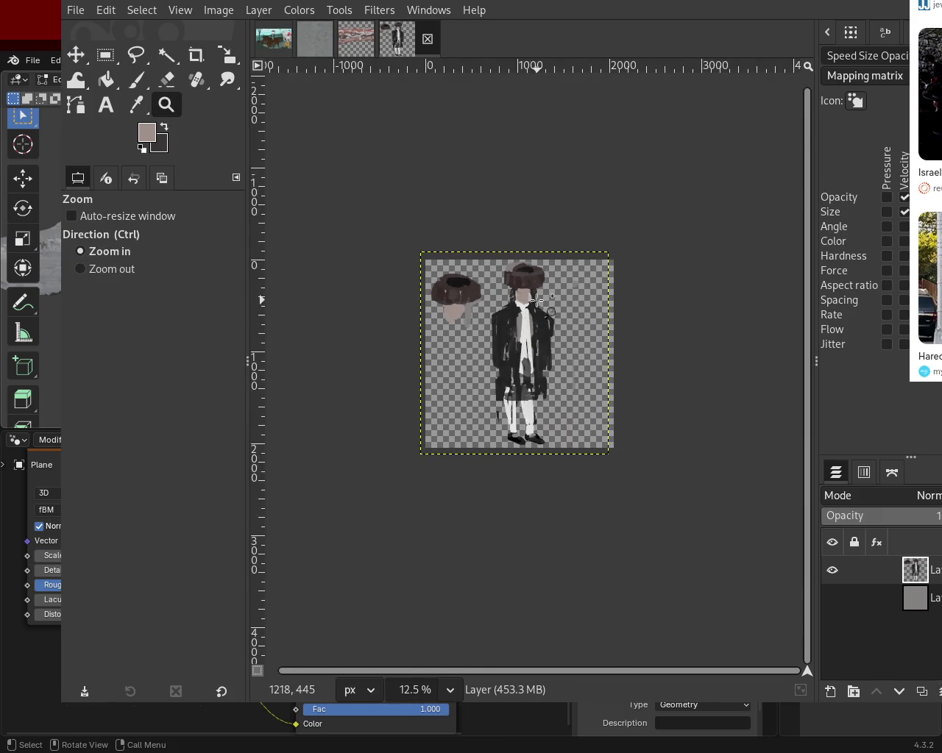
pyautogui.click(518, 293)
pyautogui.click(519, 293)
pyautogui.click(520, 292)
pyautogui.click(521, 292)
pyautogui.click(521, 292)
pyautogui.click(521, 292)
pyautogui.click(521, 292)
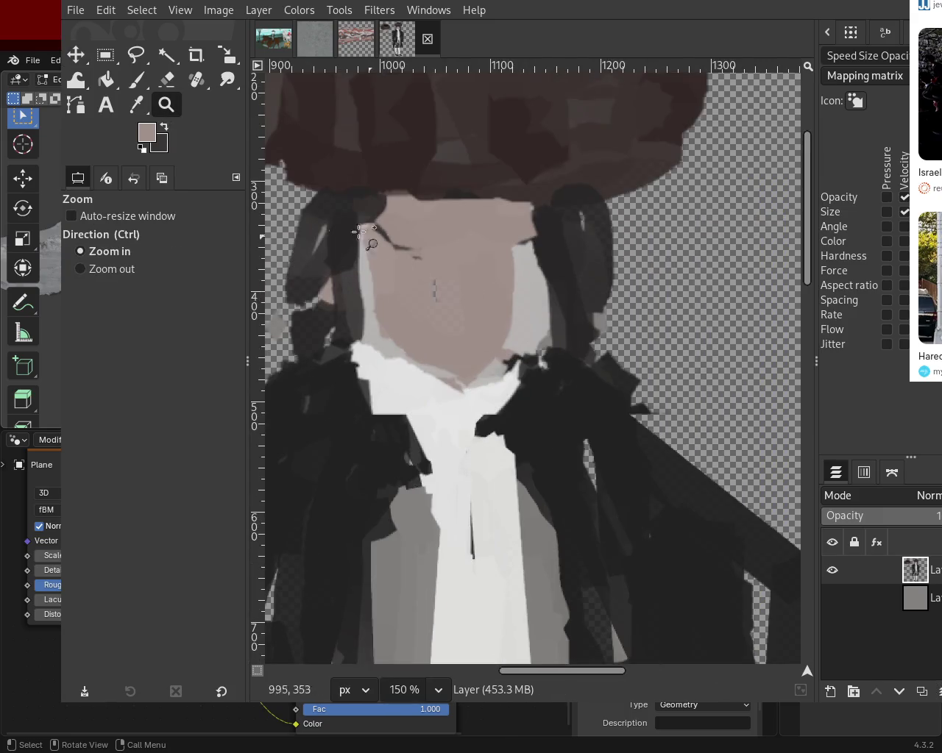
pyautogui.press('p')
pyautogui.keyDown('ctrl'); pyautogui.click(466, 400); pyautogui.keyUp('ctrl')
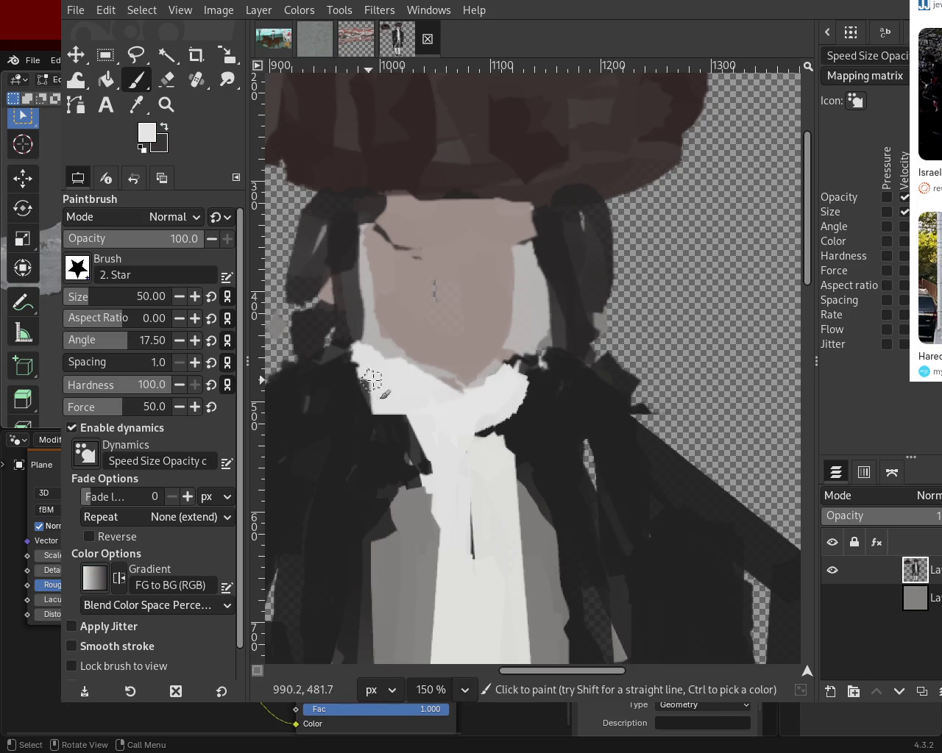
pyautogui.keyDown('ctrl'); pyautogui.click(498, 233); pyautogui.keyUp('ctrl')
# - Paint skin tone down over the chin and the top of the white cravat
pyautogui.moveTo(456, 393)
pyautogui.mouseDown()
pyautogui.moveTo(441, 355)
pyautogui.moveTo(452, 390)
pyautogui.mouseUp()
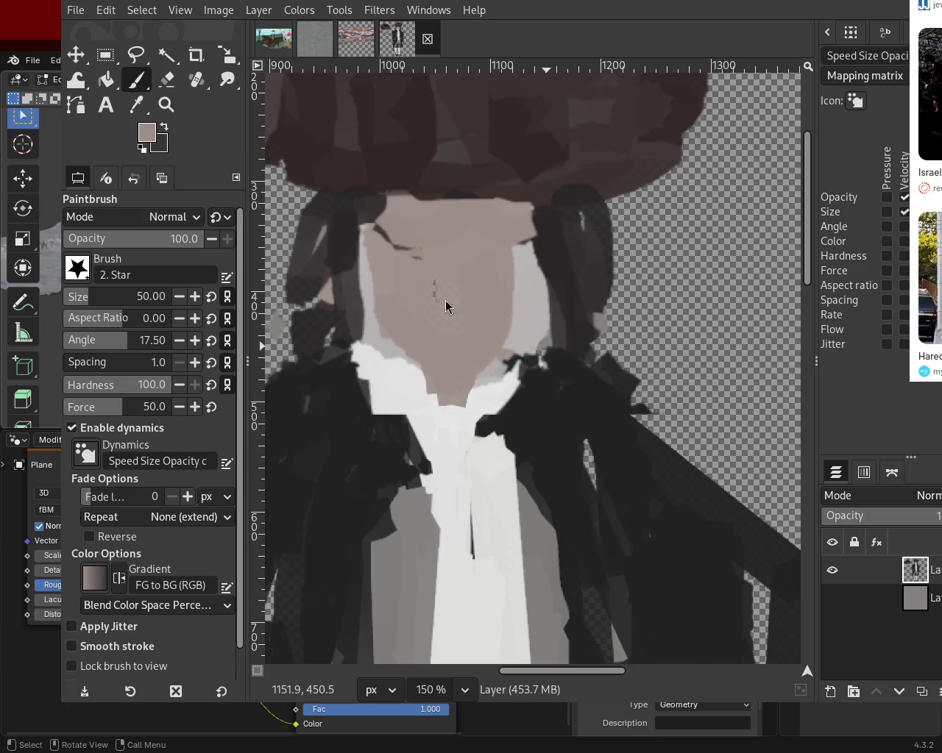
pyautogui.moveTo(475, 354); pyautogui.dragTo(457, 385)
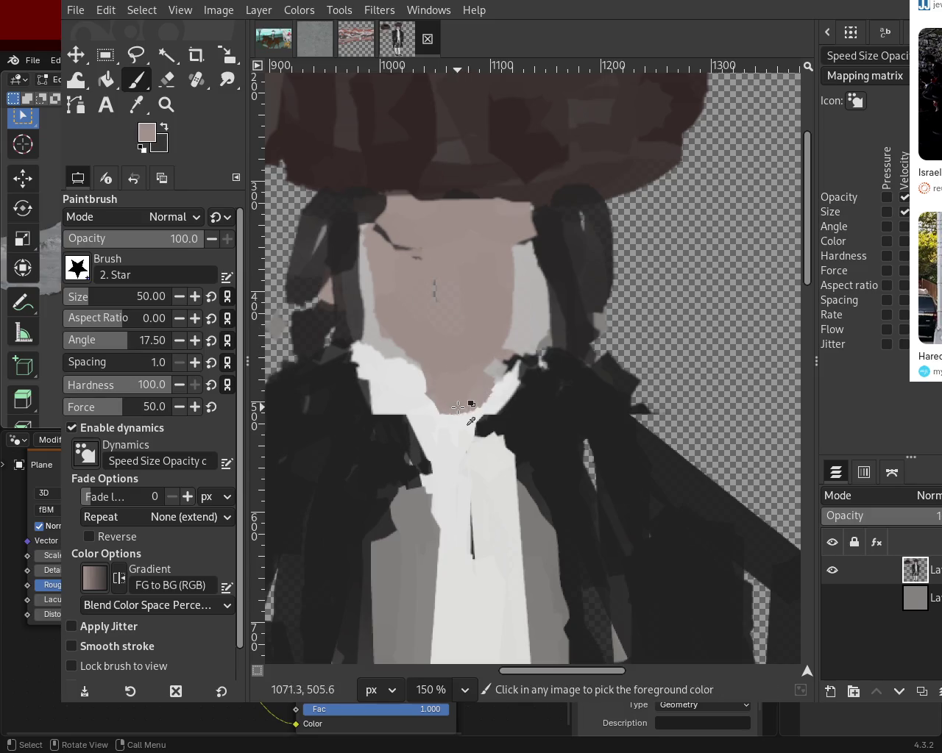
pyautogui.press('z')
pyautogui.scroll(-1, 513, 390)
pyautogui.scroll(-4, 513, 389)
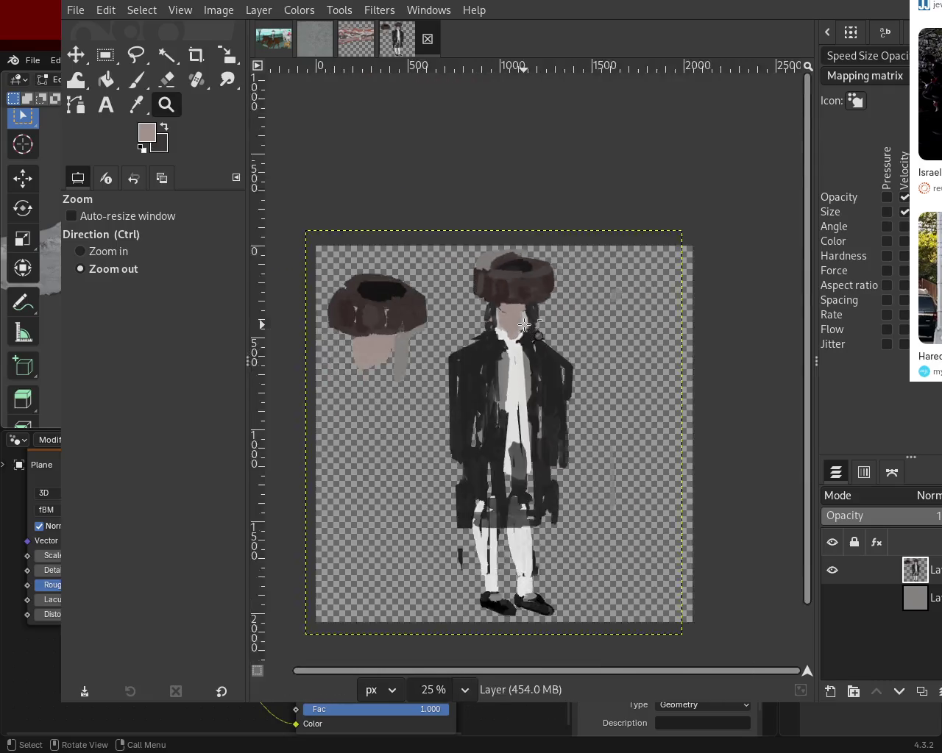
# - Lengthen the left sleeve with a thick dark stroke curving down and outward
pyautogui.scroll(-1, 513, 390)
pyautogui.scroll(3, 513, 390)
pyautogui.scroll(-1, 508, 368)
pyautogui.scroll(2, 489, 316)
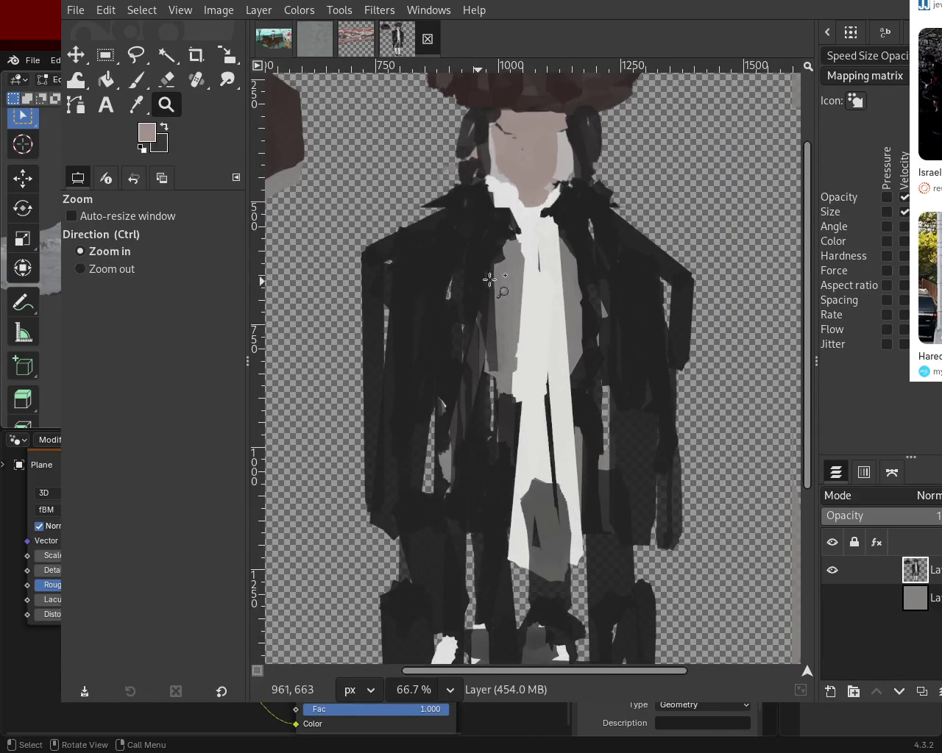
pyautogui.click(136, 79)
pyautogui.moveTo(363, 332); pyautogui.dragTo(312, 363)
pyautogui.hotkey('ctrl', 'z')
pyautogui.moveTo(375, 266); pyautogui.dragTo(309, 423)
pyautogui.hotkey('ctrl', 'z')
pyautogui.moveTo(365, 295); pyautogui.dragTo(297, 467)
pyautogui.hotkey('ctrl', 'z')
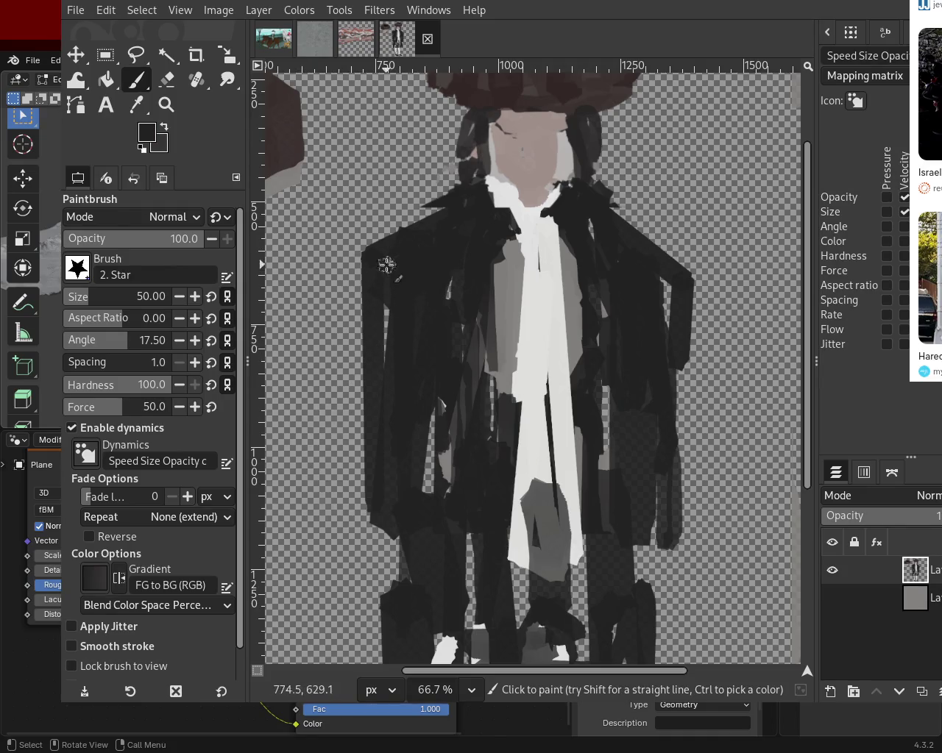
pyautogui.moveTo(372, 261); pyautogui.dragTo(276, 480)
pyautogui.moveTo(292, 421); pyautogui.dragTo(357, 305)
# - Paint long dark strokes down the right sleeve, widening and darkening it
pyautogui.moveTo(688, 313); pyautogui.dragTo(720, 499)
pyautogui.hotkey('ctrl', 'z')
pyautogui.moveTo(695, 274); pyautogui.dragTo(715, 578)
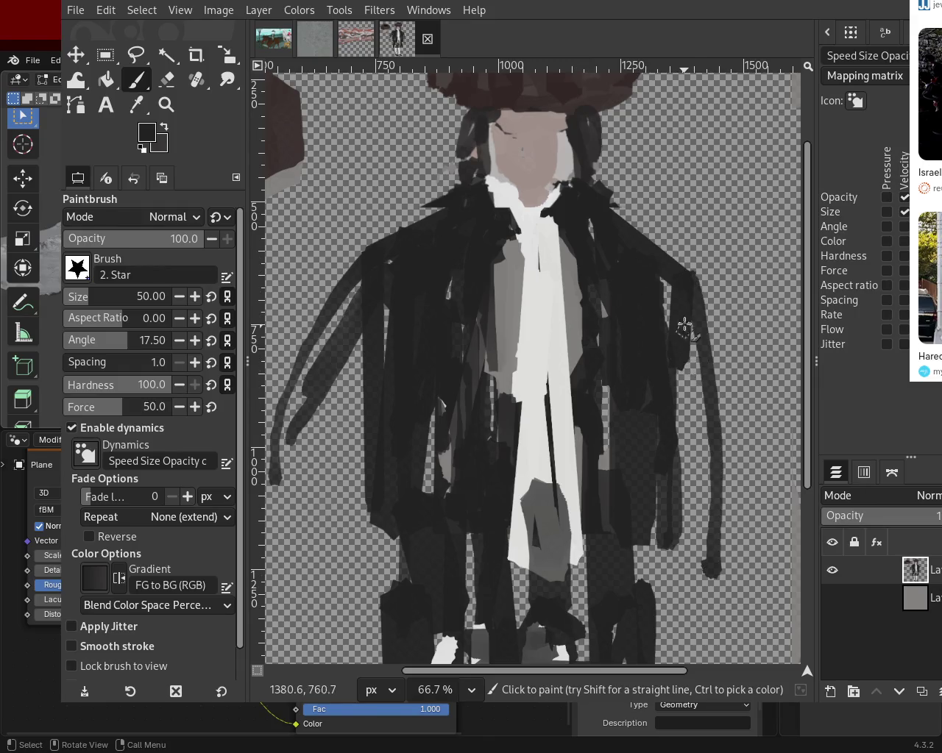
pyautogui.moveTo(681, 330); pyautogui.dragTo(705, 531)
pyautogui.moveTo(699, 354); pyautogui.dragTo(713, 541)
pyautogui.moveTo(700, 385); pyautogui.dragTo(711, 527)
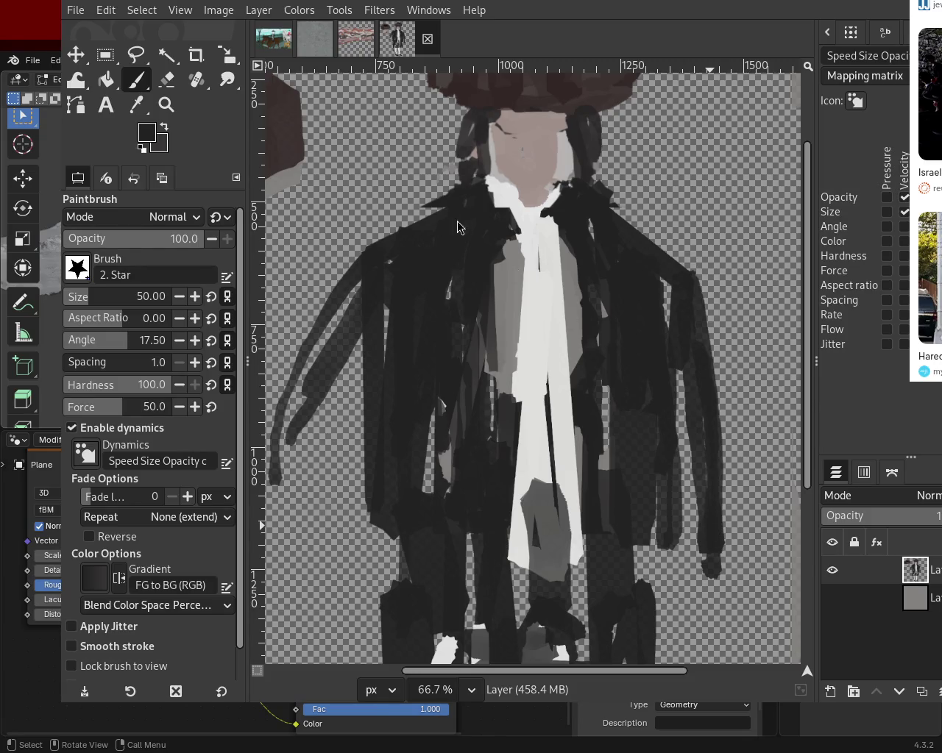
# - Rework both sleeves, adding a left-arm stroke and a longer hooked right sleeve
pyautogui.moveTo(360, 312)
pyautogui.mouseDown()
pyautogui.moveTo(325, 379)
pyautogui.moveTo(316, 522)
pyautogui.mouseUp()
pyautogui.hotkey('ctrl', 'z')
pyautogui.hotkey('ctrl', 'z')
pyautogui.moveTo(361, 359); pyautogui.dragTo(314, 459)
pyautogui.hotkey('ctrl', 'z')
pyautogui.moveTo(374, 330)
pyautogui.mouseDown()
pyautogui.moveTo(318, 449)
pyautogui.moveTo(274, 477)
pyautogui.mouseUp()
pyautogui.hotkey('ctrl', 'z')
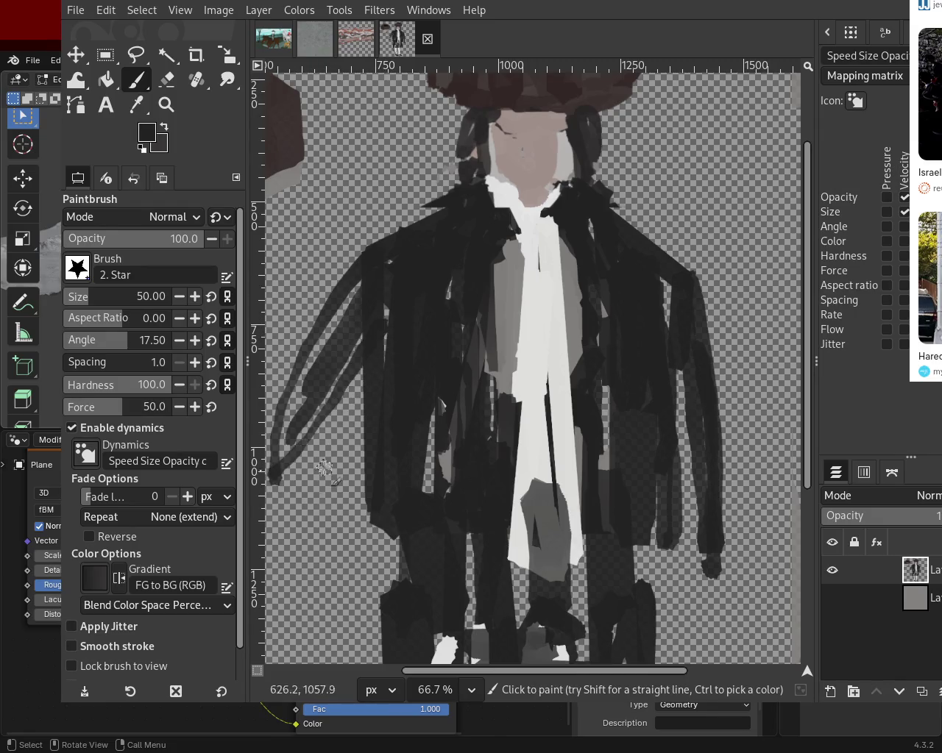
pyautogui.moveTo(346, 393); pyautogui.dragTo(287, 434)
pyautogui.moveTo(687, 397); pyautogui.dragTo(688, 582)
pyautogui.hotkey('ctrl', 'z')
pyautogui.moveTo(675, 462); pyautogui.dragTo(689, 380)
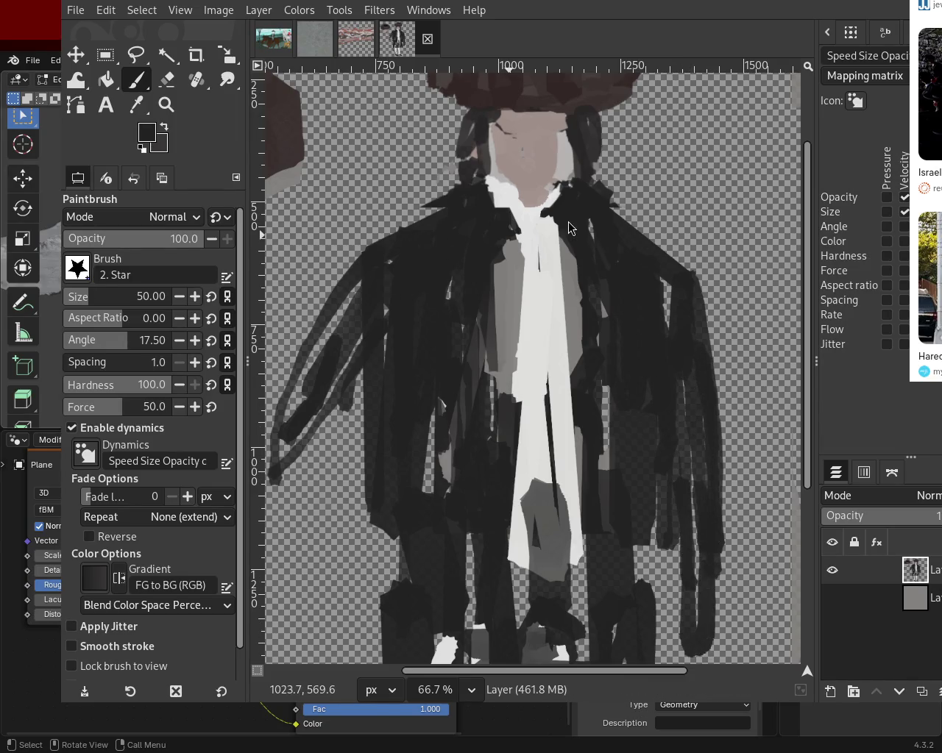
# - Zoom and scroll around the figure to review the lengthened sleeves
pyautogui.click(166, 103)
pyautogui.click(643, 385)
pyautogui.keyDown('ctrl'); pyautogui.click(642, 384); pyautogui.keyUp('ctrl')
pyautogui.keyDown('ctrl'); pyautogui.click(642, 385); pyautogui.keyUp('ctrl')
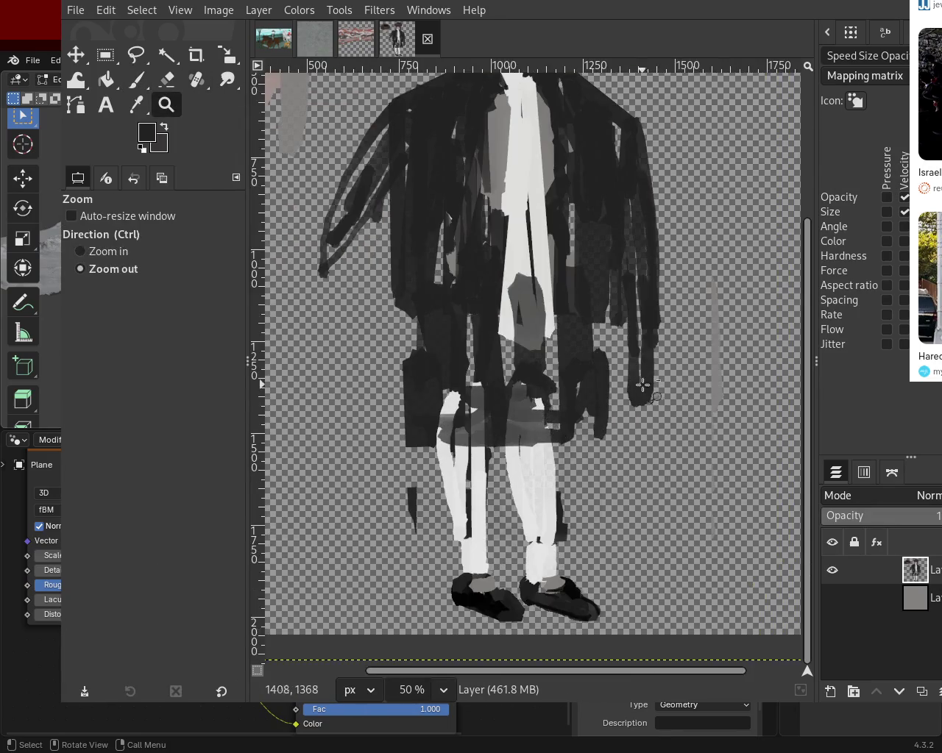
pyautogui.scroll(-10, 647, 353)
pyautogui.scroll(1, 651, 368)
pyautogui.scroll(2, 649, 390)
pyautogui.scroll(1, 640, 372)
pyautogui.scroll(2, 629, 372)
pyautogui.scroll(2, 618, 373)
pyautogui.scroll(2, 596, 373)
pyautogui.scroll(2, 570, 375)
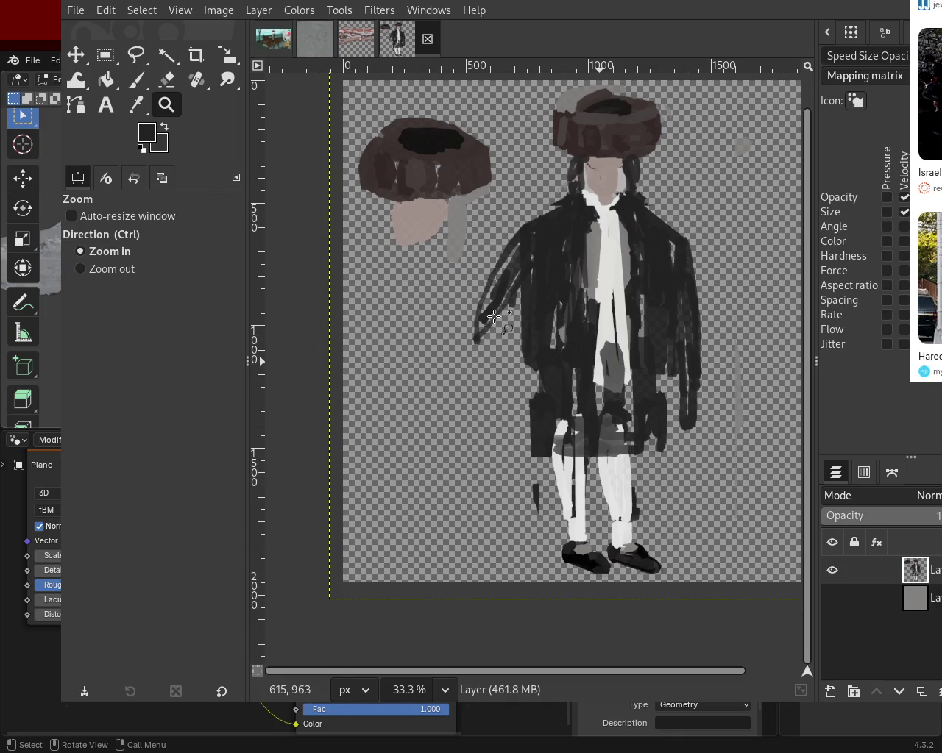
# - Darken and extend the left sleeve downward with three dark strokes
pyautogui.keyDown('ctrl'); pyautogui.click(528, 262); pyautogui.keyUp('ctrl')
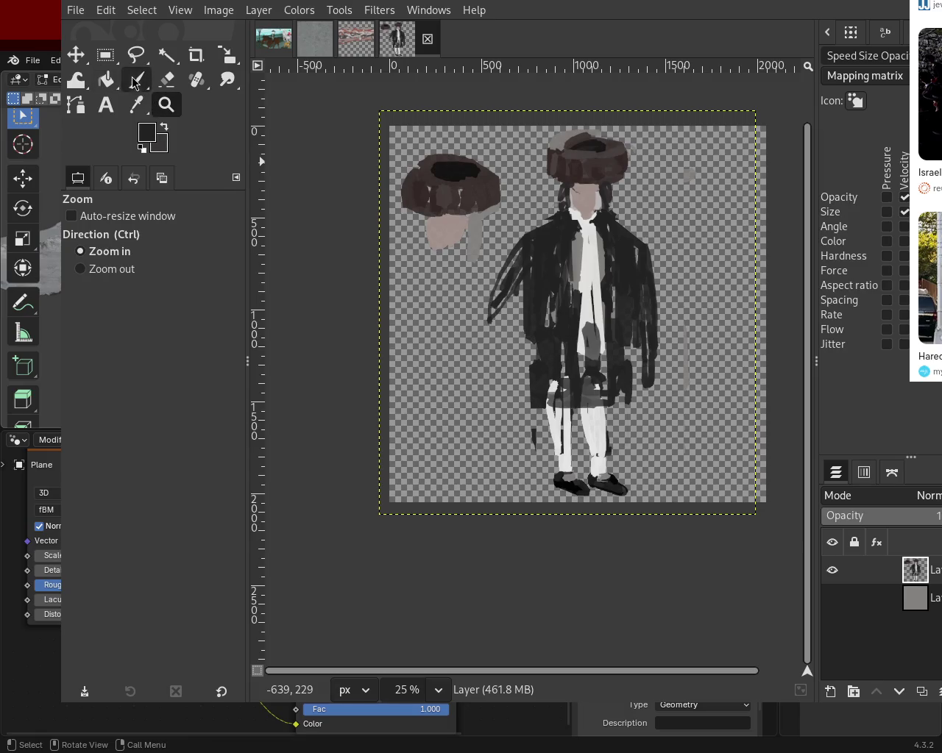
pyautogui.click(136, 79)
pyautogui.moveTo(509, 244); pyautogui.dragTo(508, 351)
pyautogui.moveTo(507, 295); pyautogui.dragTo(501, 379)
pyautogui.moveTo(506, 293); pyautogui.dragTo(502, 376)
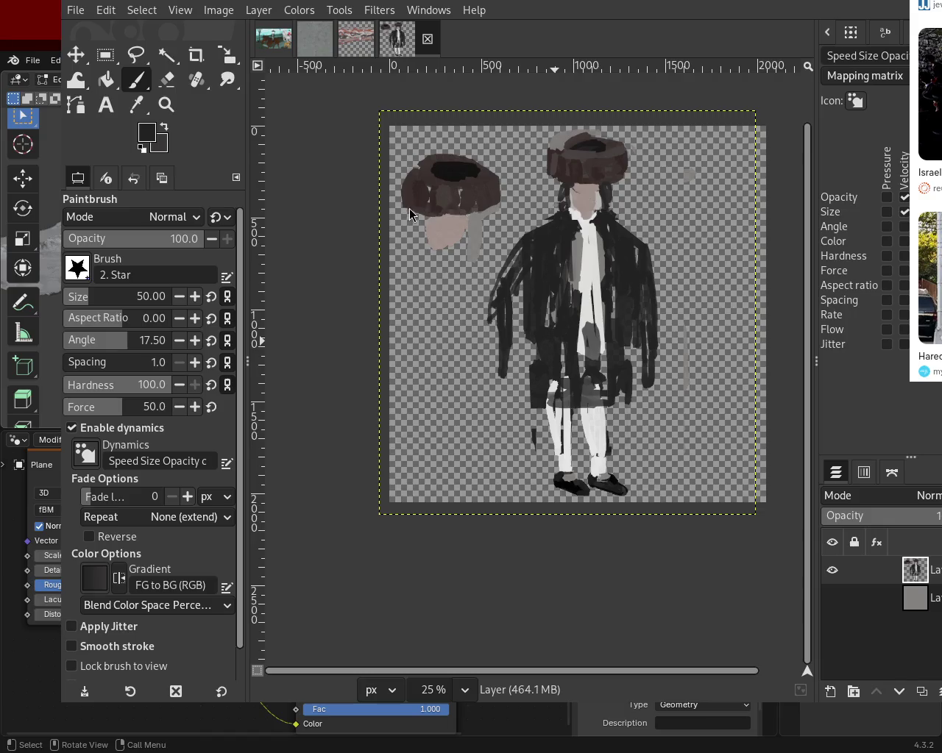
# - Erase the left sleeve's outer edge to tidy its outline
pyautogui.click(167, 78)
pyautogui.moveTo(492, 291)
pyautogui.mouseDown()
pyautogui.moveTo(497, 311)
pyautogui.moveTo(500, 269)
pyautogui.moveTo(502, 332)
pyautogui.moveTo(518, 313)
pyautogui.mouseUp()
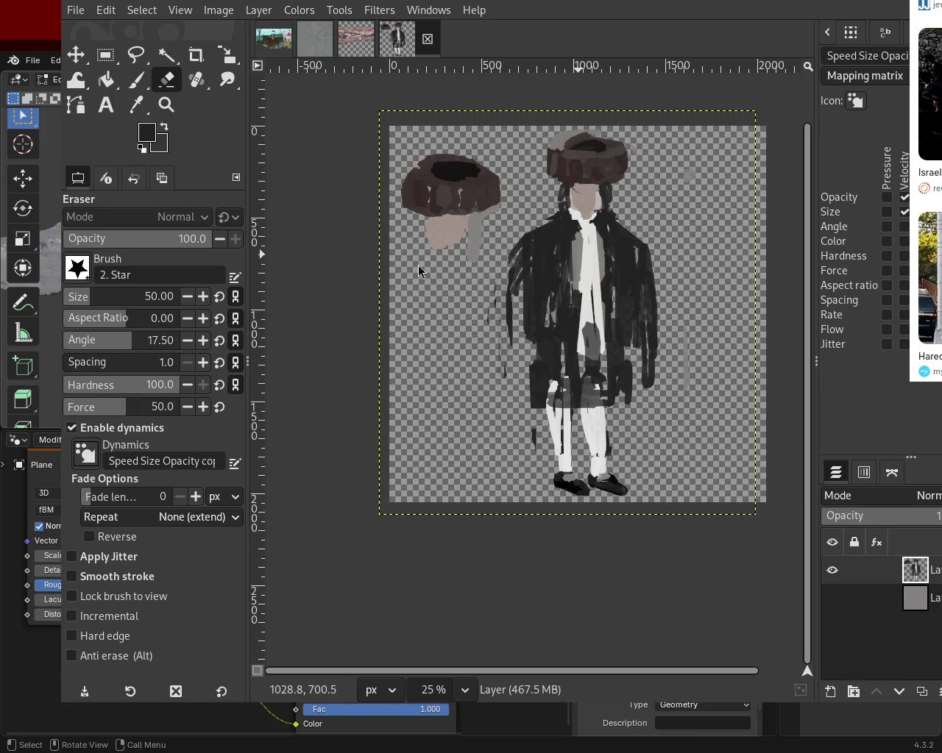
pyautogui.click(165, 105)
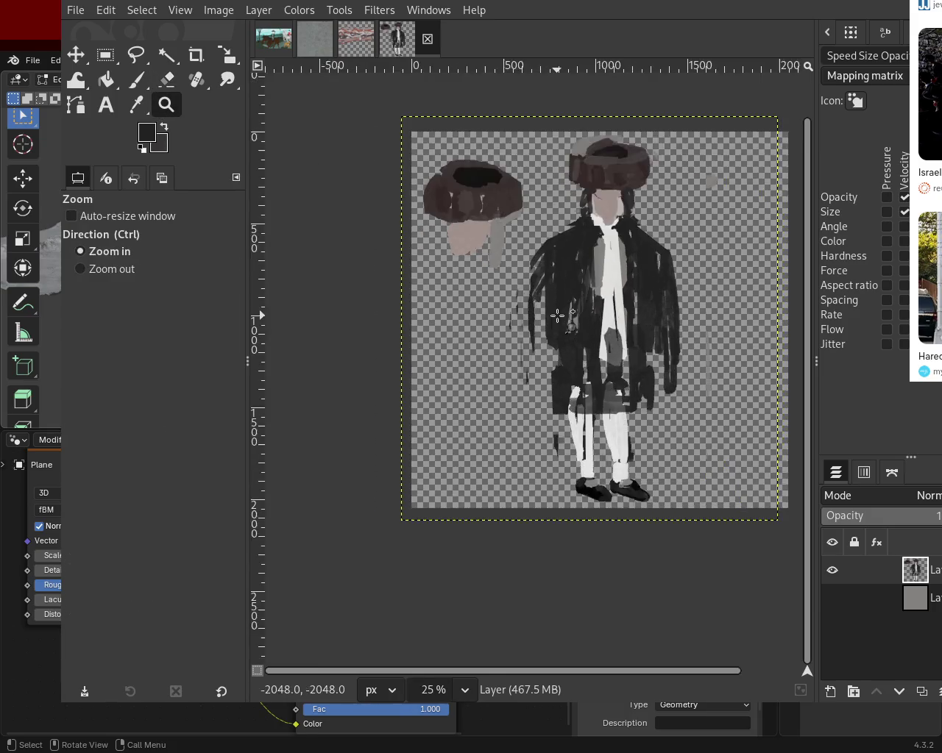
# - Paint a straight dark line down the coat's left edge, using black picked from the coat
pyautogui.click(520, 316)
pyautogui.click(136, 79)
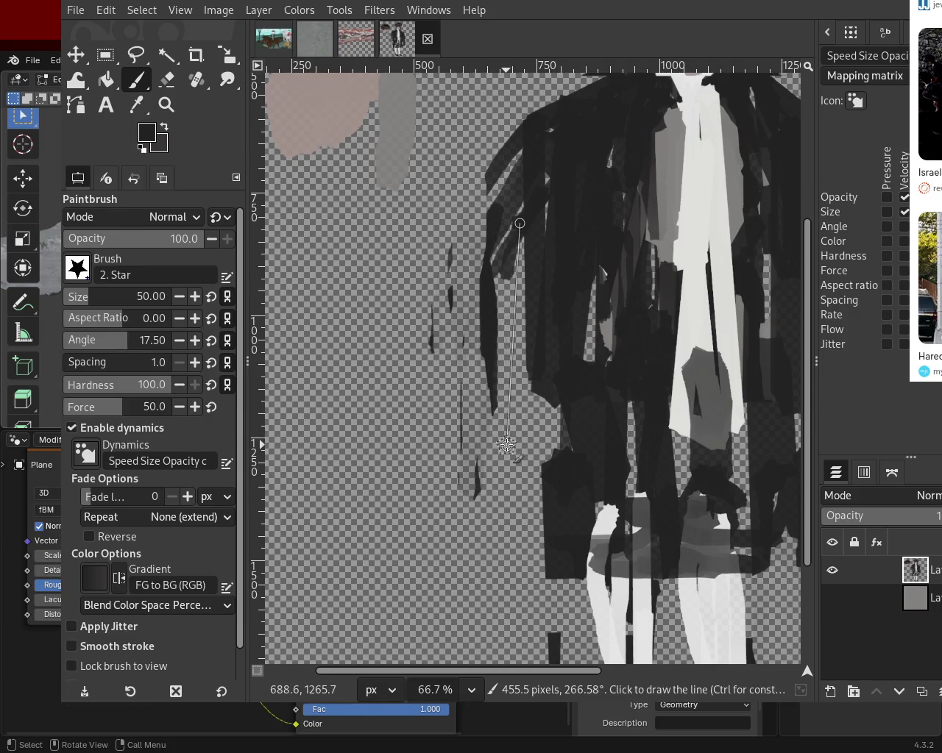
pyautogui.keyDown('shift'); pyautogui.click(504, 456); pyautogui.keyUp('shift')
pyautogui.keyDown('shift'); pyautogui.click(479, 391); pyautogui.keyUp('shift')
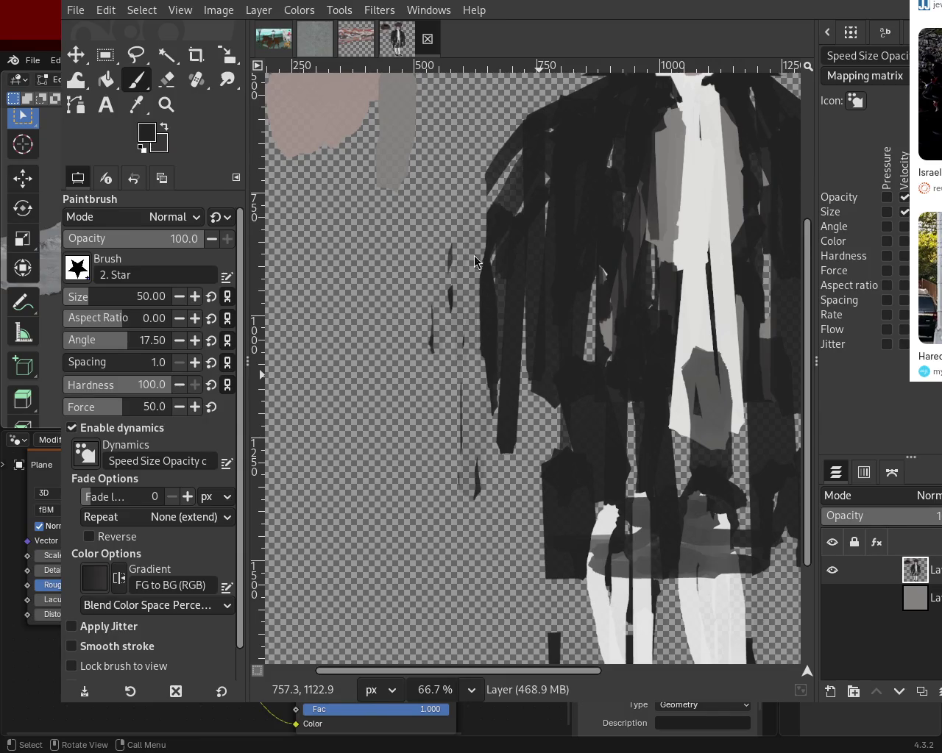
pyautogui.keyDown('ctrl'); pyautogui.click(485, 413); pyautogui.keyUp('ctrl')
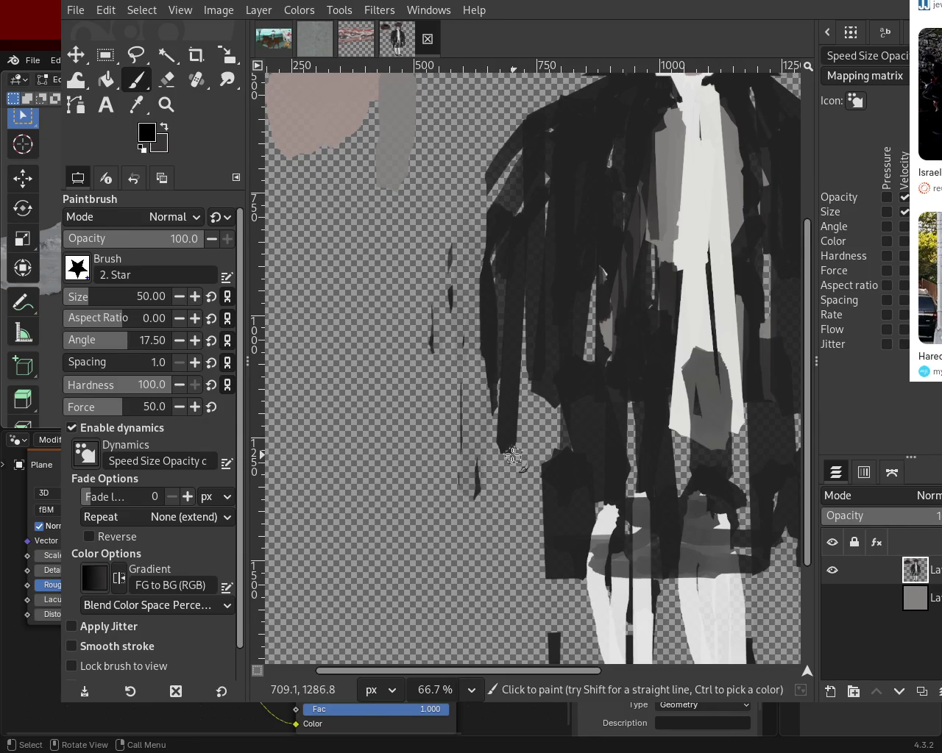
pyautogui.moveTo(477, 477); pyautogui.dragTo(480, 492)
pyautogui.hotkey('ctrl', 'z')
# - Erase the thin dark stray streaks left of the coat
pyautogui.click(168, 83)
pyautogui.moveTo(447, 284); pyautogui.dragTo(471, 518)
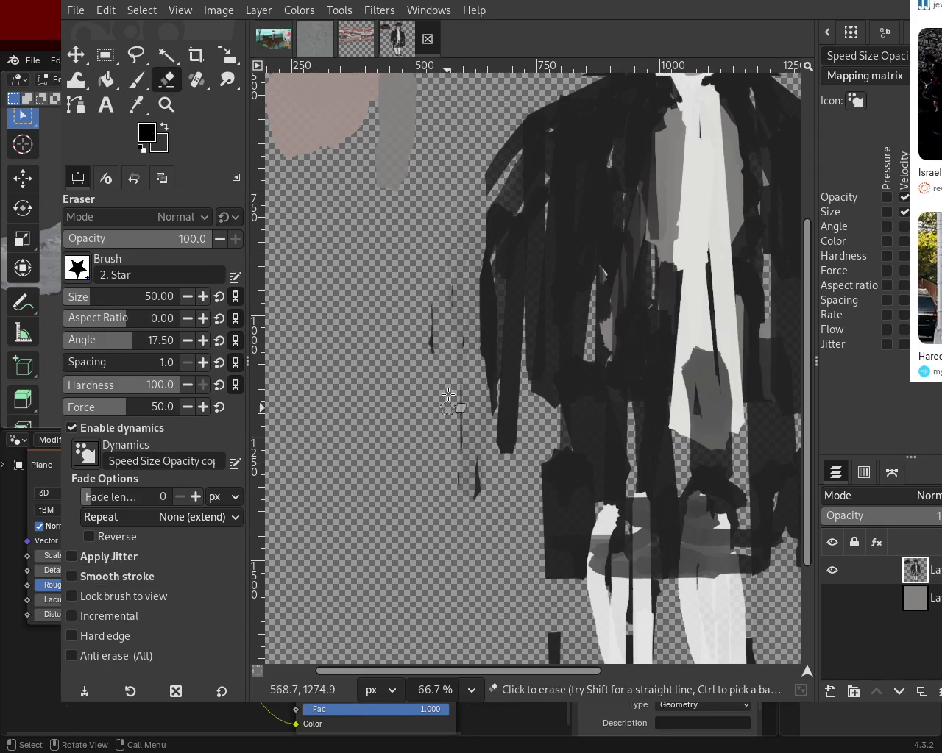
pyautogui.moveTo(430, 306)
pyautogui.mouseDown()
pyautogui.moveTo(423, 379)
pyautogui.moveTo(467, 410)
pyautogui.mouseUp()
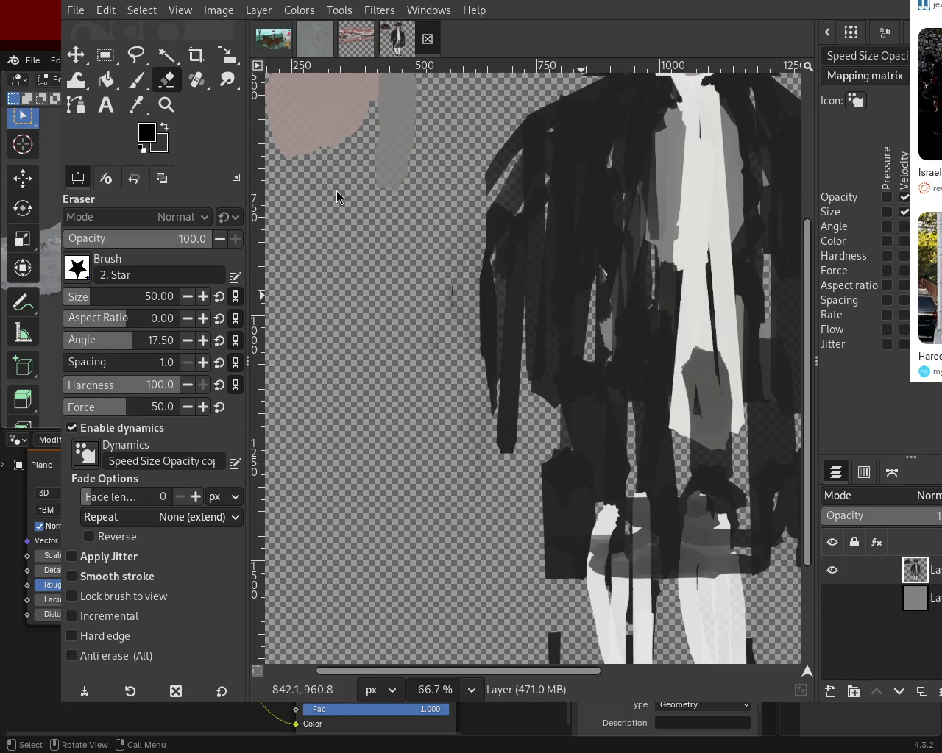
pyautogui.click(166, 104)
pyautogui.click(500, 314)
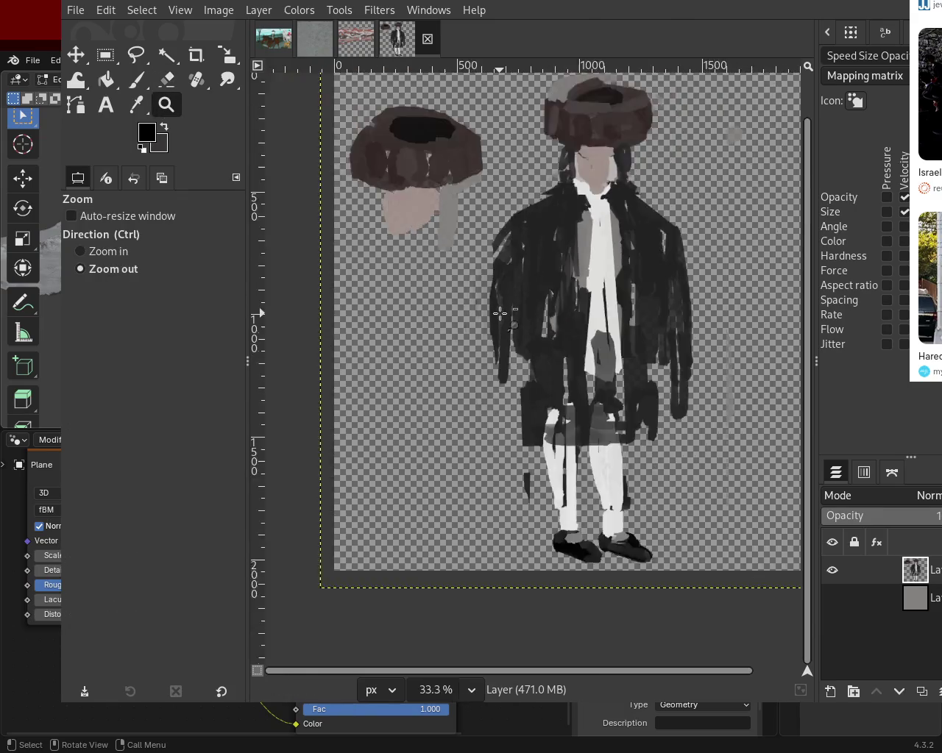
# - Erase the grey fringe along the top edge of the fur hat
pyautogui.scroll(-2, 507, 305)
pyautogui.scroll(1, 530, 291)
pyautogui.scroll(1, 537, 283)
pyautogui.scroll(-1, 538, 284)
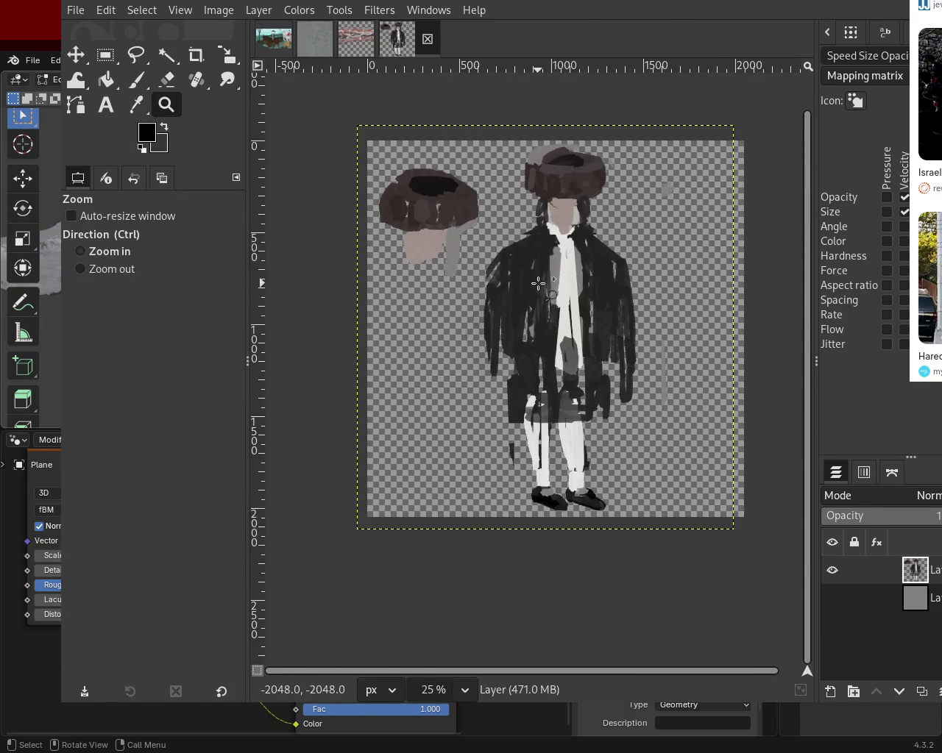
pyautogui.scroll(3, 567, 158)
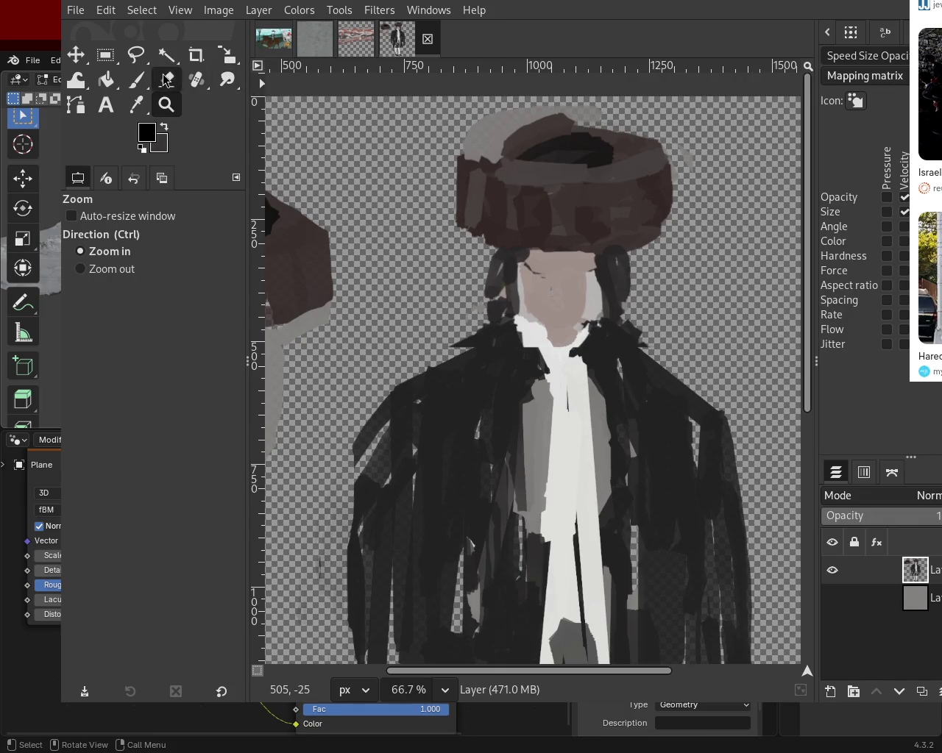
pyautogui.click(166, 79)
pyautogui.moveTo(484, 118); pyautogui.dragTo(593, 114)
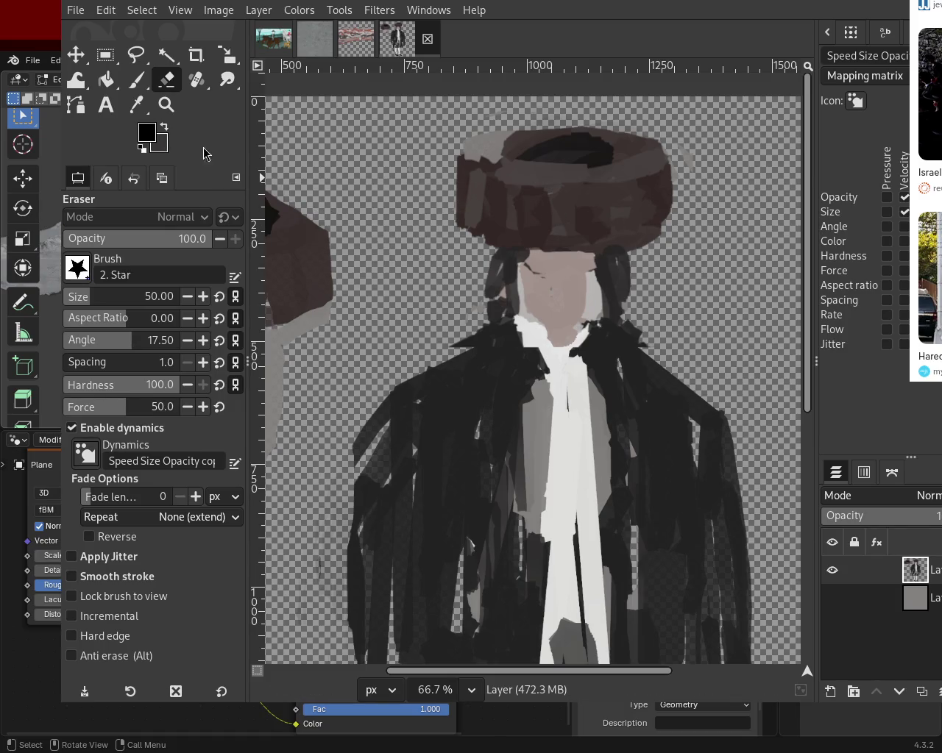
# - Zoom out from the hat and close in on the coat's lower half with the Paintbrush
pyautogui.click(166, 105)
pyautogui.keyDown('ctrl'); pyautogui.click(516, 261); pyautogui.keyUp('ctrl')
pyautogui.keyDown('ctrl'); pyautogui.scroll(-2, 456, 434); pyautogui.keyUp('ctrl')
pyautogui.keyDown('ctrl'); pyautogui.scroll(3, 456, 434); pyautogui.keyUp('ctrl')
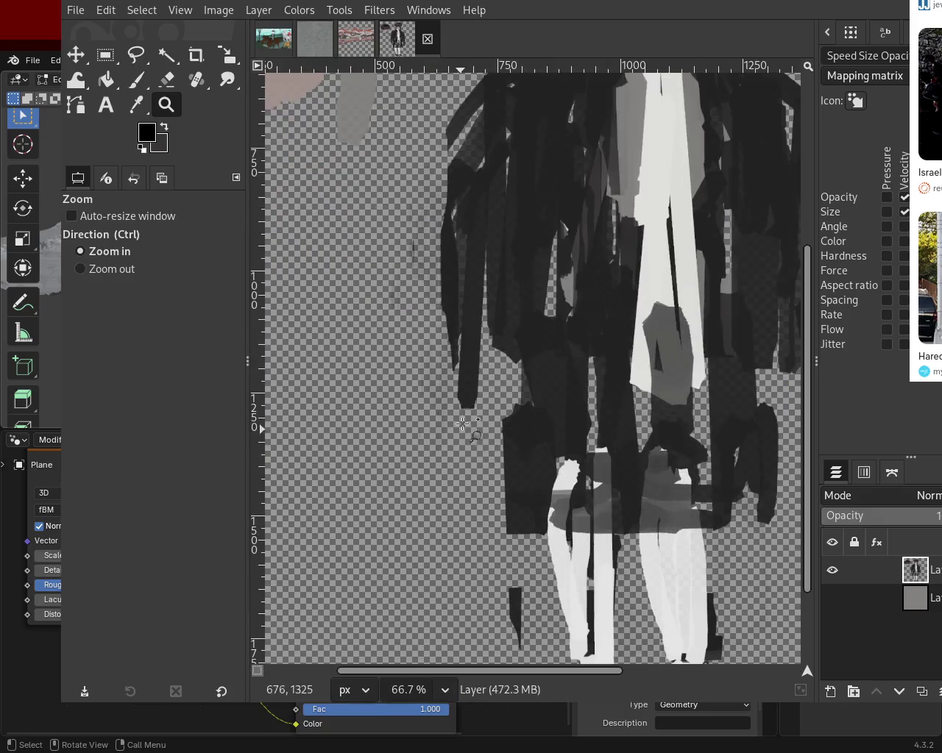
pyautogui.keyDown('ctrl'); pyautogui.scroll(-1, 520, 318); pyautogui.keyUp('ctrl')
pyautogui.keyDown('ctrl'); pyautogui.scroll(-1, 521, 318); pyautogui.keyUp('ctrl')
pyautogui.keyDown('ctrl'); pyautogui.scroll(2, 519, 324); pyautogui.keyUp('ctrl')
pyautogui.keyDown('ctrl'); pyautogui.scroll(-2, 662, 220); pyautogui.keyUp('ctrl')
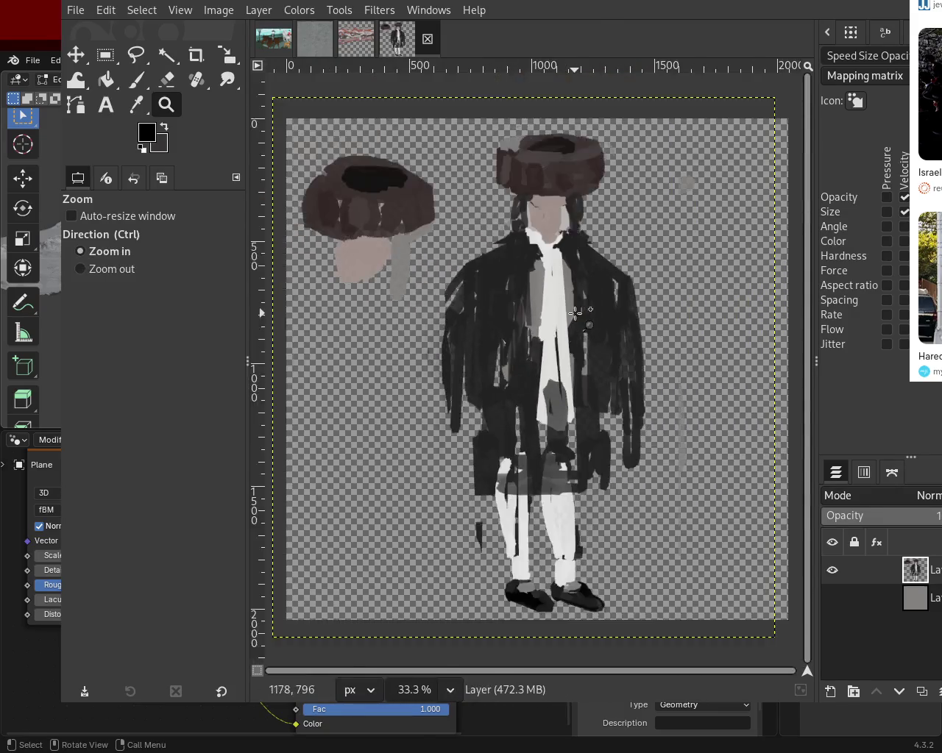
pyautogui.keyDown('ctrl'); pyautogui.scroll(1, 690, 206); pyautogui.keyUp('ctrl')
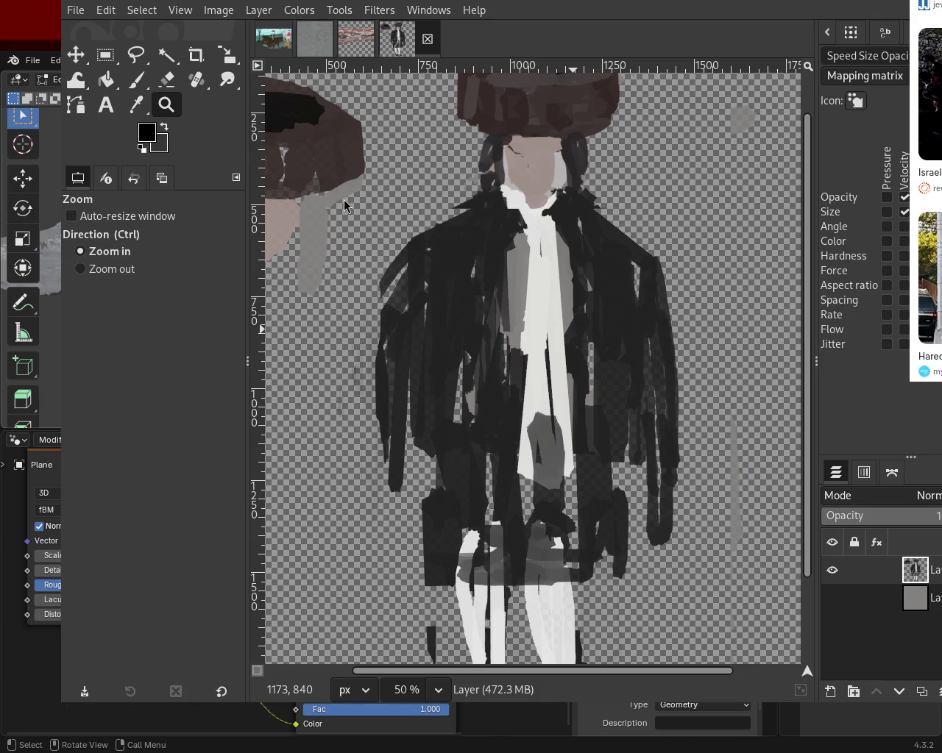
pyautogui.keyDown('ctrl'); pyautogui.click(504, 319); pyautogui.keyUp('ctrl')
pyautogui.click(466, 403)
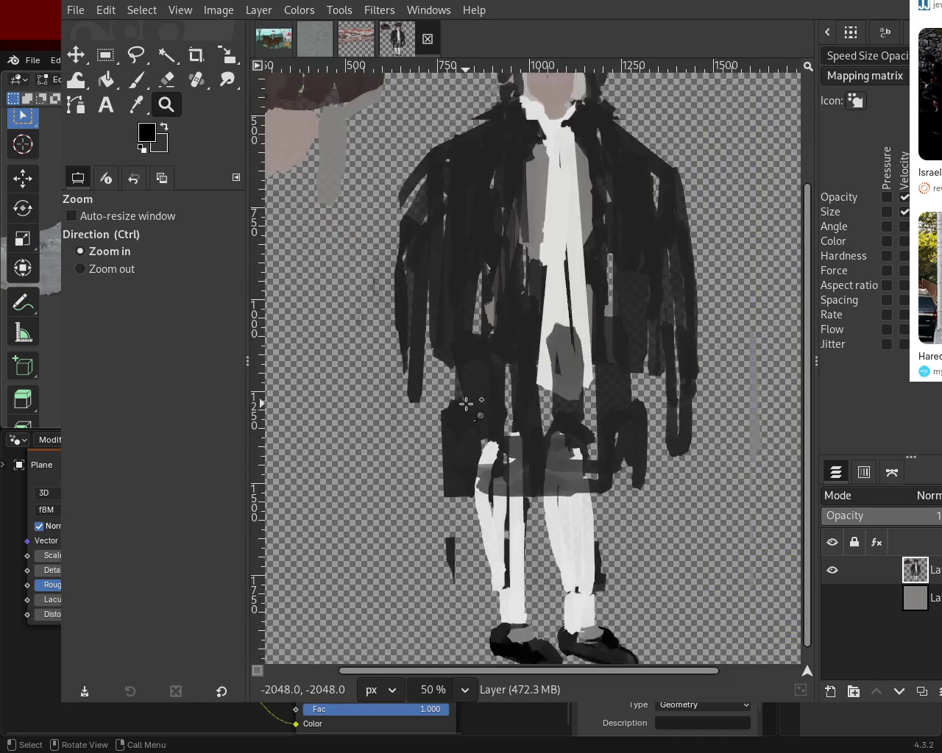
pyautogui.click(466, 403)
pyautogui.click(136, 80)
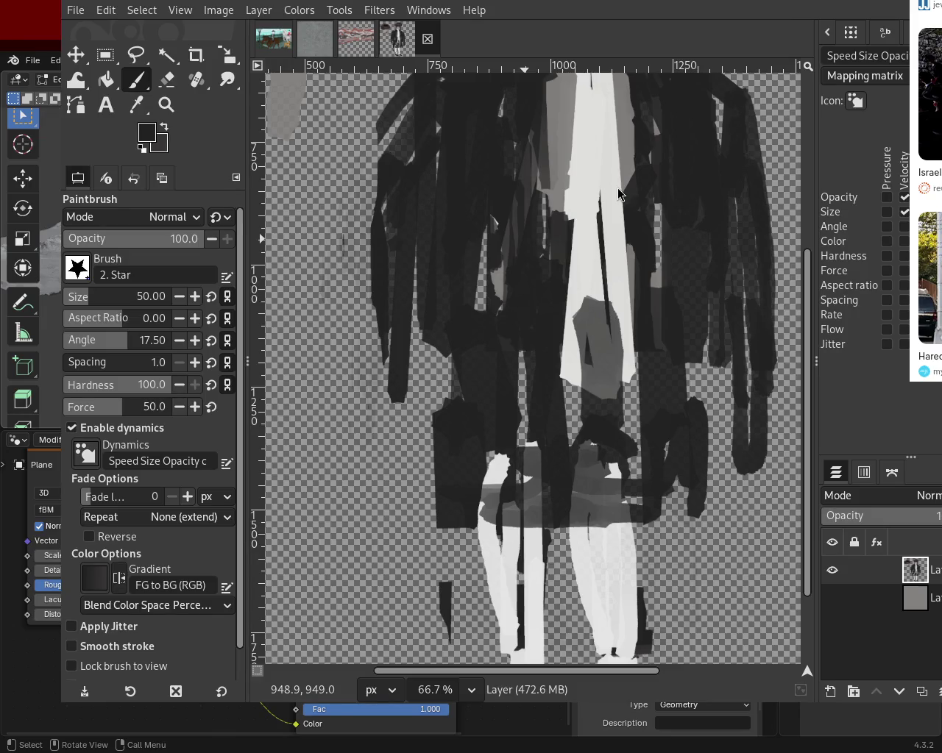
# - Draw a straight near-black line down the coat's left side, replacing a grey attempt
pyautogui.press('ctrl')
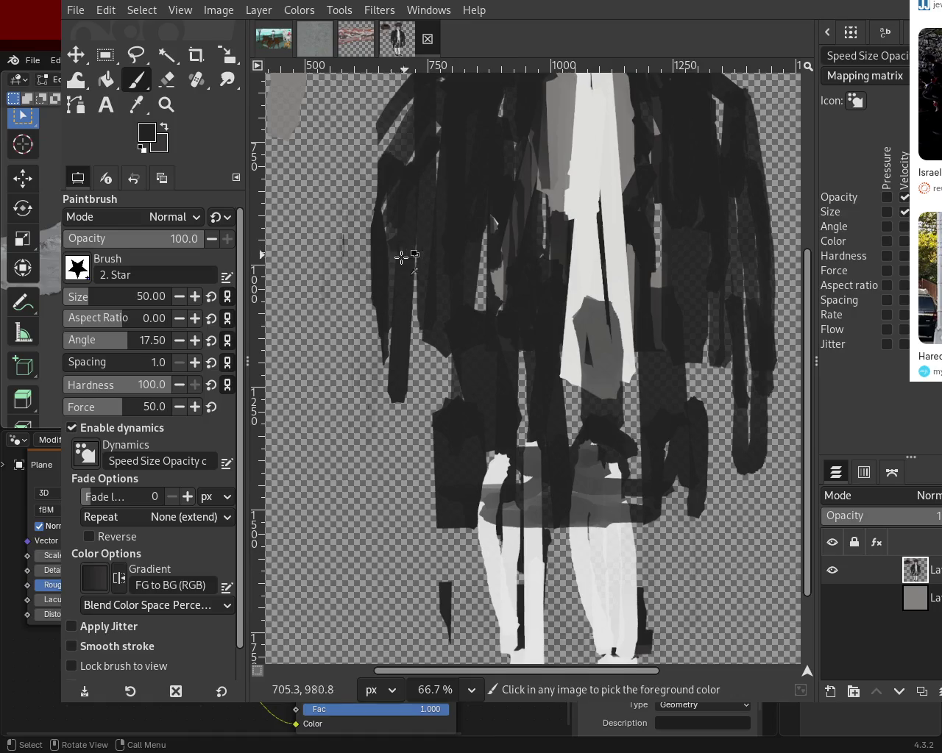
pyautogui.keyDown('ctrl'); pyautogui.click(550, 167); pyautogui.keyUp('ctrl')
pyautogui.click(416, 263)
pyautogui.keyDown('shift'); pyautogui.click(400, 404); pyautogui.keyUp('shift')
pyautogui.hotkey('ctrl', 'z')
pyautogui.hotkey('ctrl', 'z')
pyautogui.keyDown('ctrl'); pyautogui.click(388, 186); pyautogui.keyUp('ctrl')
pyautogui.click(385, 175)
pyautogui.keyDown('shift'); pyautogui.click(383, 348); pyautogui.keyUp('shift')
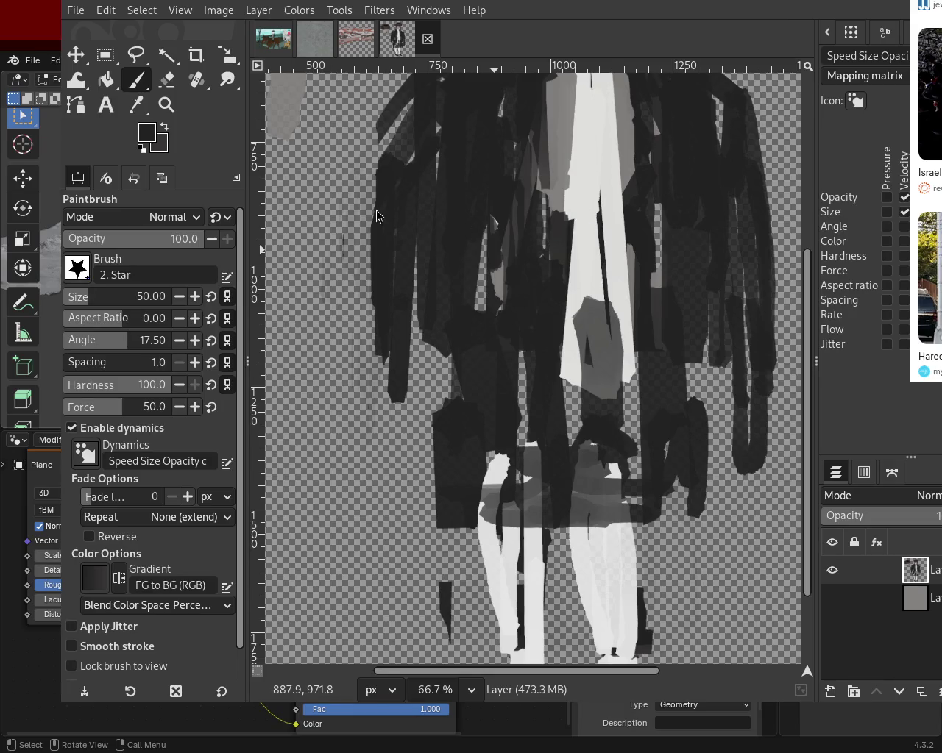
# - Paint the light strip at the coat's lower right near-black, reaching lower
pyautogui.keyDown('ctrl'); pyautogui.click(579, 274); pyautogui.keyUp('ctrl')
pyautogui.keyDown('ctrl'); pyautogui.click(554, 317); pyautogui.keyUp('ctrl')
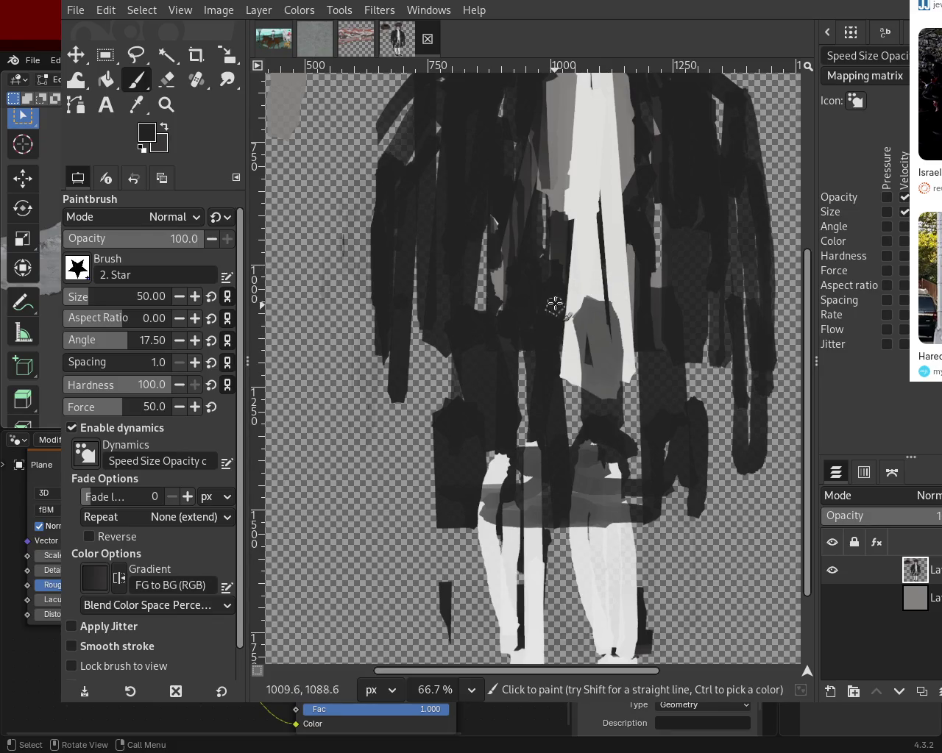
pyautogui.moveTo(552, 307); pyautogui.dragTo(559, 412)
pyautogui.hotkey('ctrl', 'z')
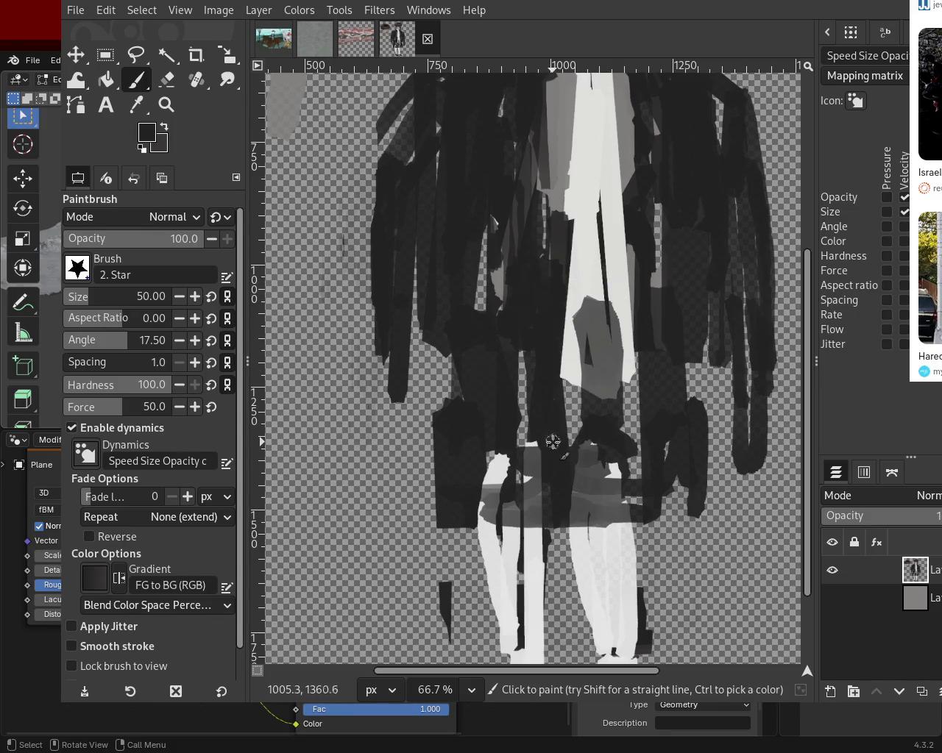
pyautogui.moveTo(564, 321); pyautogui.dragTo(559, 439)
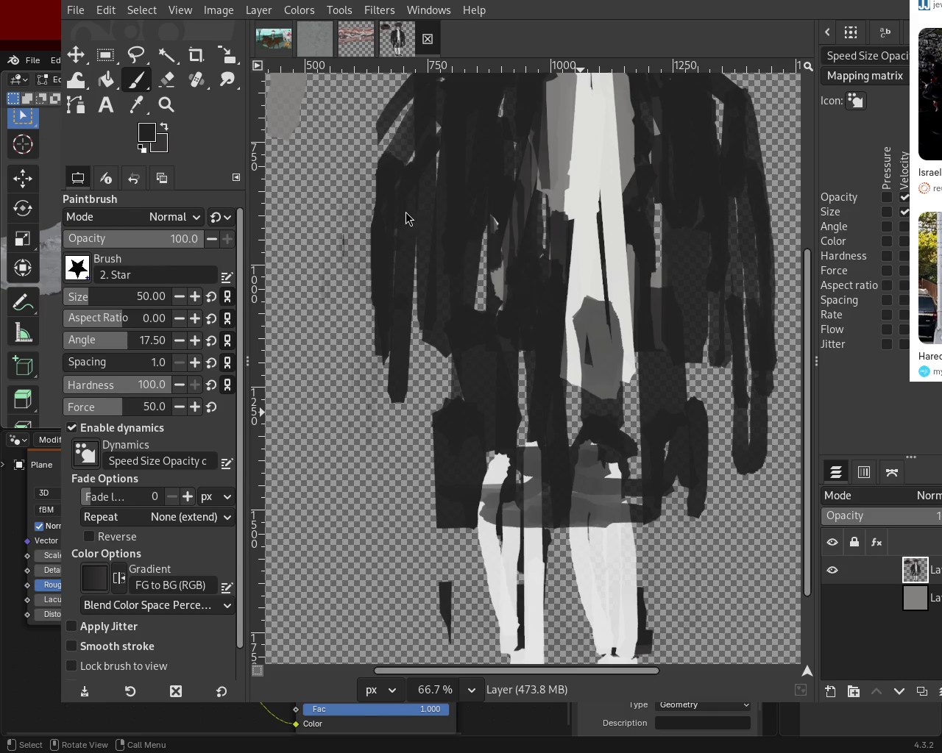
pyautogui.press('z')
pyautogui.scroll(-2, 450, 219)
# - Try covering the dark strip on the leg with light grey, then undo it
pyautogui.scroll(-2, 515, 331)
pyautogui.scroll(3, 544, 405)
pyautogui.scroll(-1, 539, 444)
pyautogui.scroll(3, 540, 444)
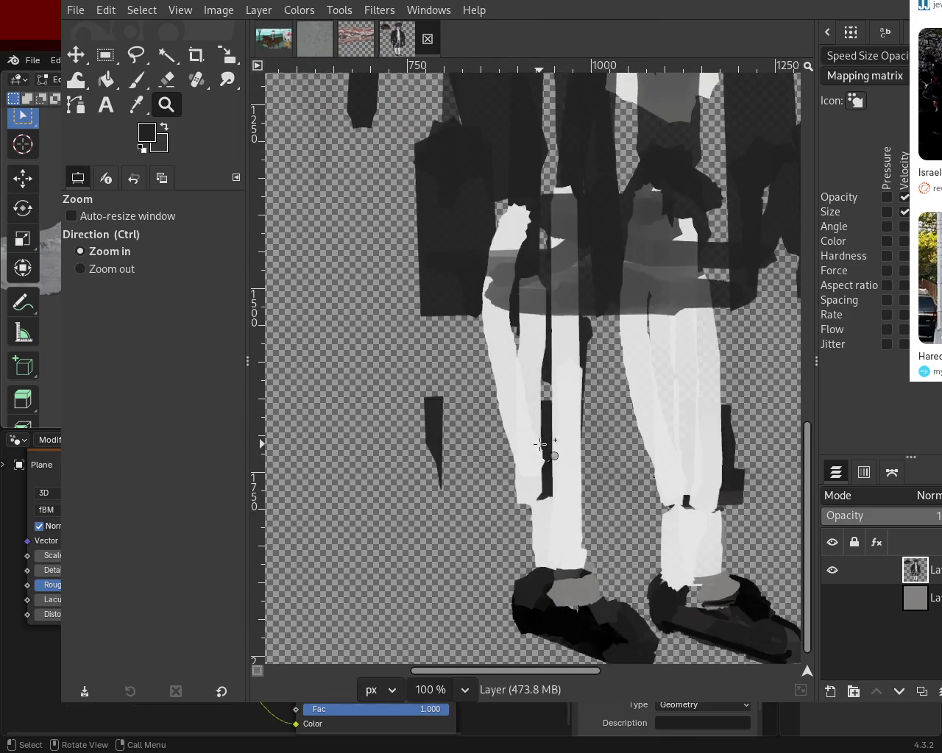
pyautogui.press('p')
pyautogui.keyDown('ctrl'); pyautogui.click(498, 366); pyautogui.keyUp('ctrl')
pyautogui.moveTo(540, 332); pyautogui.dragTo(550, 356)
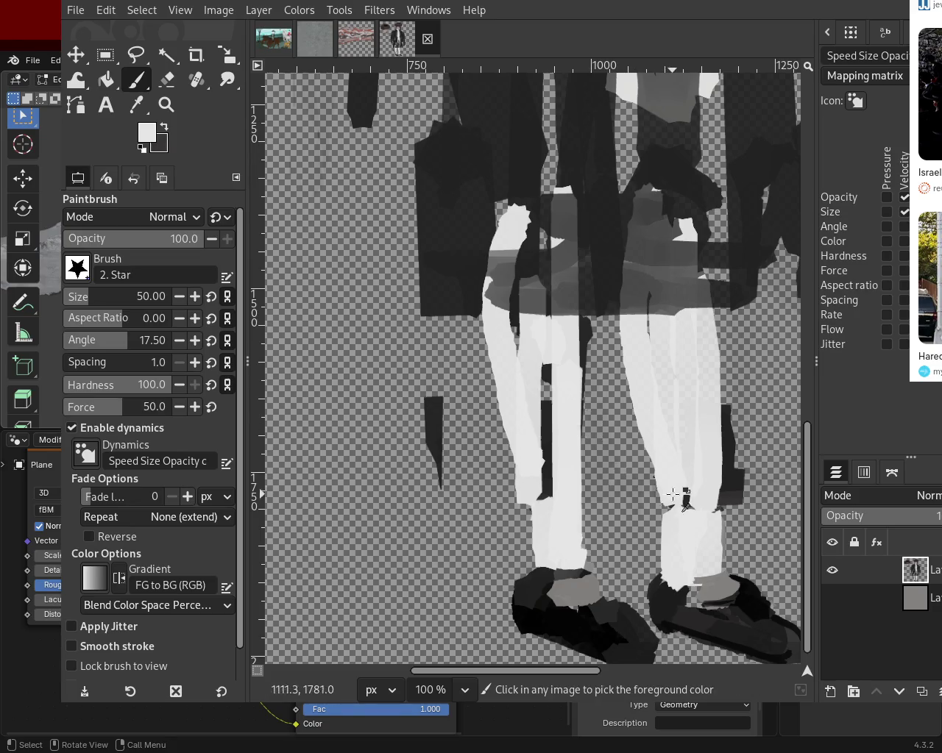
pyautogui.hotkey('ctrl', 'z')
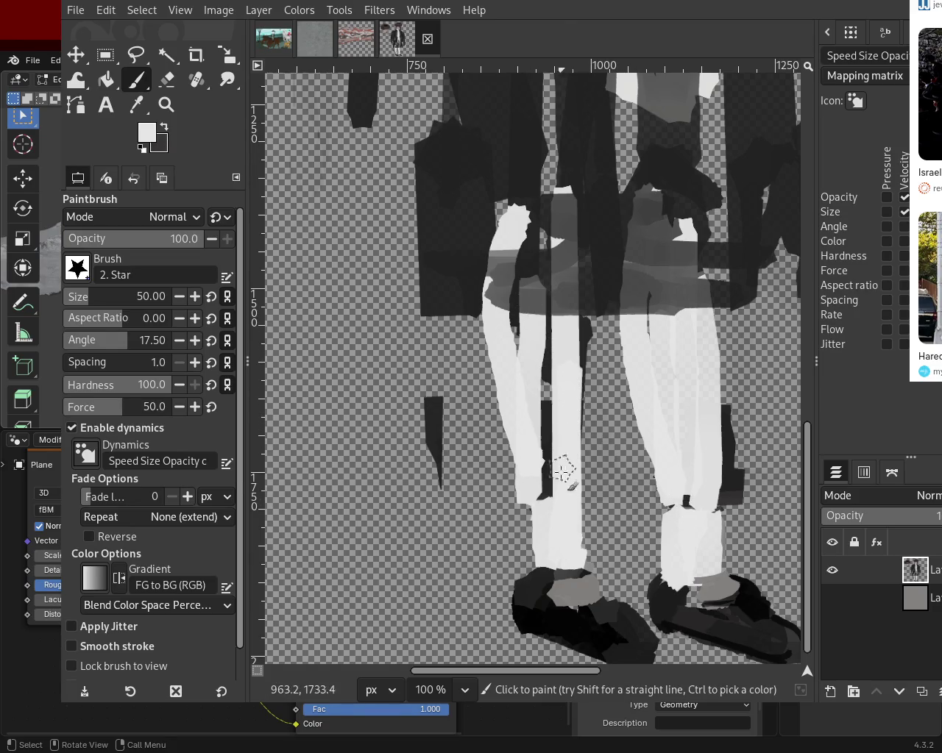
# - Erase the small dark mark beside the left white stocking
pyautogui.keyDown('ctrl'); pyautogui.click(438, 321); pyautogui.keyUp('ctrl')
pyautogui.moveTo(435, 364); pyautogui.dragTo(429, 535)
pyautogui.hotkey('ctrl', 'z')
pyautogui.click(167, 78)
pyautogui.moveTo(434, 400)
pyautogui.mouseDown()
pyautogui.moveTo(432, 442)
pyautogui.moveTo(442, 430)
pyautogui.moveTo(431, 395)
pyautogui.mouseUp()
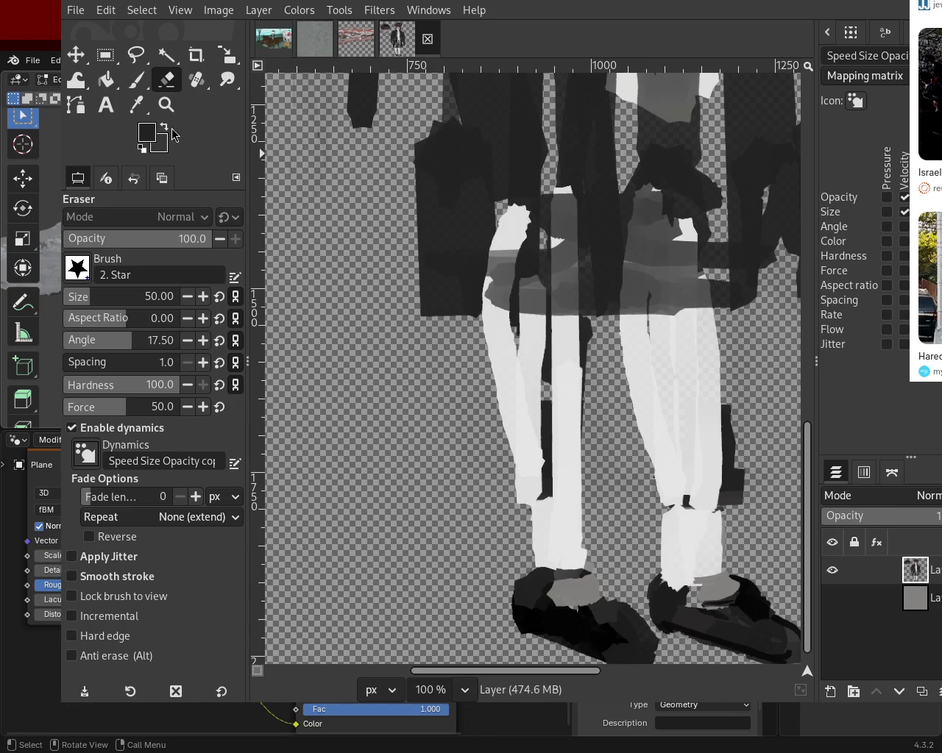
pyautogui.press('z')
pyautogui.scroll(-2, 420, 280)
pyautogui.scroll(-3, 441, 295)
pyautogui.scroll(2, 525, 330)
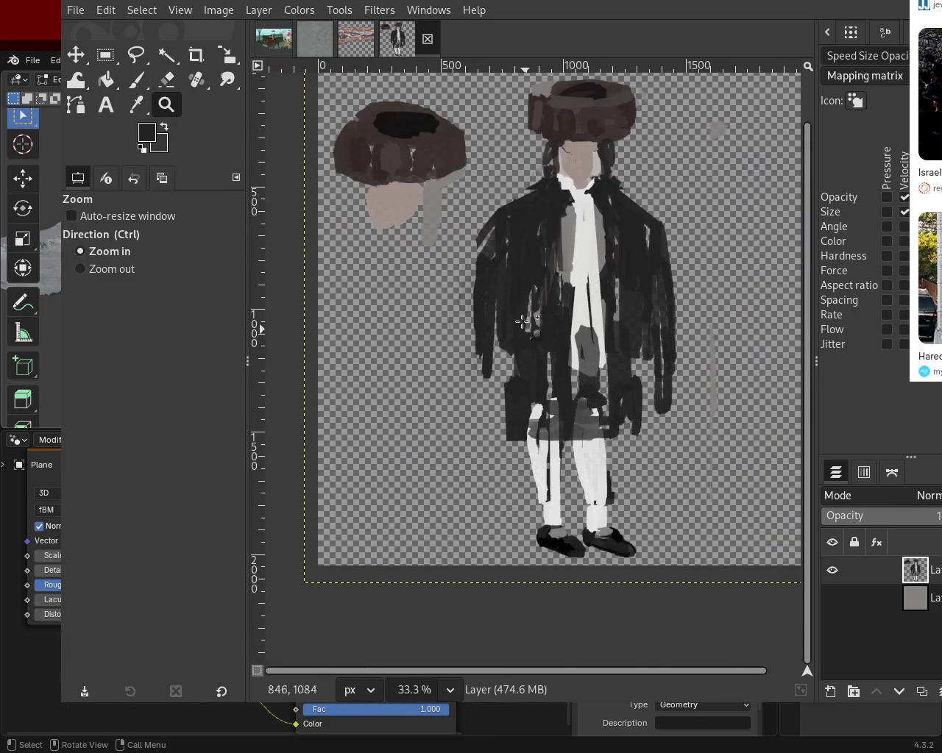
# - Paint a dark stroke and touch extending the left sleeve's lower end downward
pyautogui.scroll(2, 526, 329)
pyautogui.press('p')
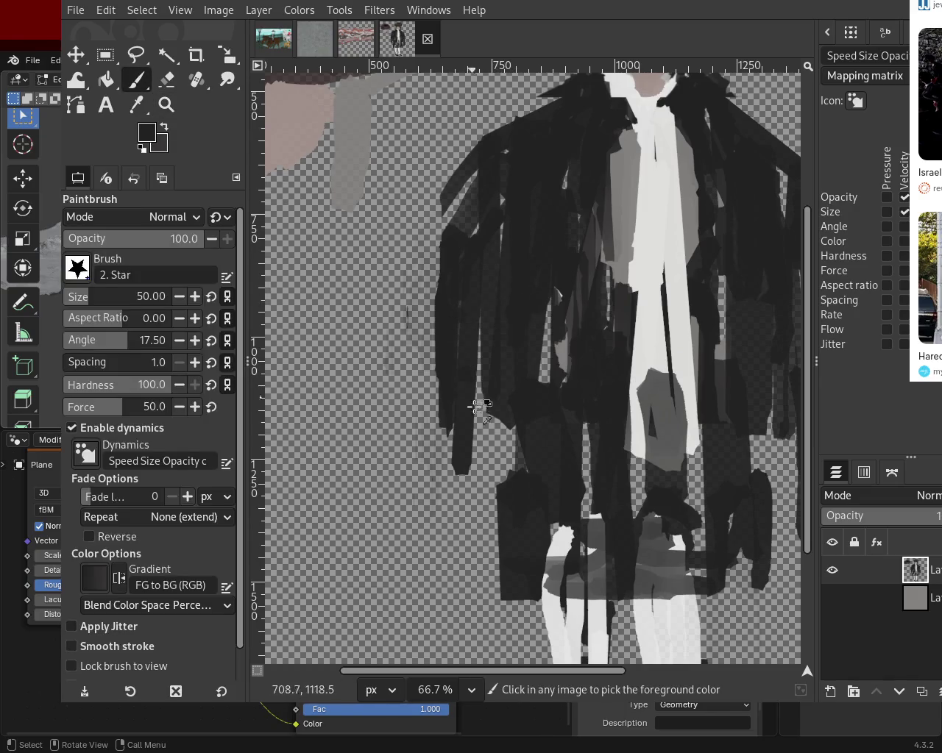
pyautogui.moveTo(471, 474); pyautogui.dragTo(431, 444)
pyautogui.keyDown('shift'); pyautogui.click(444, 379); pyautogui.keyUp('shift')
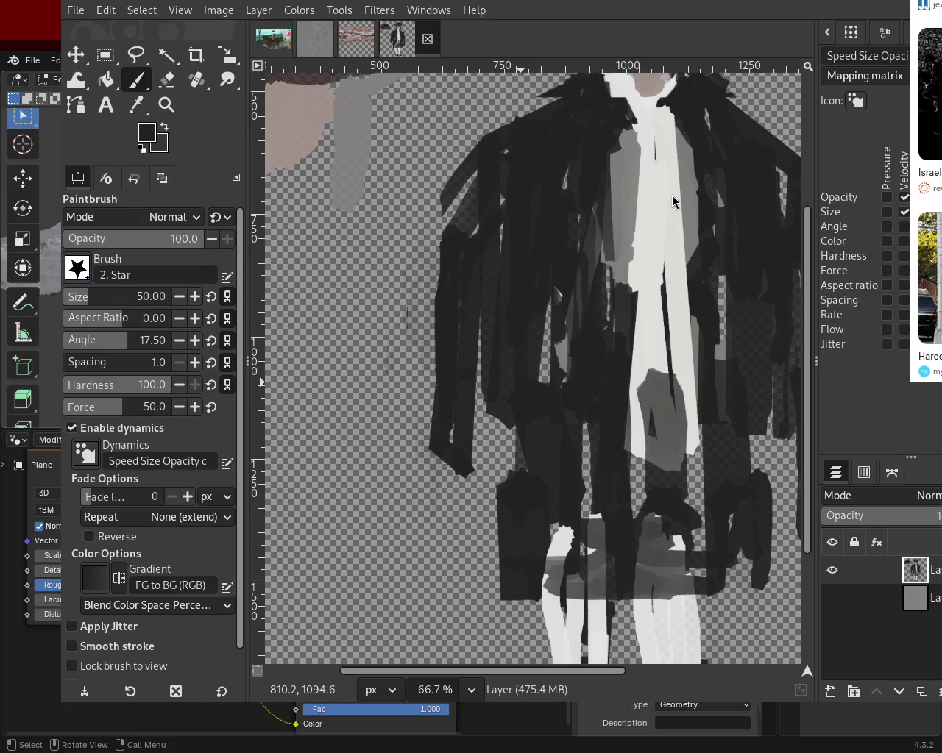
# - At 100% zoom on the collar, paint a dark stroke along the coat's upper-right edge
pyautogui.press('z')
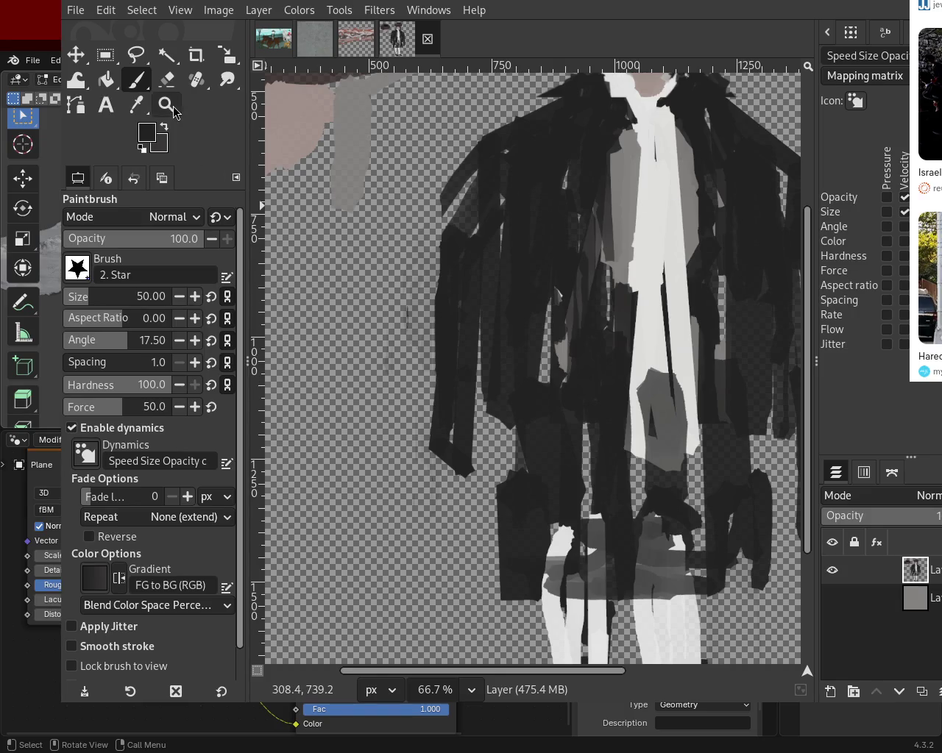
pyautogui.keyDown('ctrl'); pyautogui.click(382, 261); pyautogui.keyUp('ctrl')
pyautogui.keyDown('ctrl'); pyautogui.click(381, 262); pyautogui.keyUp('ctrl')
pyautogui.click(447, 268)
pyautogui.click(448, 269)
pyautogui.keyDown('ctrl'); pyautogui.click(476, 127); pyautogui.keyUp('ctrl')
pyautogui.press('1')
pyautogui.press('p')
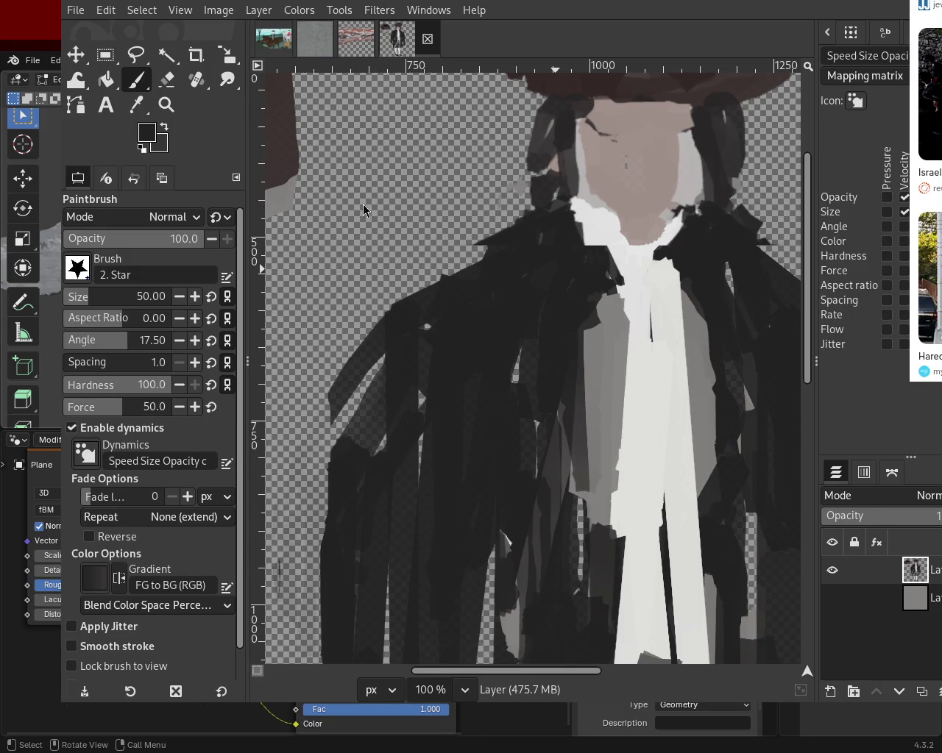
pyautogui.click(166, 105)
pyautogui.click(361, 191)
pyautogui.keyDown('ctrl'); pyautogui.click(362, 191); pyautogui.keyUp('ctrl')
pyautogui.press('1')
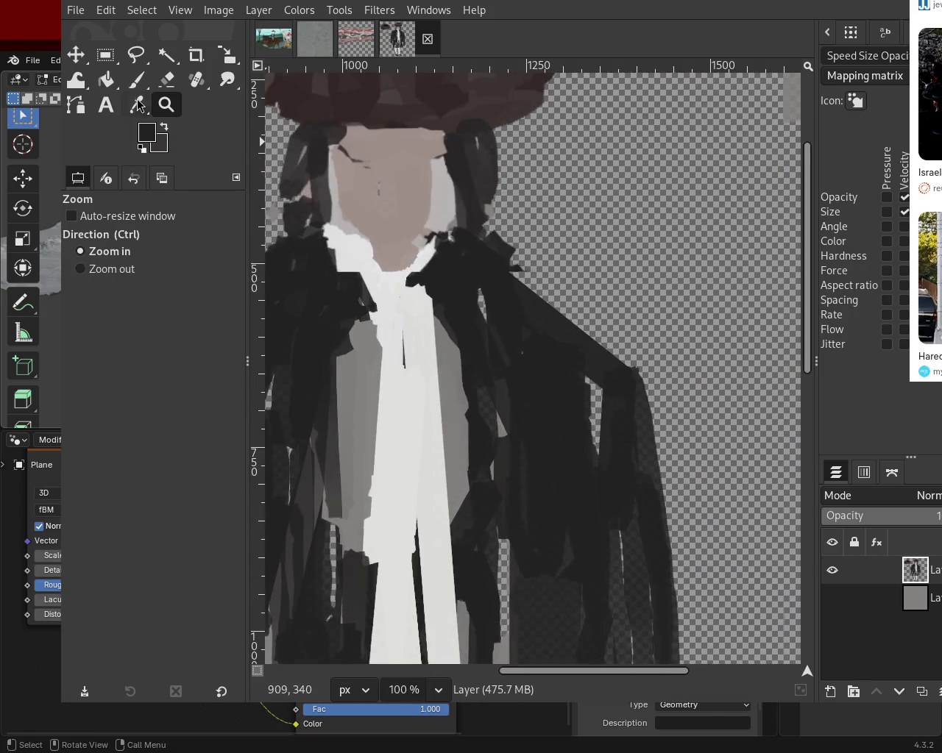
pyautogui.press('p')
pyautogui.moveTo(517, 299)
pyautogui.mouseDown()
pyautogui.moveTo(530, 302)
pyautogui.moveTo(564, 378)
pyautogui.moveTo(533, 340)
pyautogui.mouseUp()
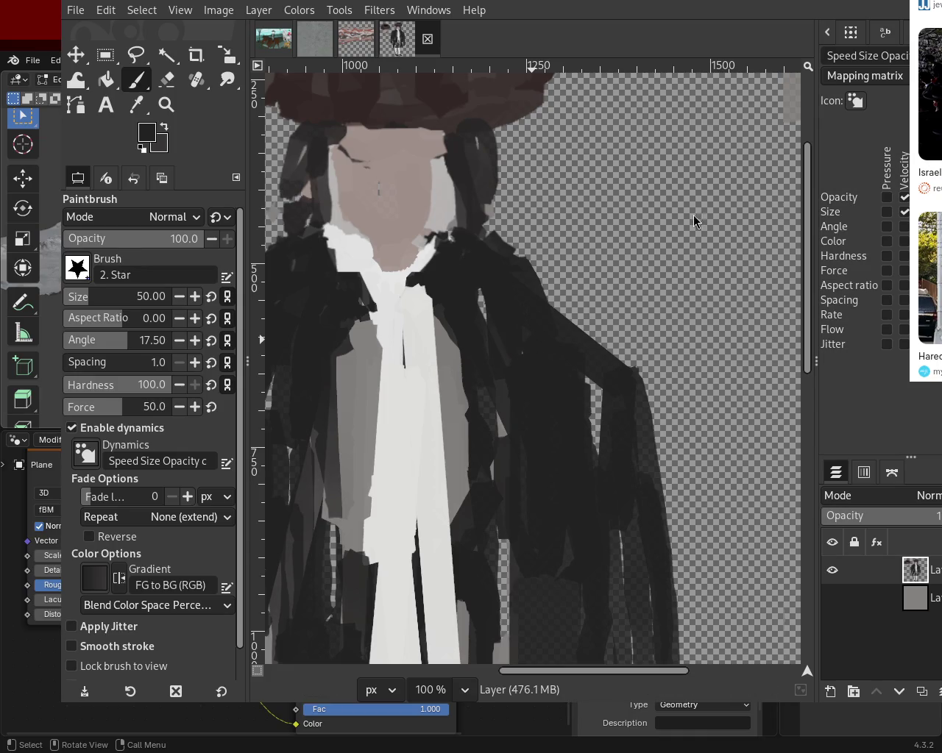
# - Dab near-white sampled from the cravat onto the collar just below the chin
pyautogui.keyDown('ctrl'); pyautogui.click(400, 312); pyautogui.keyUp('ctrl')
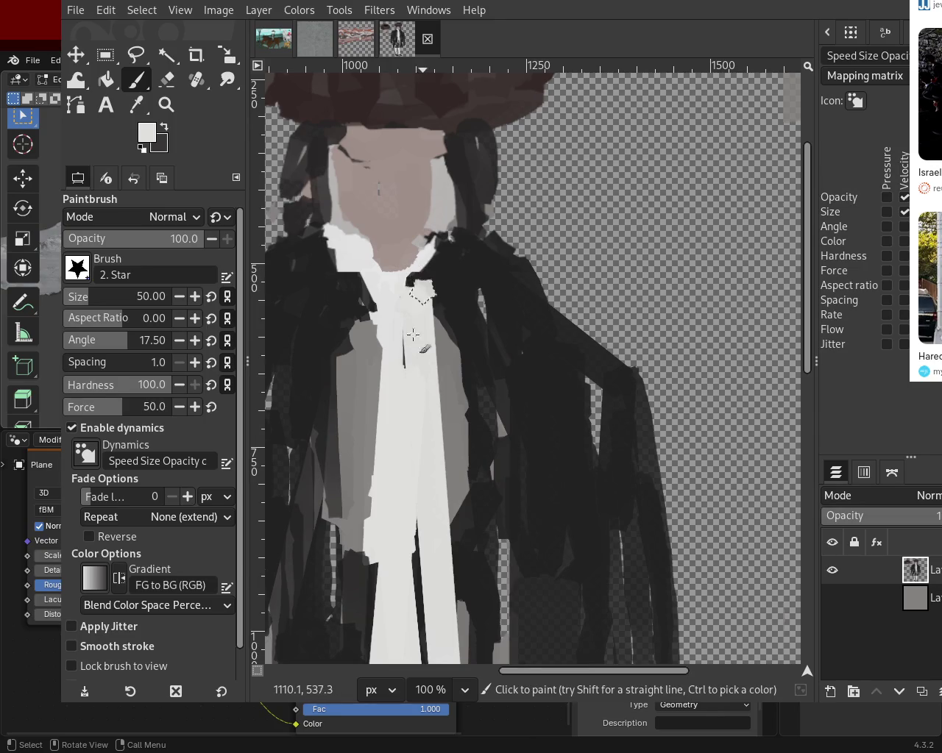
pyautogui.click(416, 278)
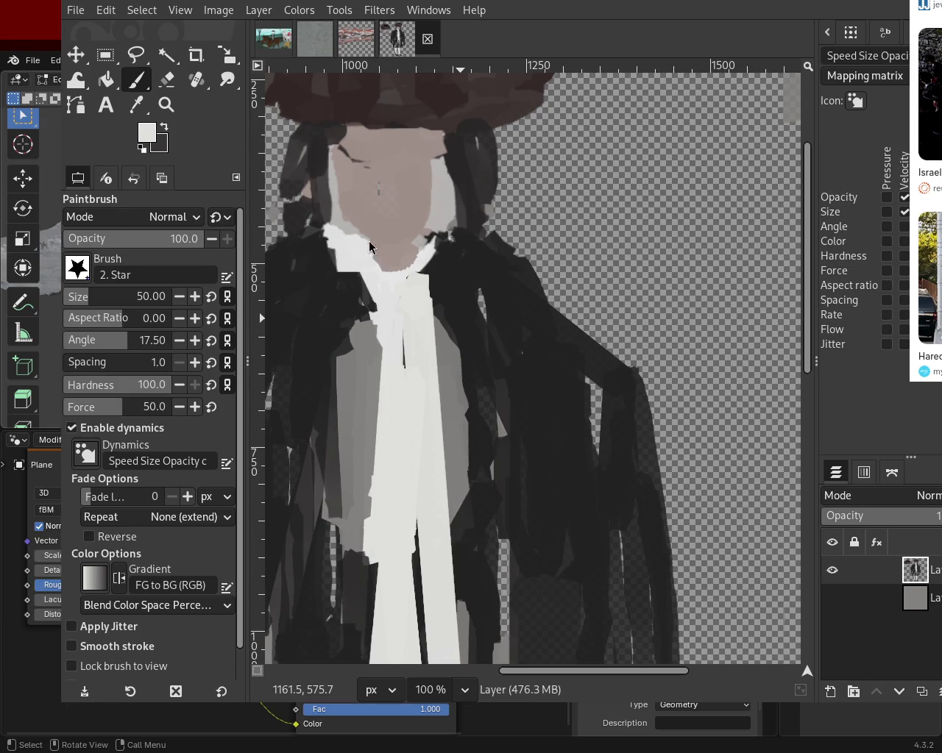
pyautogui.click(166, 104)
pyautogui.keyDown('ctrl'); pyautogui.scroll(-3, 498, 330); pyautogui.keyUp('ctrl')
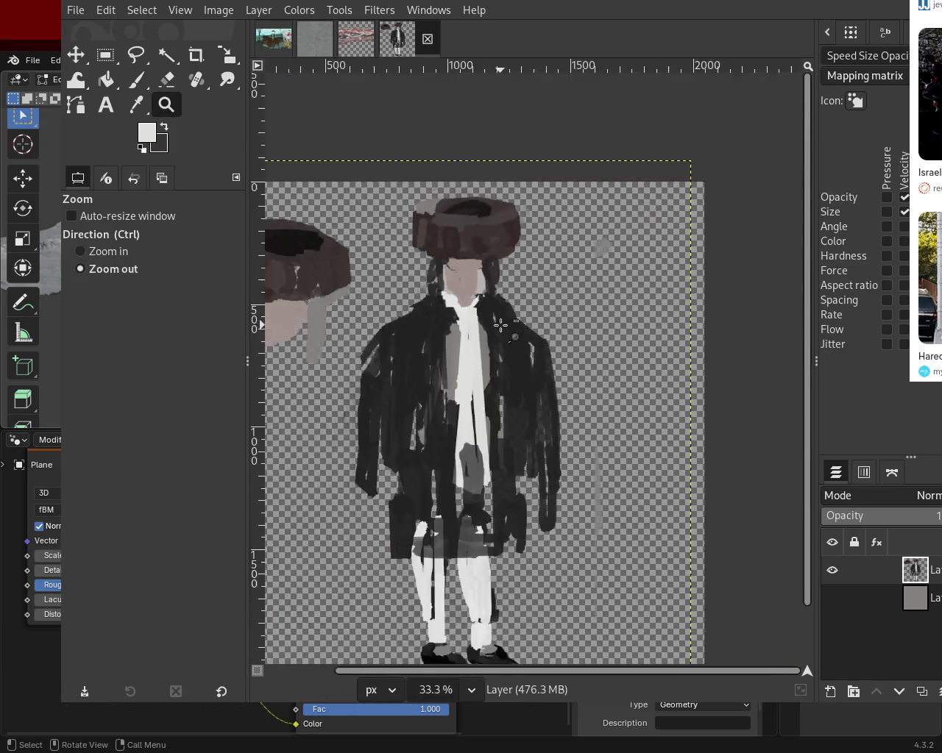
# - Paint white over the dark line running down the tie
pyautogui.keyDown('ctrl'); pyautogui.scroll(-2, 470, 368); pyautogui.keyUp('ctrl')
pyautogui.keyDown('ctrl'); pyautogui.scroll(3, 432, 431); pyautogui.keyUp('ctrl')
pyautogui.keyDown('ctrl'); pyautogui.scroll(-1, 434, 427); pyautogui.keyUp('ctrl')
pyautogui.keyDown('ctrl'); pyautogui.scroll(2, 458, 356); pyautogui.keyUp('ctrl')
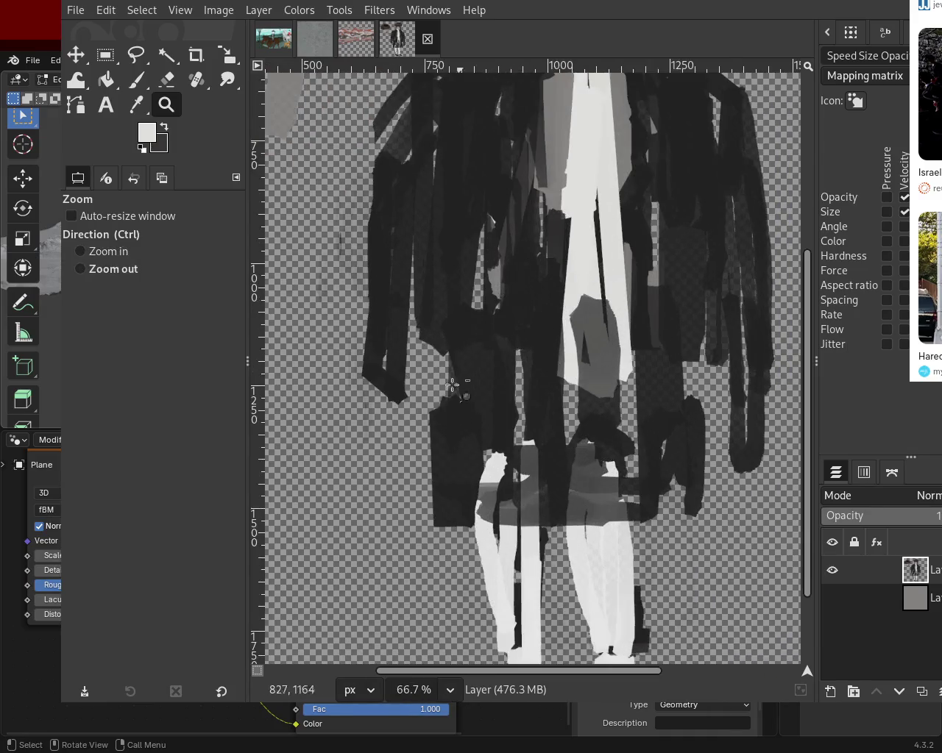
pyautogui.keyDown('ctrl'); pyautogui.scroll(-1, 471, 361); pyautogui.keyUp('ctrl')
pyautogui.keyDown('ctrl'); pyautogui.scroll(2, 502, 363); pyautogui.keyUp('ctrl')
pyautogui.keyDown('ctrl'); pyautogui.scroll(-1, 502, 363); pyautogui.keyUp('ctrl')
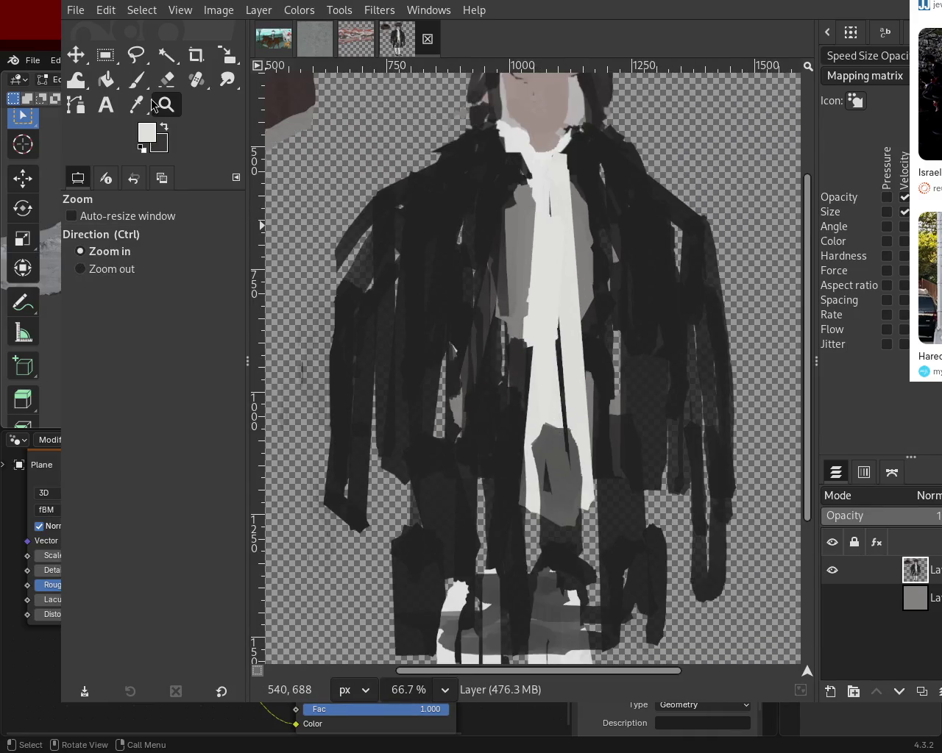
pyautogui.press('p')
pyautogui.moveTo(545, 403); pyautogui.dragTo(567, 438)
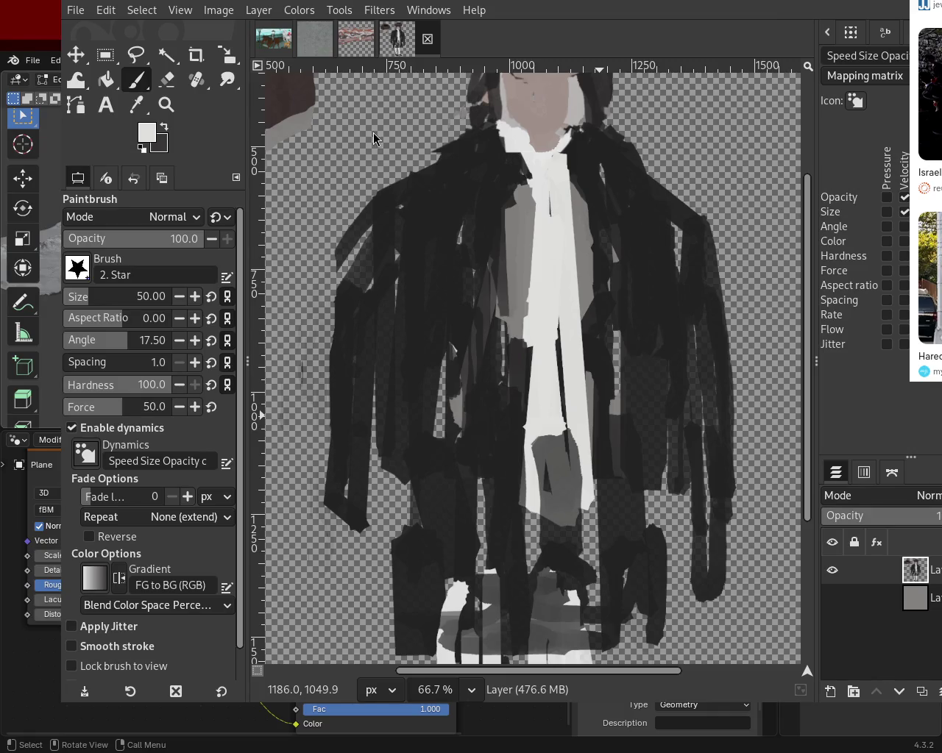
# - Sample grey from the coat and paint a vertical grey stroke beside the tie
pyautogui.keyDown('ctrl'); pyautogui.click(505, 343); pyautogui.keyUp('ctrl')
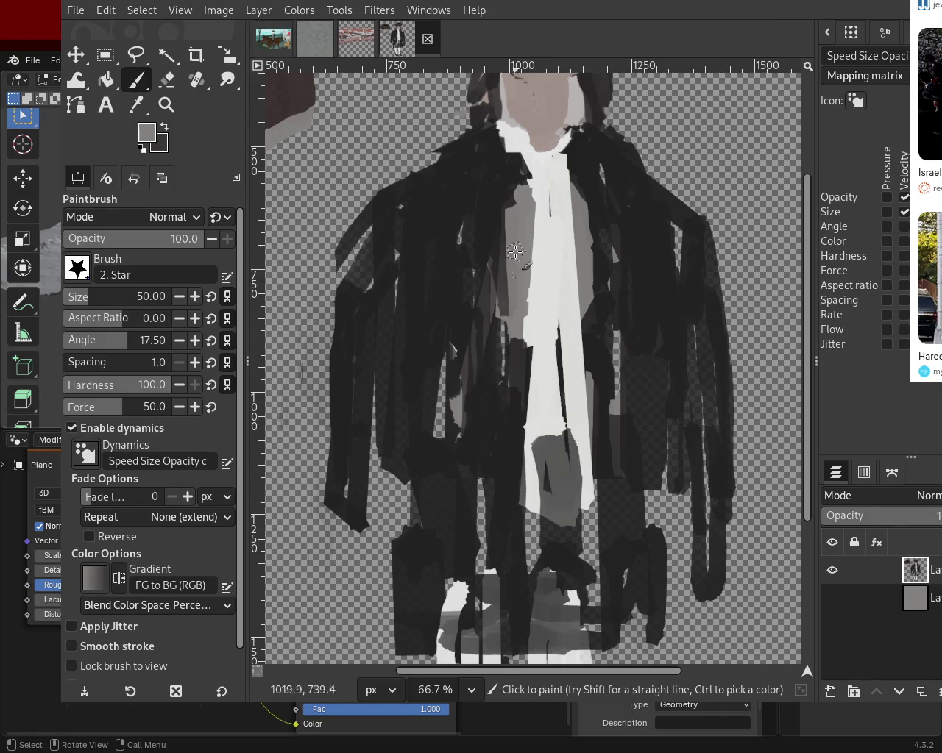
pyautogui.moveTo(512, 322); pyautogui.dragTo(517, 488)
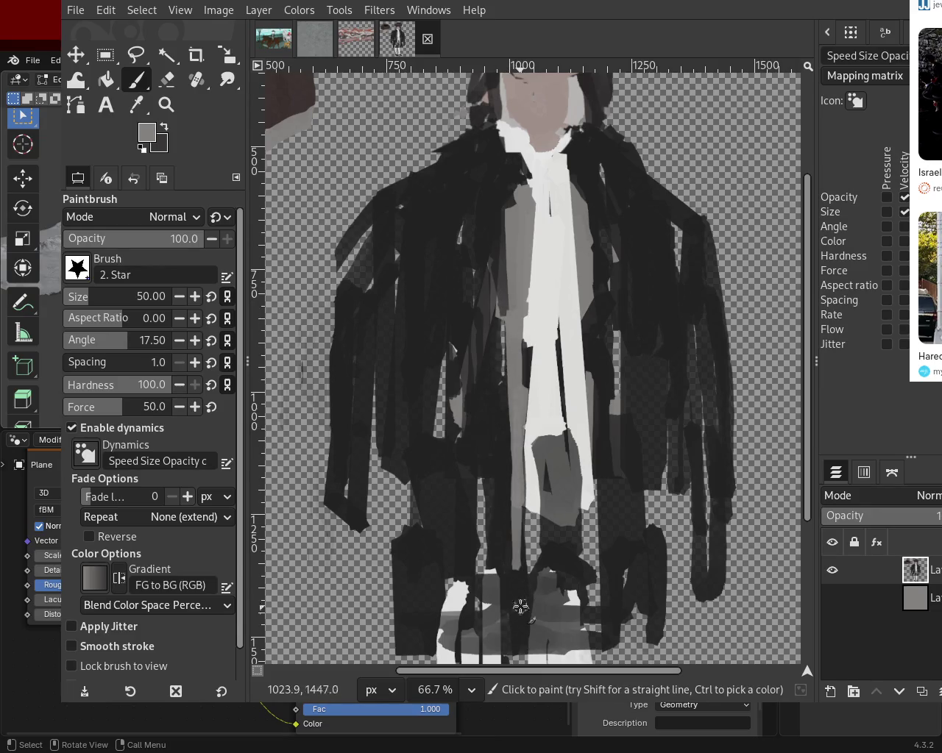
pyautogui.keyDown('ctrl'); pyautogui.click(543, 434); pyautogui.keyUp('ctrl')
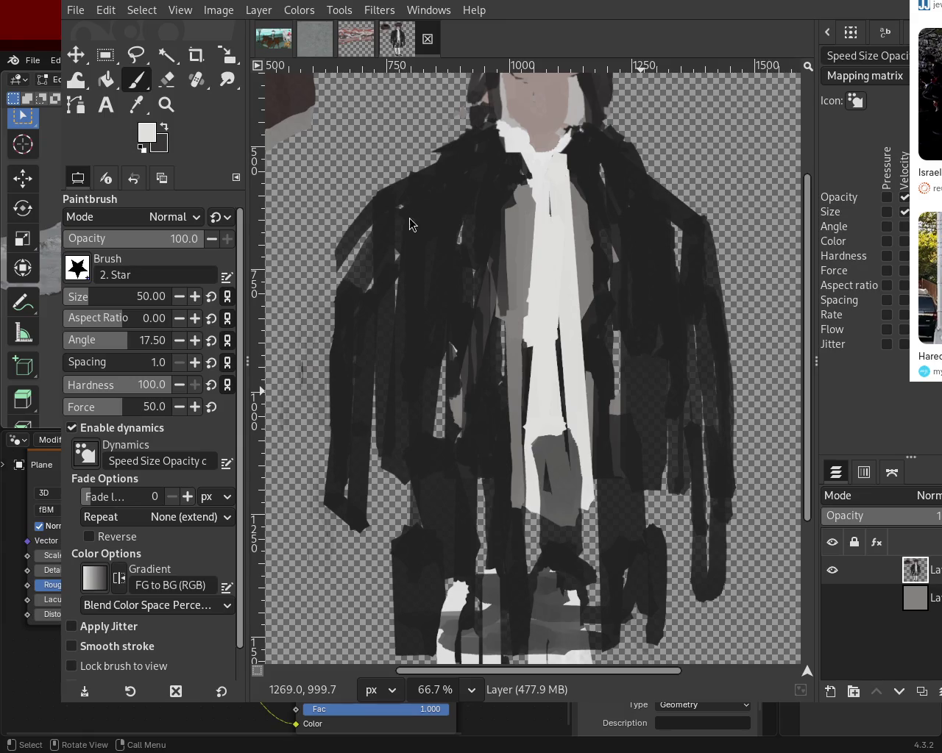
pyautogui.keyDown('ctrl'); pyautogui.click(515, 354); pyautogui.keyUp('ctrl')
pyautogui.hotkey('ctrl', 'z')
# - Paint grey waistcoat strokes down the tie's left edge, undoing those that narrow it too much
pyautogui.moveTo(496, 219)
pyautogui.mouseDown()
pyautogui.moveTo(507, 218)
pyautogui.moveTo(510, 301)
pyautogui.mouseUp()
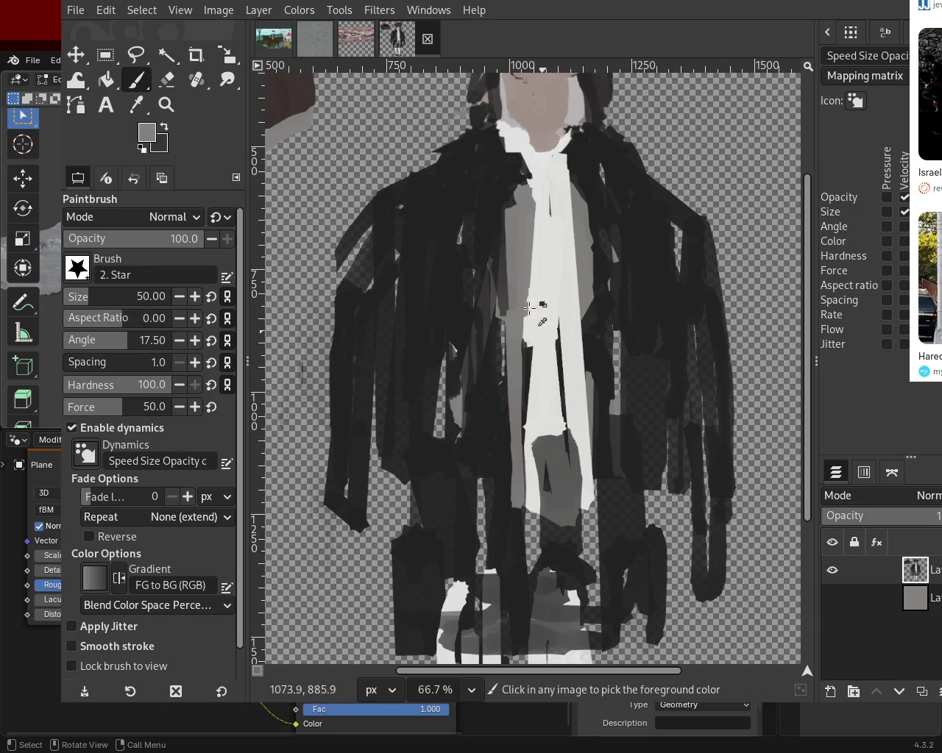
pyautogui.moveTo(512, 221); pyautogui.dragTo(511, 324)
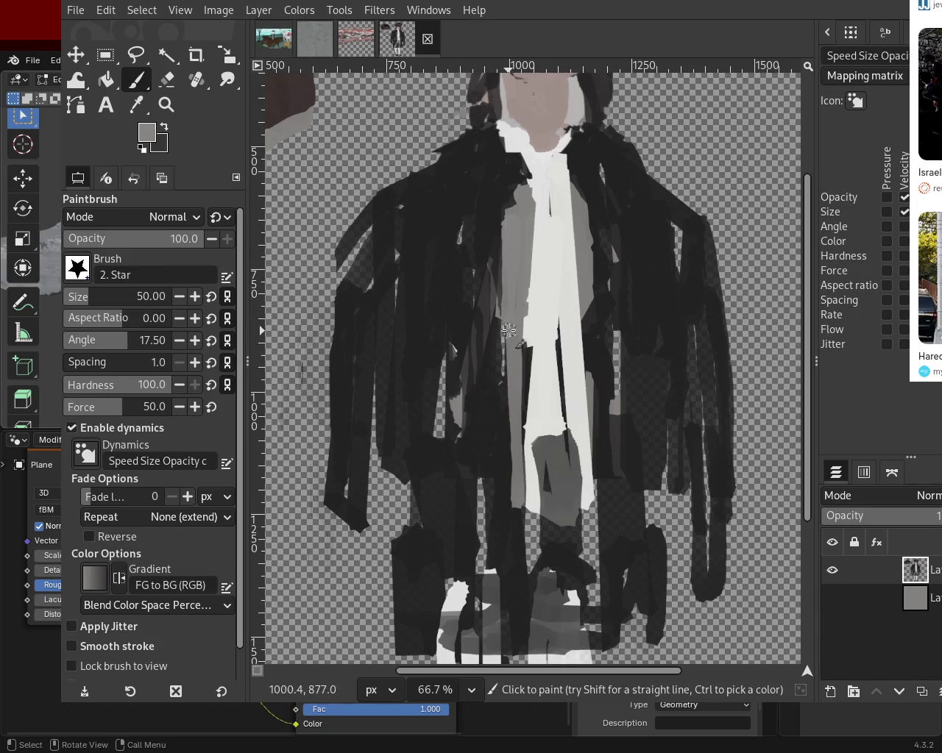
pyautogui.moveTo(536, 213)
pyautogui.mouseDown()
pyautogui.moveTo(541, 342)
pyautogui.moveTo(524, 371)
pyautogui.mouseUp()
pyautogui.hotkey('ctrl', 'z')
pyautogui.hotkey('ctrl', 'z')
pyautogui.moveTo(528, 226); pyautogui.dragTo(531, 359)
pyautogui.hotkey('ctrl', 'z')
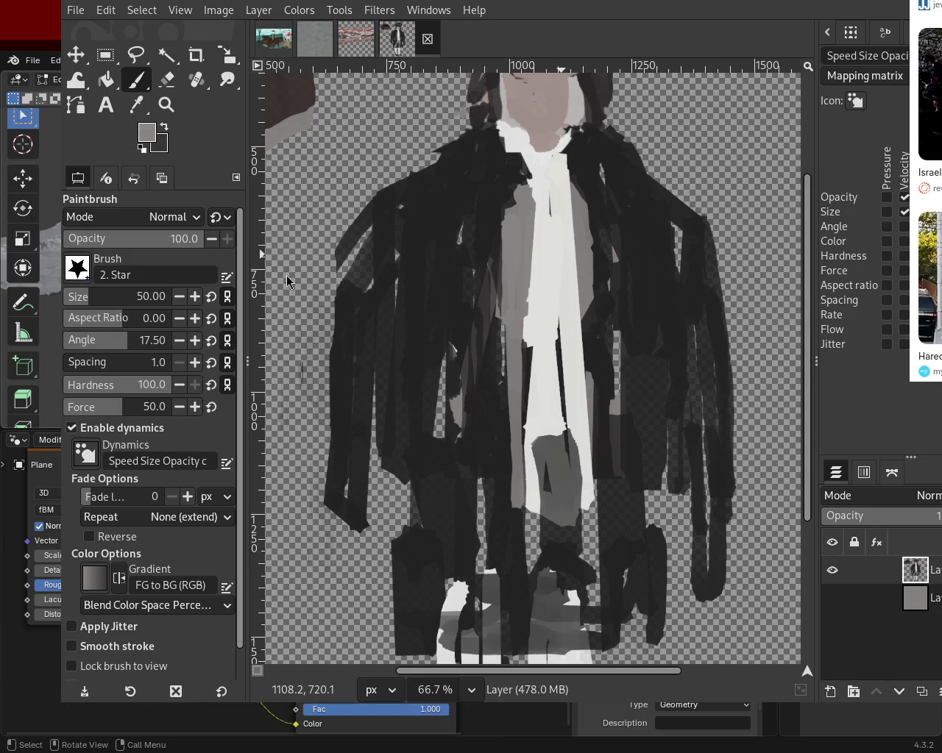
pyautogui.click(166, 105)
pyautogui.scroll(-1, 528, 223)
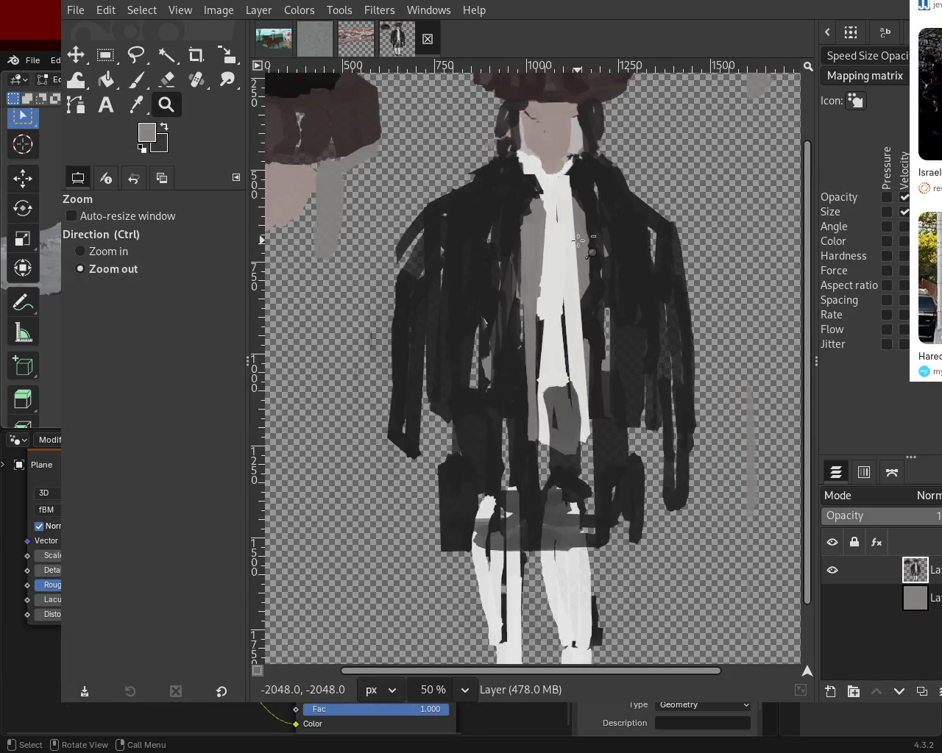
# - Zoom in on the coat's lower-left edge and erase the stray specks there
pyautogui.scroll(-3, 527, 222)
pyautogui.scroll(1, 543, 273)
pyautogui.scroll(3, 543, 273)
pyautogui.scroll(-2, 488, 298)
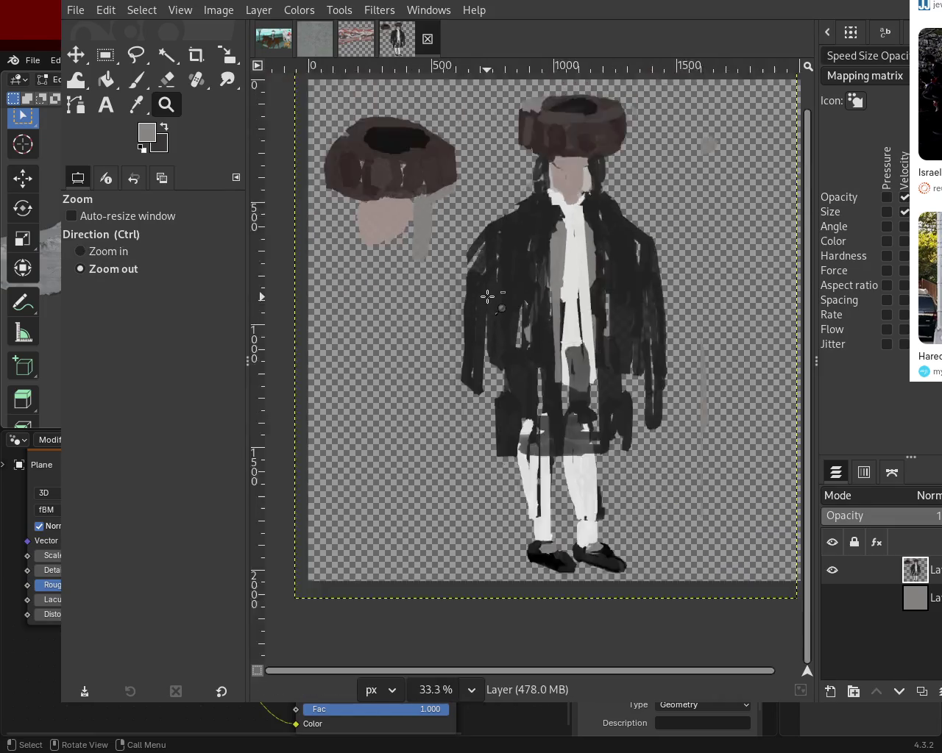
pyautogui.scroll(-1, 531, 284)
pyautogui.scroll(2, 532, 284)
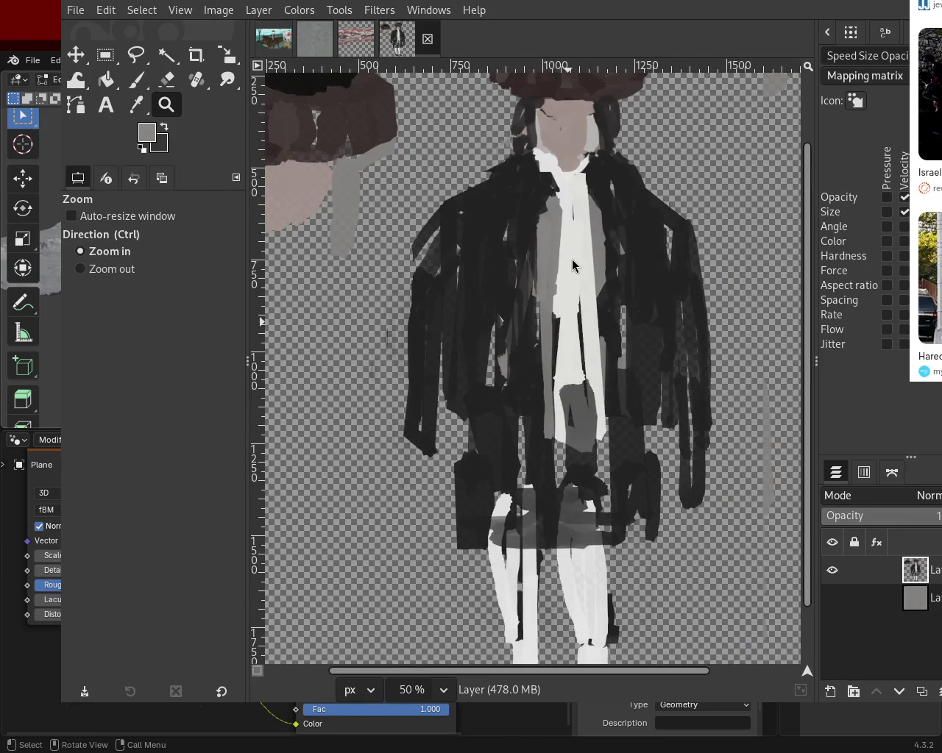
pyautogui.press('ctrl')
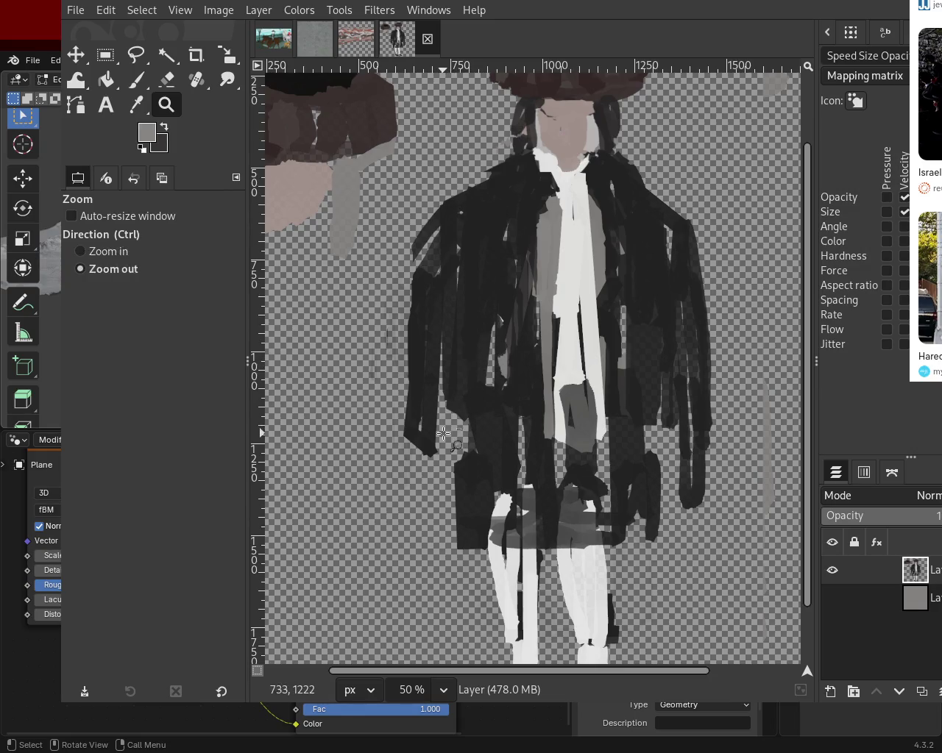
pyautogui.moveTo(448, 432); pyautogui.dragTo(371, 435)
pyautogui.press('ctrl')
pyautogui.scroll(-2, 452, 392)
pyautogui.scroll(-3, 515, 346)
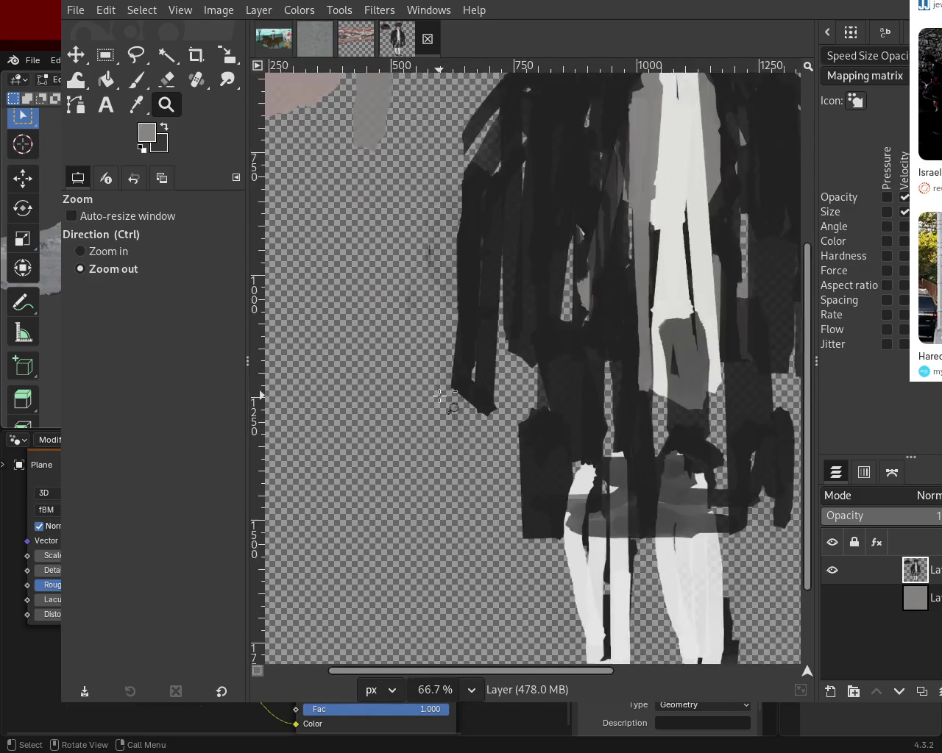
pyautogui.scroll(-1, 545, 316)
pyautogui.scroll(1, 566, 300)
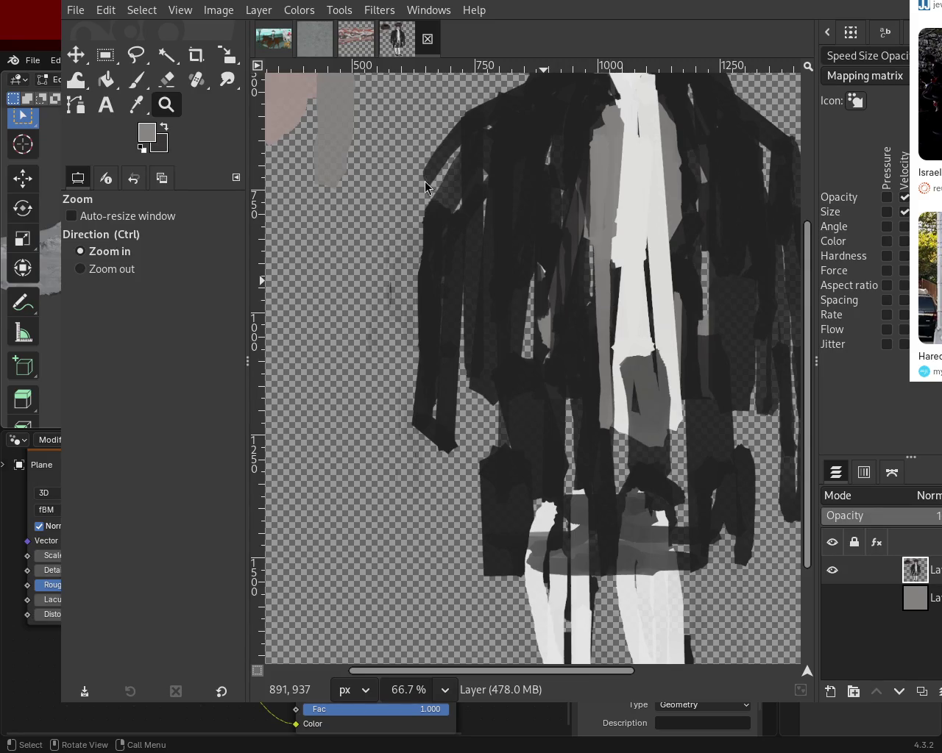
pyautogui.click(132, 83)
pyautogui.click(166, 79)
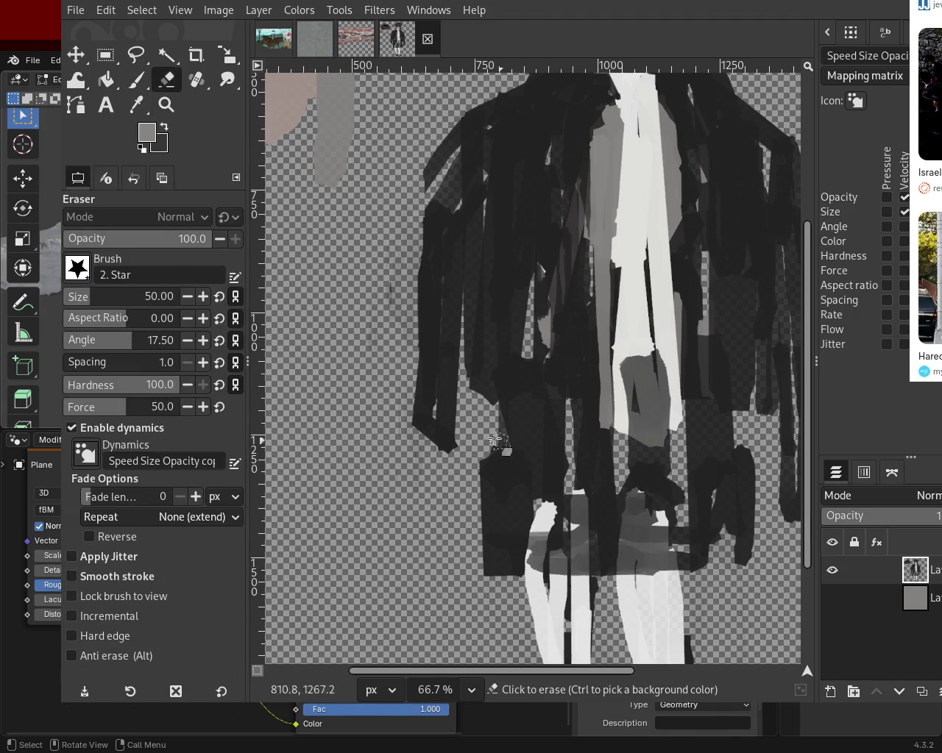
pyautogui.moveTo(431, 442); pyautogui.dragTo(439, 448)
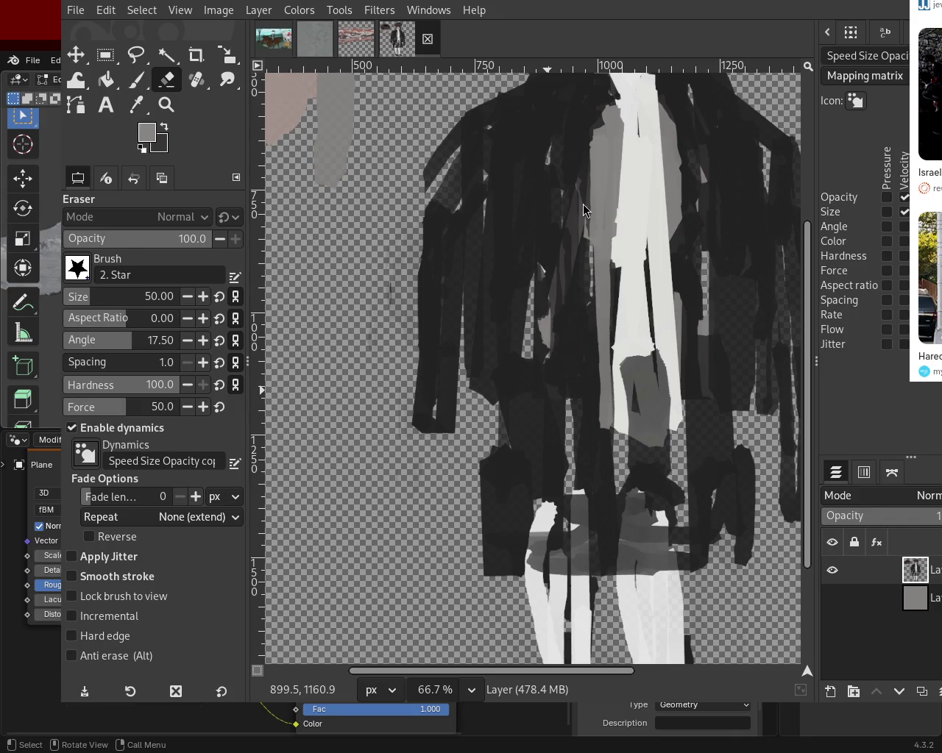
# - Erase the stray dark stroke to the right of the coat
pyautogui.click(167, 105)
pyautogui.scroll(-1, 498, 246)
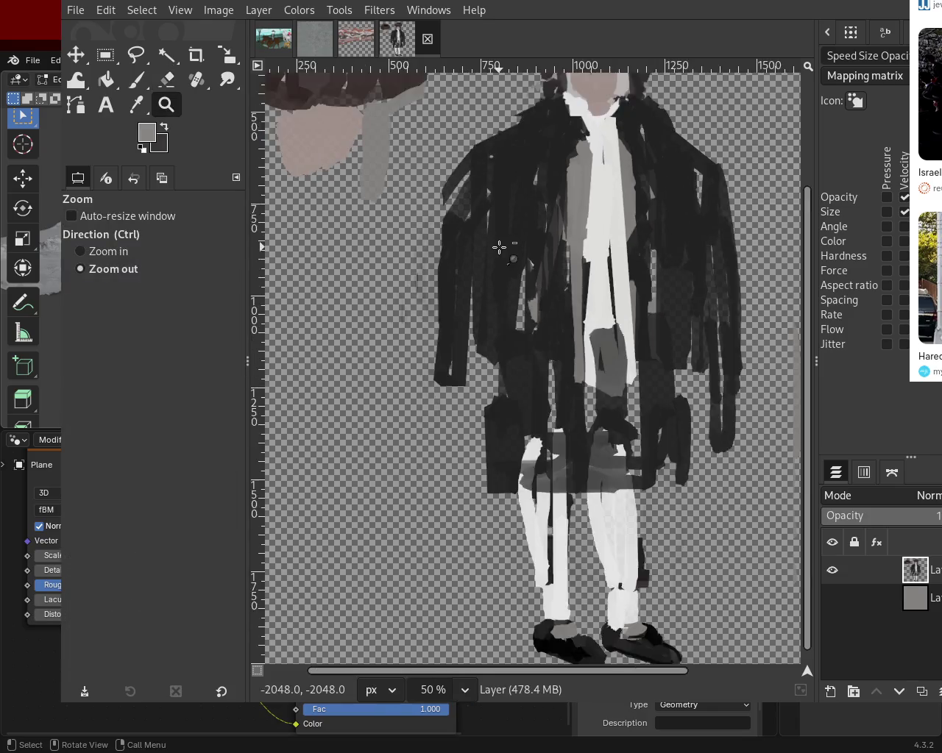
pyautogui.scroll(-2, 498, 246)
pyautogui.scroll(1, 680, 331)
pyautogui.scroll(1, 681, 331)
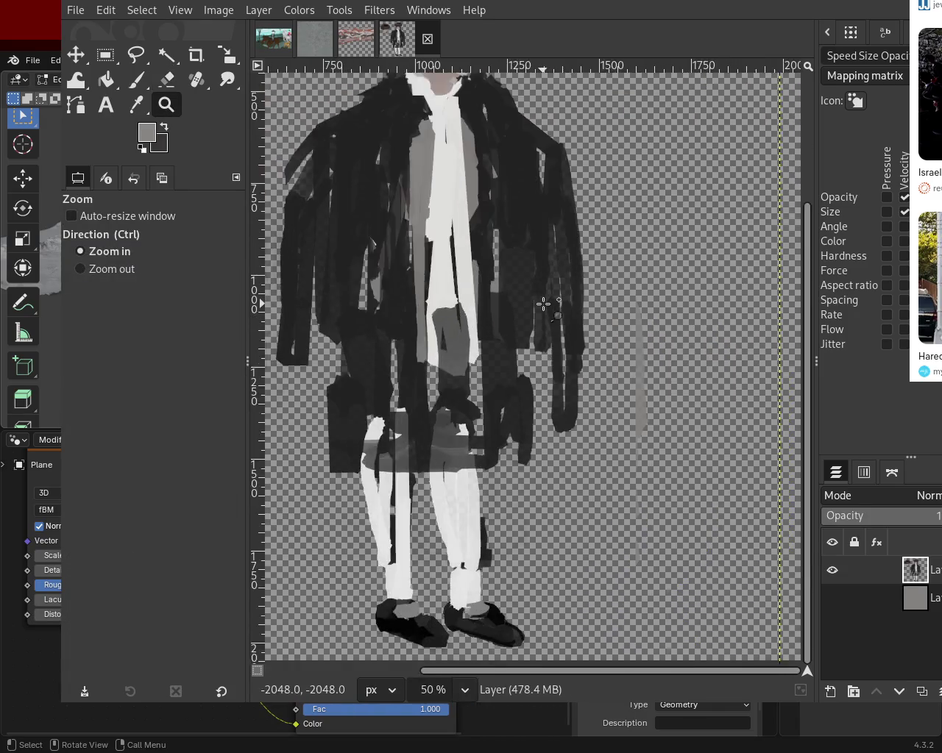
pyautogui.scroll(2, 544, 302)
pyautogui.click(166, 80)
pyautogui.moveTo(566, 420)
pyautogui.mouseDown()
pyautogui.moveTo(654, 423)
pyautogui.moveTo(567, 426)
pyautogui.moveTo(575, 452)
pyautogui.moveTo(590, 441)
pyautogui.moveTo(559, 442)
pyautogui.moveTo(594, 559)
pyautogui.moveTo(620, 518)
pyautogui.moveTo(593, 487)
pyautogui.mouseUp()
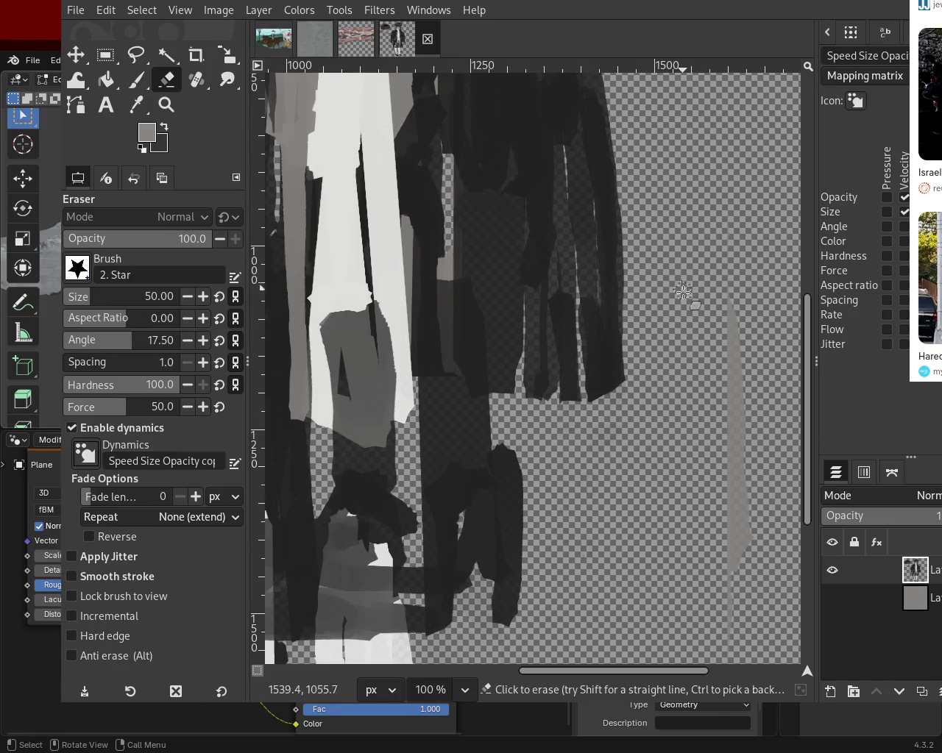
pyautogui.click(166, 105)
pyautogui.keyDown('ctrl'); pyautogui.click(664, 358); pyautogui.keyUp('ctrl')
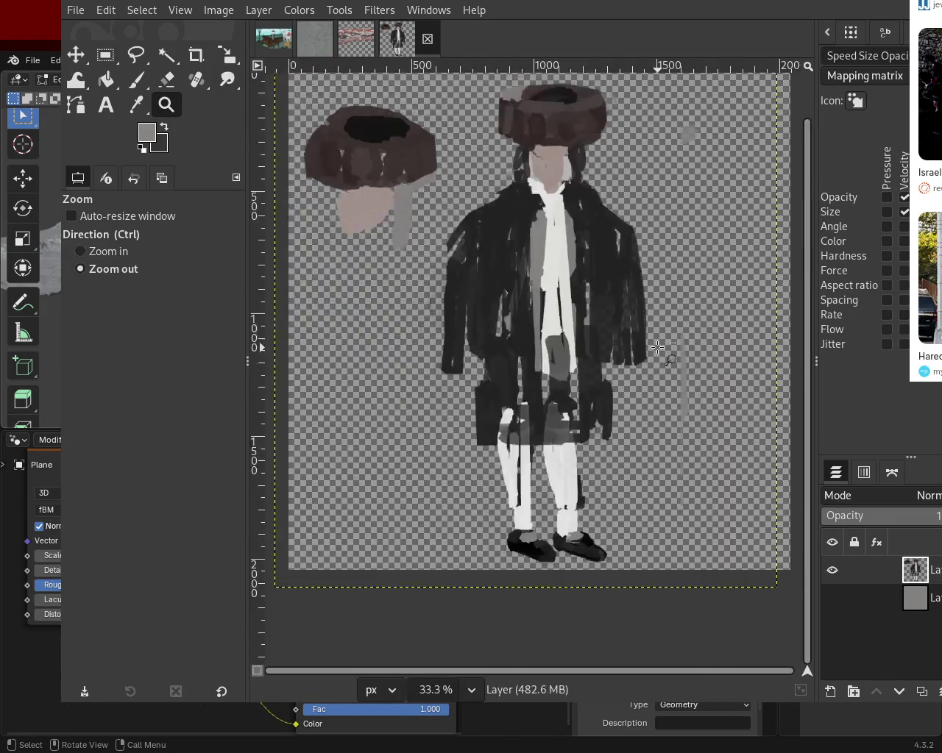
pyautogui.keyDown('ctrl'); pyautogui.click(625, 353); pyautogui.keyUp('ctrl')
pyautogui.click(631, 346)
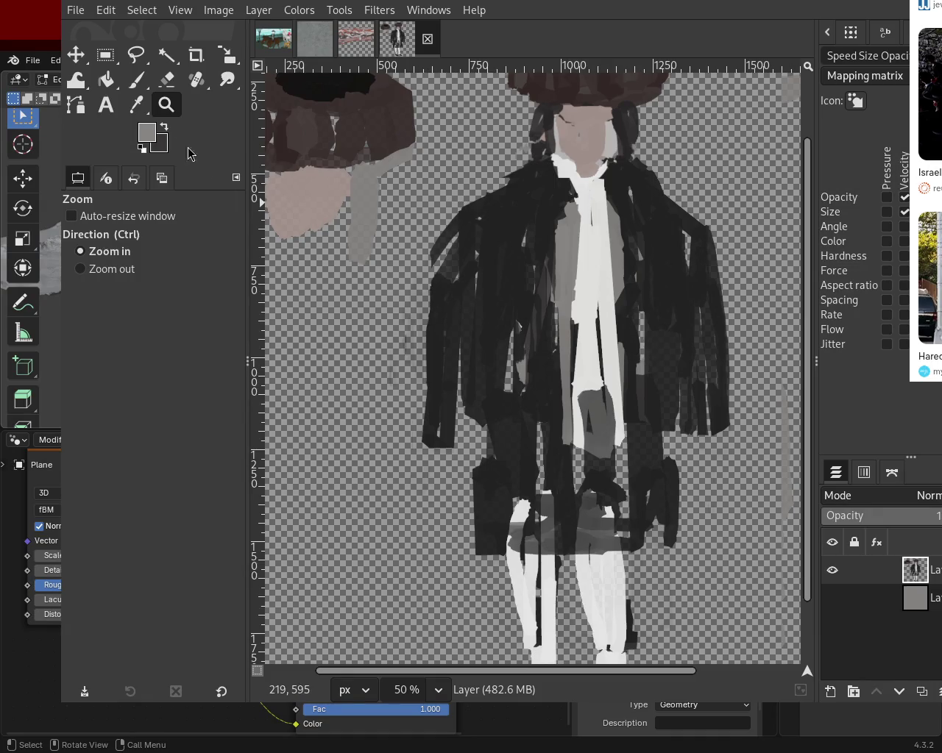
pyautogui.click(132, 87)
# - Trim the right sleeve's edge with the Eraser and darken the right shoulder edge with coat black
pyautogui.keyDown('ctrl'); pyautogui.click(695, 410); pyautogui.keyUp('ctrl')
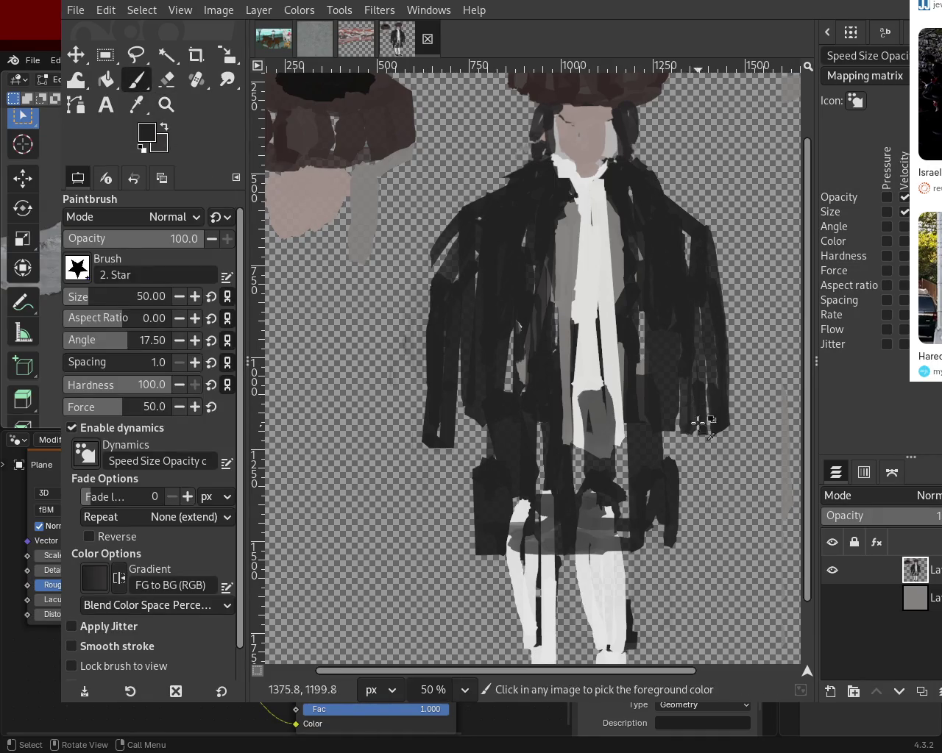
pyautogui.click(167, 80)
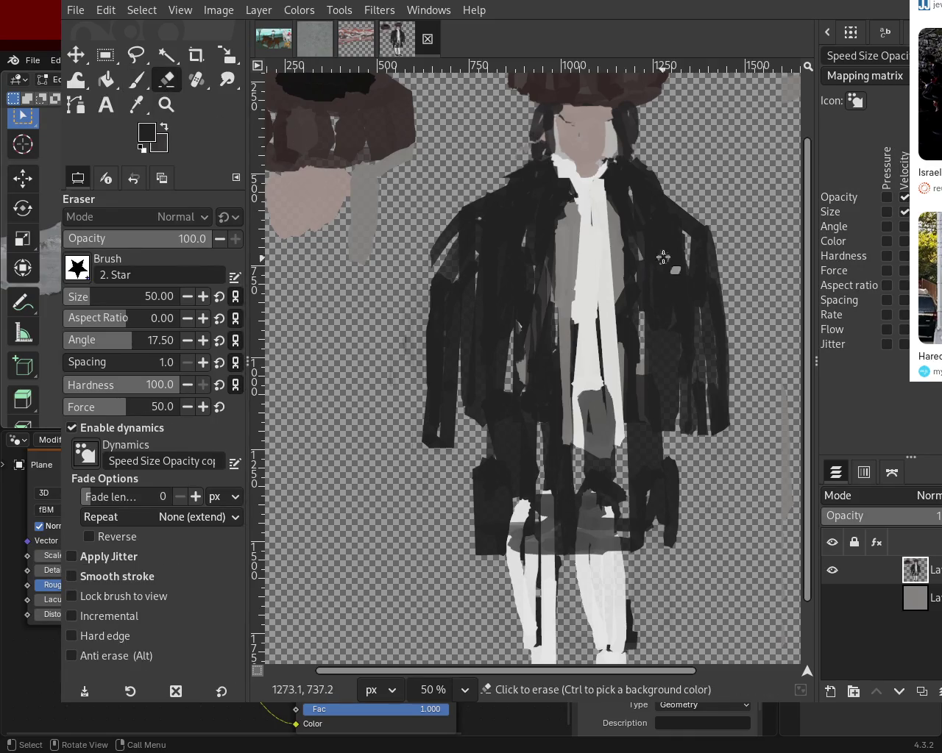
pyautogui.moveTo(706, 219); pyautogui.dragTo(727, 429)
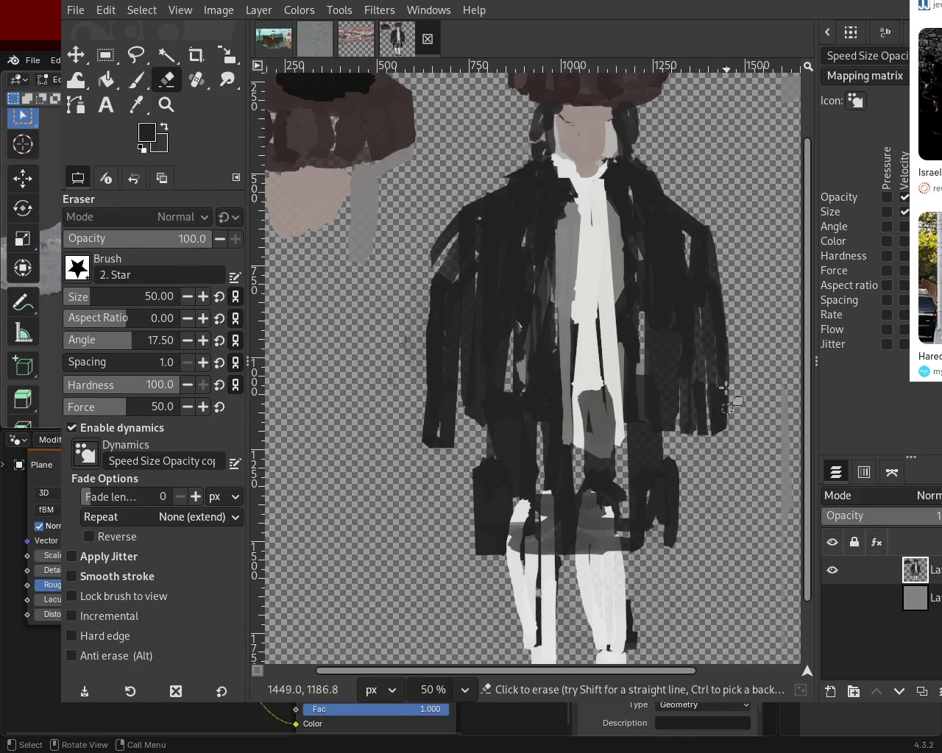
pyautogui.click(135, 79)
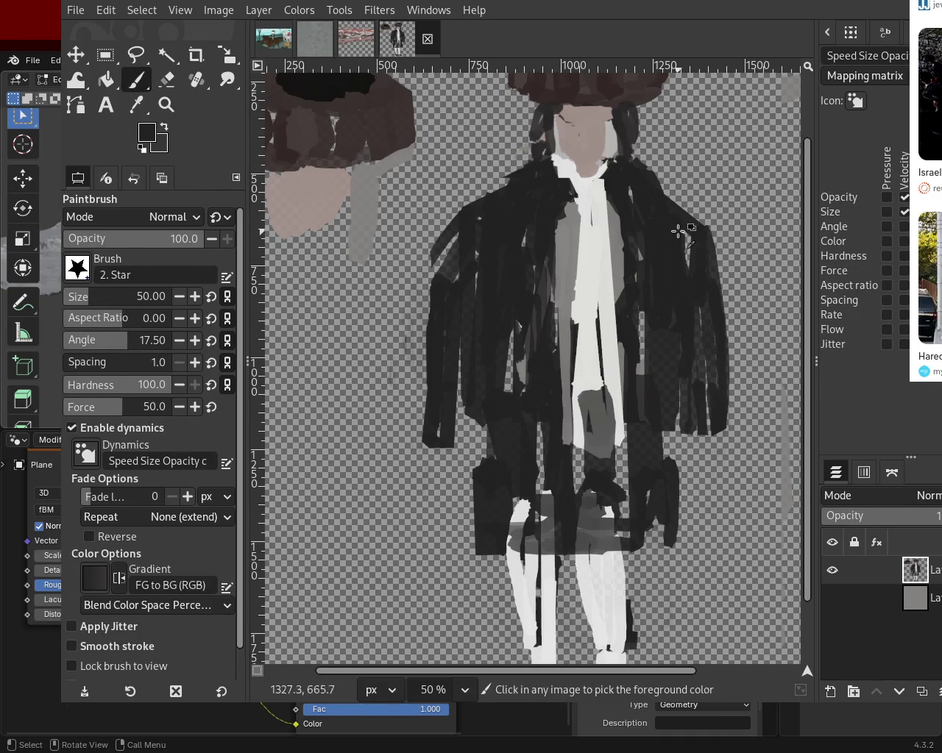
pyautogui.moveTo(642, 203); pyautogui.dragTo(714, 241)
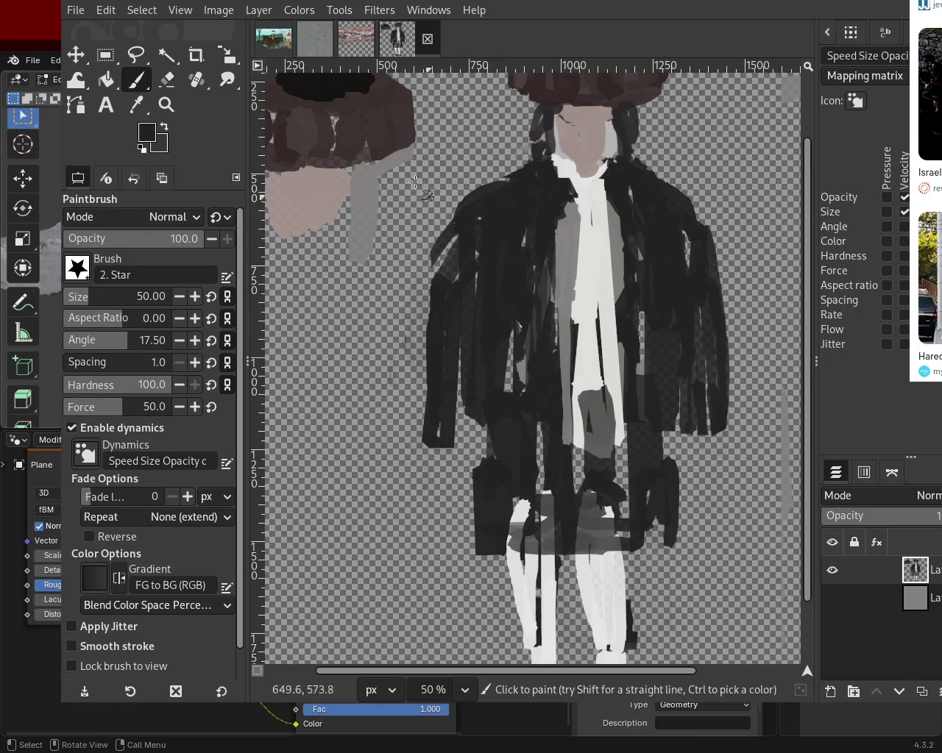
# - With a size-101 eraser, erase dark strips along the left sleeve and the coat's left, right and lower-left edges
pyautogui.click(167, 79)
pyautogui.moveTo(450, 242); pyautogui.dragTo(447, 434)
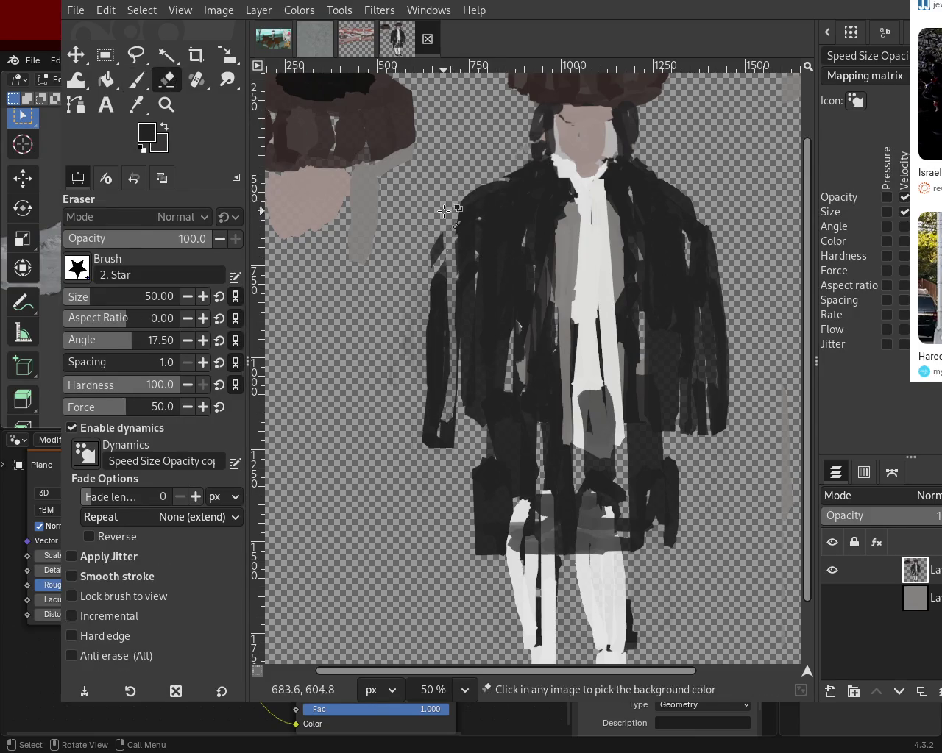
pyautogui.moveTo(443, 375)
pyautogui.mouseDown()
pyautogui.moveTo(419, 334)
pyautogui.moveTo(447, 394)
pyautogui.mouseUp()
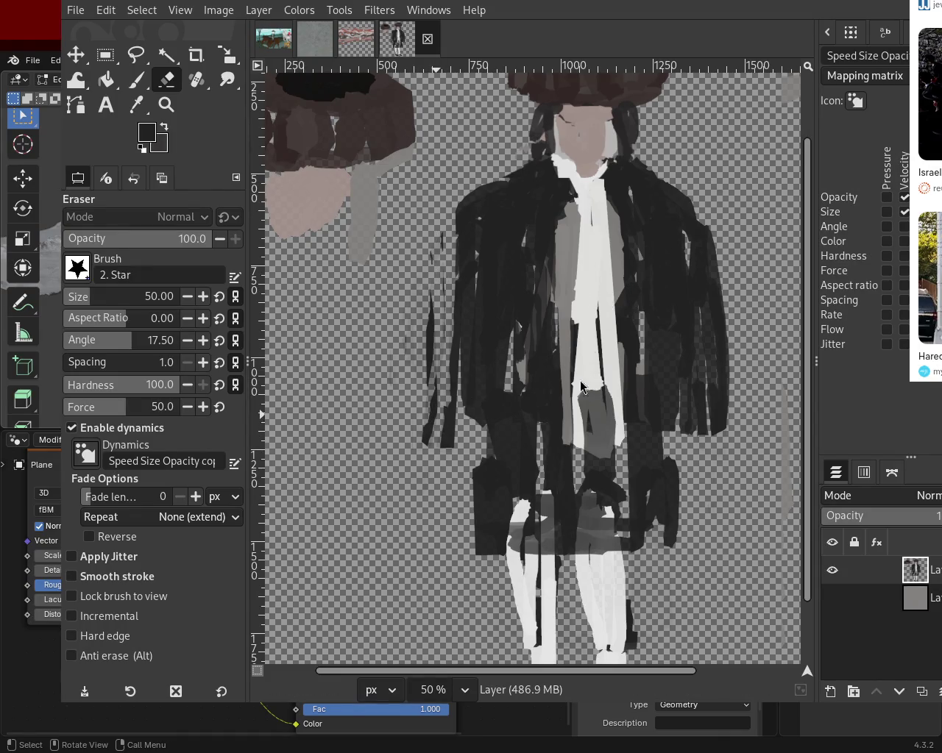
pyautogui.click(92, 298)
pyautogui.moveTo(507, 235)
pyautogui.mouseDown()
pyautogui.moveTo(430, 331)
pyautogui.moveTo(439, 279)
pyautogui.moveTo(480, 498)
pyautogui.moveTo(448, 293)
pyautogui.moveTo(434, 304)
pyautogui.moveTo(432, 404)
pyautogui.moveTo(446, 471)
pyautogui.mouseUp()
pyautogui.moveTo(706, 180)
pyautogui.mouseDown()
pyautogui.moveTo(730, 412)
pyautogui.moveTo(727, 291)
pyautogui.moveTo(723, 483)
pyautogui.moveTo(676, 450)
pyautogui.moveTo(670, 537)
pyautogui.mouseUp()
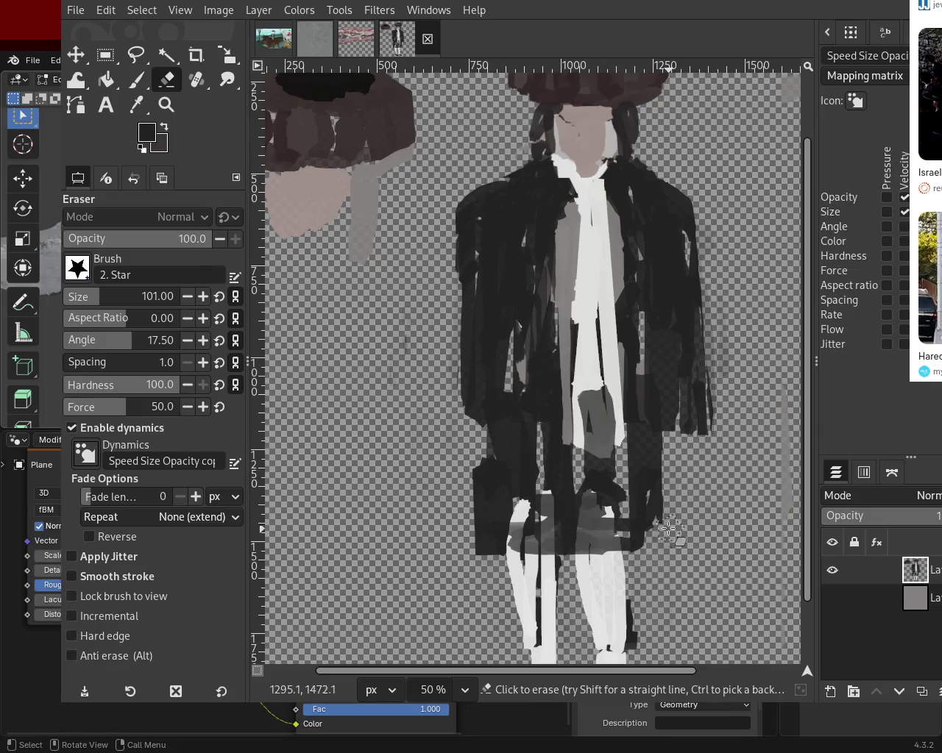
pyautogui.moveTo(481, 498)
pyautogui.mouseDown()
pyautogui.moveTo(461, 567)
pyautogui.moveTo(474, 575)
pyautogui.moveTo(461, 552)
pyautogui.moveTo(468, 557)
pyautogui.mouseUp()
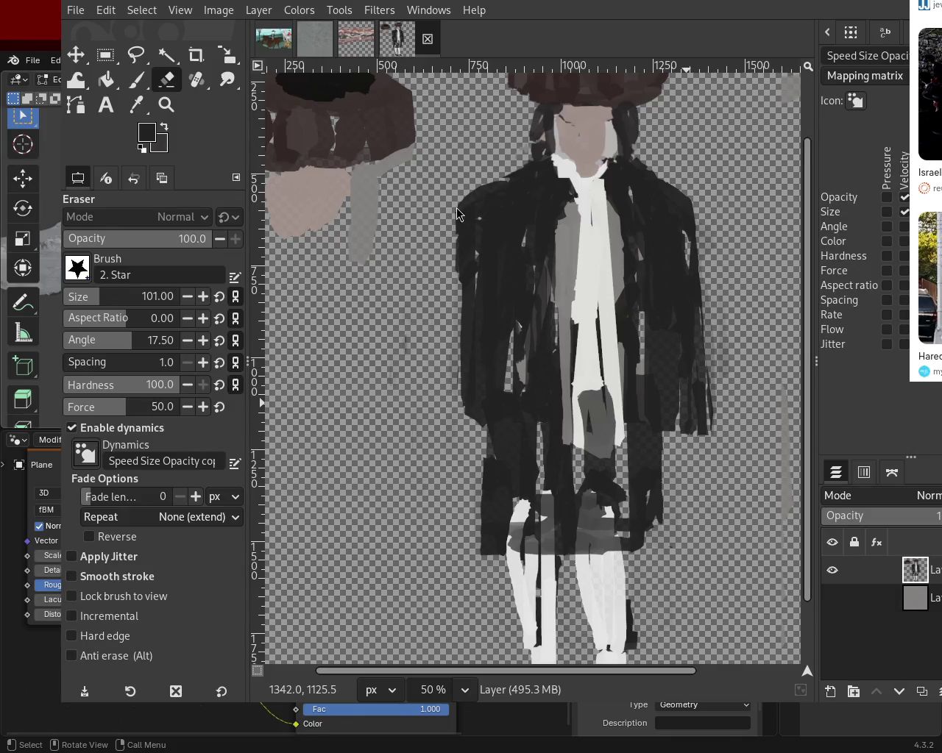
pyautogui.click(135, 80)
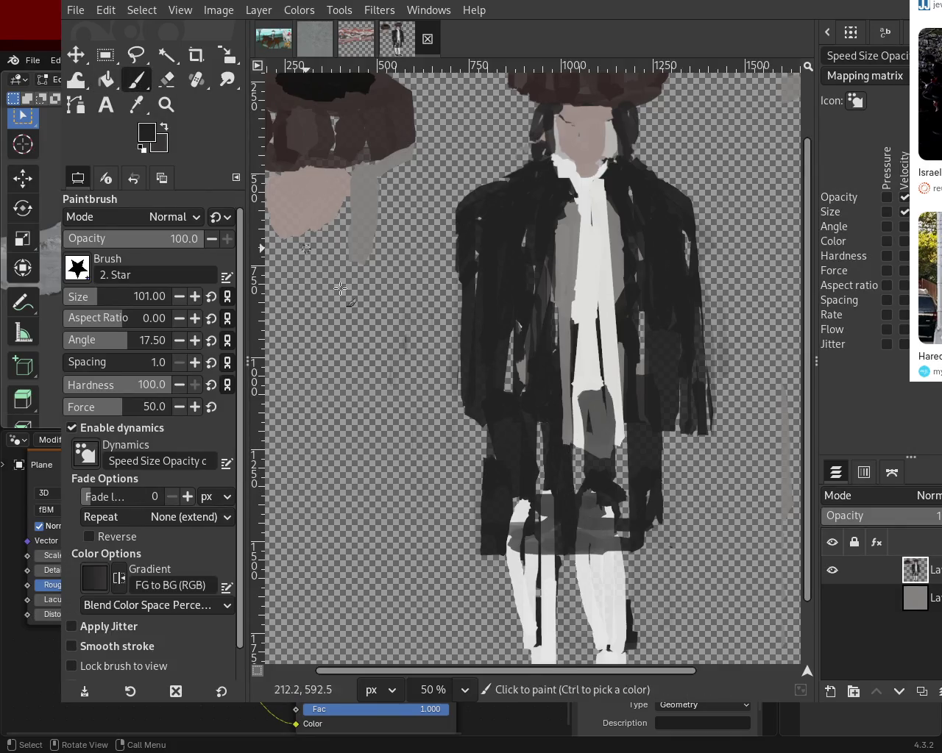
# - Shade the white legs dark and paint a dark stroke down the coat
pyautogui.moveTo(515, 539)
pyautogui.mouseDown()
pyautogui.moveTo(594, 546)
pyautogui.moveTo(505, 570)
pyautogui.moveTo(686, 554)
pyautogui.moveTo(486, 549)
pyautogui.moveTo(674, 509)
pyautogui.moveTo(525, 557)
pyautogui.moveTo(648, 523)
pyautogui.moveTo(632, 538)
pyautogui.moveTo(586, 545)
pyautogui.moveTo(633, 539)
pyautogui.moveTo(511, 547)
pyautogui.mouseUp()
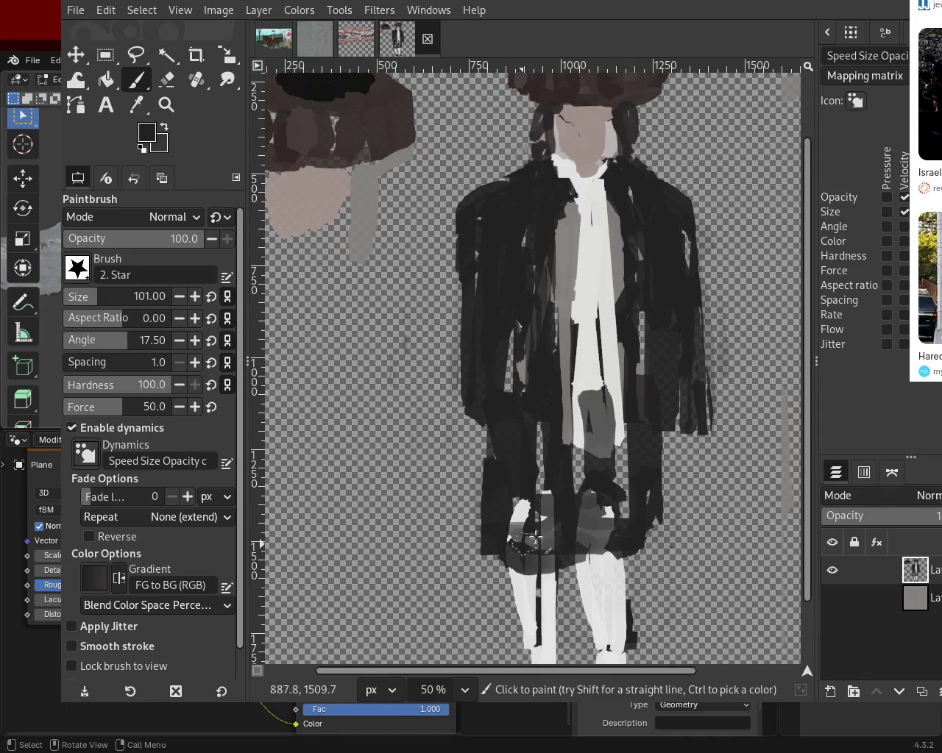
pyautogui.keyDown('ctrl'); pyautogui.click(539, 214); pyautogui.keyUp('ctrl')
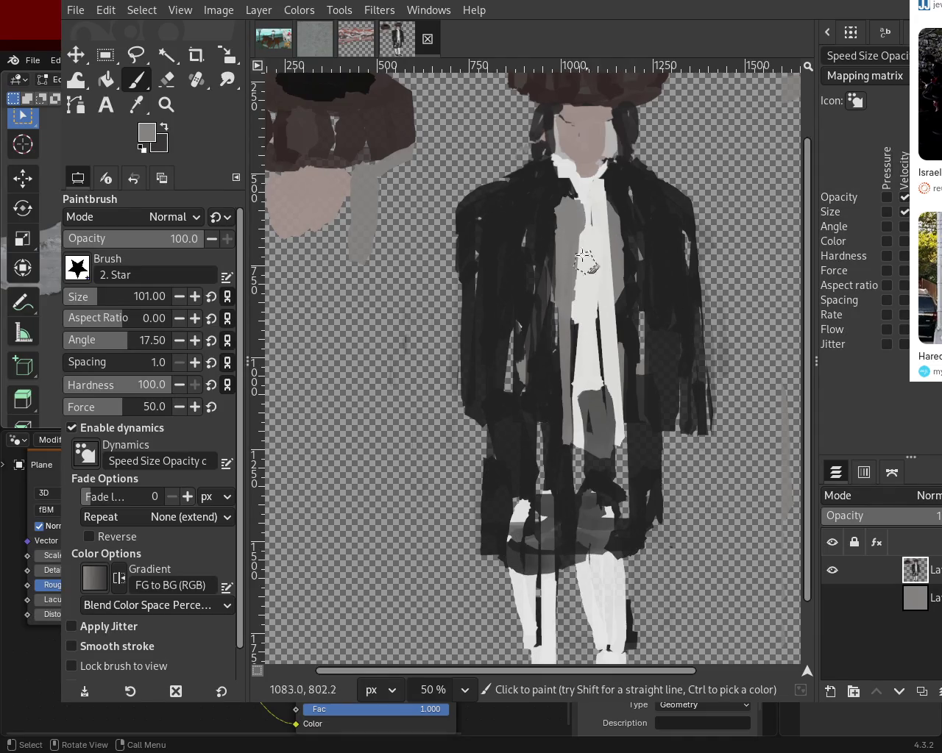
pyautogui.keyDown('ctrl'); pyautogui.click(562, 193); pyautogui.keyUp('ctrl')
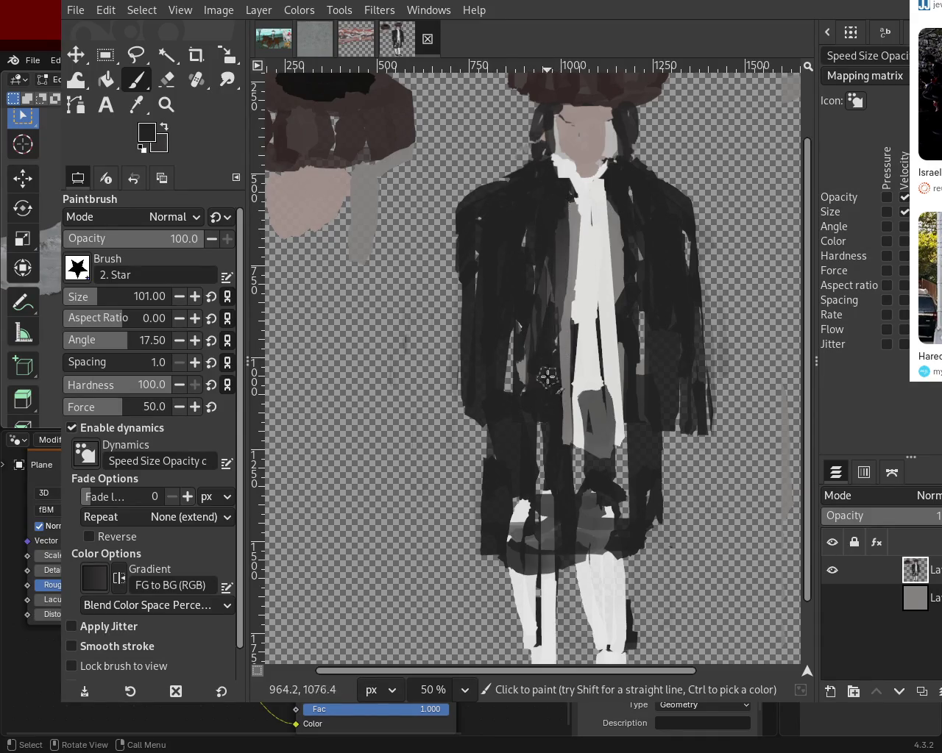
pyautogui.moveTo(536, 195); pyautogui.dragTo(548, 412)
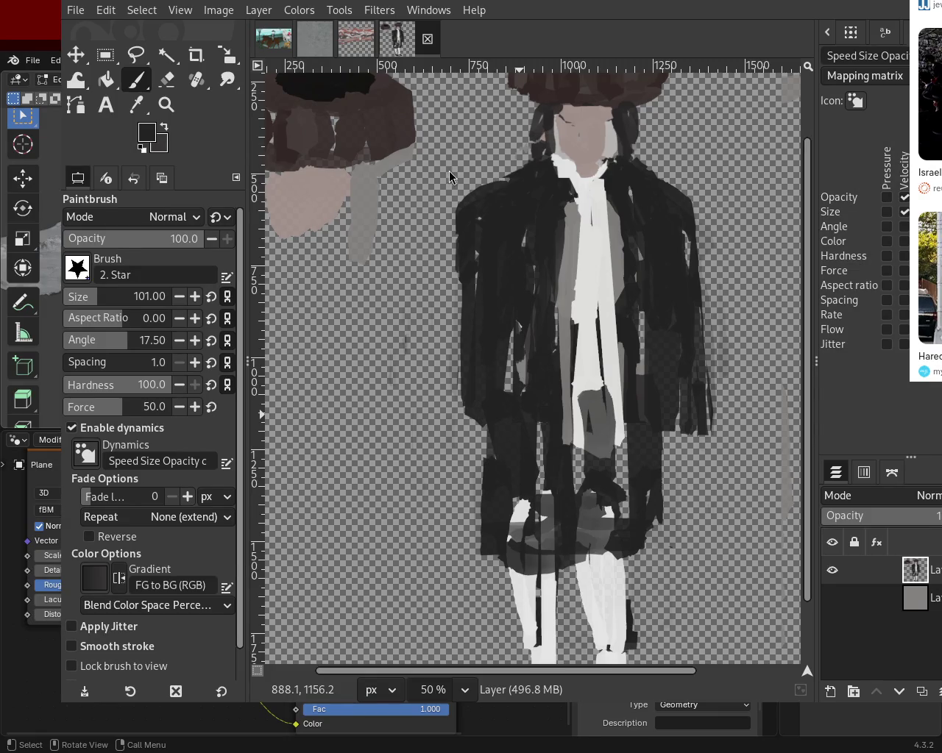
# - Paint grey waistcoat strokes on the collar and right of the cravat, and widen the cravat with white
pyautogui.keyDown('ctrl'); pyautogui.click(572, 256); pyautogui.keyUp('ctrl')
pyautogui.moveTo(567, 243); pyautogui.dragTo(570, 190)
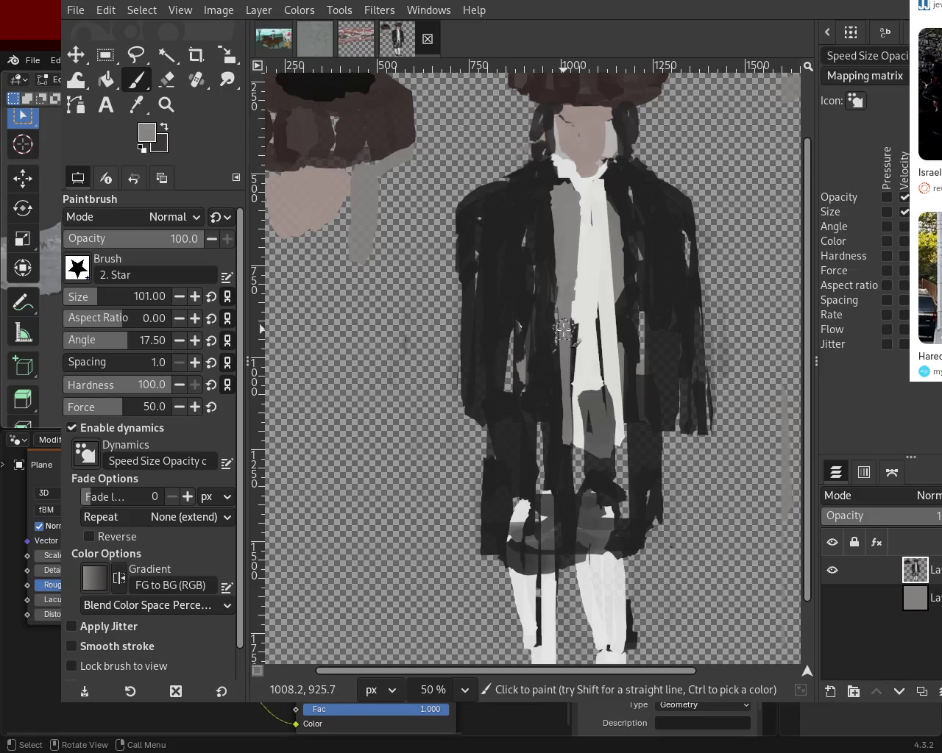
pyautogui.keyDown('ctrl'); pyautogui.click(626, 222); pyautogui.keyUp('ctrl')
pyautogui.moveTo(626, 342)
pyautogui.mouseDown()
pyautogui.moveTo(618, 248)
pyautogui.moveTo(633, 477)
pyautogui.moveTo(613, 277)
pyautogui.moveTo(622, 469)
pyautogui.mouseUp()
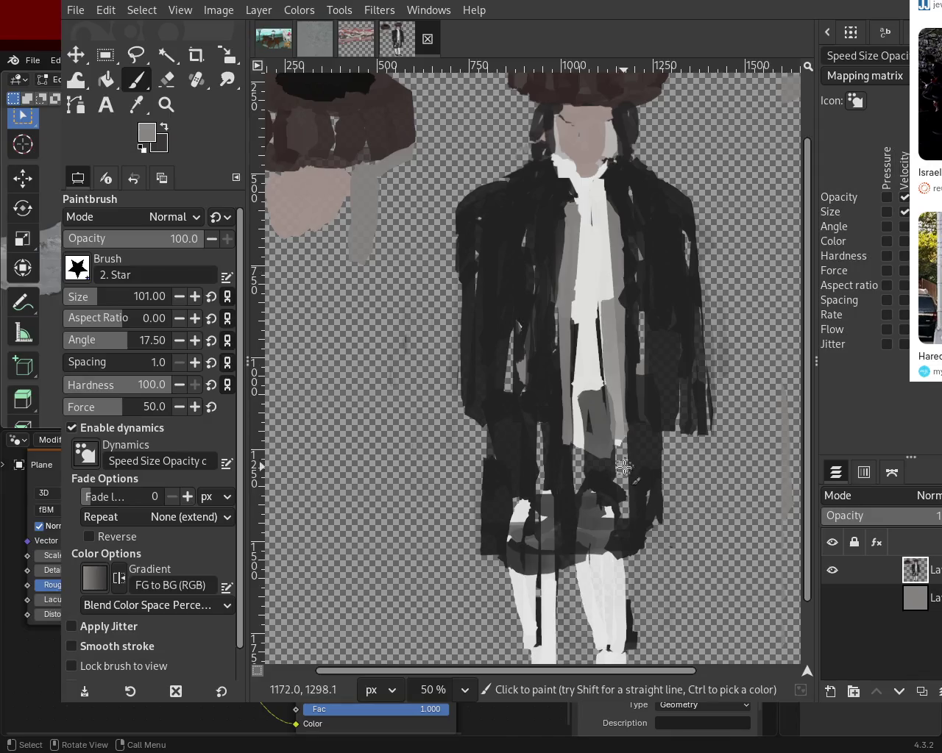
pyautogui.keyDown('ctrl'); pyautogui.click(597, 256); pyautogui.keyUp('ctrl')
pyautogui.moveTo(598, 255); pyautogui.dragTo(596, 325)
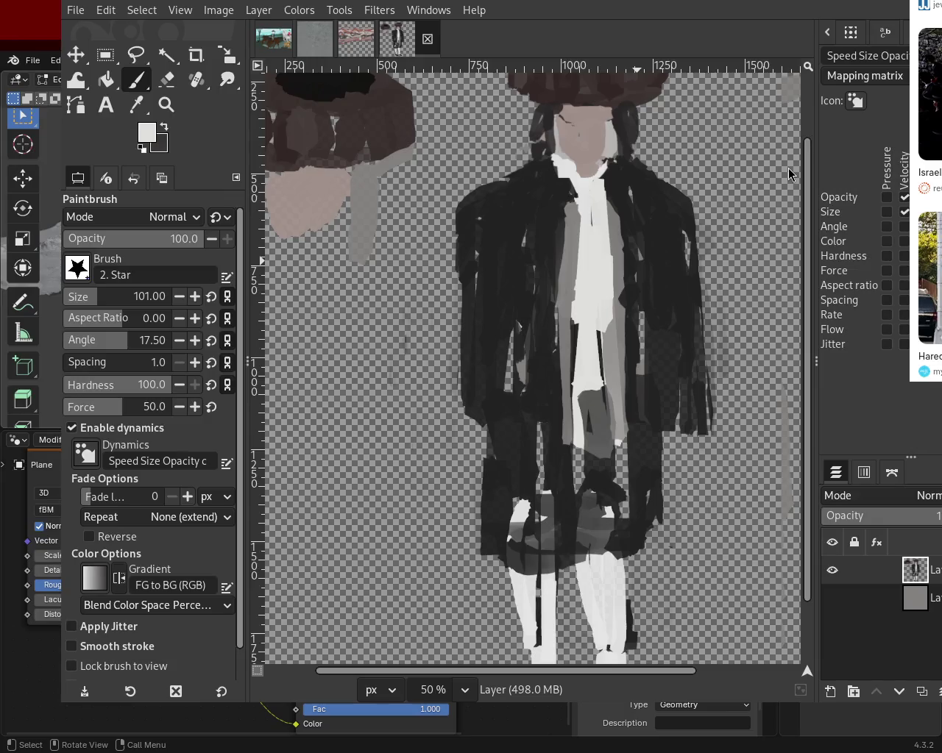
# - Erase along the coat's left shoulder edge to trim it
pyautogui.keyDown('ctrl'); pyautogui.click(463, 214); pyautogui.keyUp('ctrl')
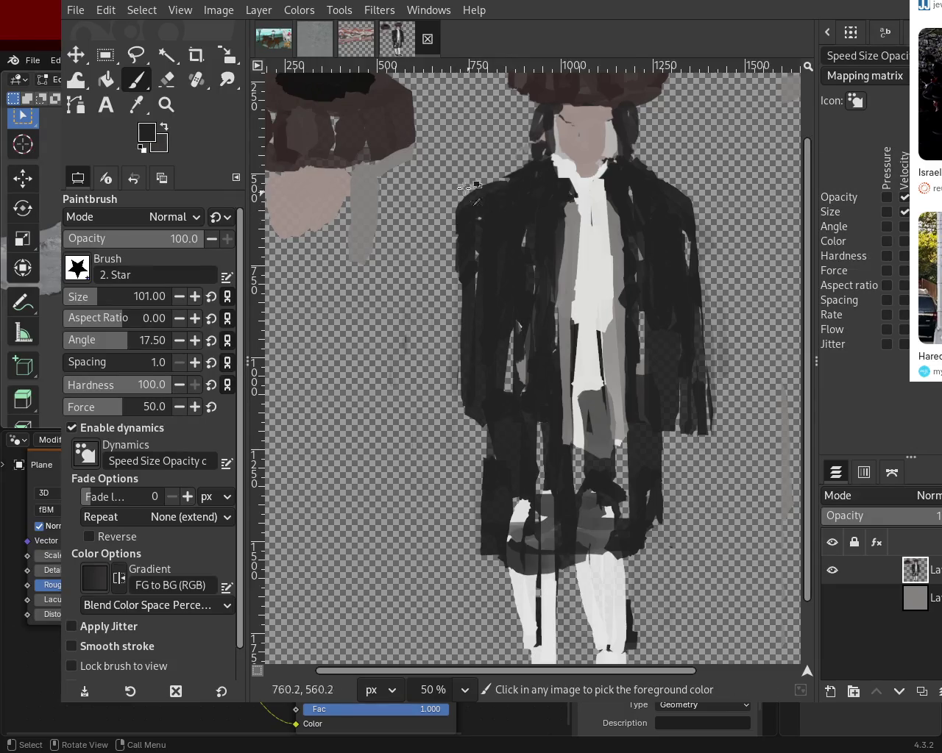
pyautogui.click(167, 79)
pyautogui.moveTo(495, 159); pyautogui.dragTo(458, 225)
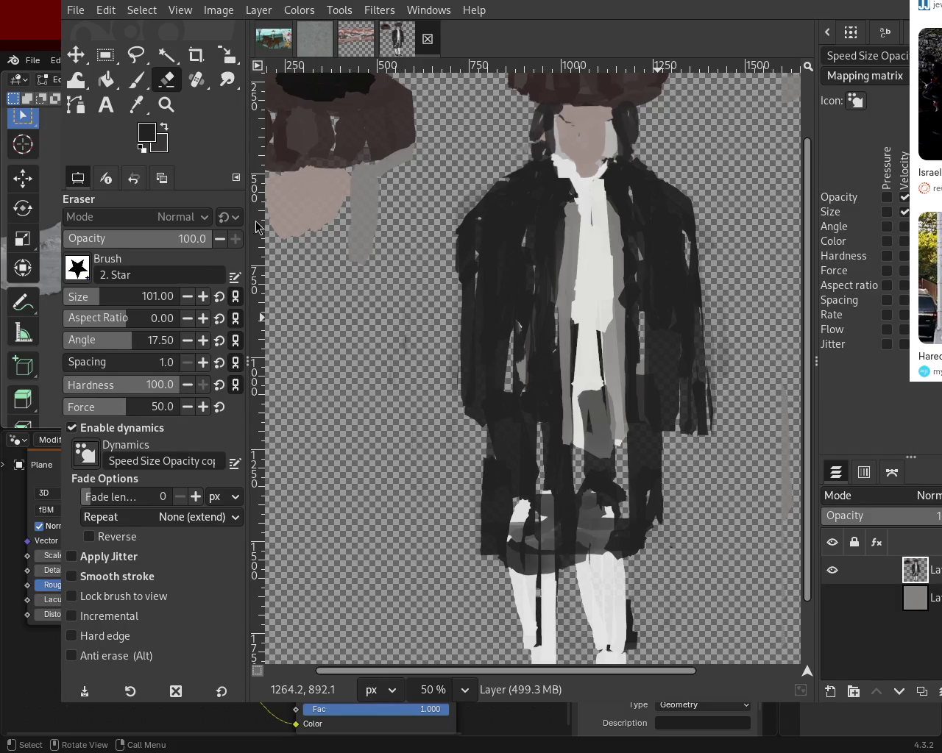
# - Zoom in on the coat and erase a straight strip along its right edge and the dark mark beside it
pyautogui.press('z')
pyautogui.scroll(-3, 458, 331)
pyautogui.click(458, 331)
pyautogui.click(514, 309)
pyautogui.keyDown('ctrl'); pyautogui.click(515, 309); pyautogui.keyUp('ctrl')
pyautogui.click(534, 310)
pyautogui.click(533, 309)
pyautogui.click(534, 310)
pyautogui.keyDown('ctrl'); pyautogui.click(541, 309); pyautogui.keyUp('ctrl')
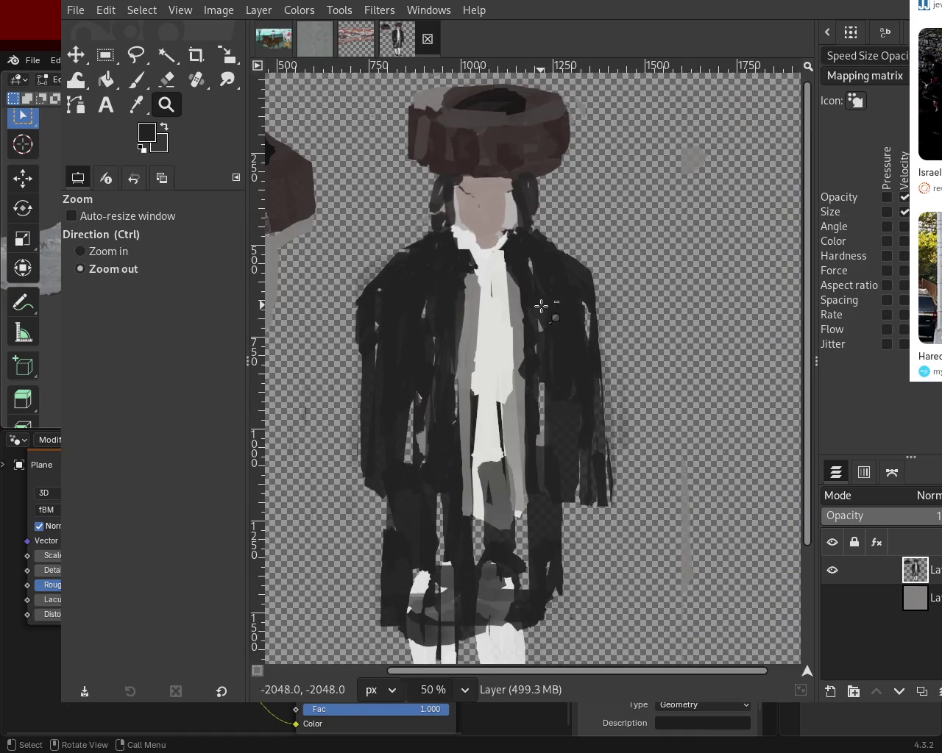
pyautogui.click(415, 269)
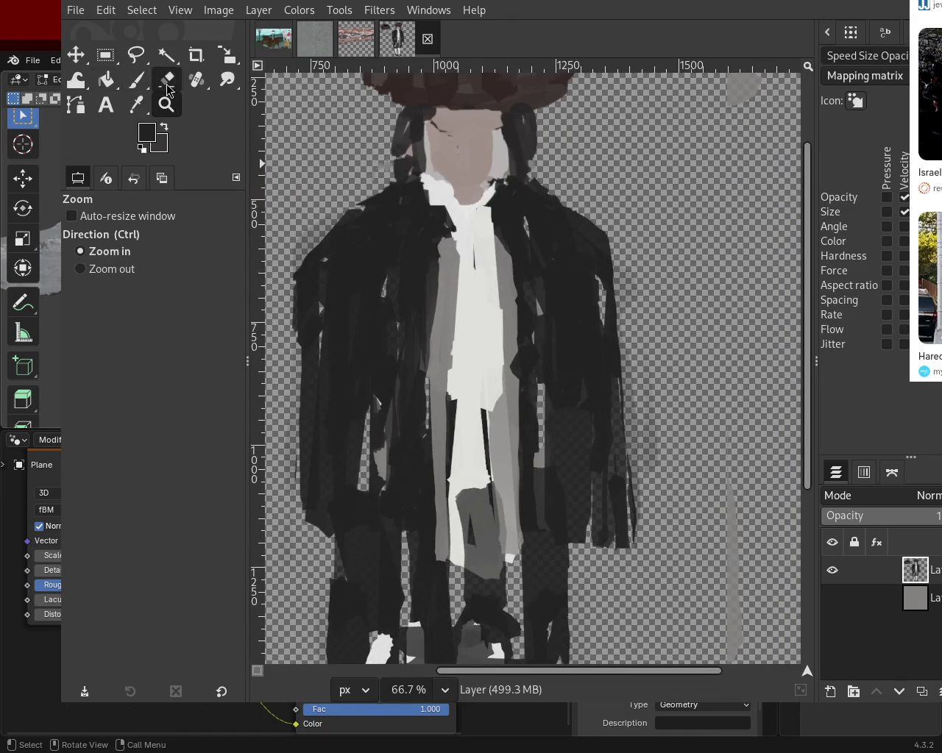
pyautogui.click(167, 79)
pyautogui.keyDown('shift'); pyautogui.click(617, 576); pyautogui.keyUp('shift')
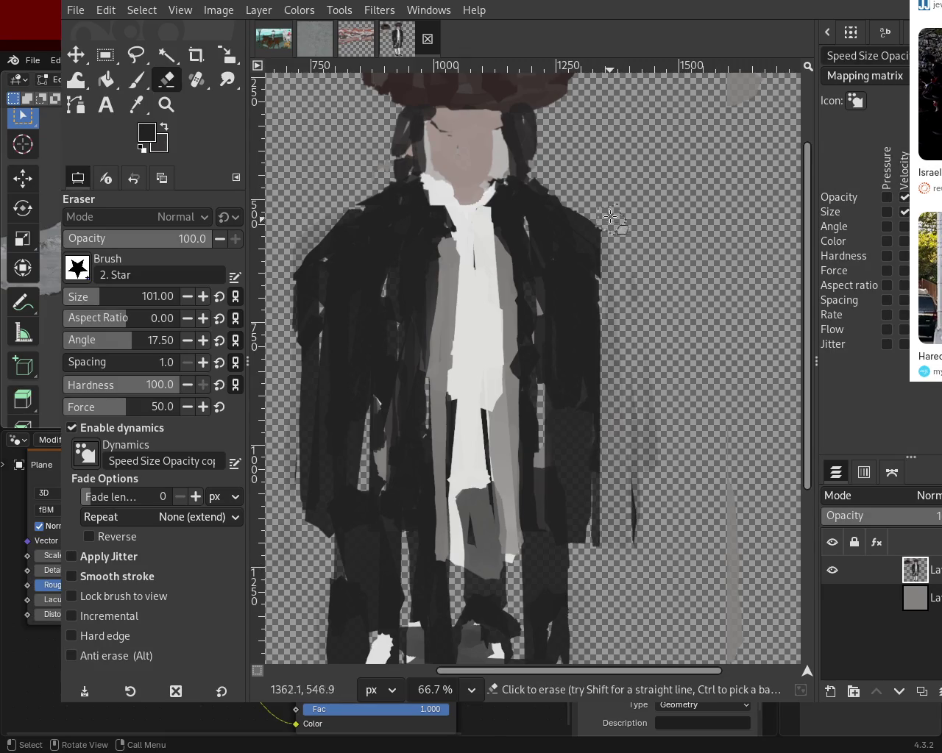
pyautogui.moveTo(639, 562)
pyautogui.mouseDown()
pyautogui.moveTo(642, 315)
pyautogui.moveTo(589, 197)
pyautogui.moveTo(644, 341)
pyautogui.mouseUp()
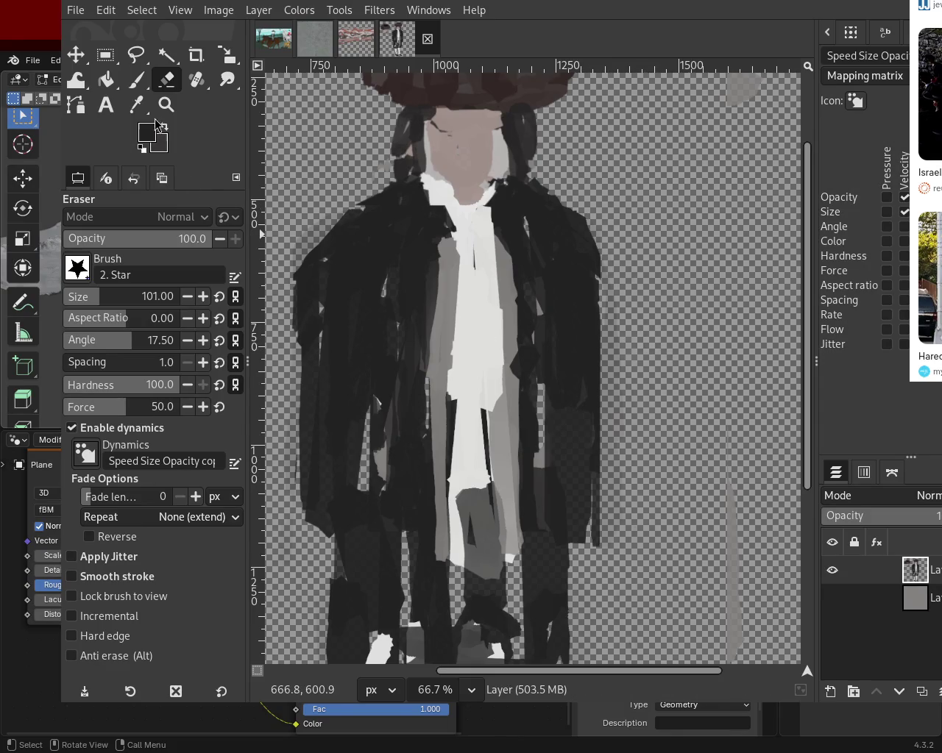
# - Zoom back out to the whole image and return to the Paintbrush at size 35
pyautogui.press('z')
pyautogui.scroll(-3, 629, 354)
pyautogui.scroll(-1, 631, 343)
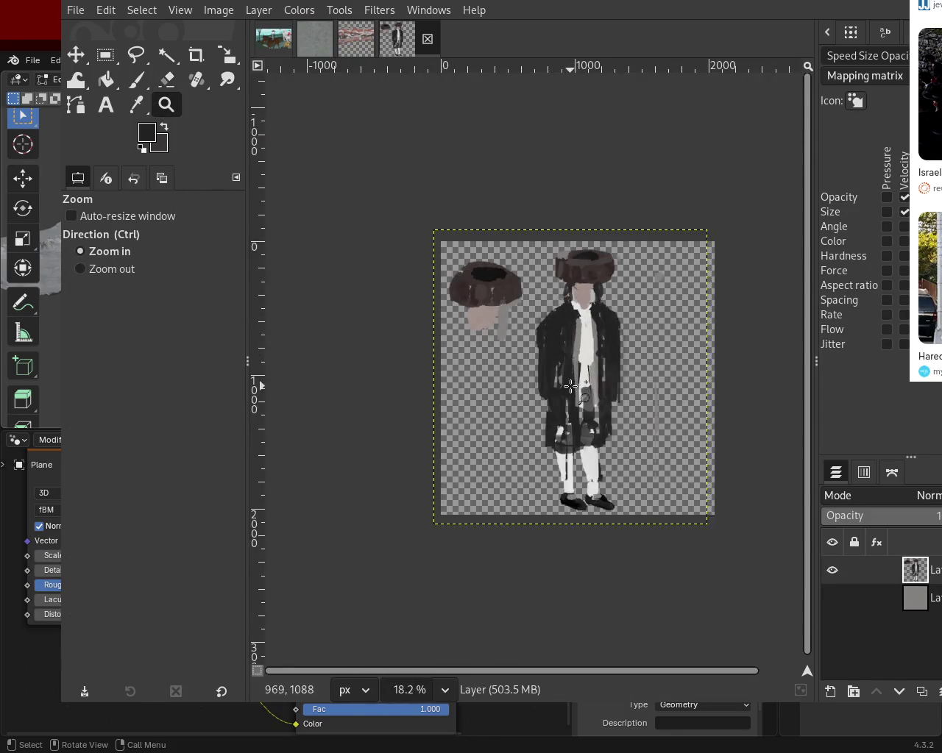
pyautogui.click(586, 374)
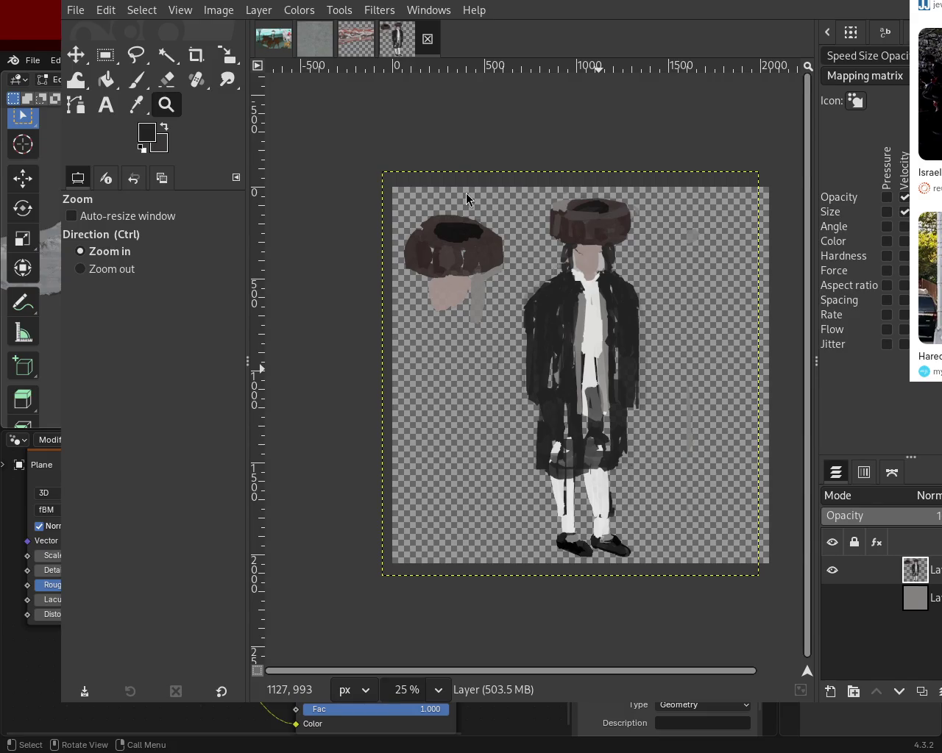
pyautogui.scroll(-1, 559, 308)
pyautogui.scroll(3, 581, 239)
pyautogui.scroll(1, 381, 196)
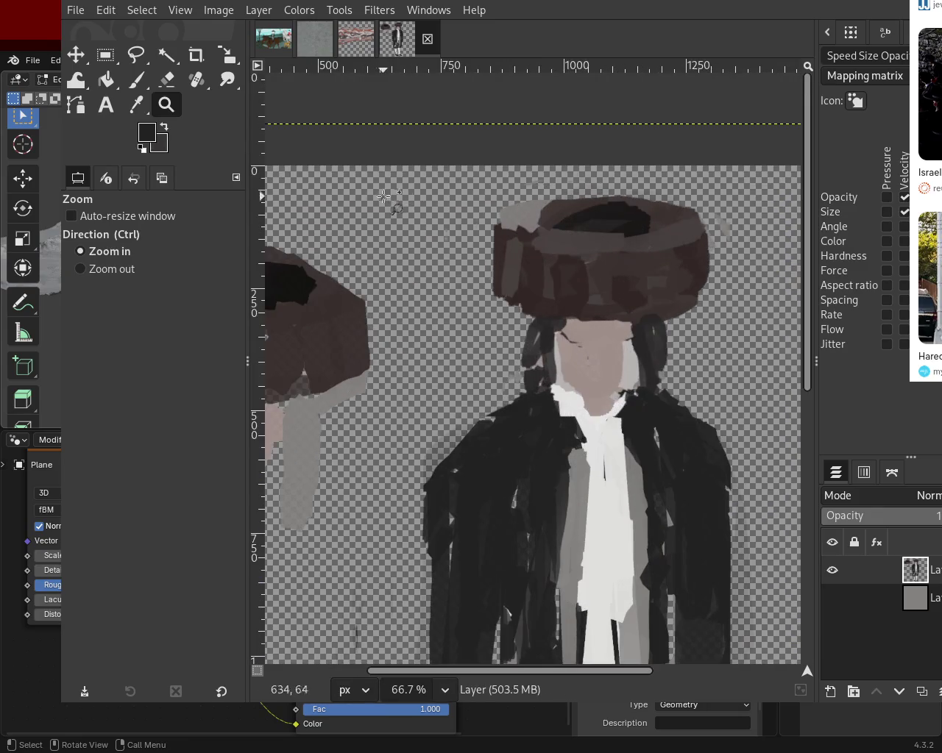
pyautogui.click(137, 80)
pyautogui.click(83, 297)
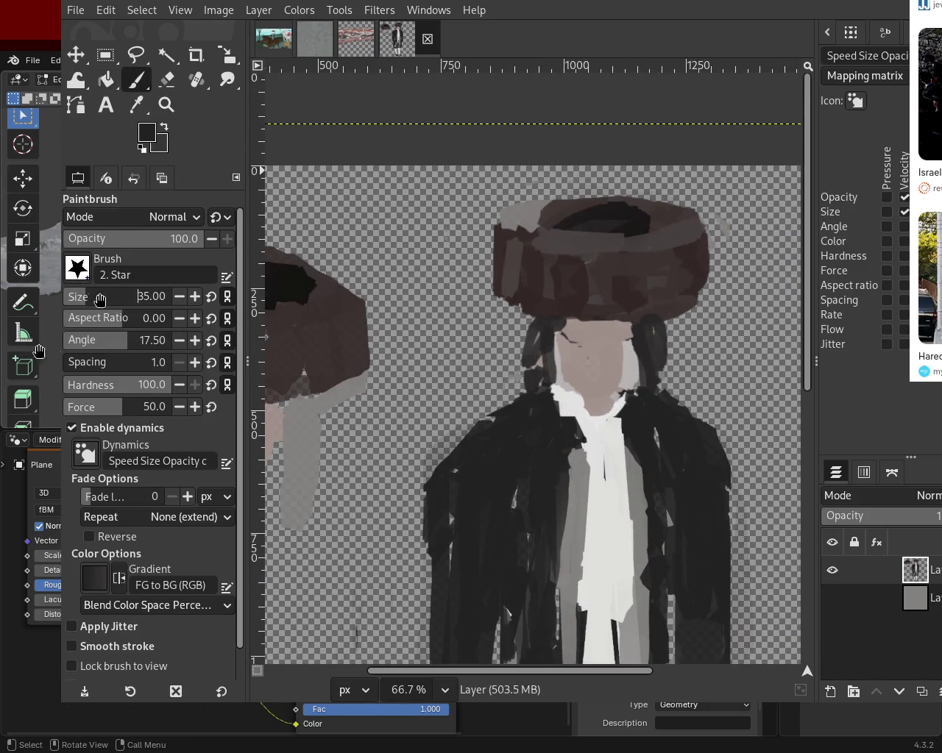
# - Sample dark brown from the hat and hair and try left sidelock strokes, undoing the stray ones
pyautogui.keyDown('ctrl'); pyautogui.click(554, 209); pyautogui.keyUp('ctrl')
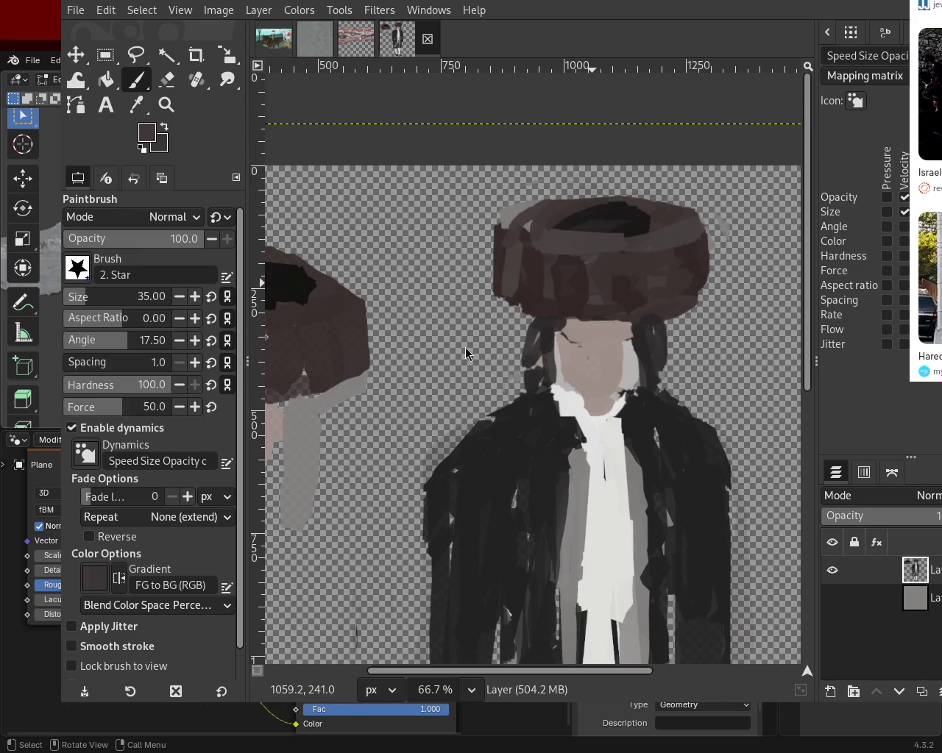
pyautogui.keyDown('ctrl'); pyautogui.click(550, 328); pyautogui.keyUp('ctrl')
pyautogui.moveTo(540, 332)
pyautogui.mouseDown()
pyautogui.moveTo(466, 426)
pyautogui.moveTo(487, 463)
pyautogui.mouseUp()
pyautogui.hotkey('ctrl', 'z')
pyautogui.hotkey('ctrl', 'z')
pyautogui.hotkey('ctrl', 'y')
pyautogui.moveTo(541, 324); pyautogui.dragTo(531, 386)
pyautogui.hotkey('ctrl', 'z')
pyautogui.moveTo(556, 338); pyautogui.dragTo(567, 461)
pyautogui.hotkey('ctrl', 'z')
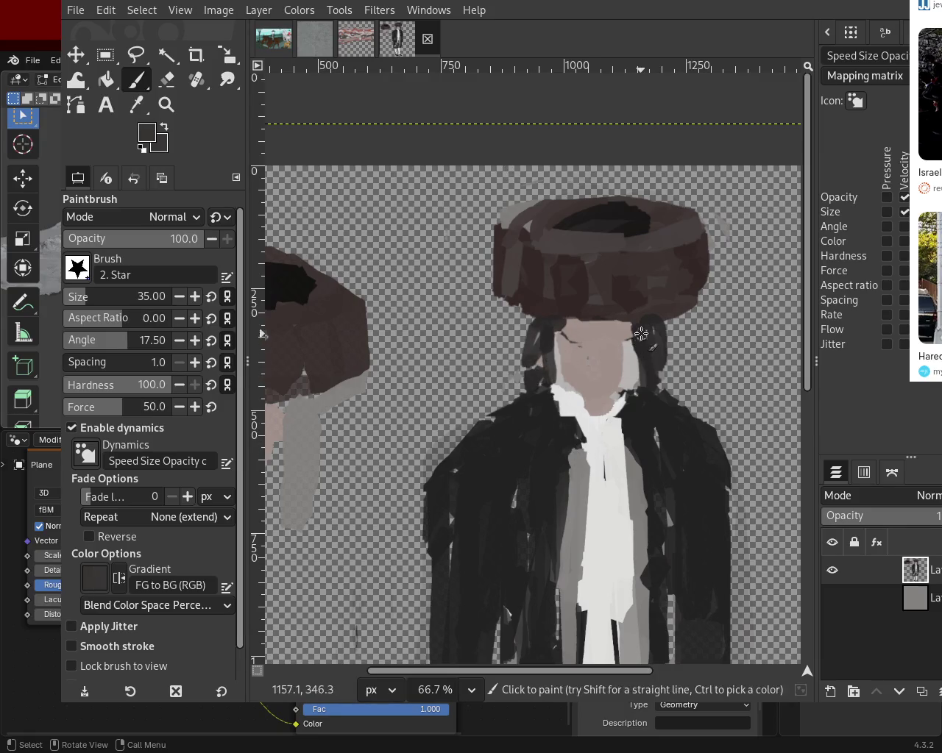
# - Paint black sidelocks down both sides of the face to the lapels, undoing misplaced strokes
pyautogui.keyDown('ctrl'); pyautogui.click(625, 235); pyautogui.keyUp('ctrl')
pyautogui.moveTo(619, 392); pyautogui.dragTo(617, 427)
pyautogui.hotkey('ctrl', 'z')
pyautogui.moveTo(631, 313); pyautogui.dragTo(641, 460)
pyautogui.hotkey('ctrl', 'z')
pyautogui.moveTo(624, 325); pyautogui.dragTo(635, 501)
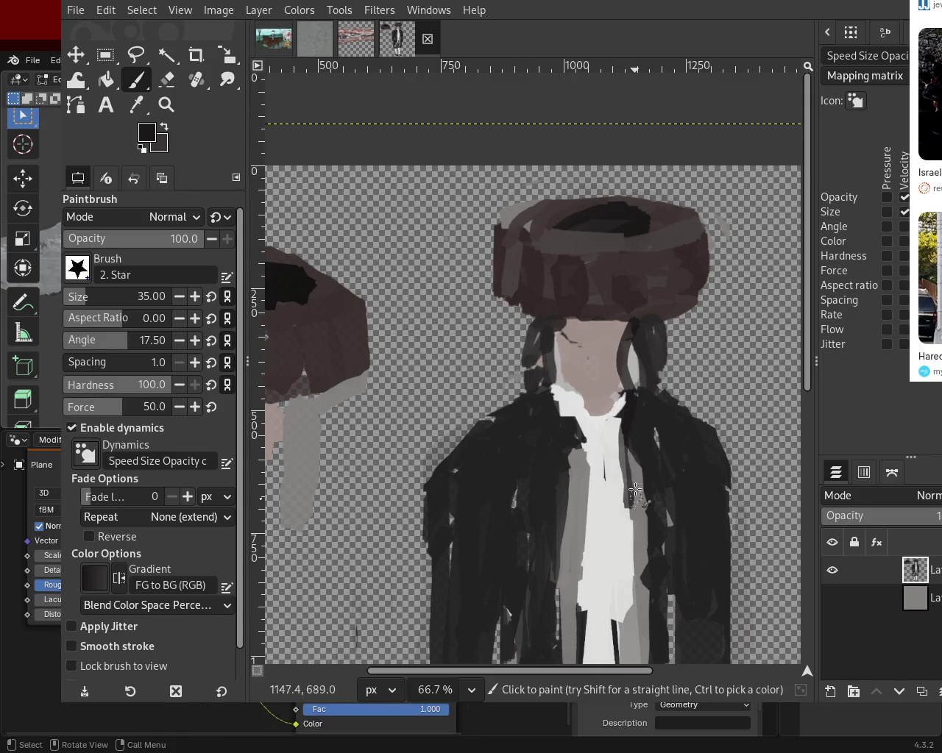
pyautogui.moveTo(543, 330); pyautogui.dragTo(539, 512)
pyautogui.hotkey('ctrl', 'z')
pyautogui.moveTo(557, 344); pyautogui.dragTo(509, 498)
pyautogui.hotkey('ctrl', 'z')
pyautogui.moveTo(554, 329); pyautogui.dragTo(555, 508)
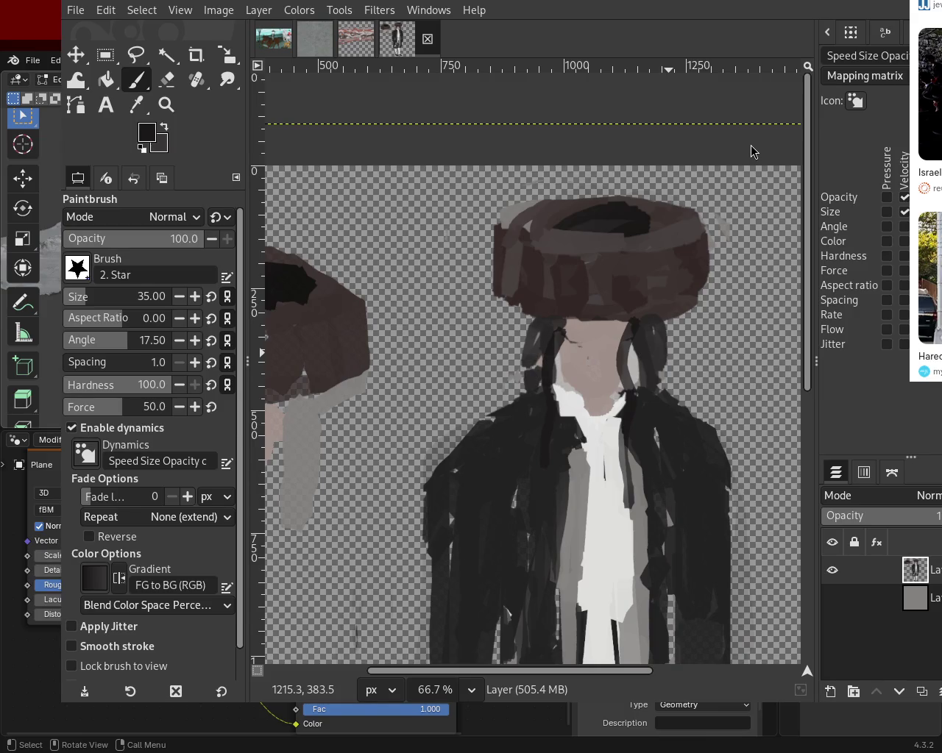
pyautogui.hotkey('ctrl', 'z')
pyautogui.hotkey('ctrl', 'z')
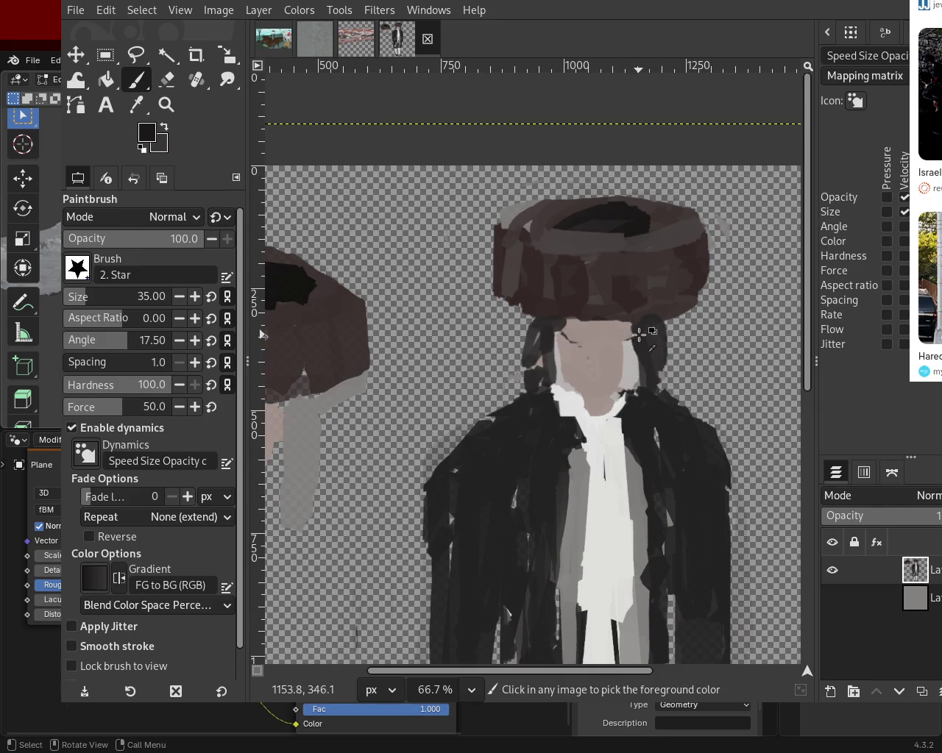
# - Sample light grey, skin tone and dark grey, then shrink the GIMP window to reveal Blender
pyautogui.keyDown('ctrl'); pyautogui.click(633, 371); pyautogui.keyUp('ctrl')
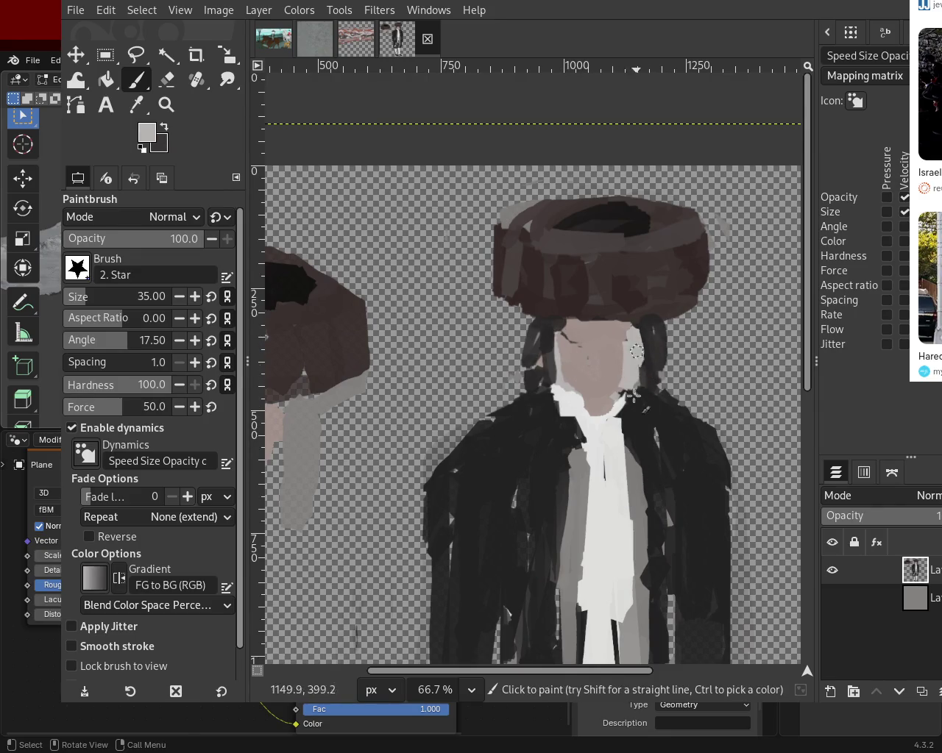
pyautogui.keyDown('ctrl'); pyautogui.click(607, 359); pyautogui.keyUp('ctrl')
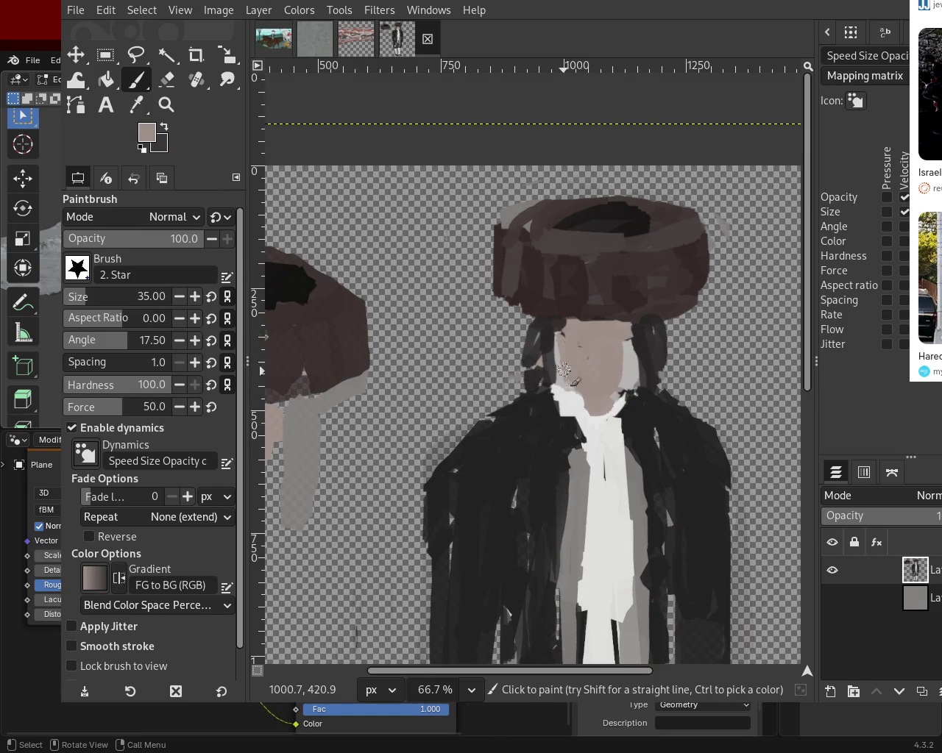
pyautogui.keyDown('ctrl'); pyautogui.click(553, 327); pyautogui.keyUp('ctrl')
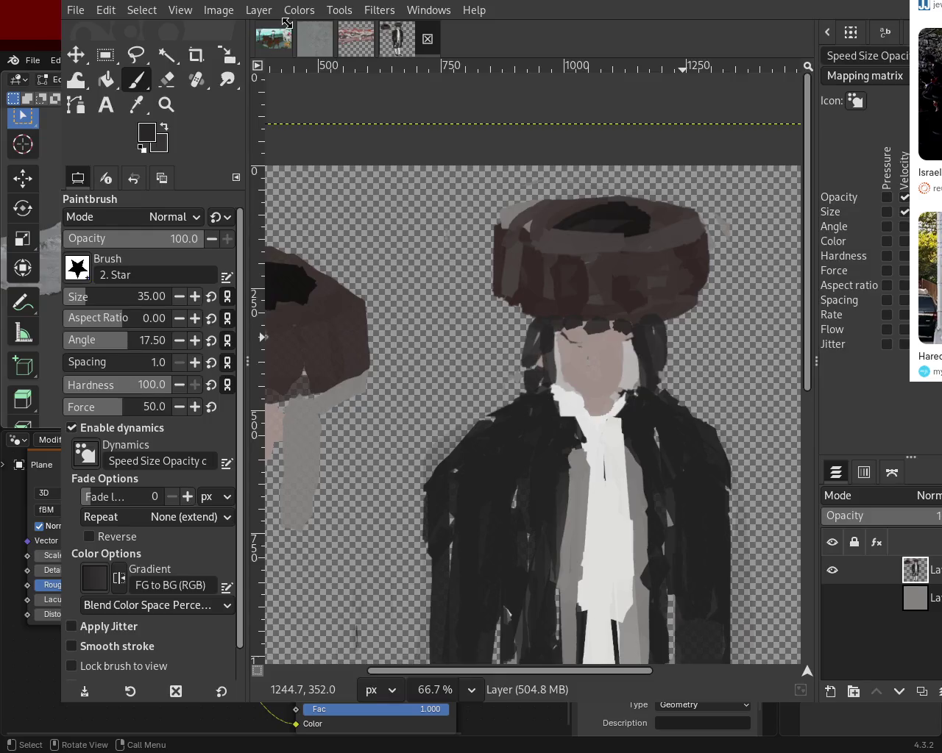
pyautogui.press('super+Down')
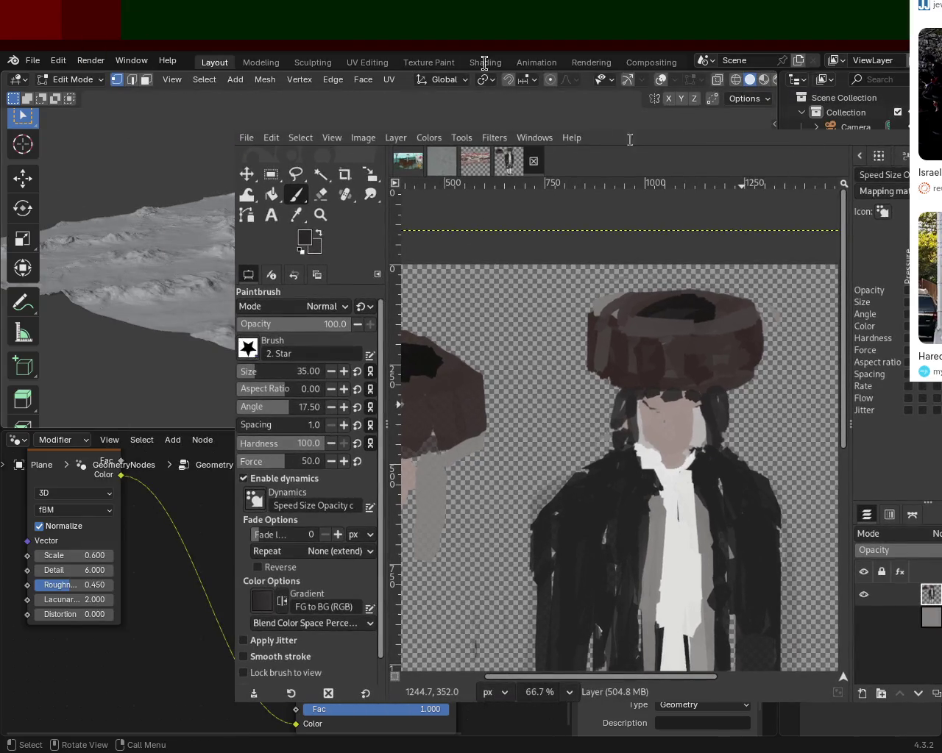